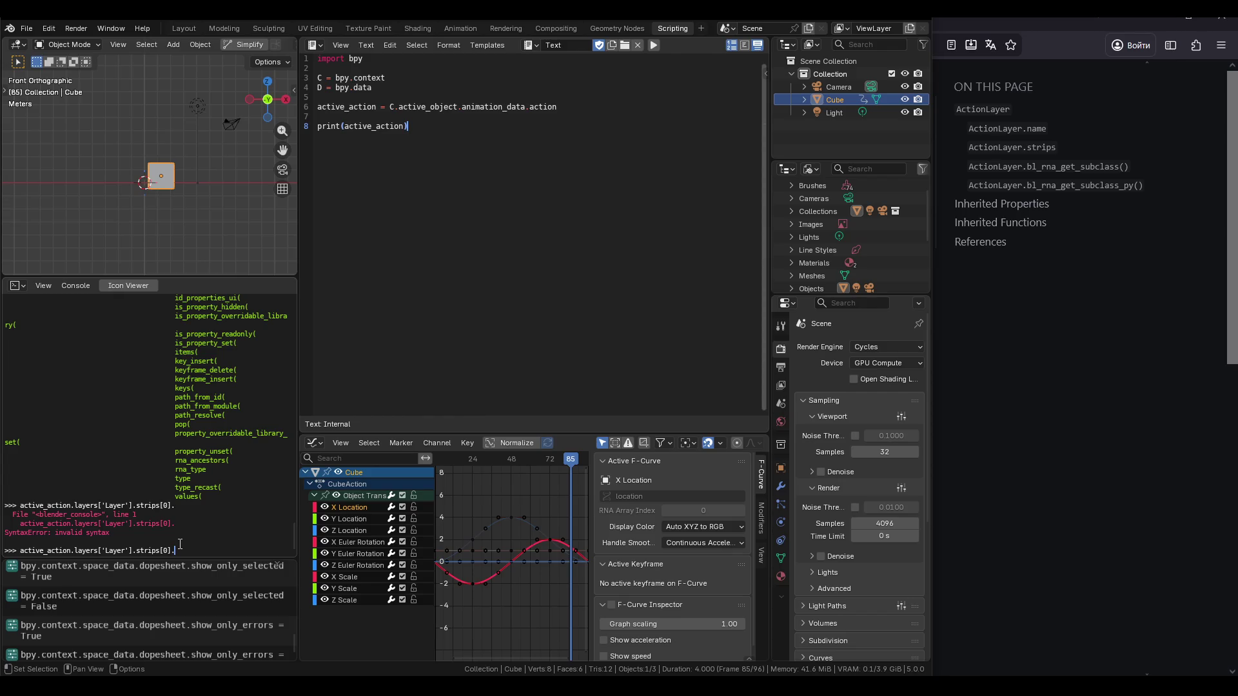
Shrink the Python console by making the 3D viewport above it taller.
scroll(180, 544, up, 5)
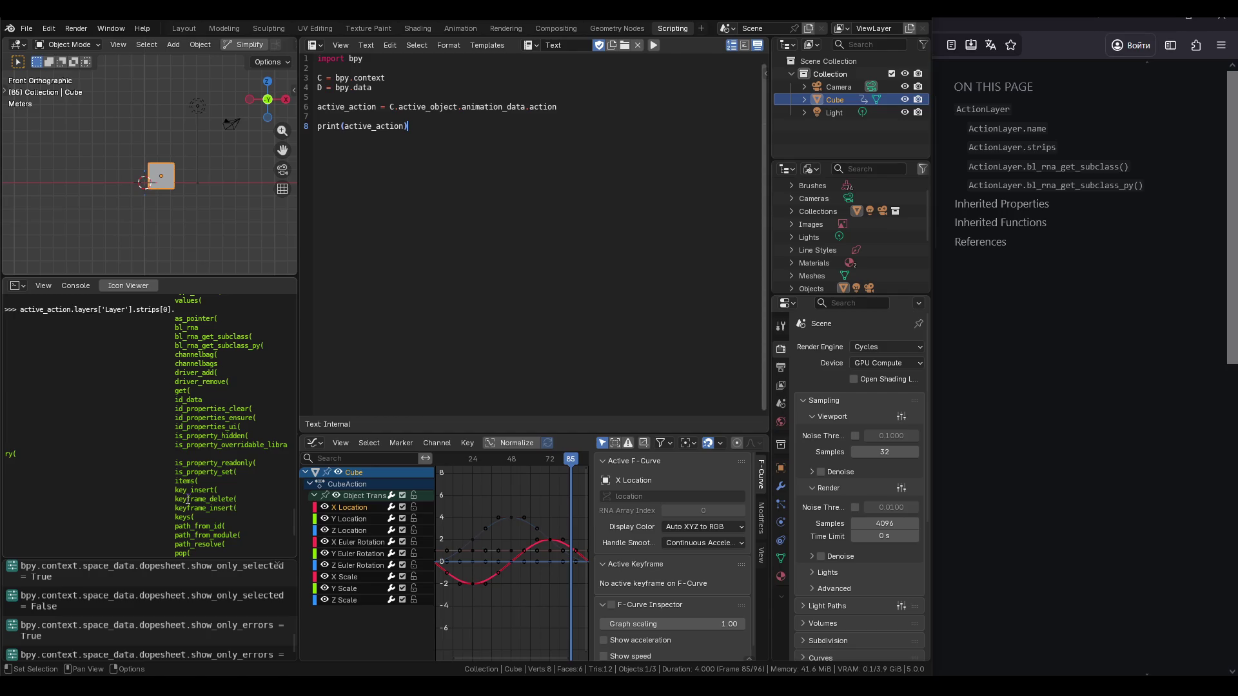
scroll(188, 499, down, 5)
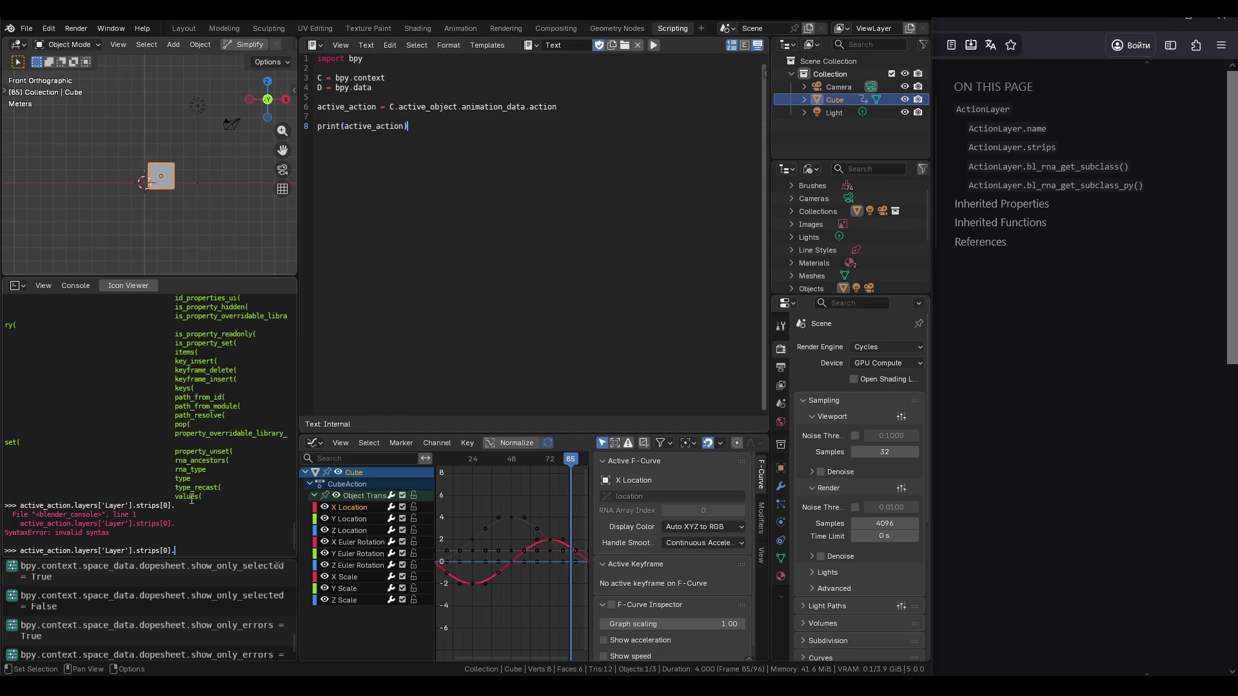
scroll(192, 499, up, 1)
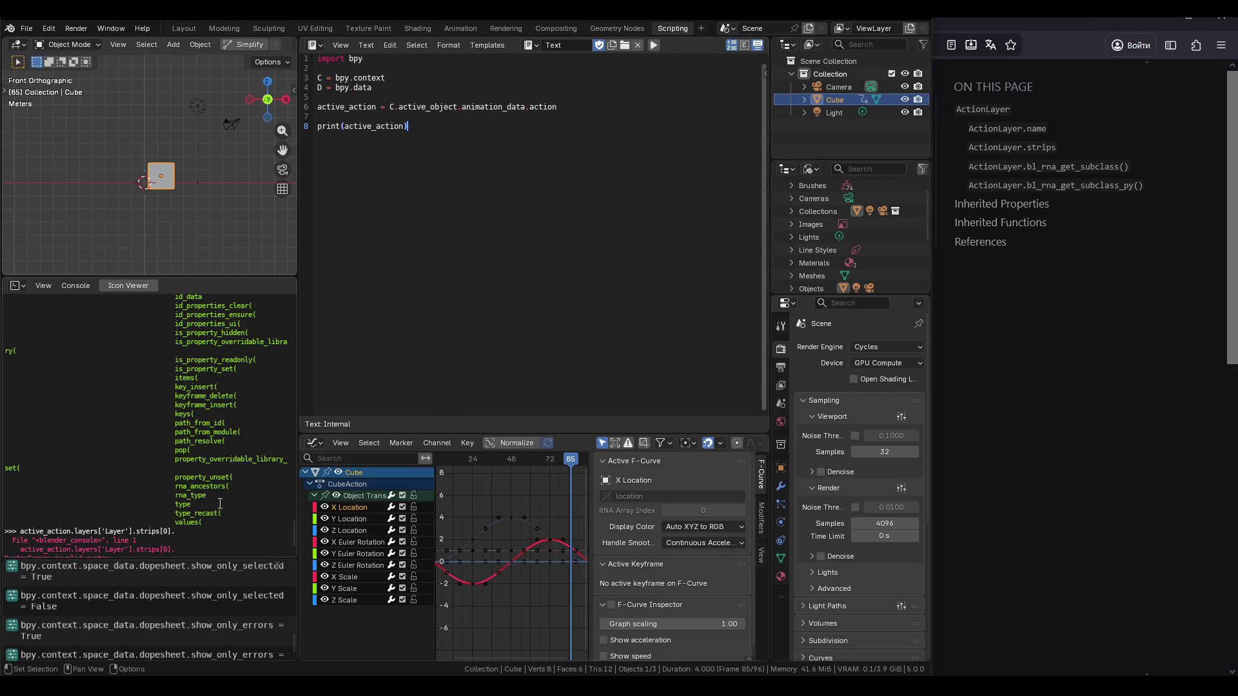
scroll(219, 498, down, 8)
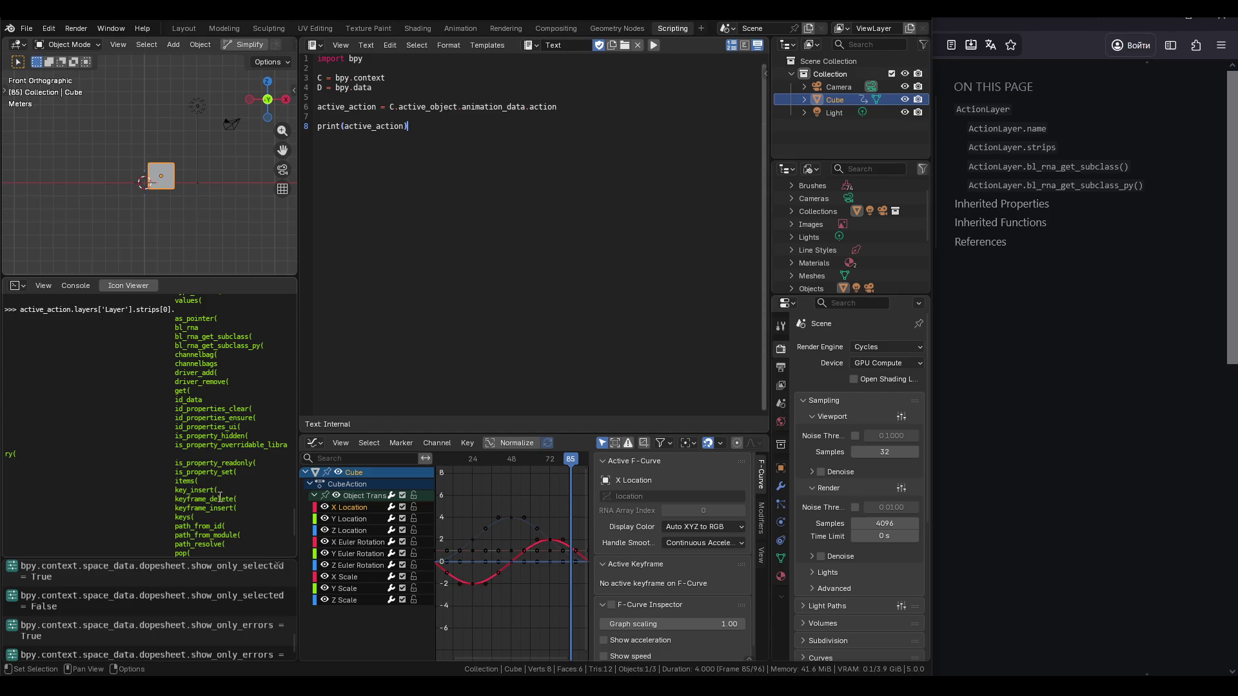
scroll(220, 498, down, 5)
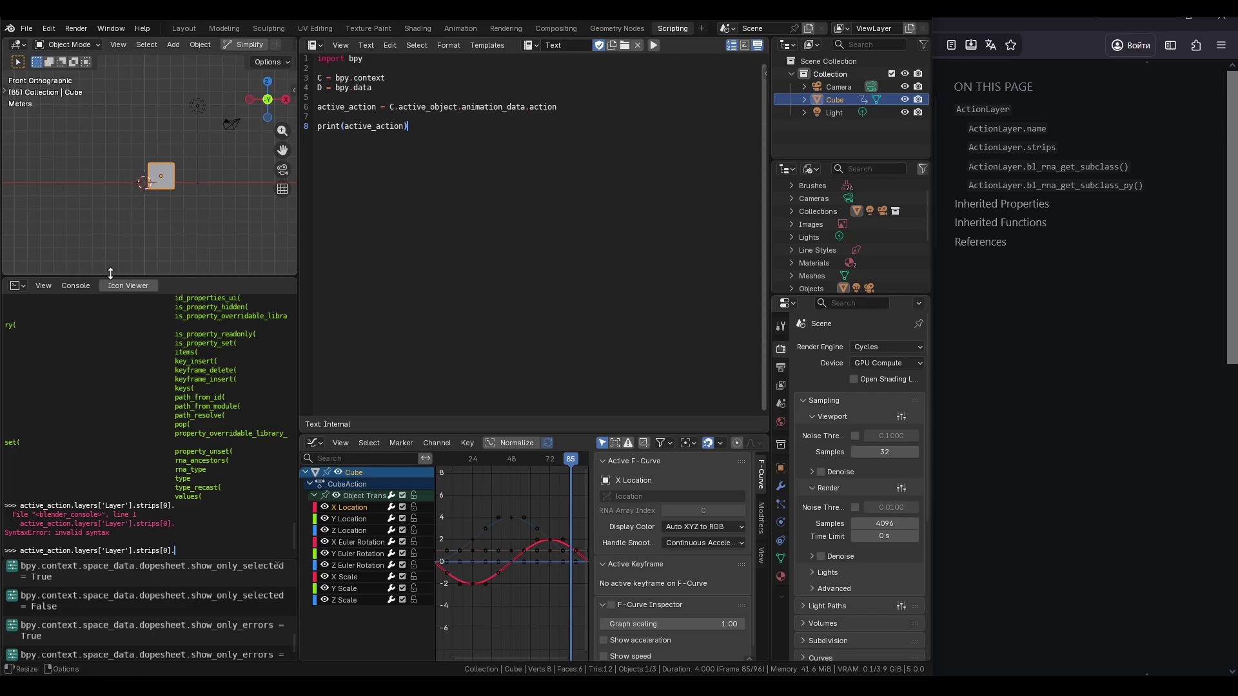
drag(110, 273, 111, 308)
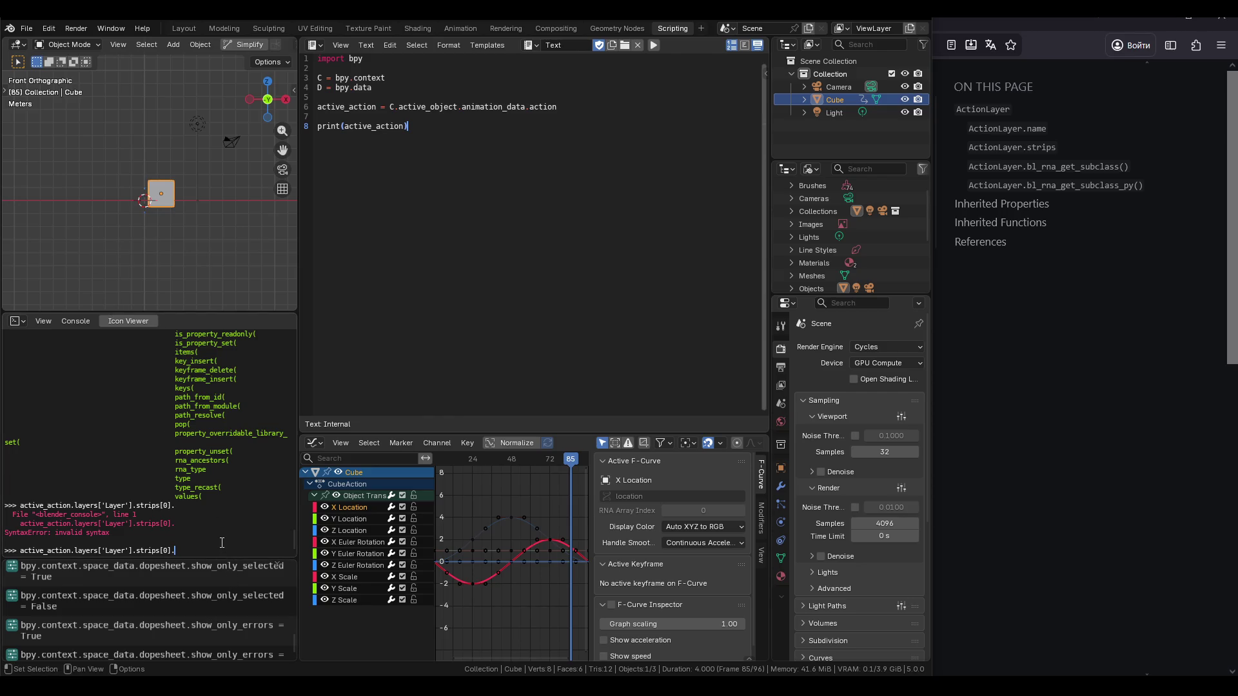
Autocomplete strips[0].channelbag in the console and run the line.
scroll(242, 544, up, 2)
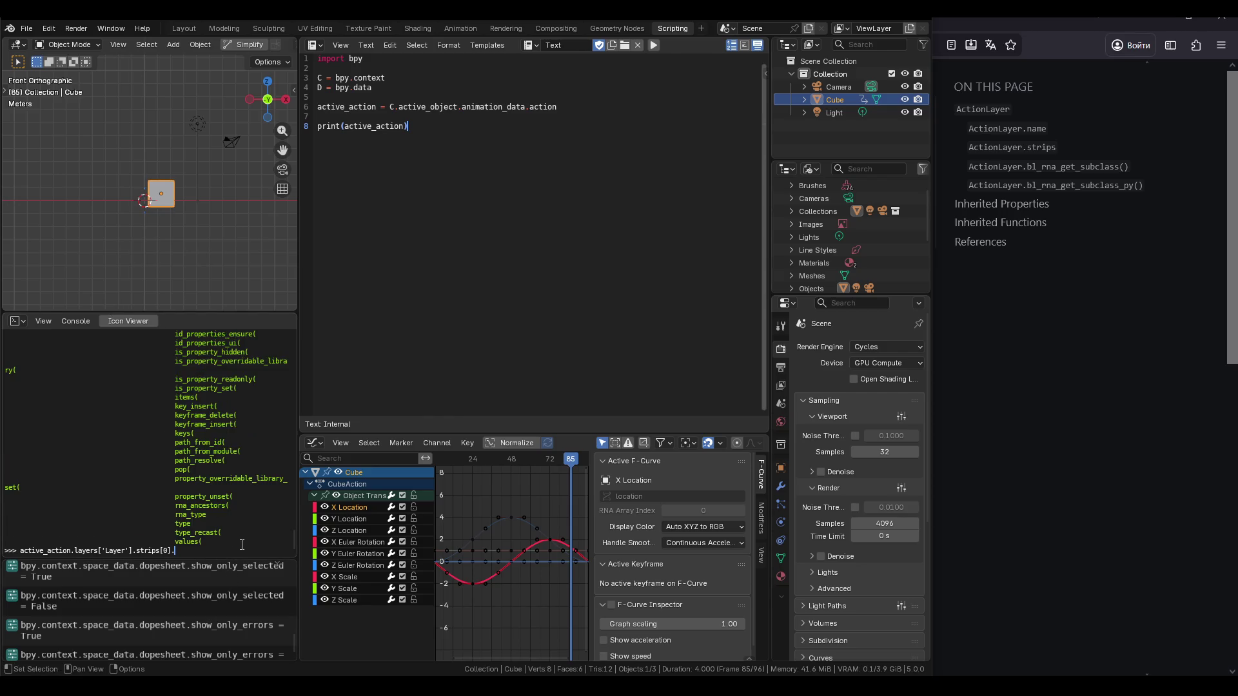
scroll(218, 529, up, 6)
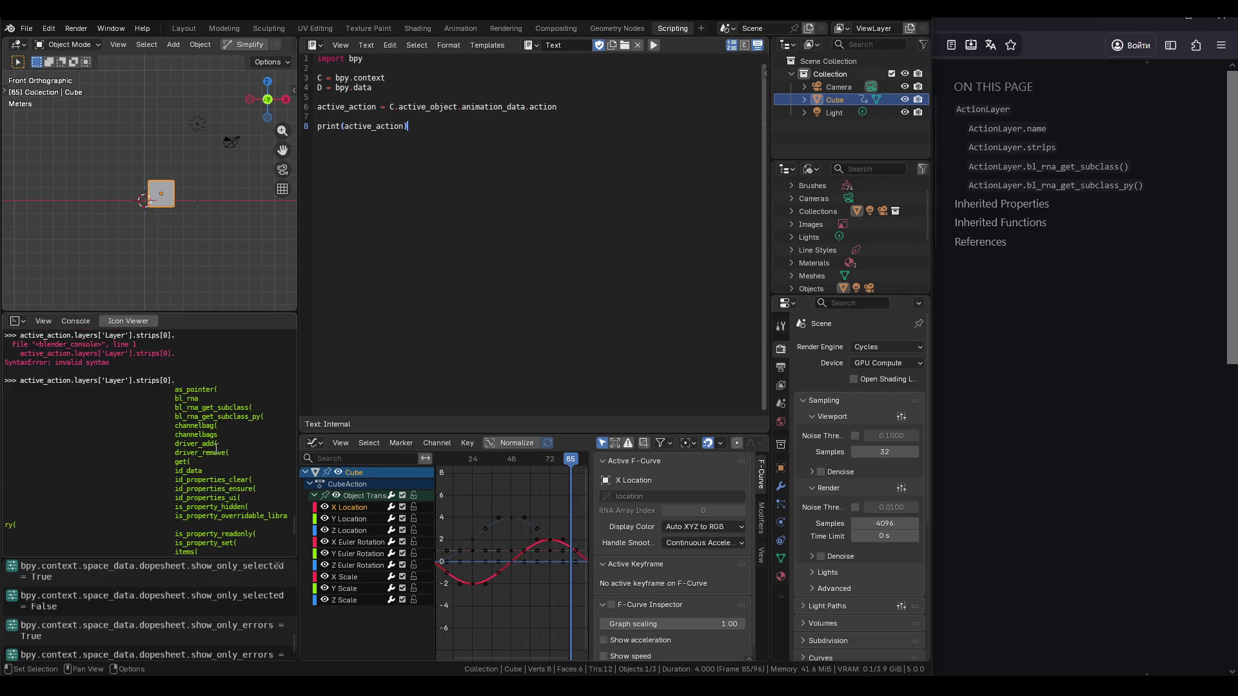
scroll(216, 443, down, 6)
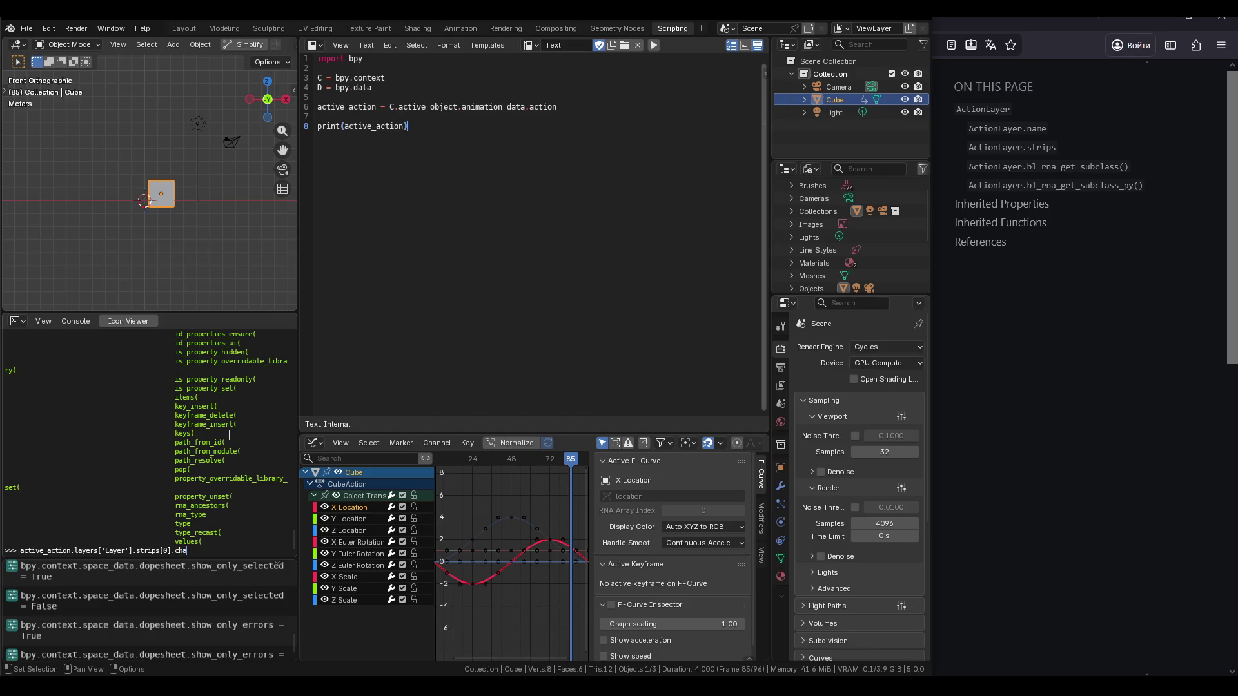
key(Tab)
key(Return)
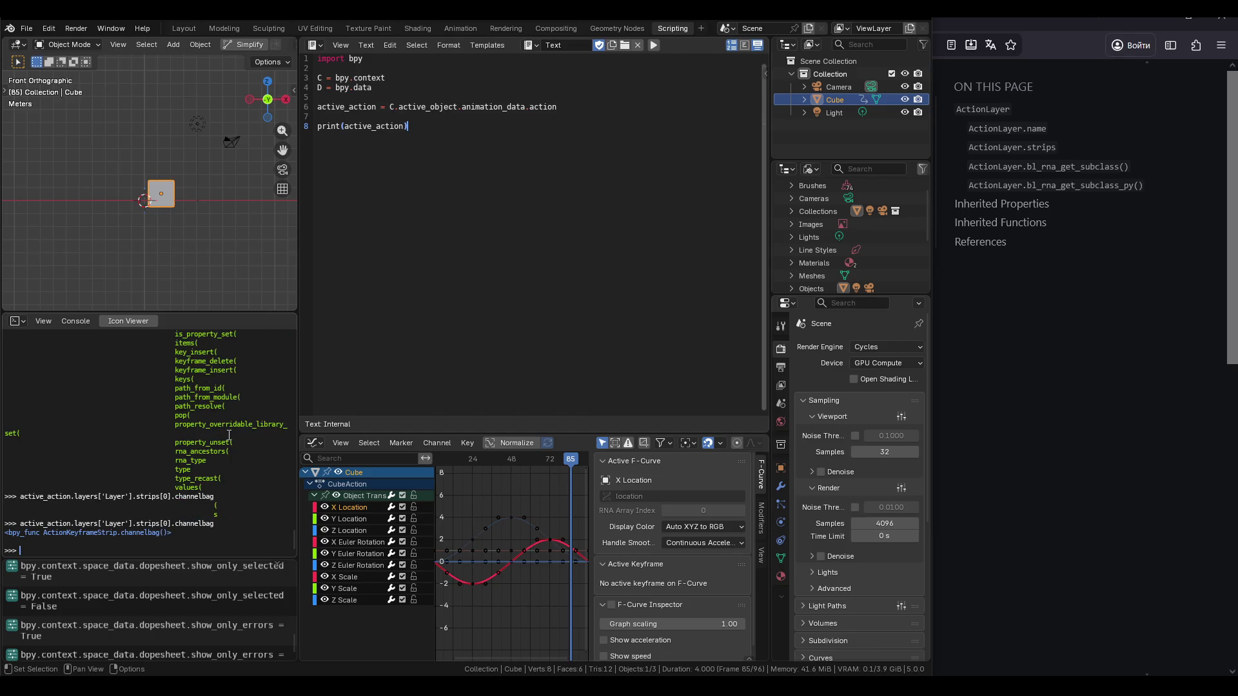
Recall the line, list completions after channelbag with a trailing dot, and run it.
key(Up)
text(.)
key(Tab)
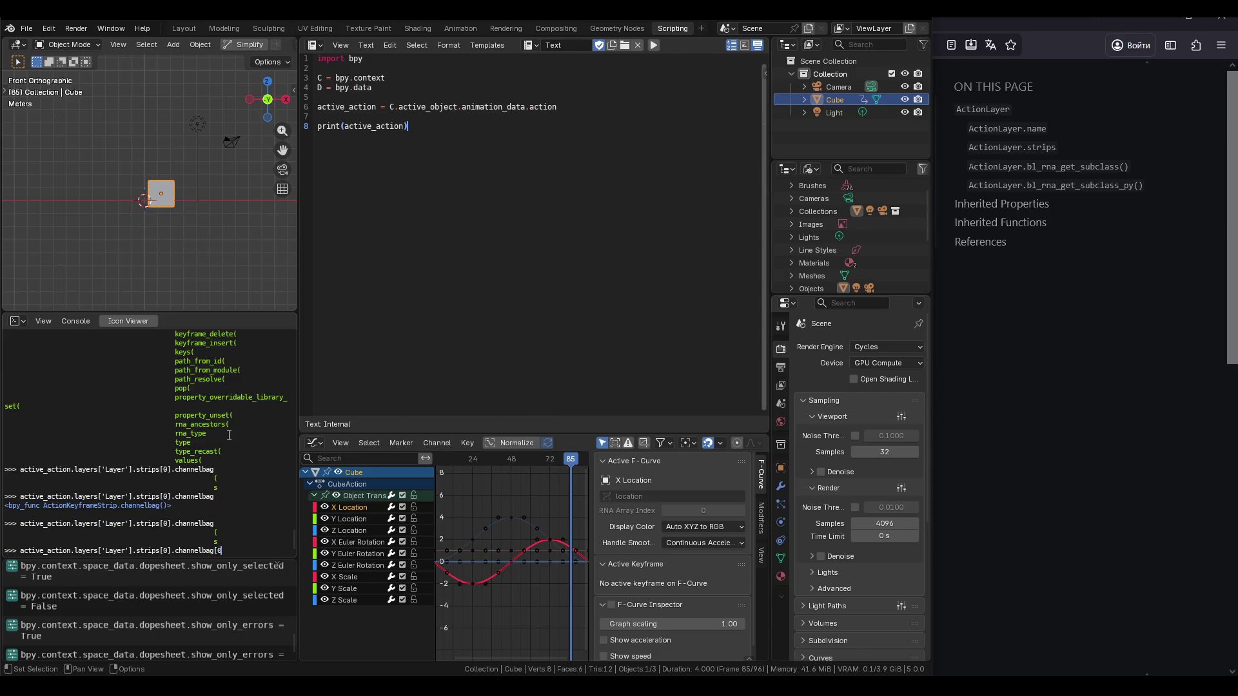
key(BackSpace)
text(.)
key(Tab)
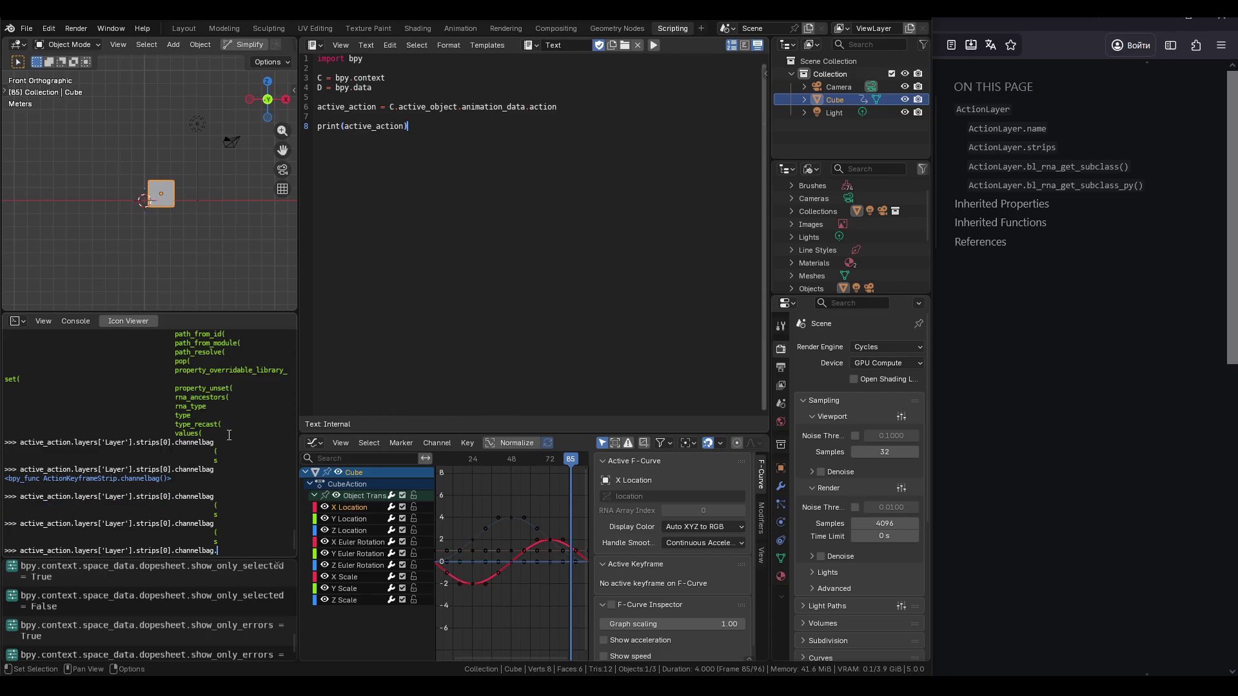
key(Return)
Call channelbag() with no arguments, getting the TypeError about the missing slot.
key(Up)
key(BackSpace)
key(Tab)
key(Tab)
key(Tab)
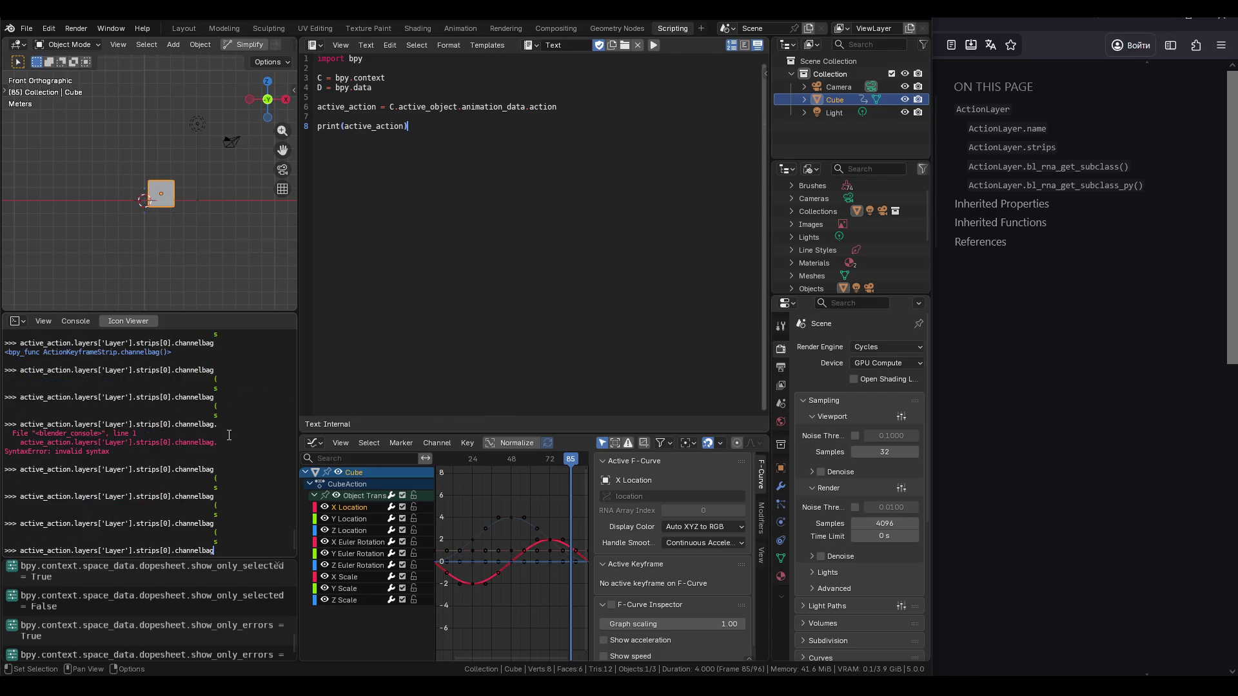
scroll(222, 452, up, 10)
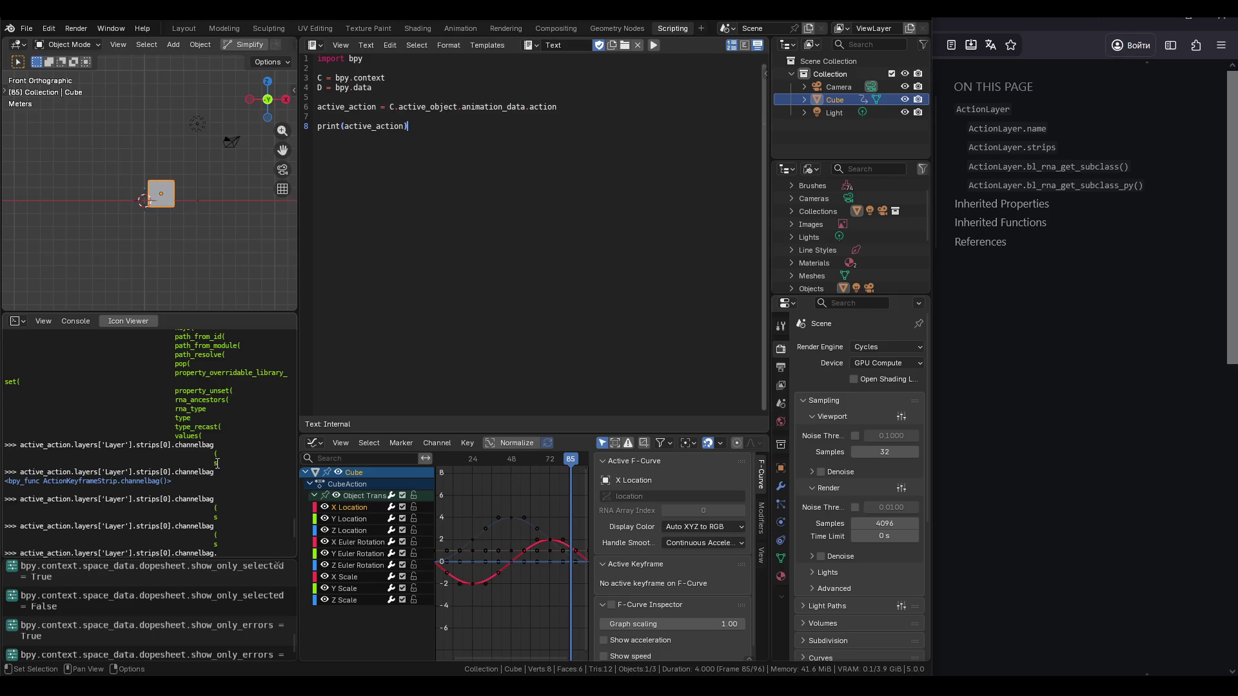
scroll(217, 464, up, 5)
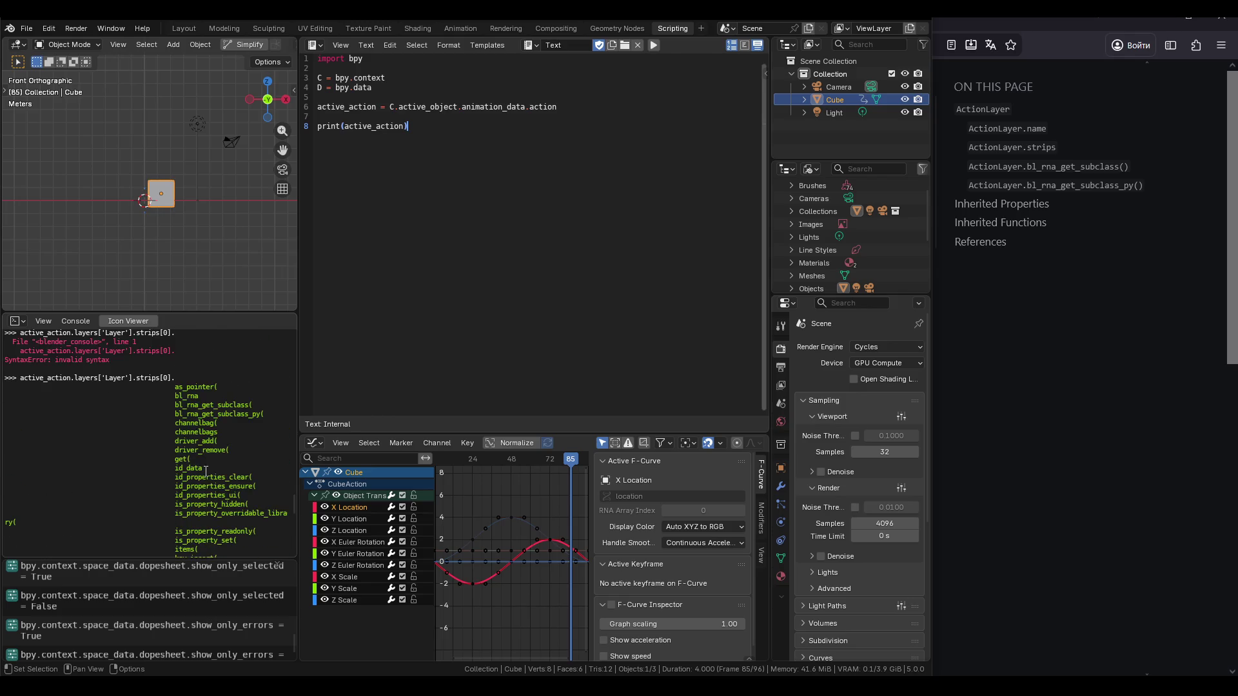
scroll(234, 426, down, 15)
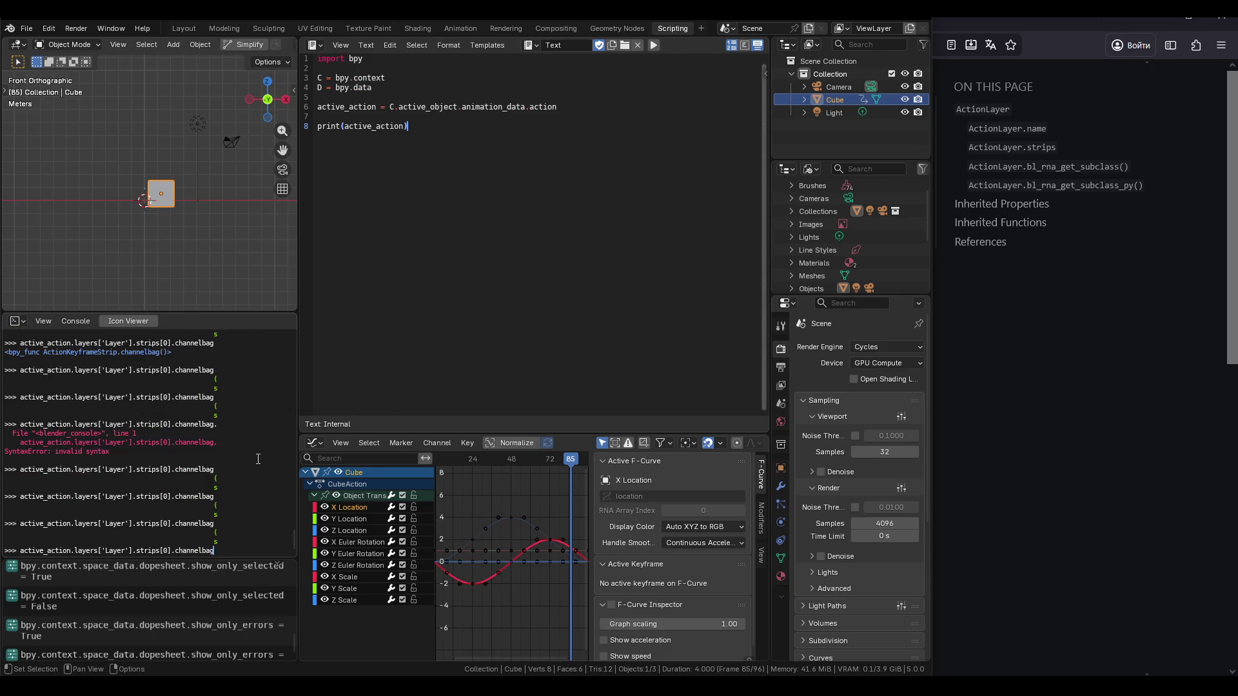
text(())
key(Return)
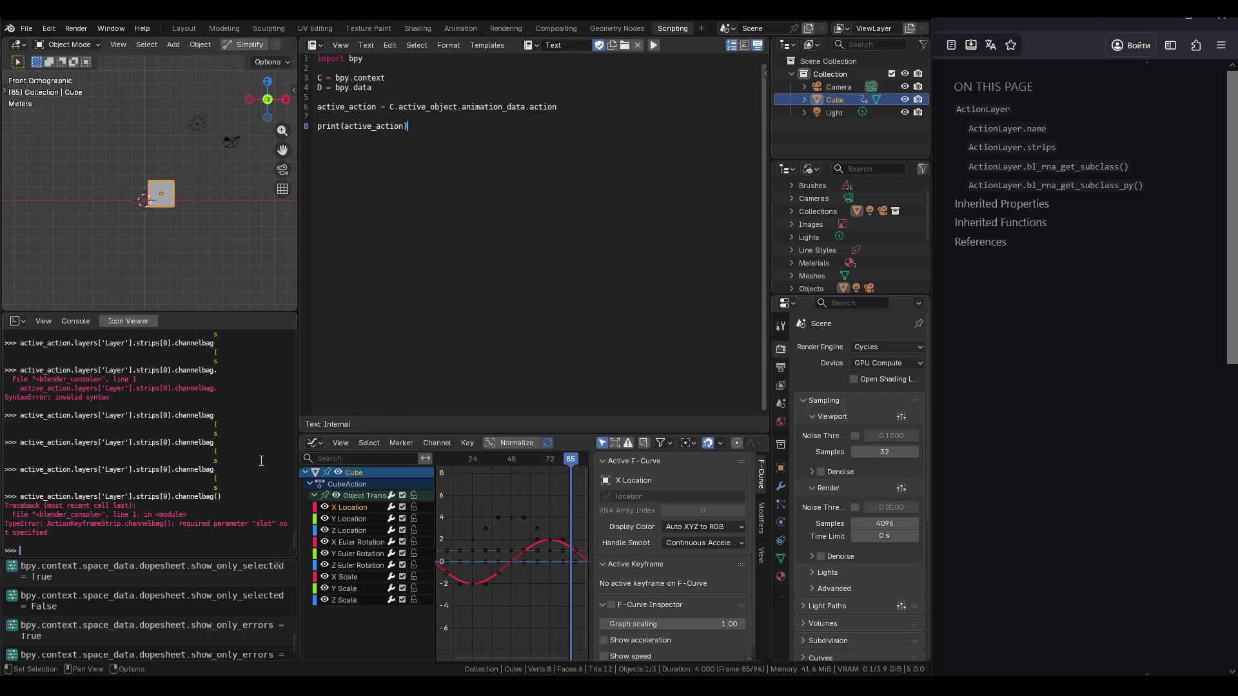
key(Up)
Show the channelbag(slot, ensure=False) help, then erase channelbag from the line.
key(Tab)
key(Tab)
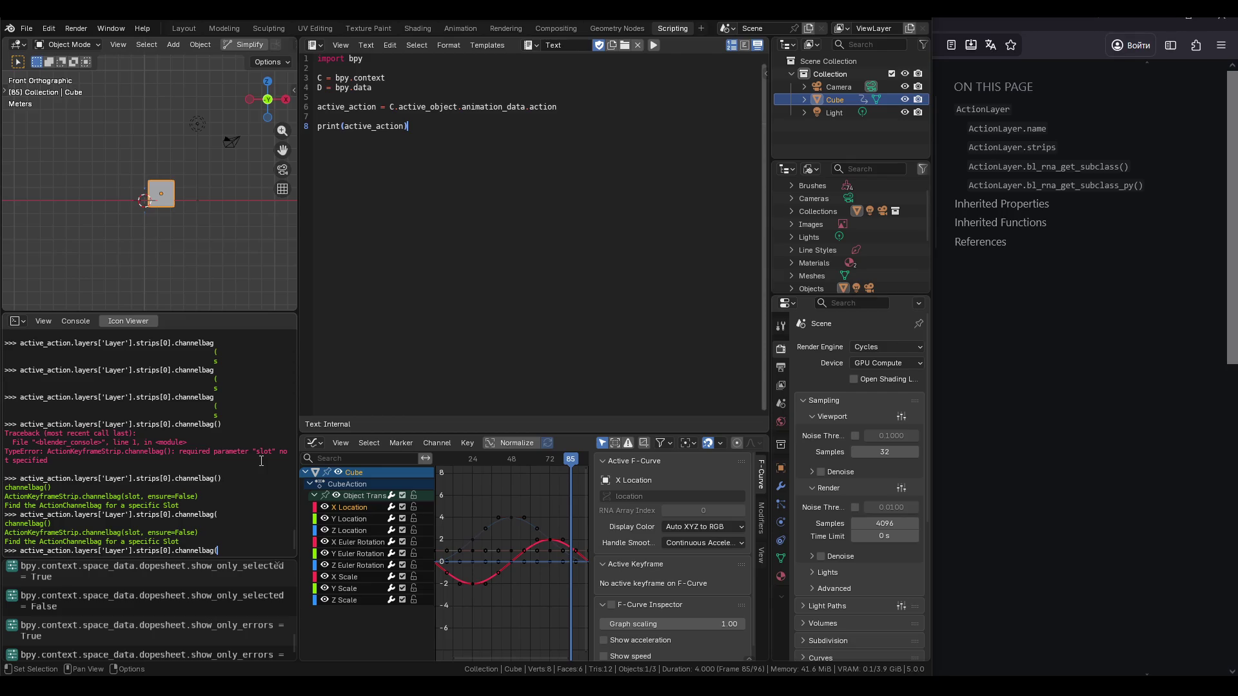
key(BackSpace)
text(s)
key(BackSpace)
key(BackSpace)
key(BackSpace)
Enter active_action.slots['OBCube']. and list the OBCube slot's members.
text(slo)
key(Tab)
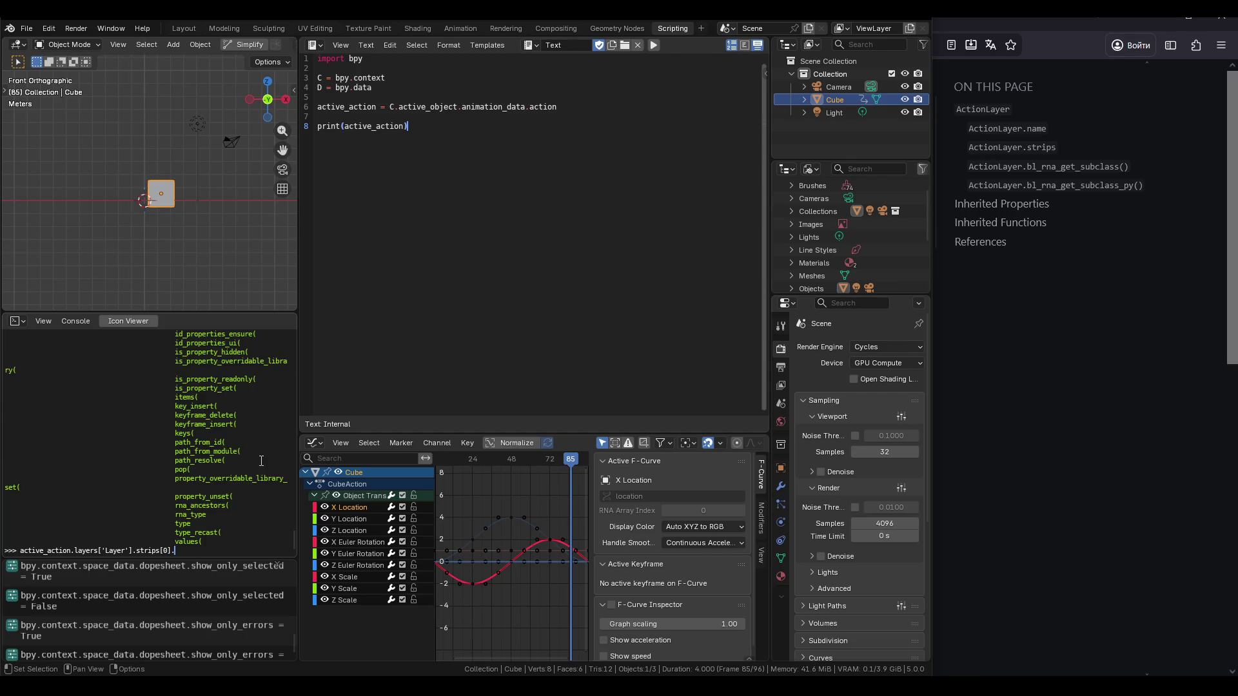
key(BackSpace)
key(BackSpace)
key(BackSpace)
key(BackSpace)
text(lo)
key(BackSpace)
key(BackSpace)
key(BackSpace)
key(BackSpace)
key(BackSpace)
text(lo)
key(BackSpace)
key(BackSpace)
key(BackSpace)
text(slots['OBCube'])
key(Tab)
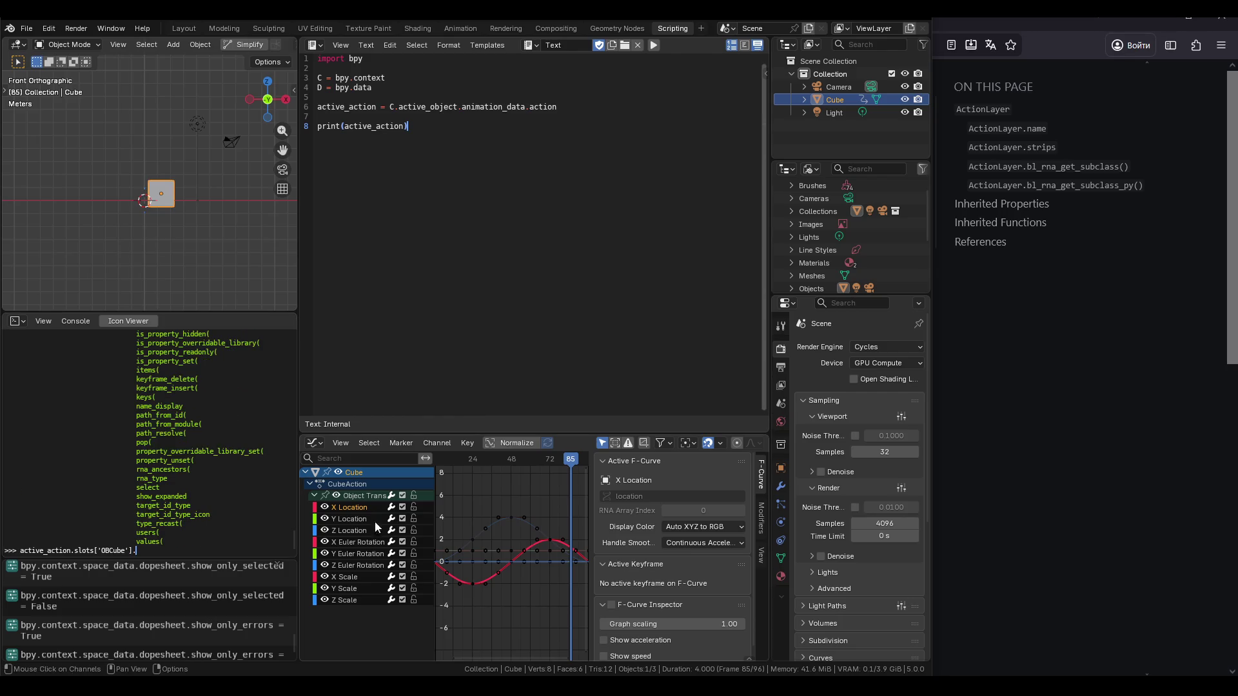
click(316, 445)
Switch the Graph Editor to the Dope Sheet and check CubeAction's slot list.
click(440, 478)
click(535, 444)
click(551, 463)
click(535, 444)
click(551, 463)
click(535, 444)
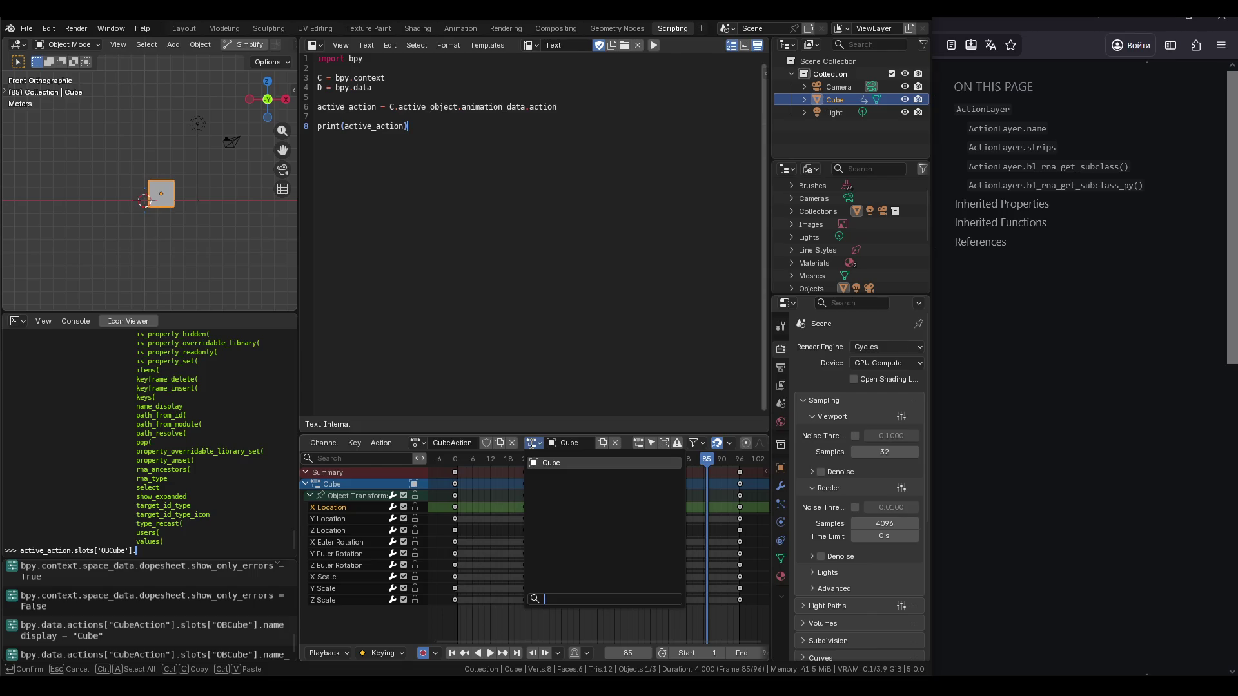
right_click(520, 488)
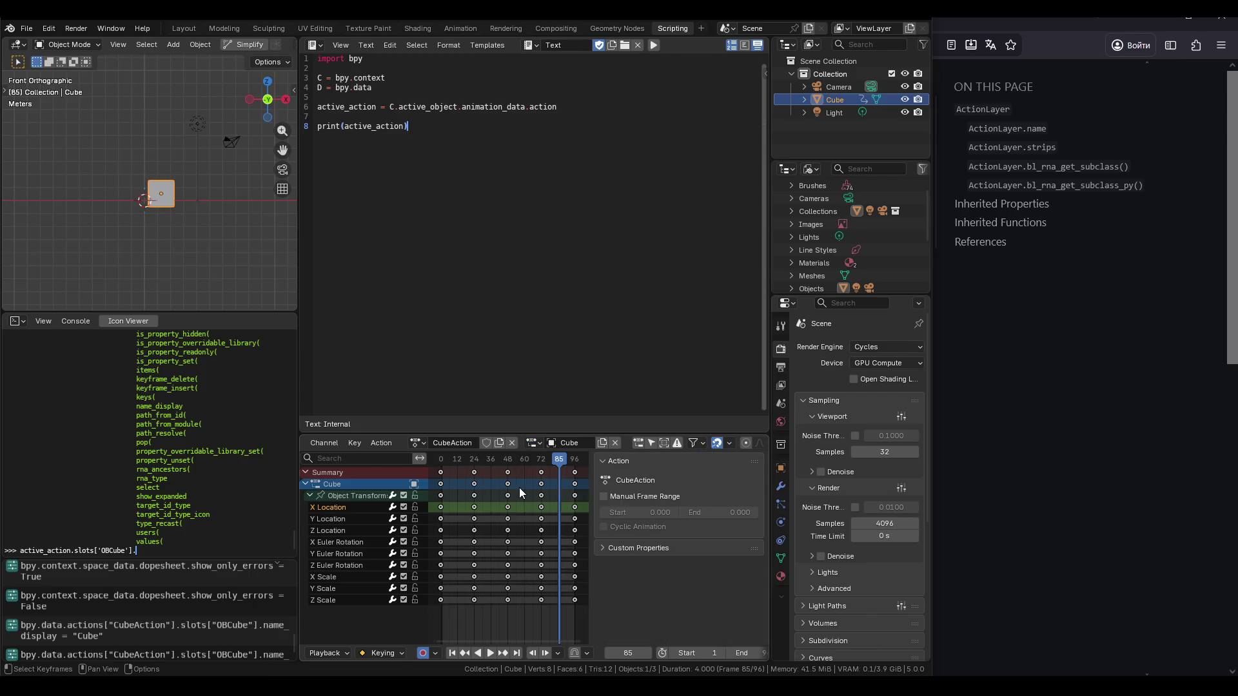
double_click(362, 485)
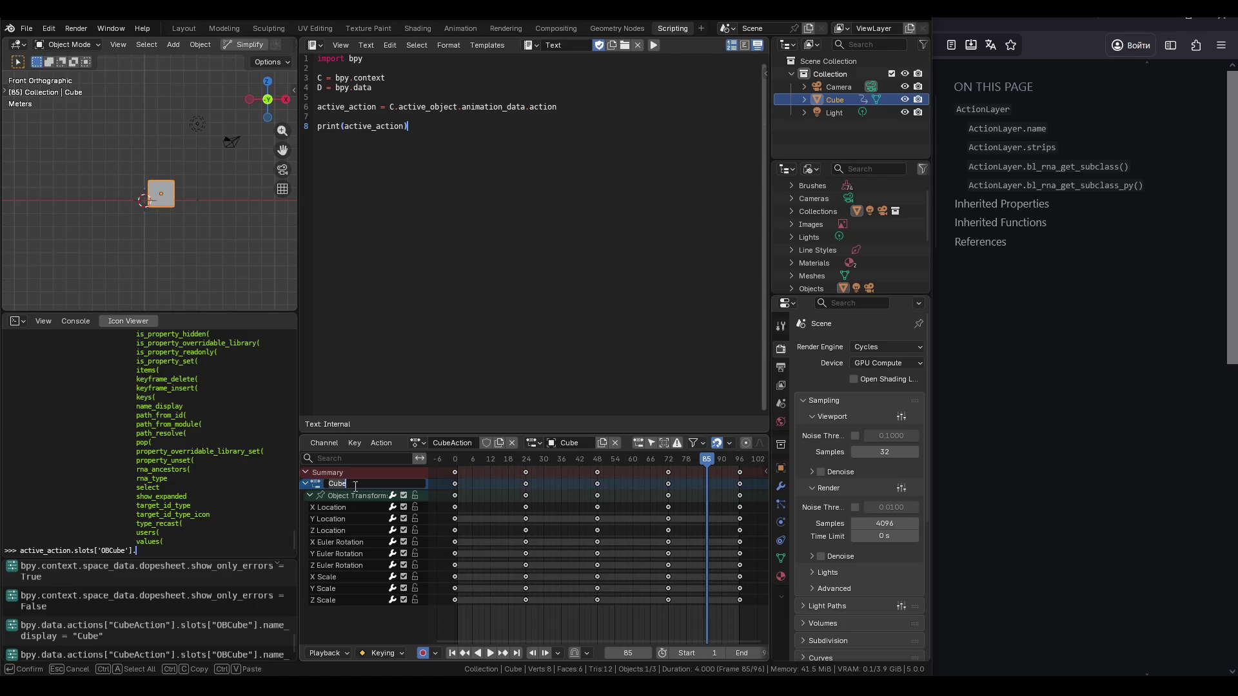
key(Return)
Enlarge the Outliner in Blender File mode and expand Actions > CubeAction to its Cube slot.
drag(822, 296, 822, 405)
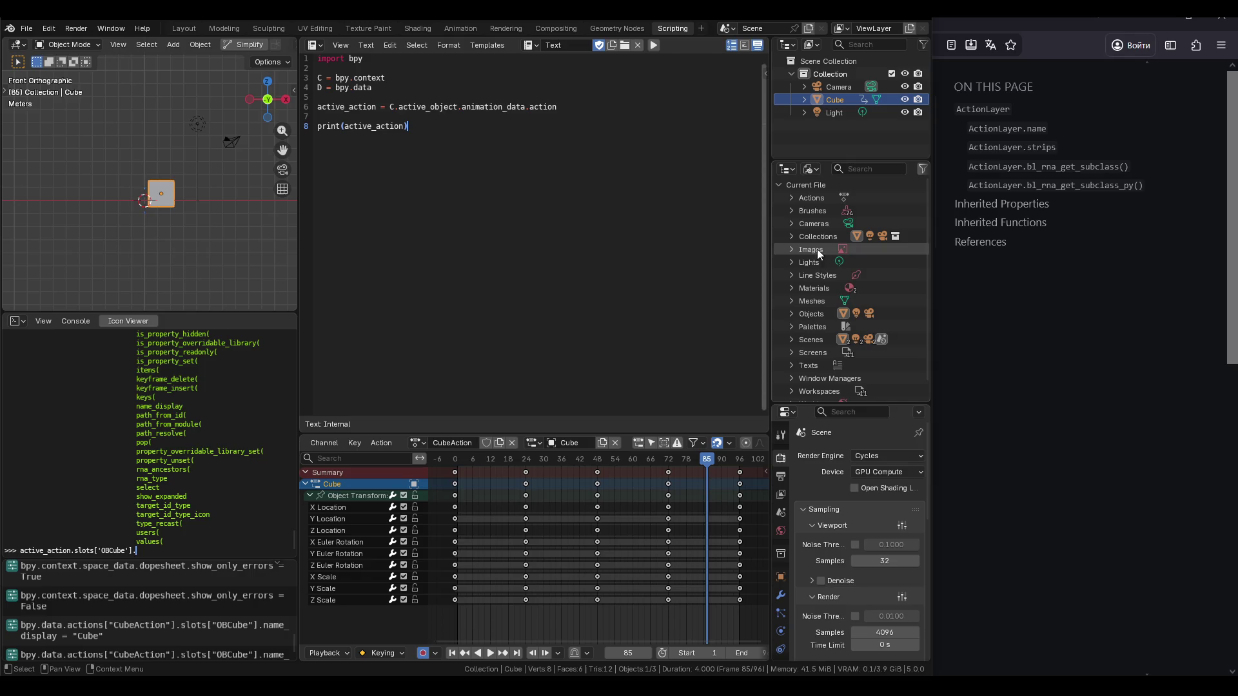
click(802, 210)
click(791, 198)
click(805, 210)
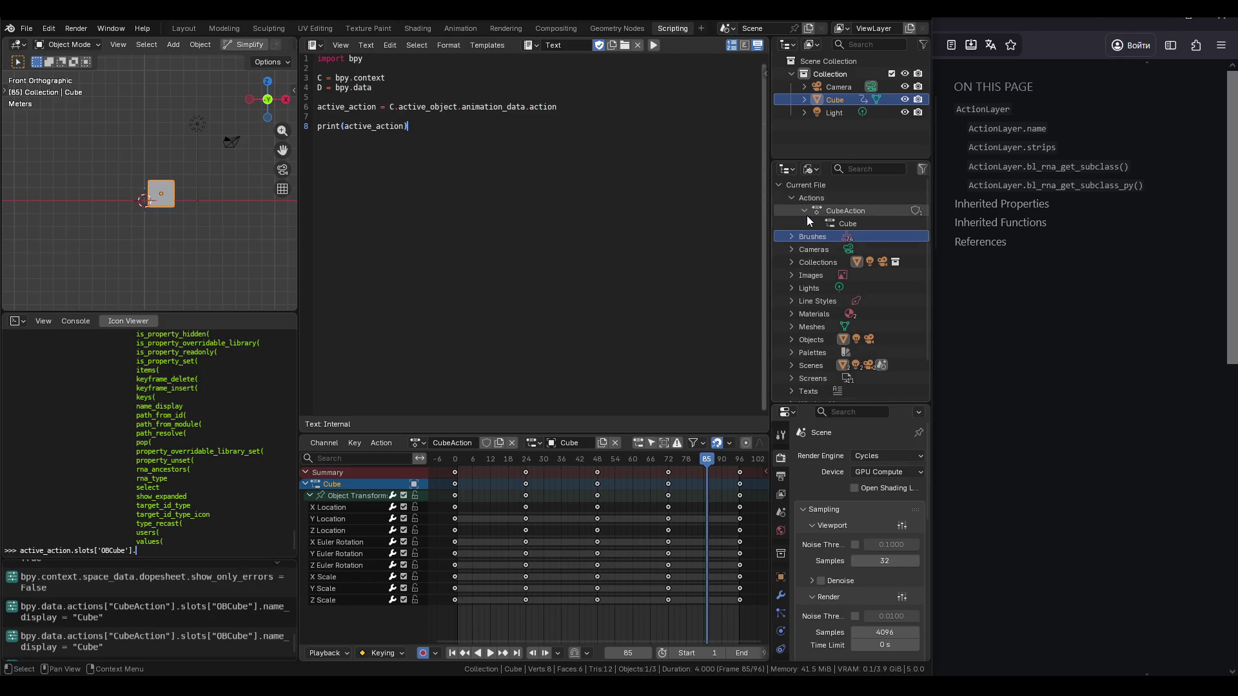
click(841, 223)
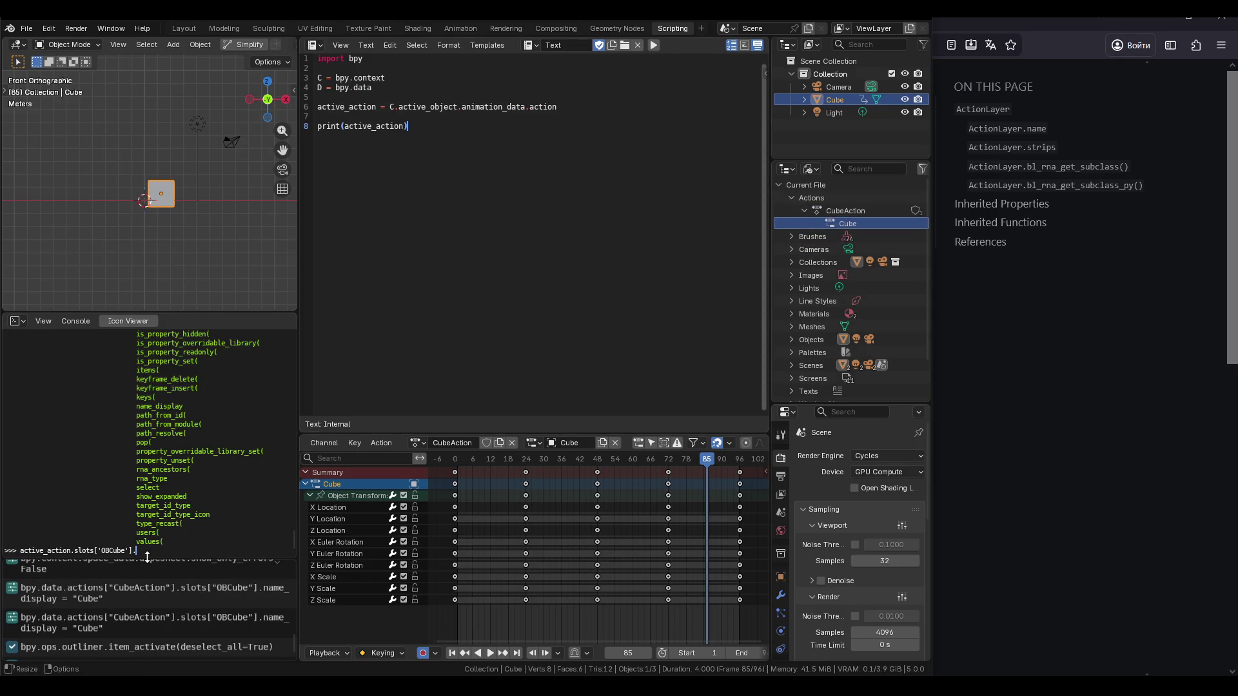
Try the OBCube slot's name lookup in the console, then list its attributes.
text(name)
key(Return)
key(Up)
key(BackSpace)
key(BackSpace)
key(BackSpace)
key(BackSpace)
key(Tab)
Check the OBCube slot's active value and list completions on it.
scroll(198, 523, up, 5)
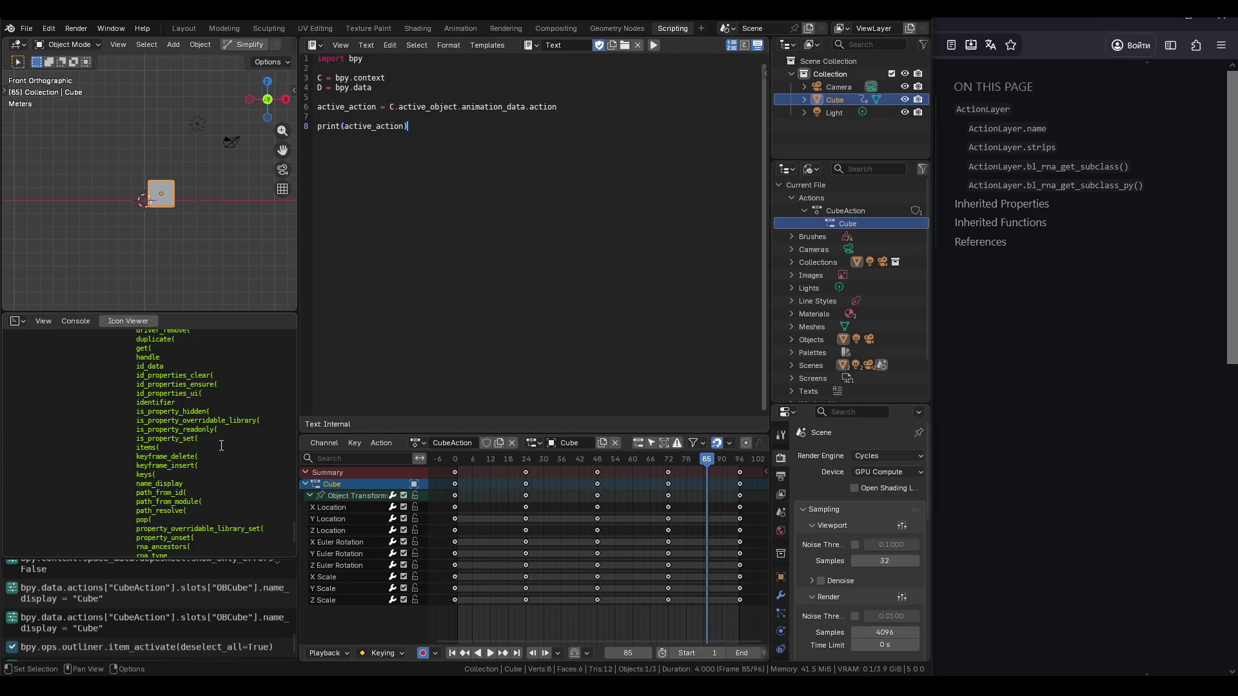
scroll(221, 446, up, 2)
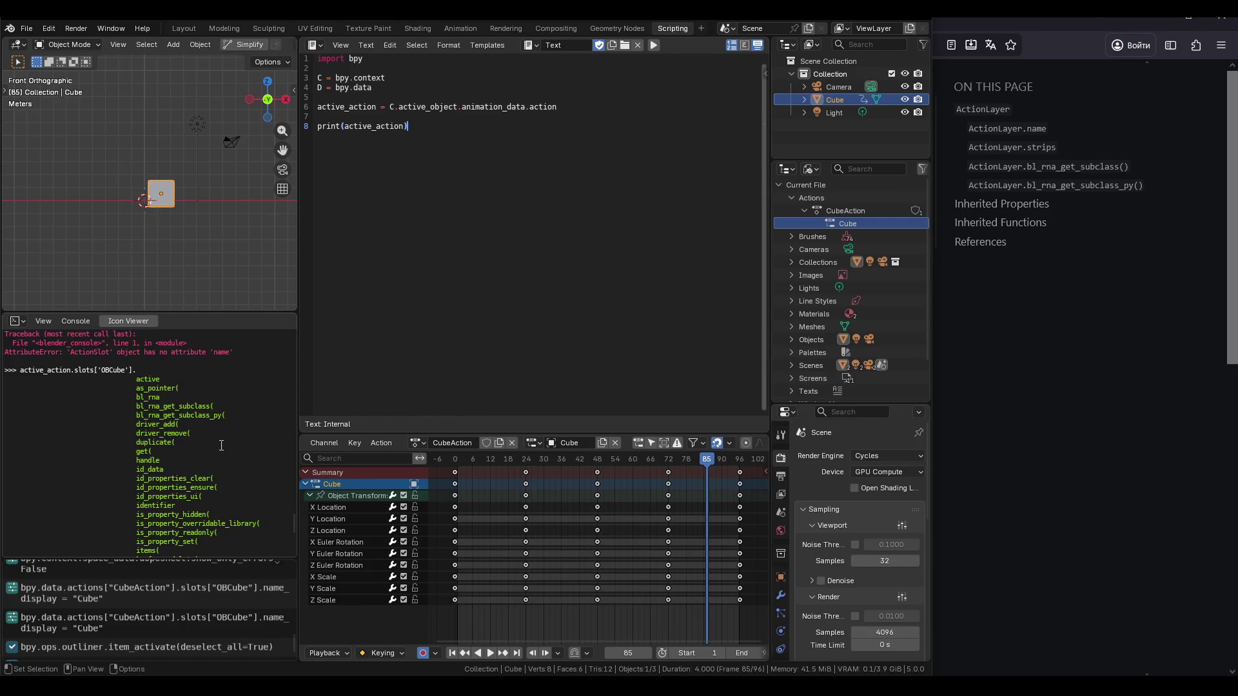
scroll(221, 445, down, 7)
text(active)
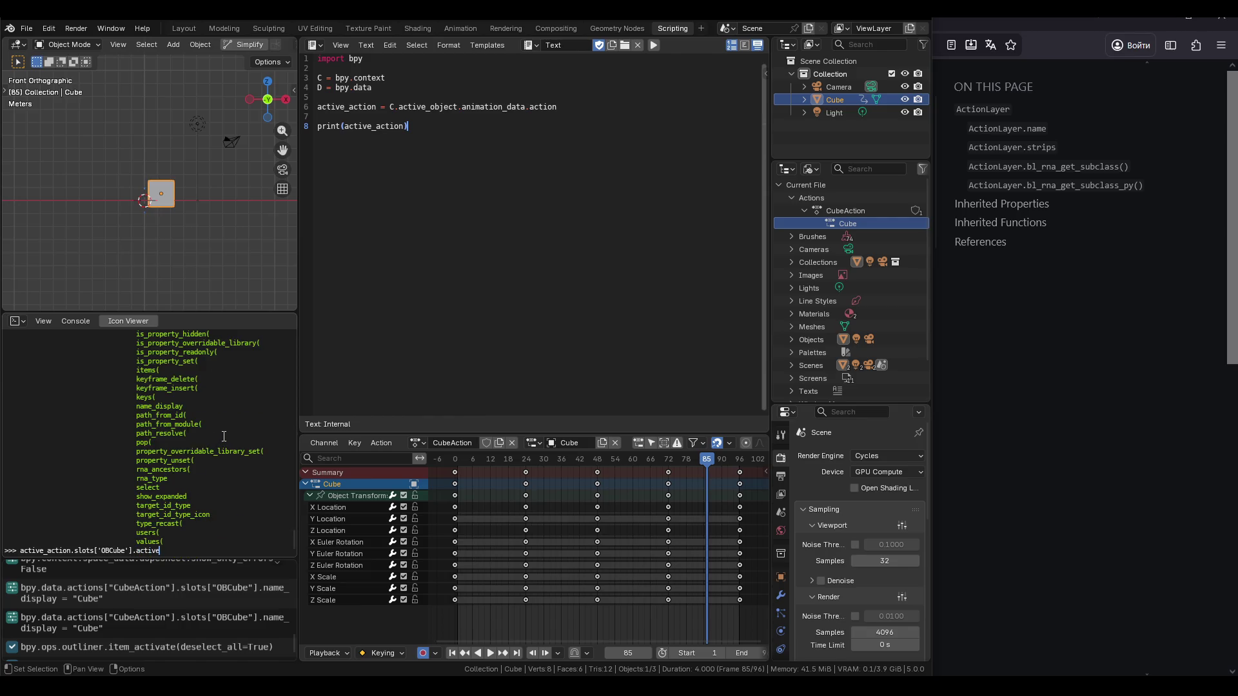
key(Return)
key(Up)
text(.)
key(ctrl+space)
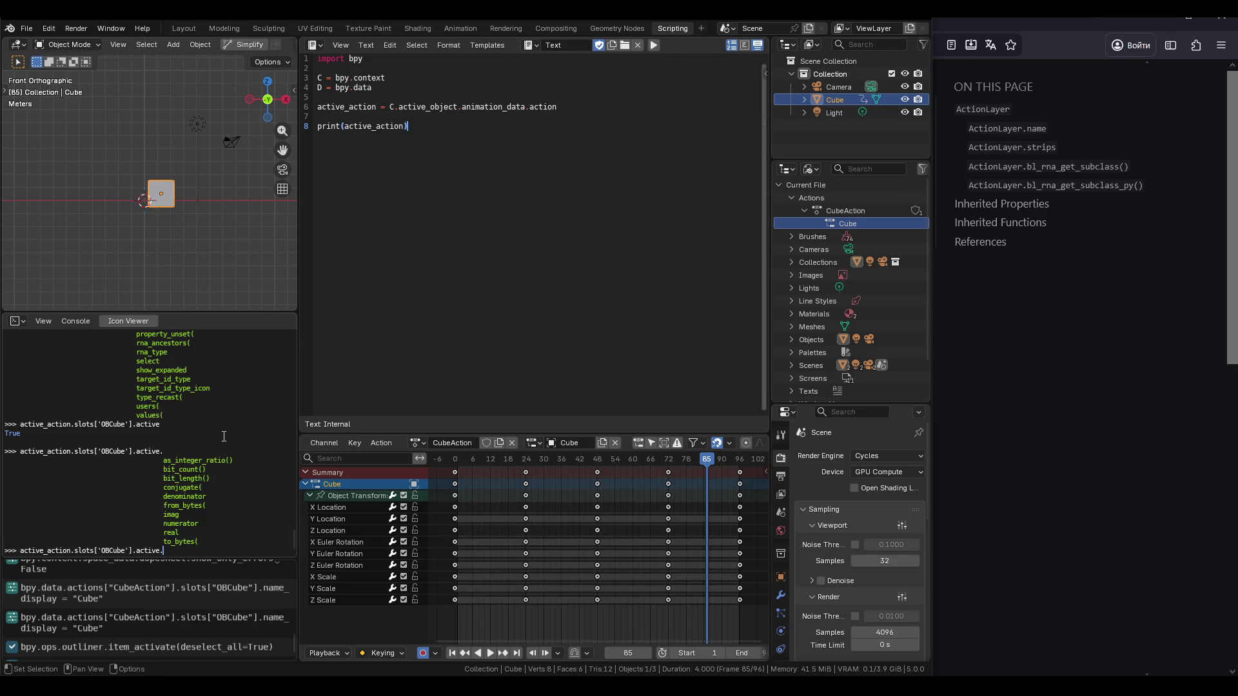
Trim back to active_action.slots['OBCube'] and run it to print the slot's path.
key(BackSpace)
key(BackSpace)
key(BackSpace)
key(ctrl+space)
key(Return)
key(Up)
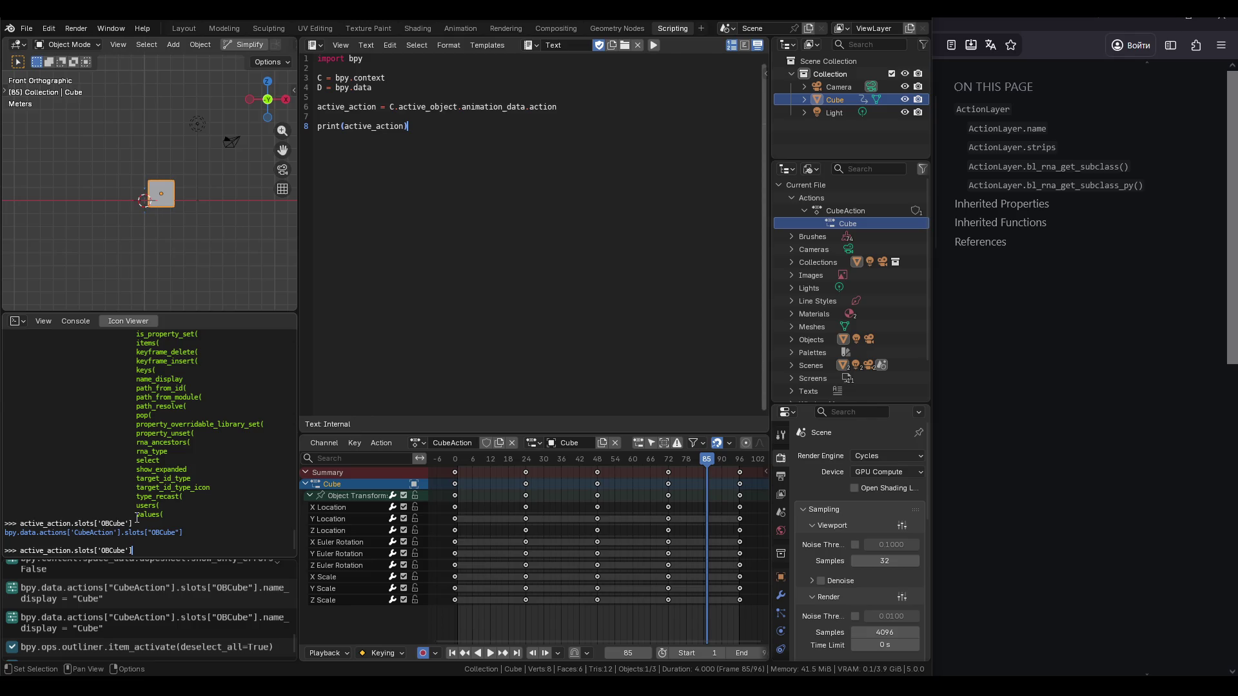
key(Up)
key(Up)
key(Up)
key(Up)
Pass active_action.slots['OBCube'] to channelbag(), which returns channelbags[0].
text(active)
text(_action.layers['Layer'].strips[0].channelbag()
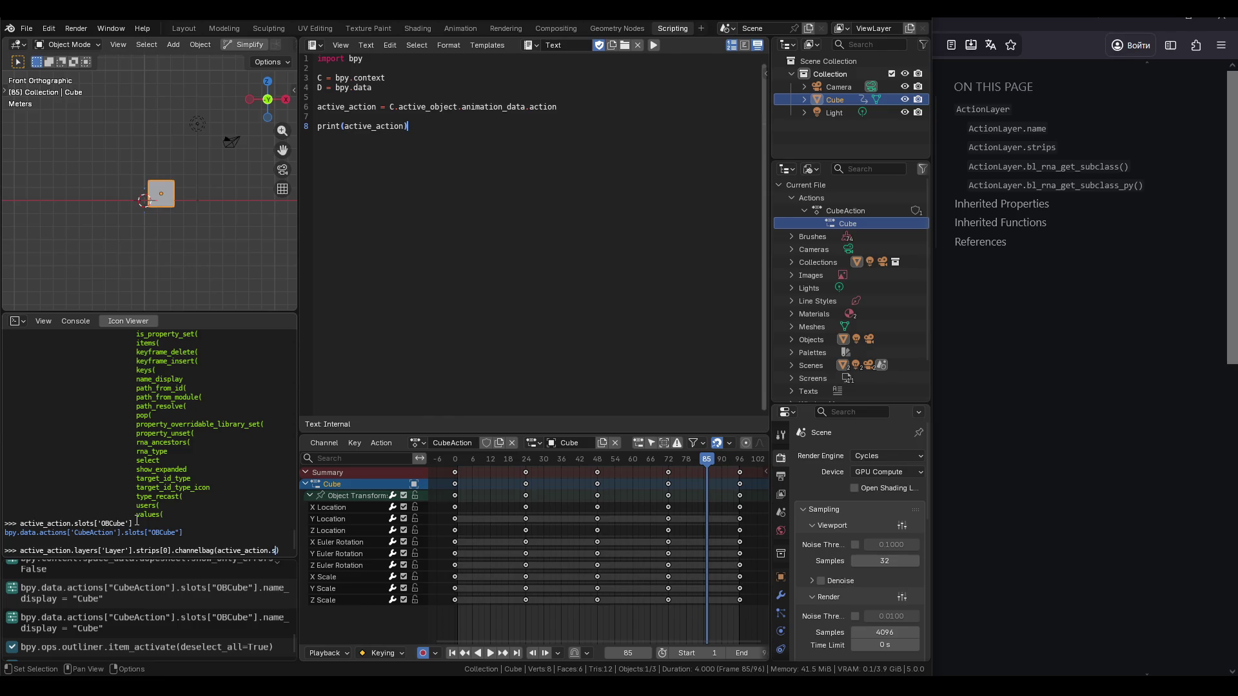
key(Tab)
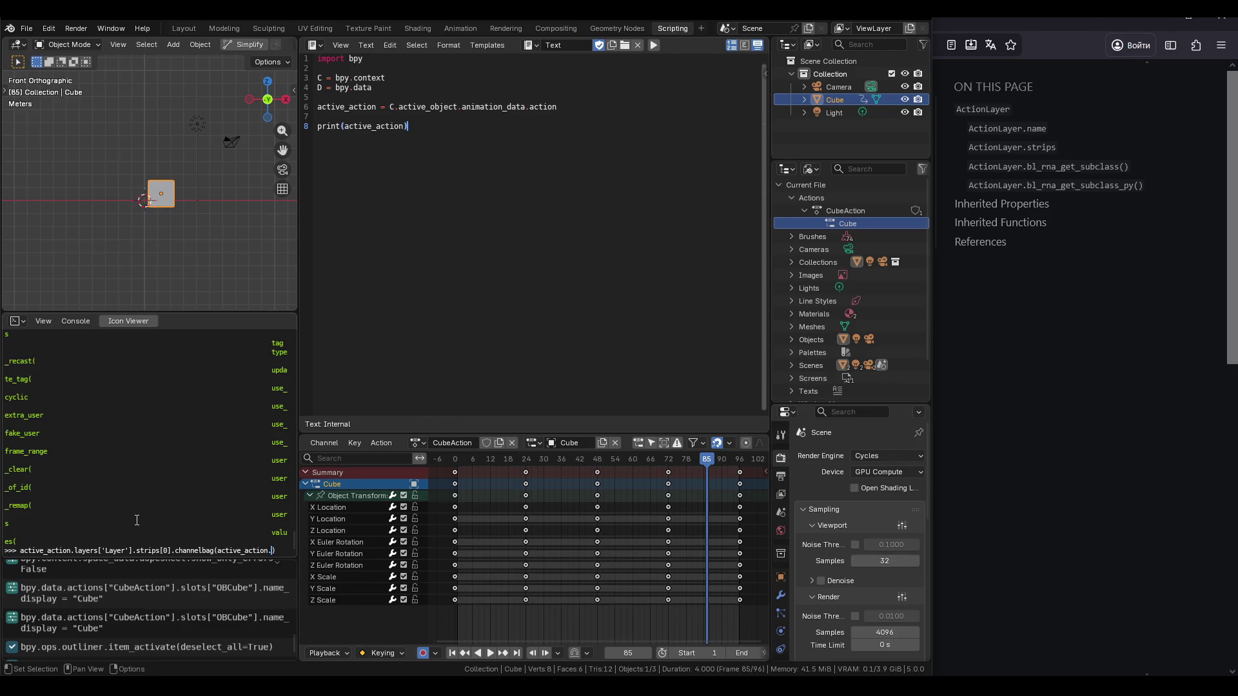
text(slots['OBCube'])
key(Return)
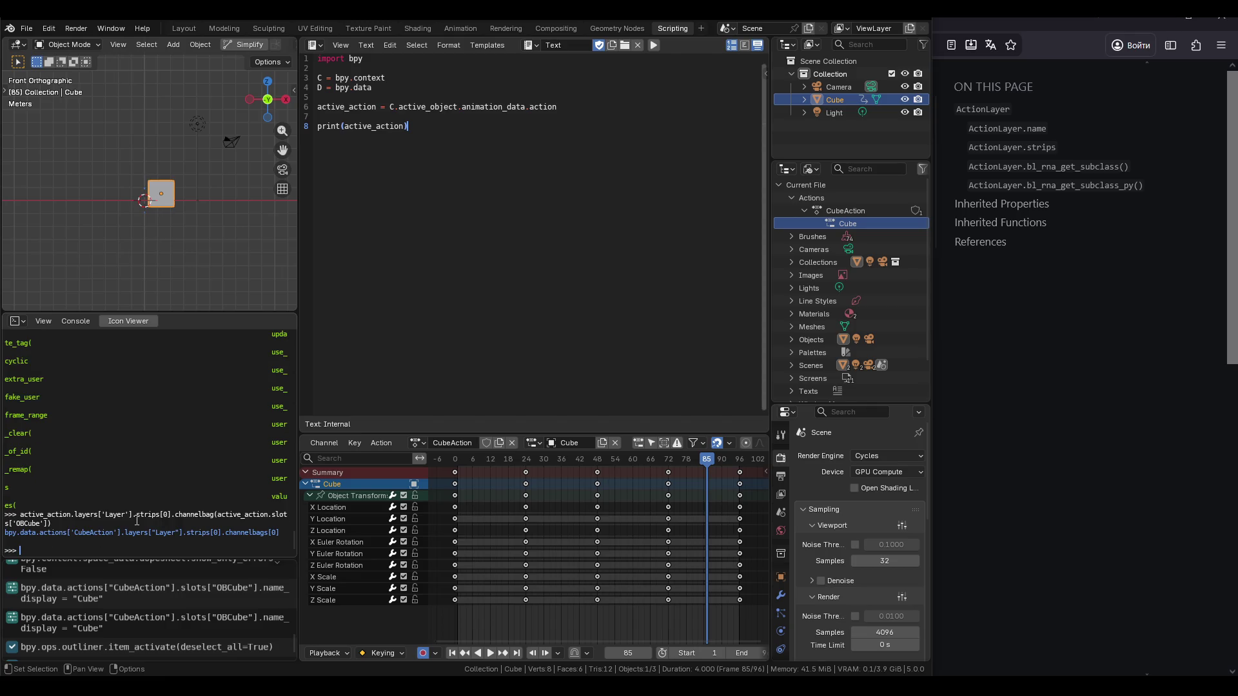
text(active_action.slots['OBCube'])
In a new Firefox tab, search for 'what is channelbag in blender api'.
click(386, 19)
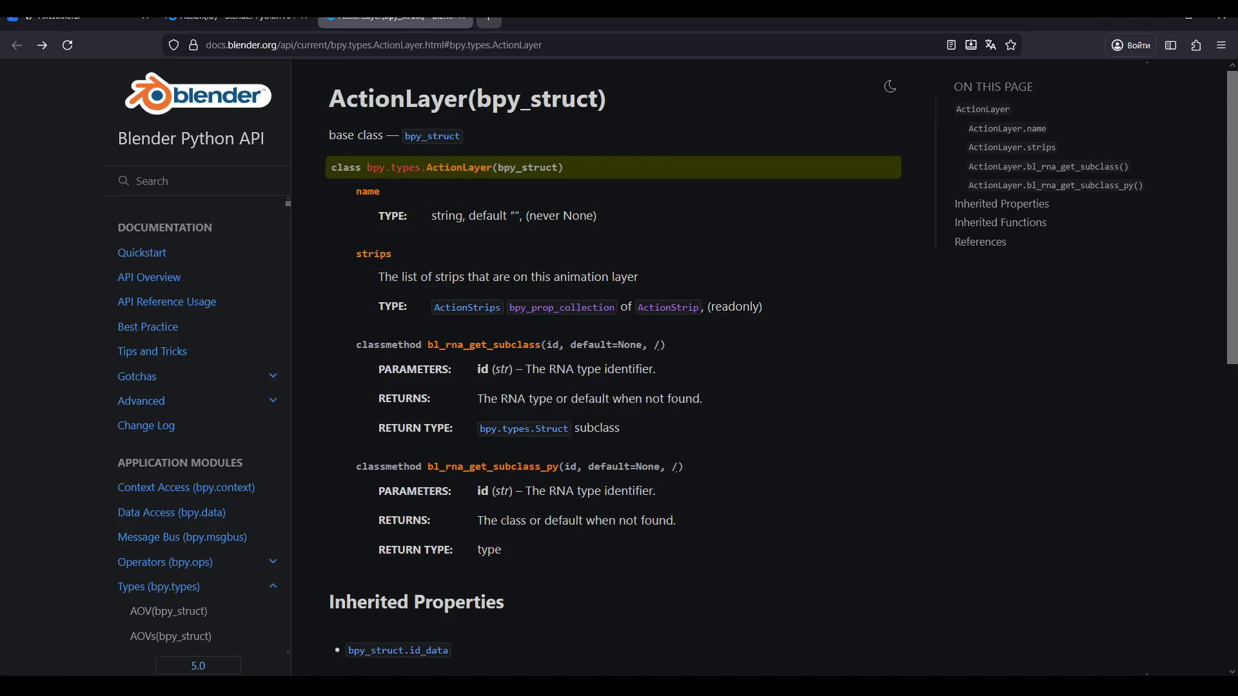
click(488, 18)
text(what is channelbag in blender )
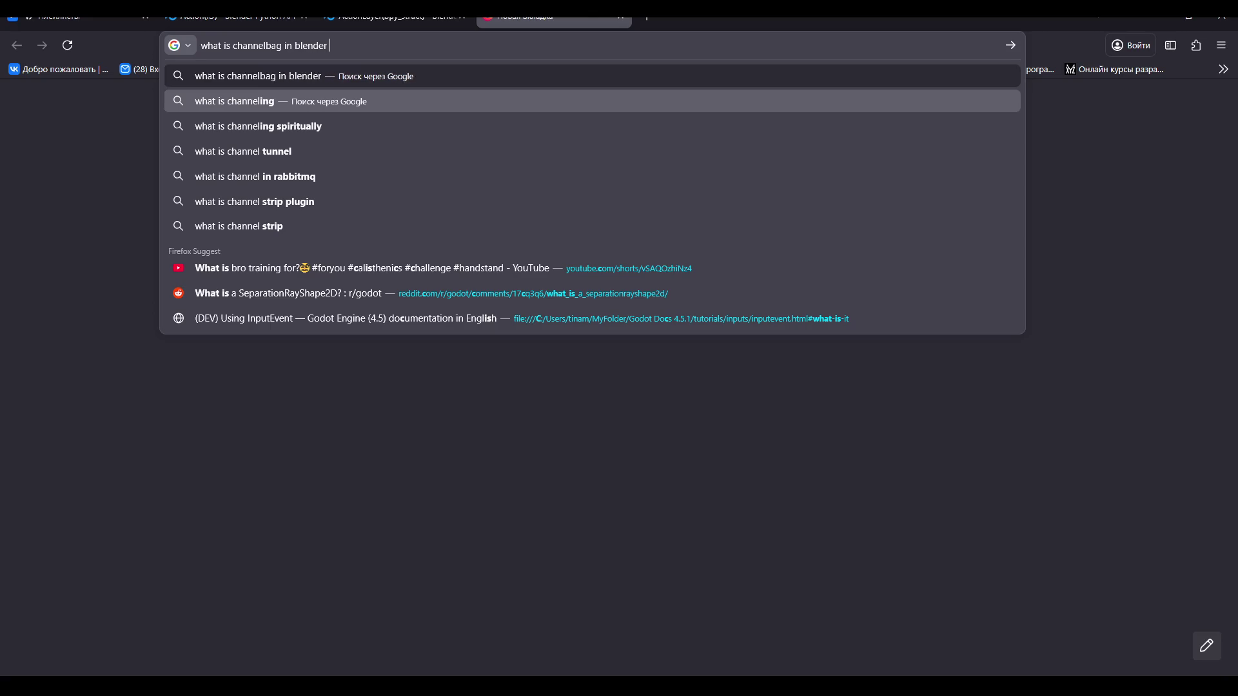
text(api)
key(Return)
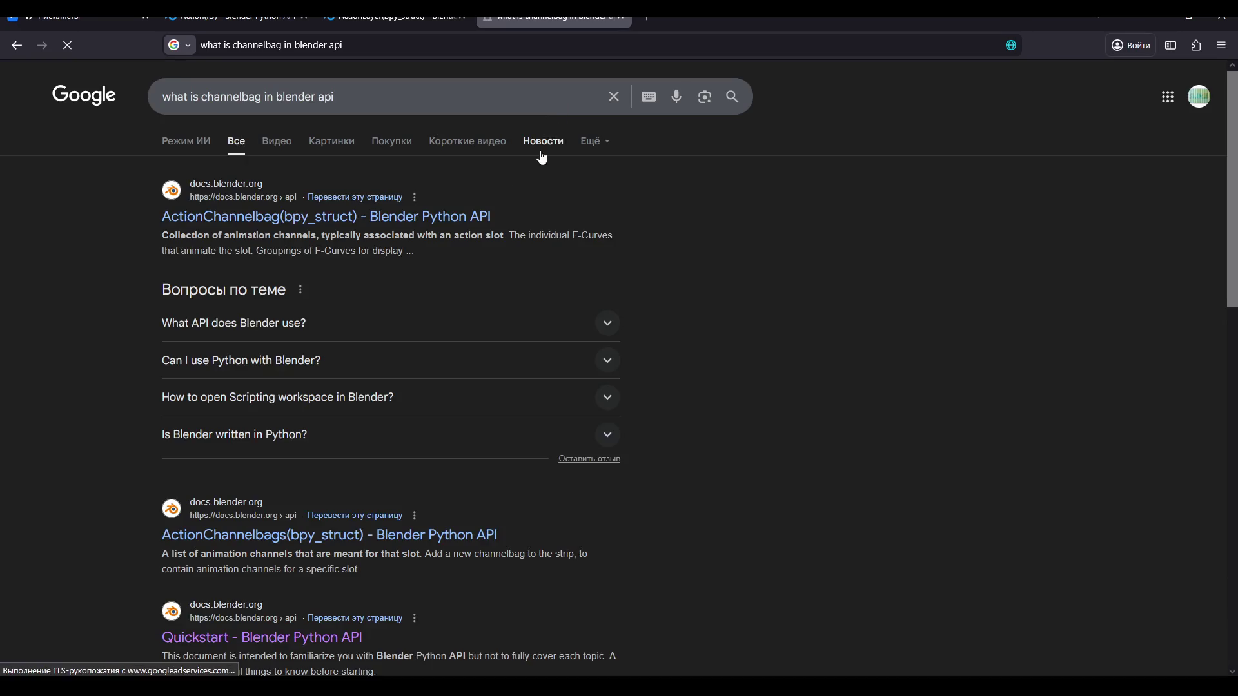
Read the ActionChannelbag reference page, then close it and the Google results tab.
click(293, 227)
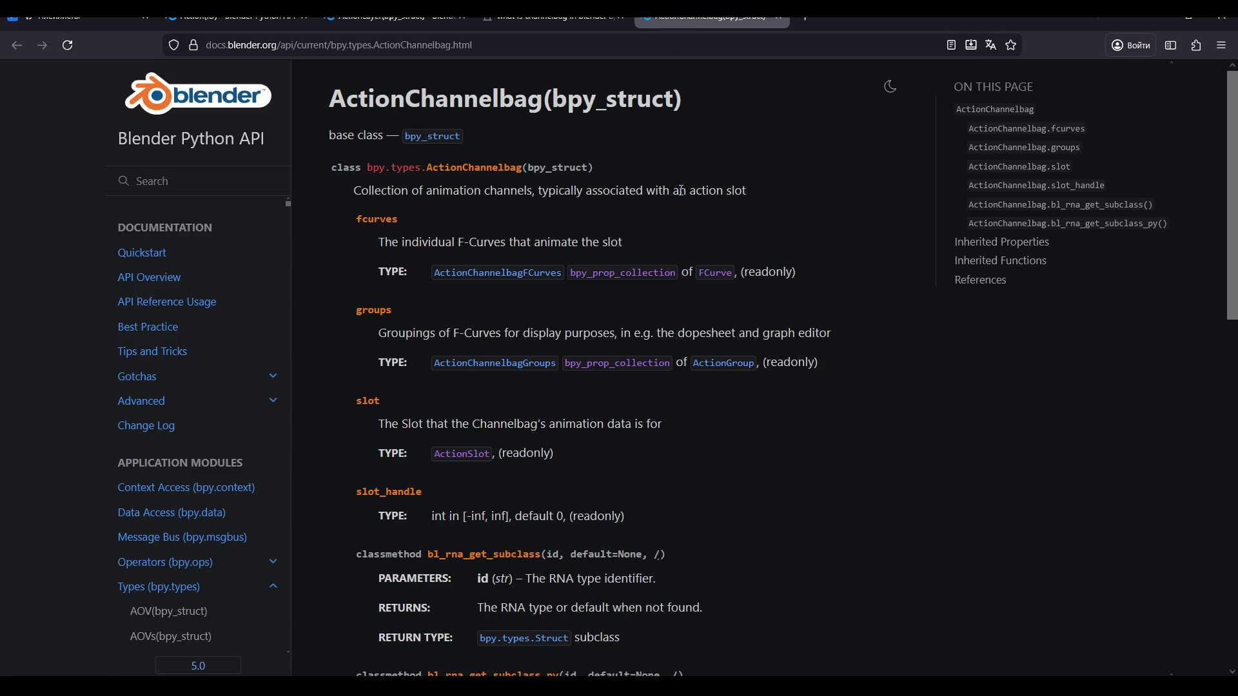
drag(691, 190, 740, 191)
click(738, 191)
scroll(729, 194, down, 5)
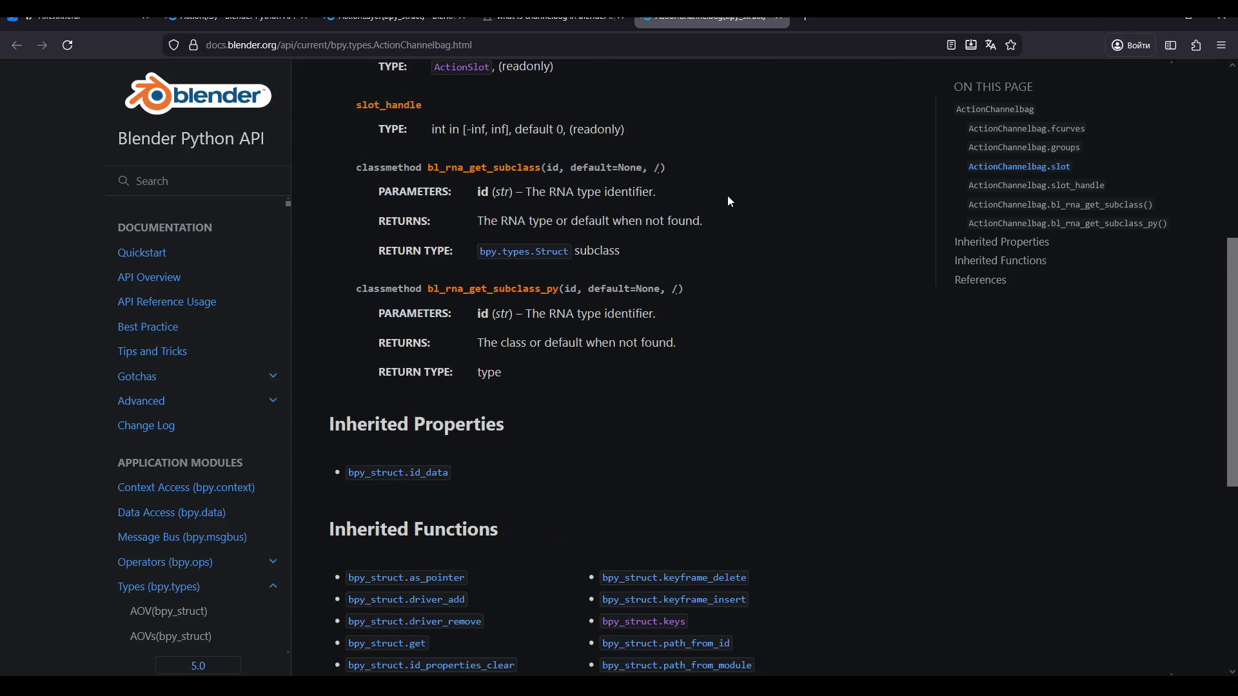
scroll(727, 196, up, 5)
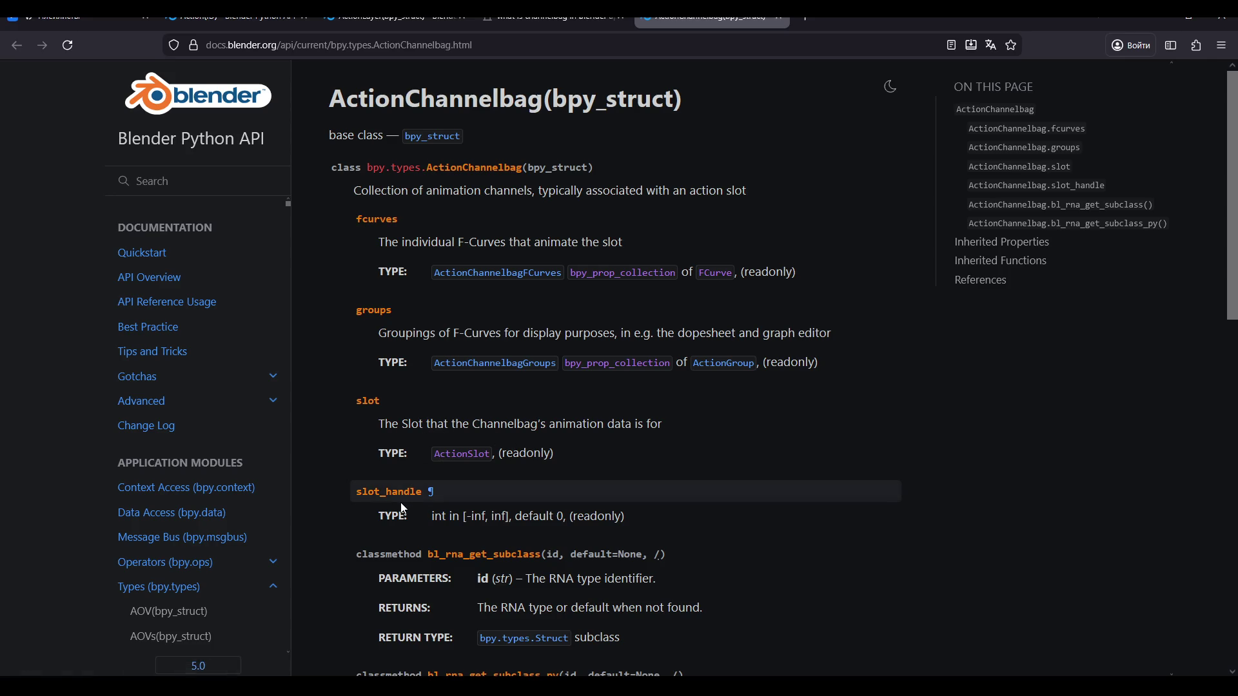
scroll(400, 496, down, 3)
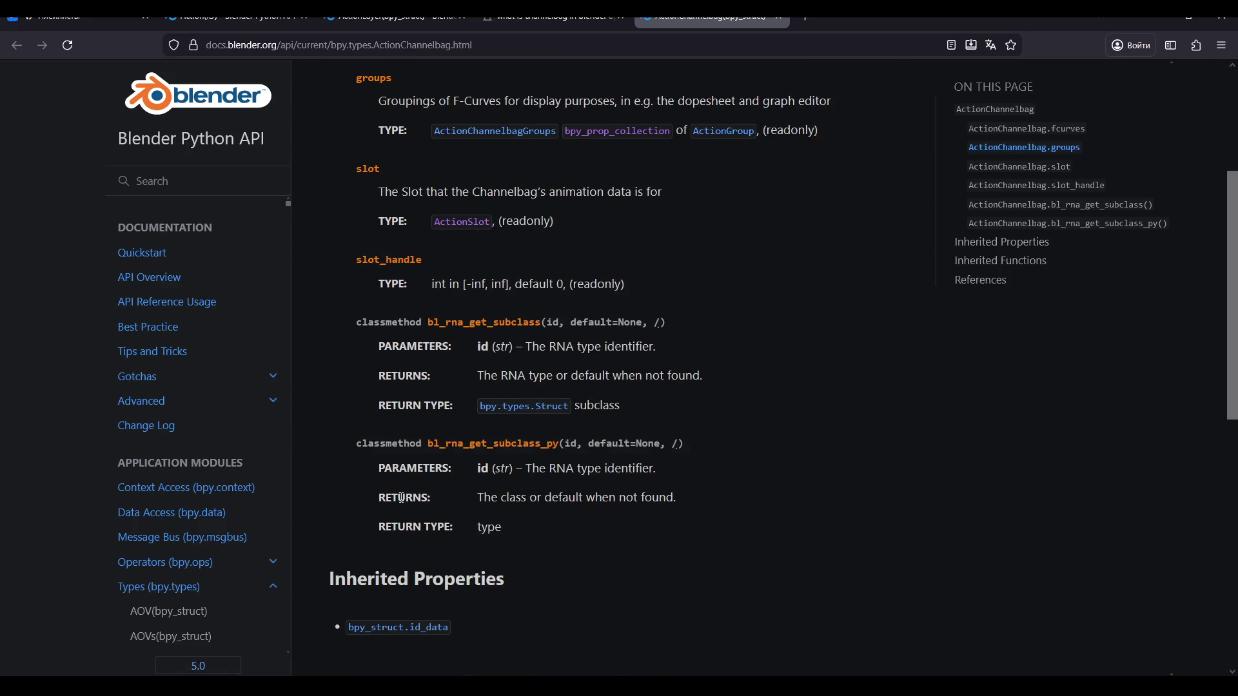
scroll(402, 498, up, 3)
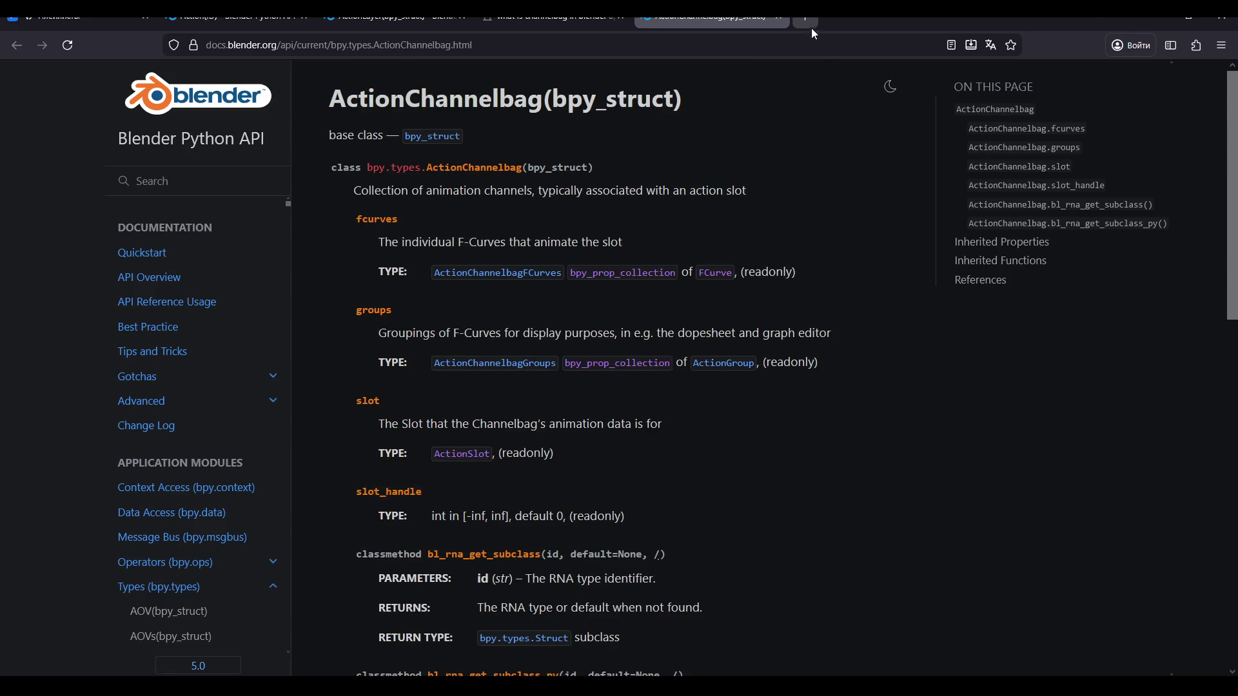
click(776, 21)
click(623, 21)
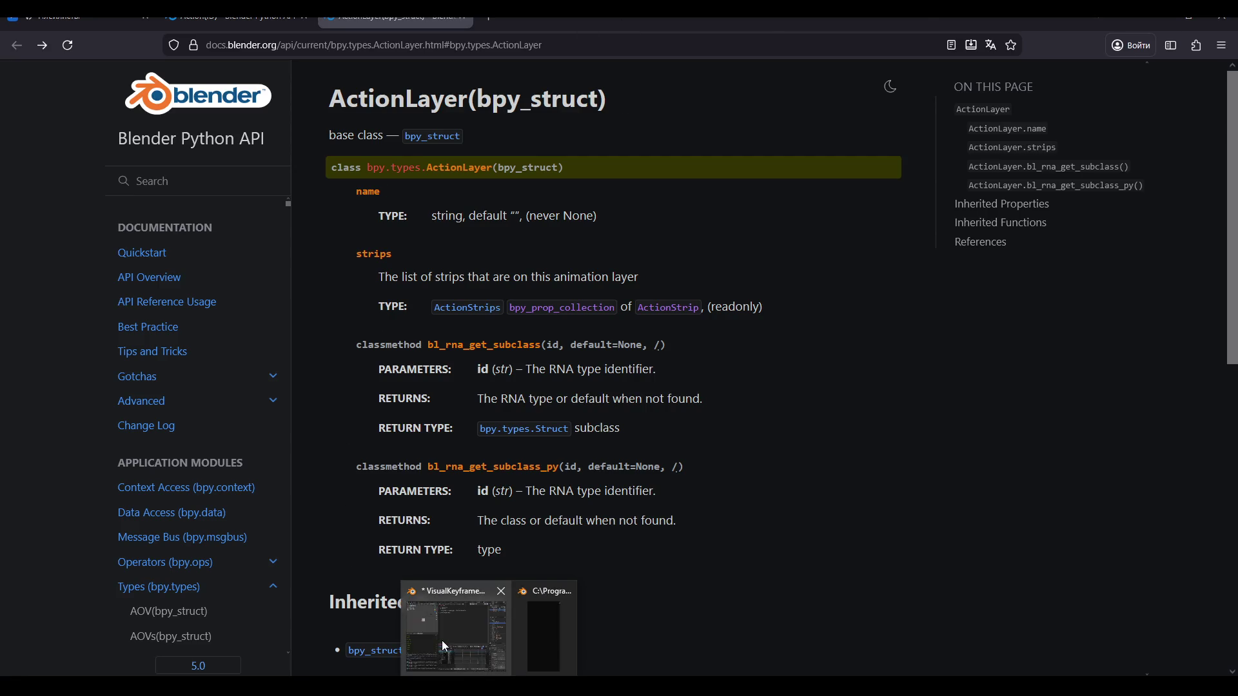
Back in Blender, rewrite the console line to active_action.slots['OBCube'] and list its attributes.
click(443, 640)
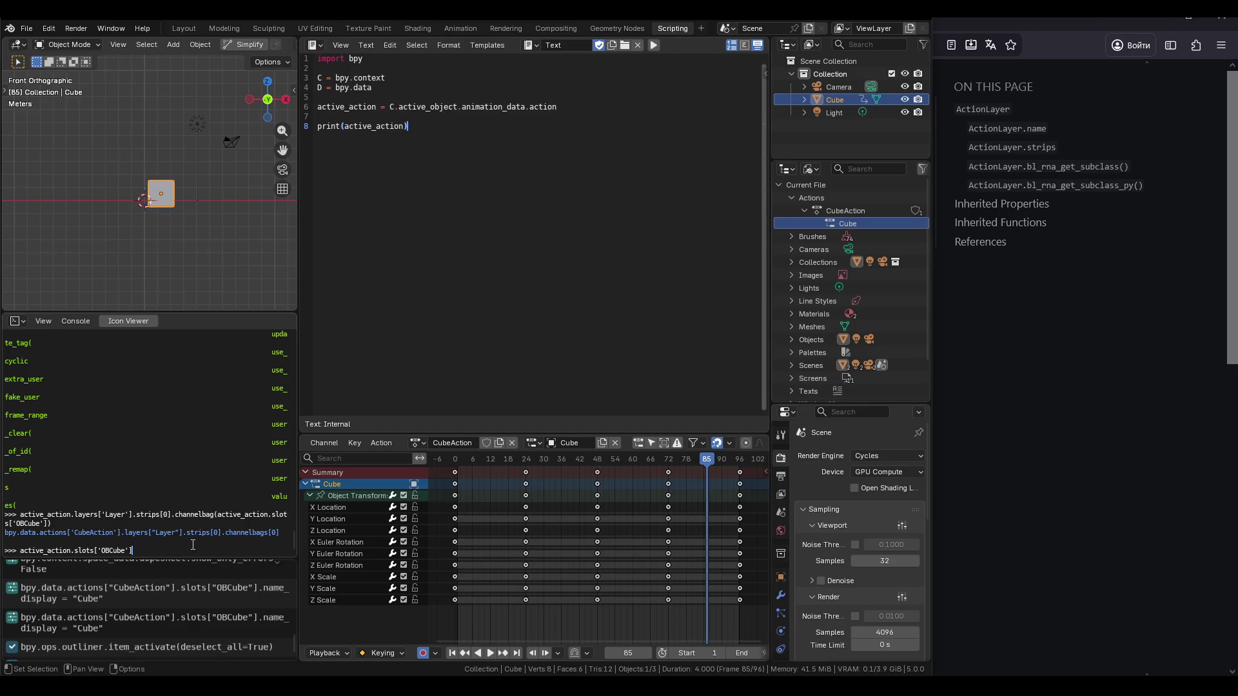
key(BackSpace)
key(BackSpace)
key(BackSpace)
key(BackSpace)
text(ac)
key(BackSpace)
text(slots['OBCube'])
key(Tab)
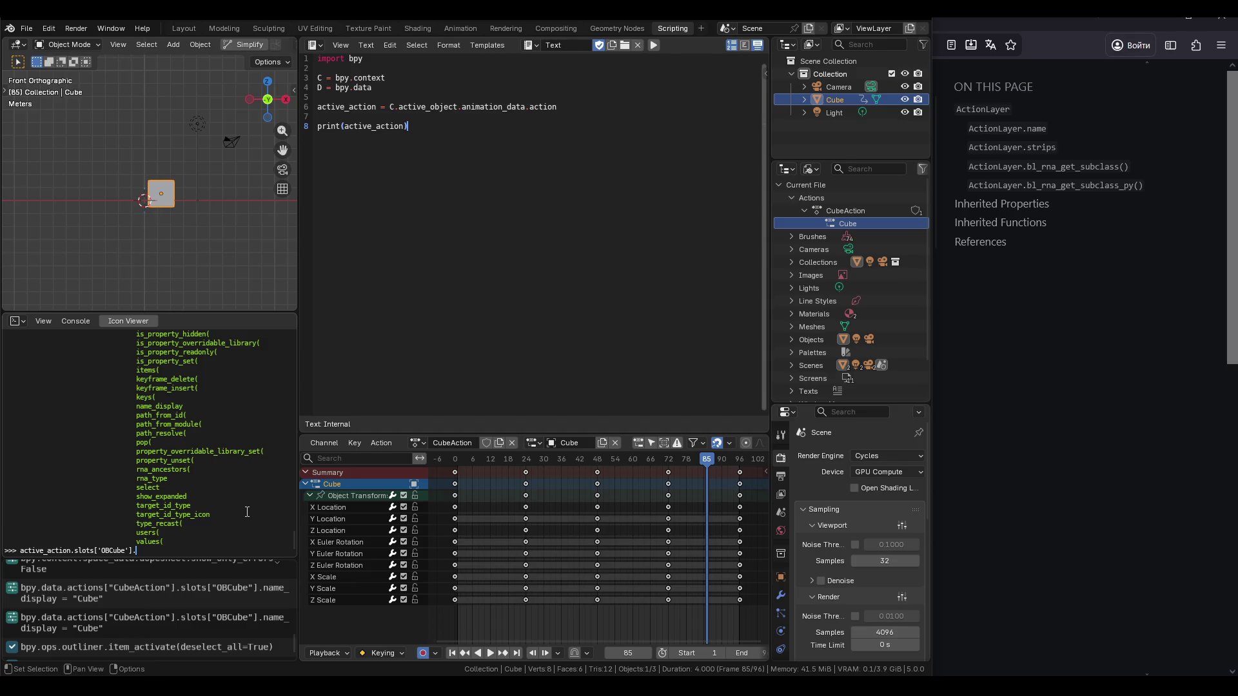
Run the slot's .active check, which returns True, then return to the ActionLayer docs.
text(tive)
key(Return)
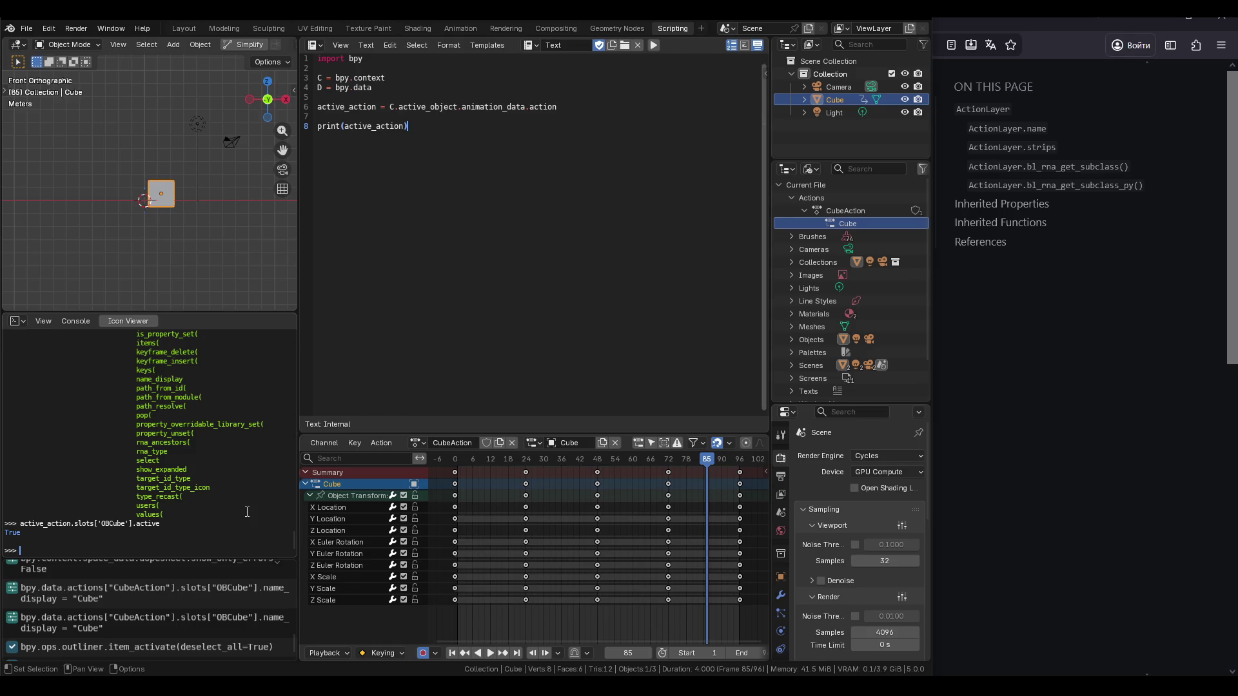
key(Up)
key(alt+Tab)
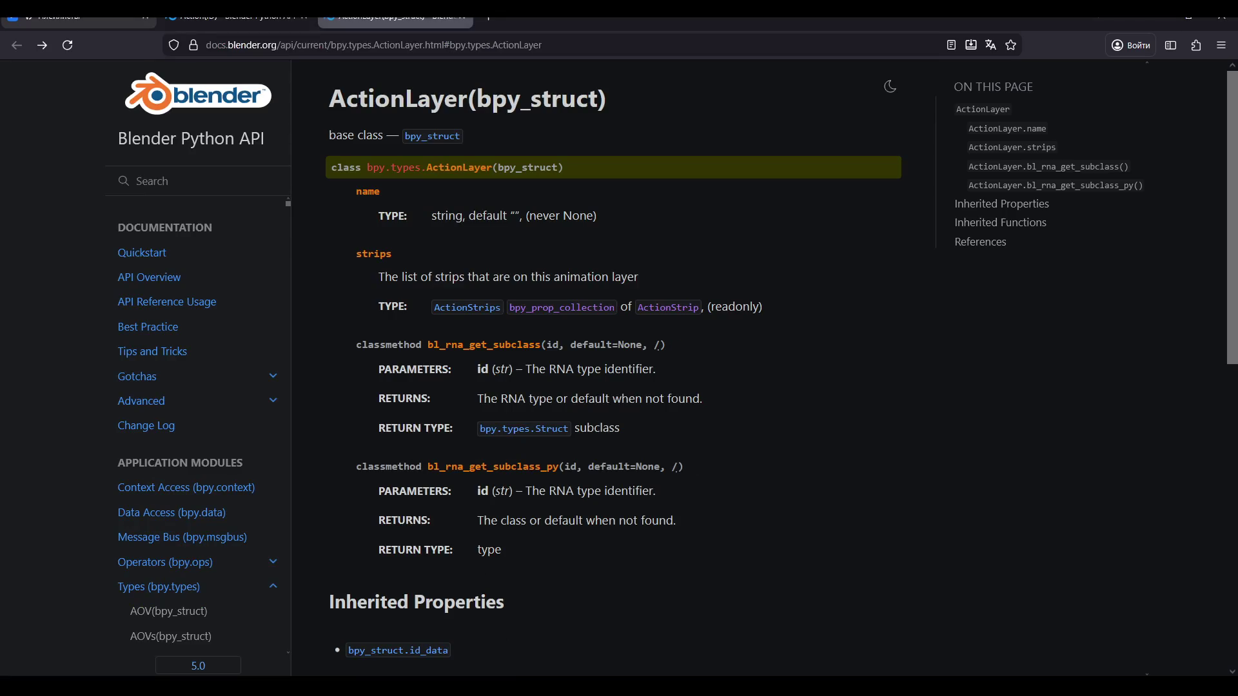
Skip VK Music tracks until 'Plutonia (Space Engine OST)' plays, then bring Blender back.
key(ctrl+Tab)
click(420, 125)
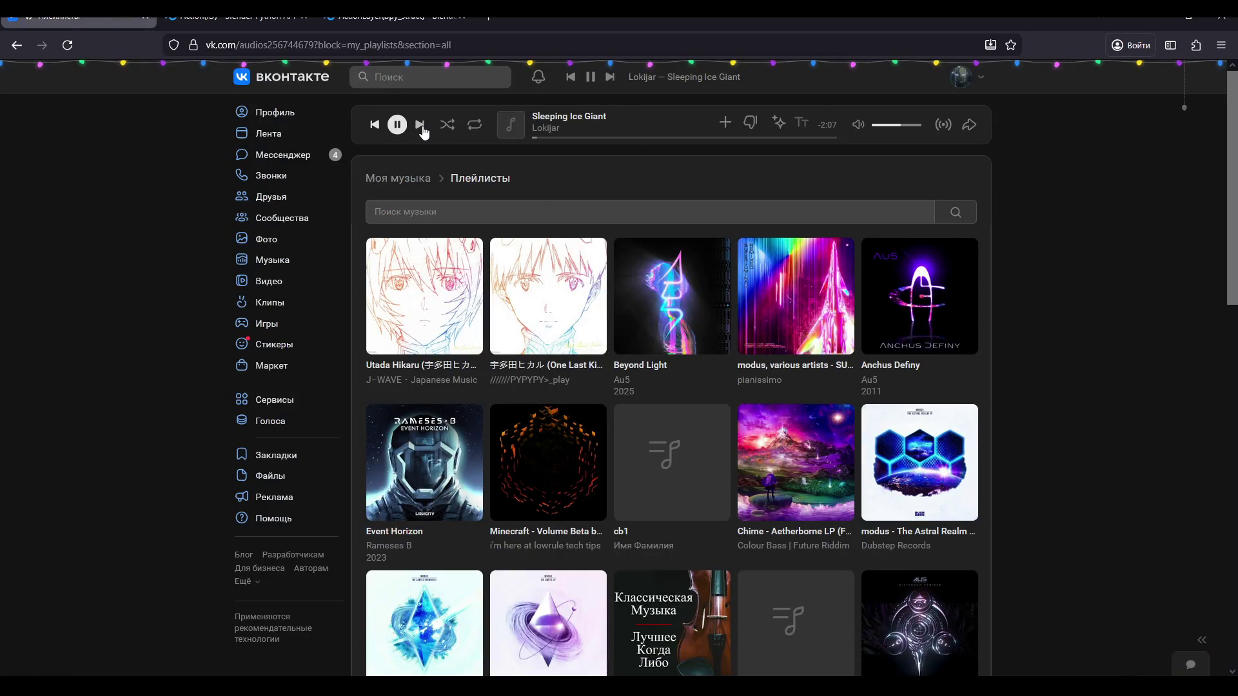
click(574, 137)
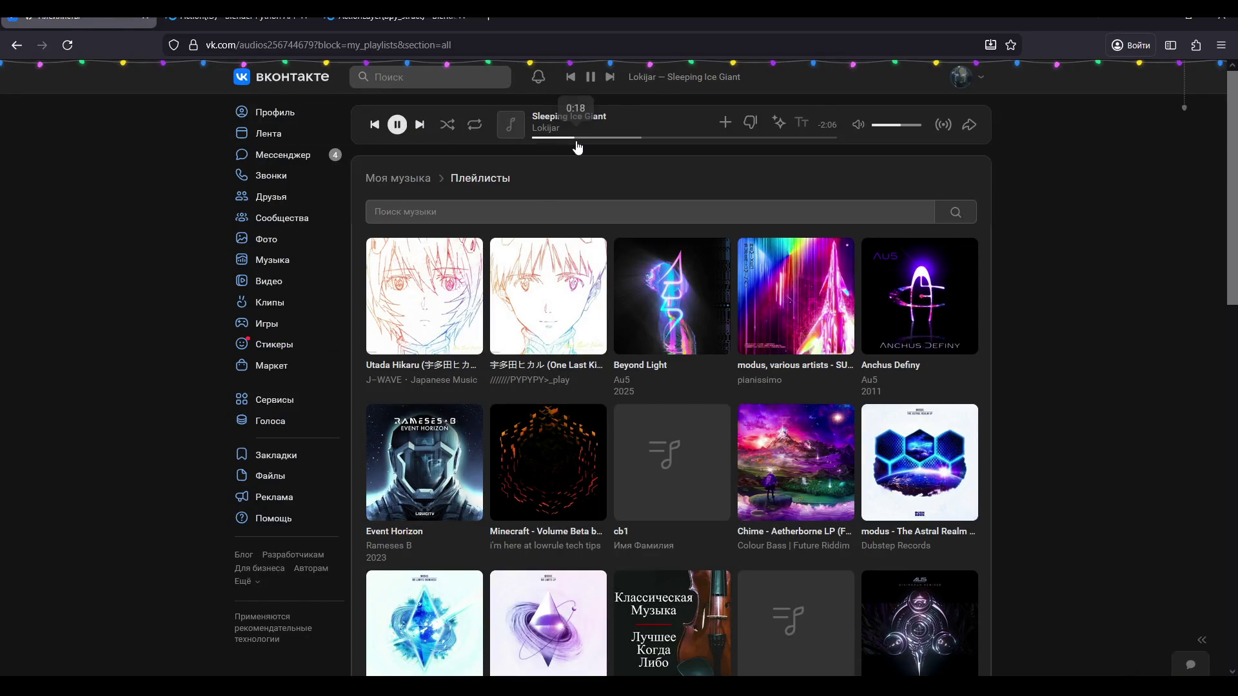
click(420, 124)
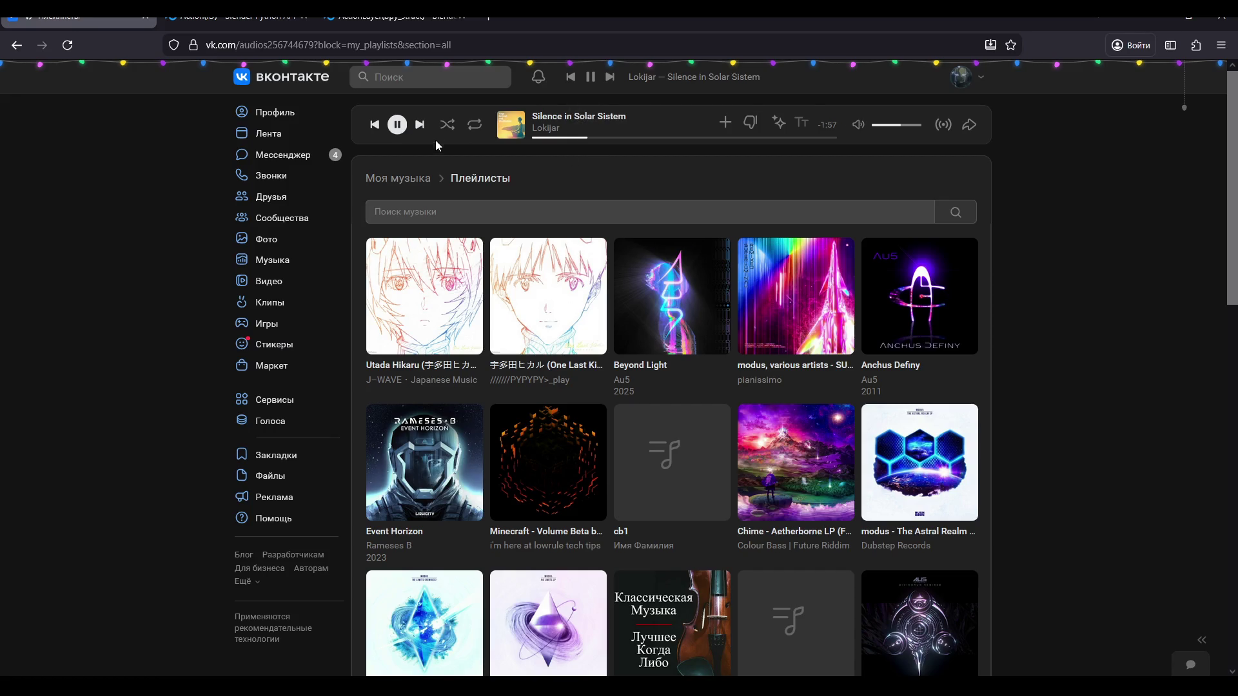
click(420, 125)
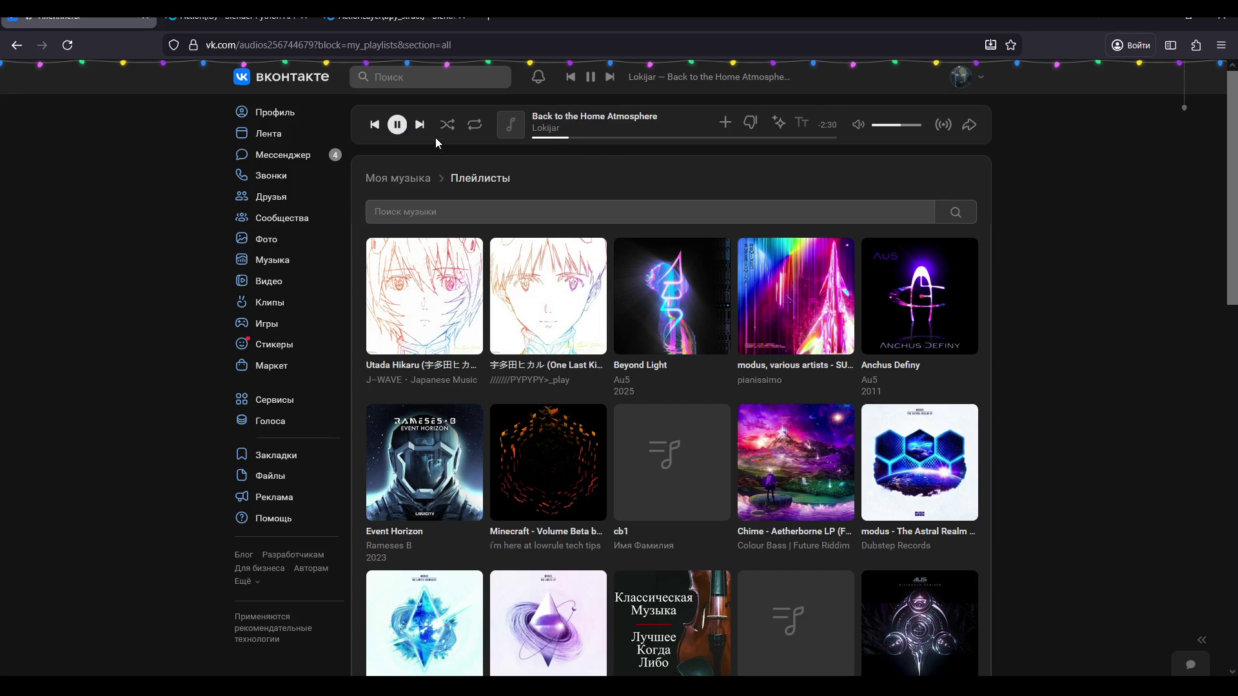
click(418, 126)
click(417, 127)
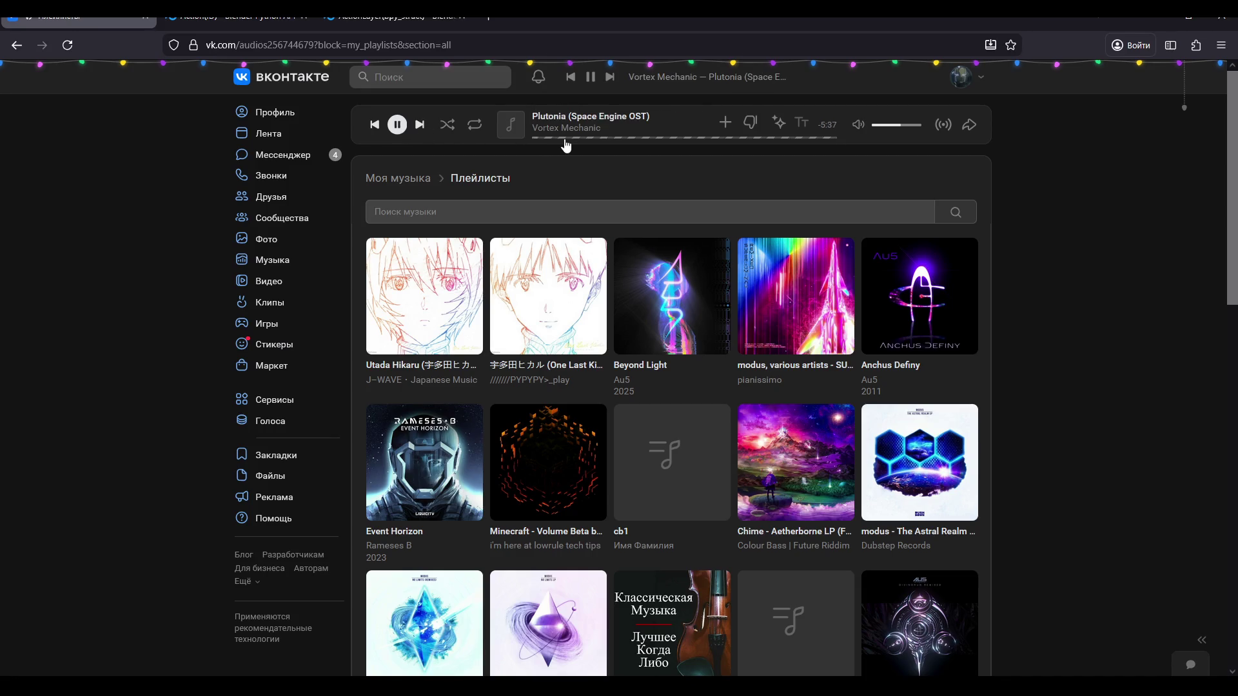
click(417, 127)
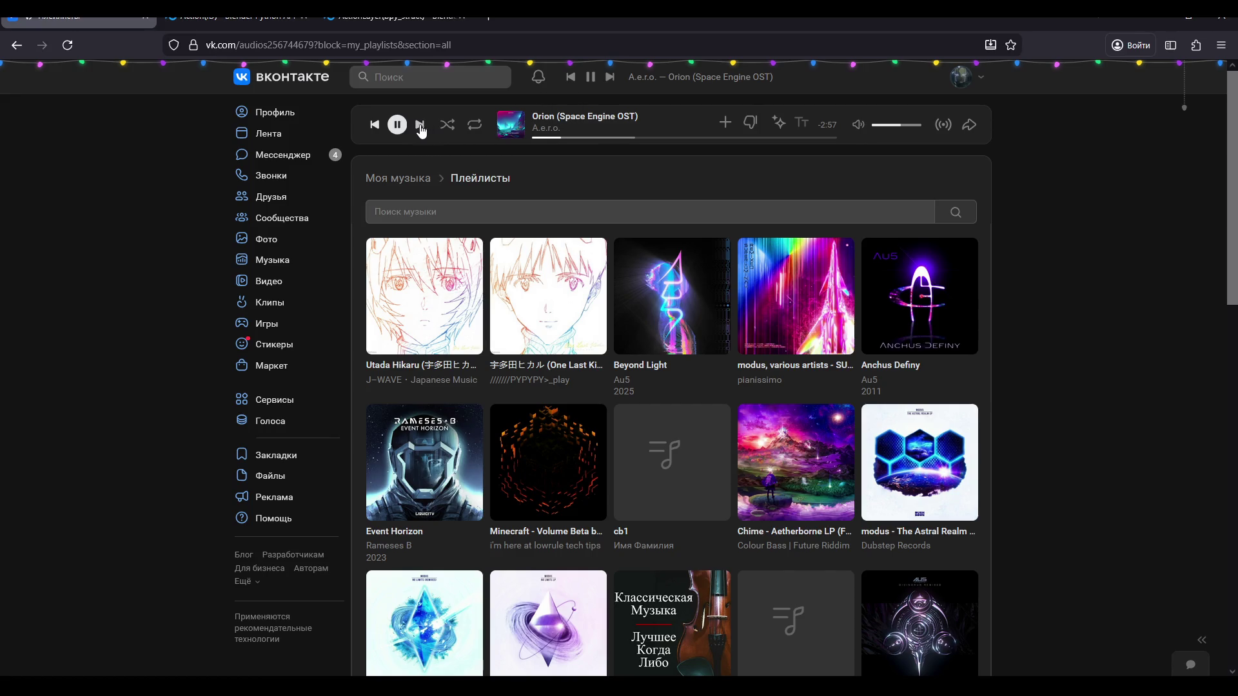
click(376, 127)
click(377, 128)
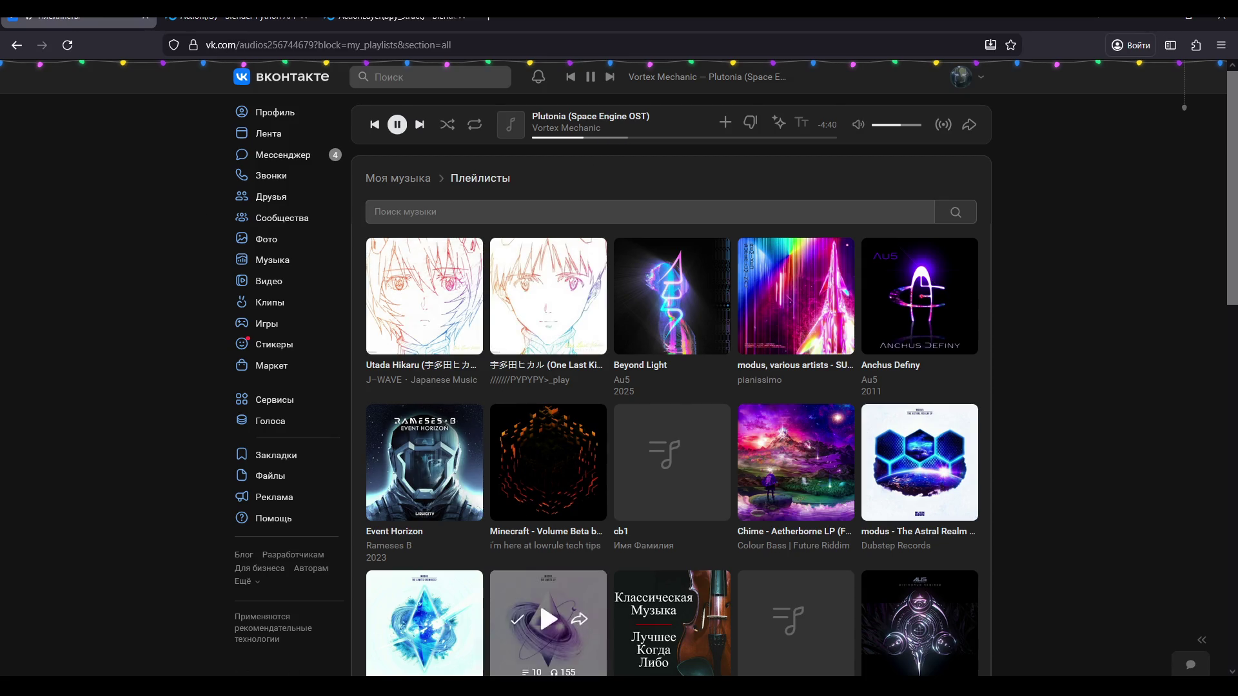
mouse_move(548, 674)
click(498, 599)
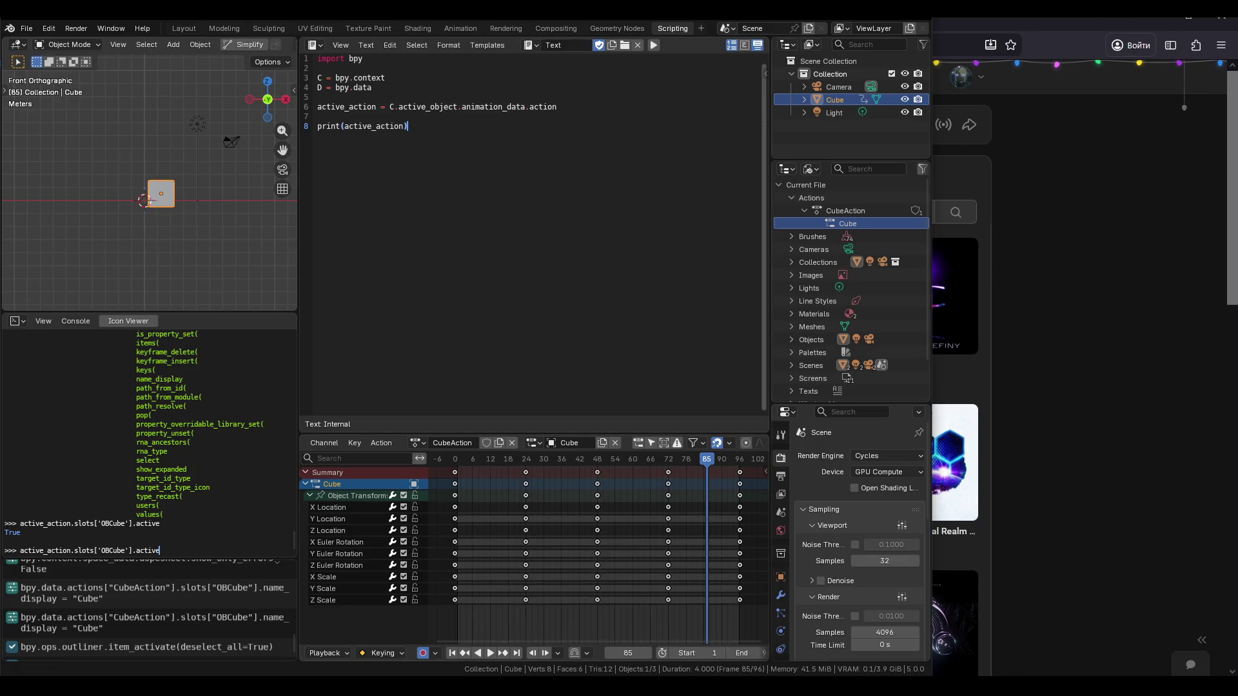
Recall the earlier channelbag command in the console and delete its trailing parentheses.
click(559, 633)
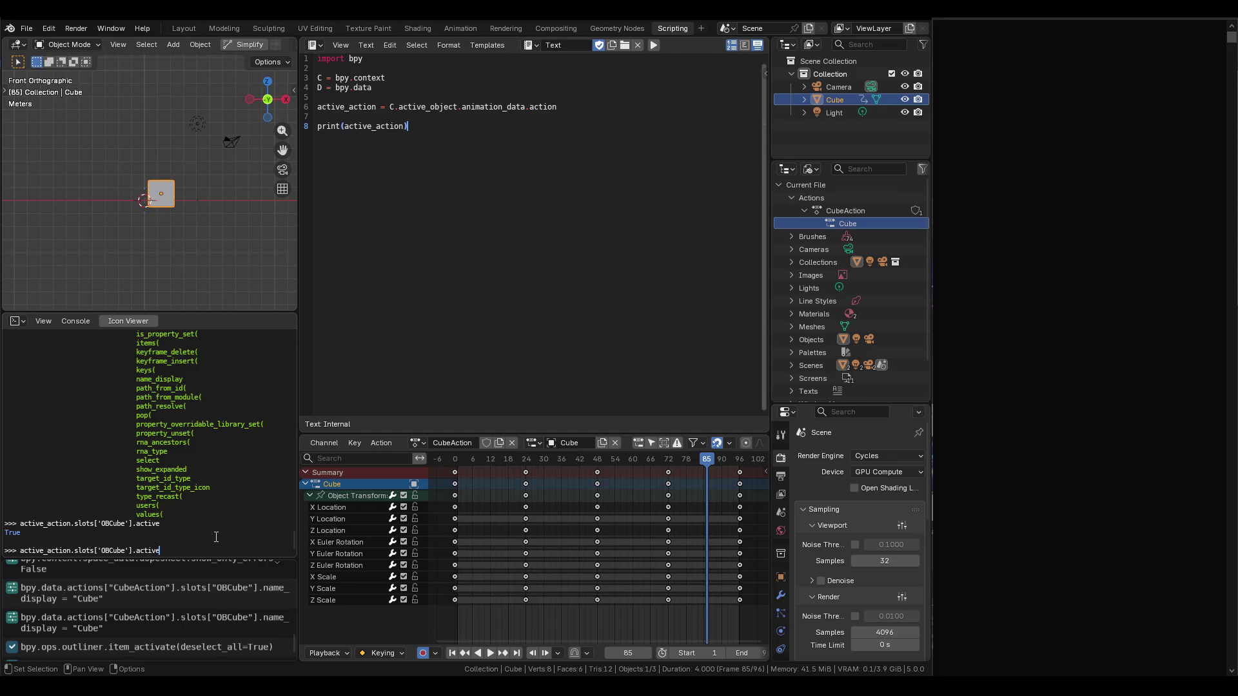
key(BackSpace)
key(BackSpace)
key(BackSpace)
key(Up)
key(Down)
key(Up)
key(BackSpace)
key(BackSpace)
Run channelbags[0]. for a SyntaxError, then select the Object Transforms channel.
key(Tab)
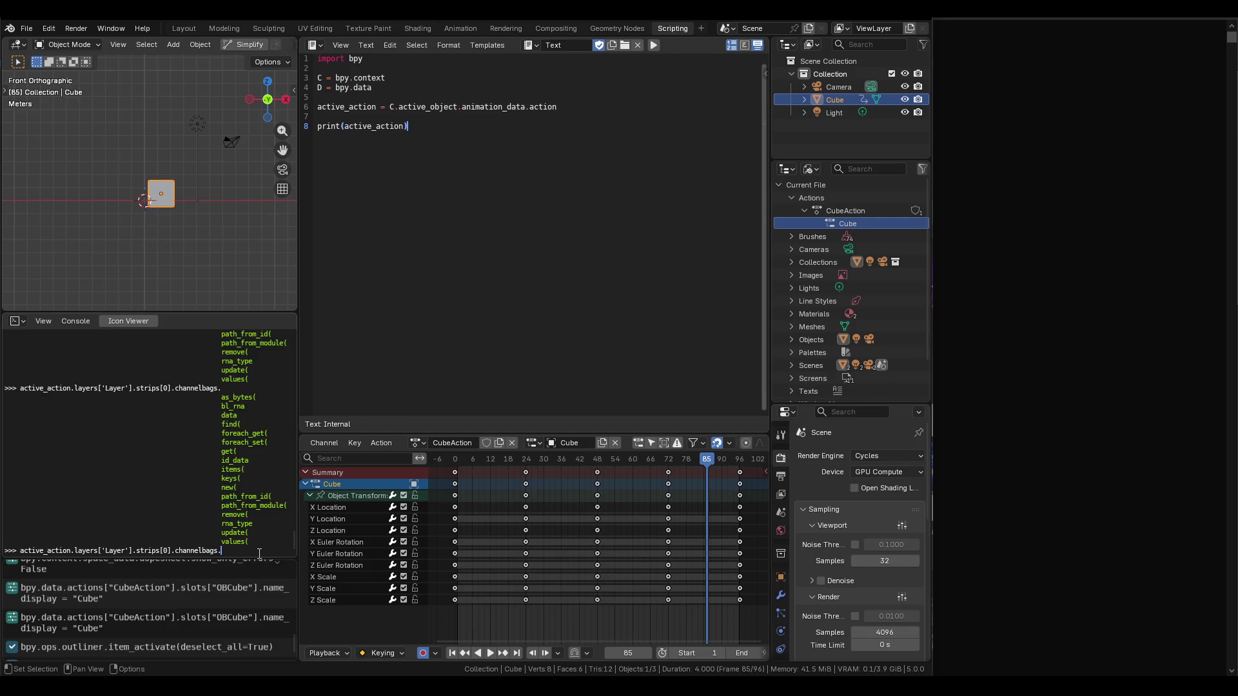
text([0])
key(Tab)
key(Return)
key(Up)
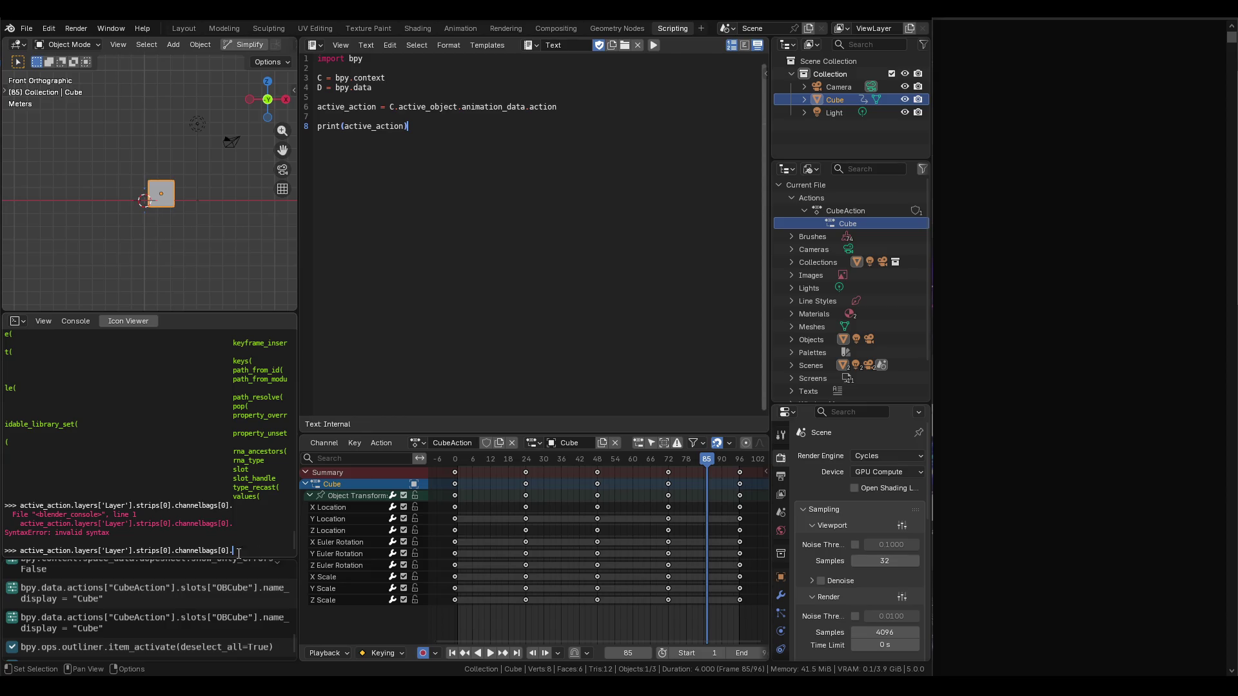
click(342, 498)
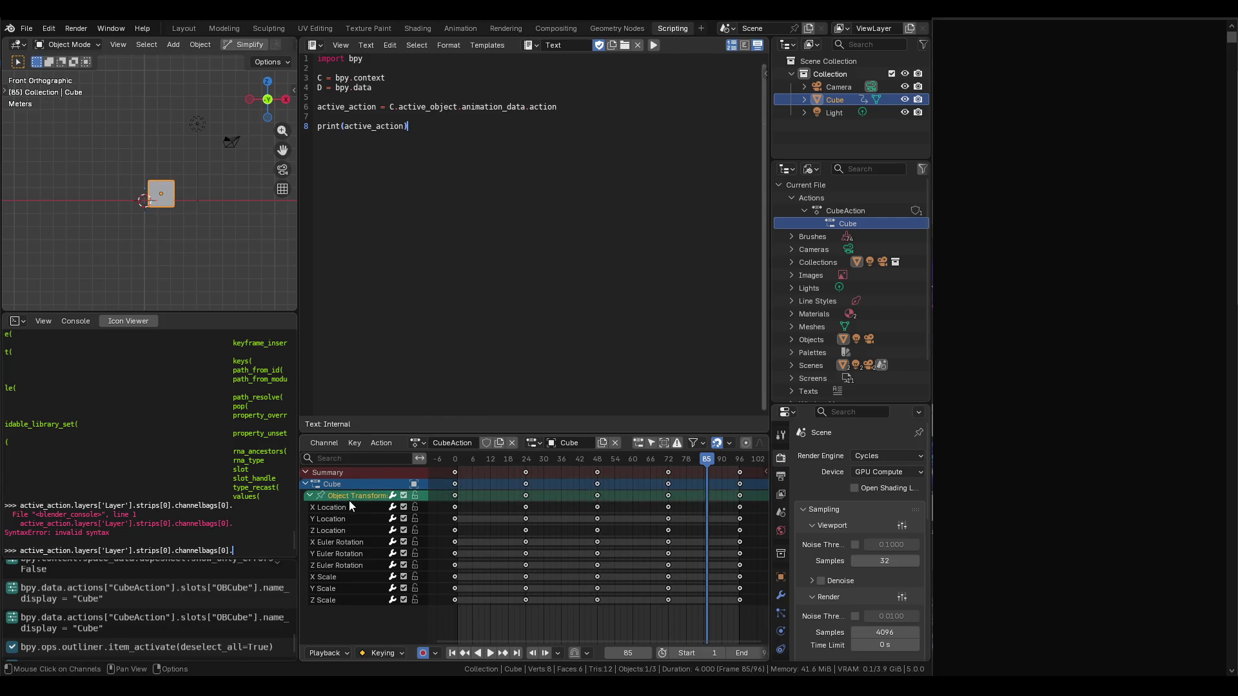
Duplicate the Cube slot as Cube.001, leaving the Cube slot's name unchanged.
key(n)
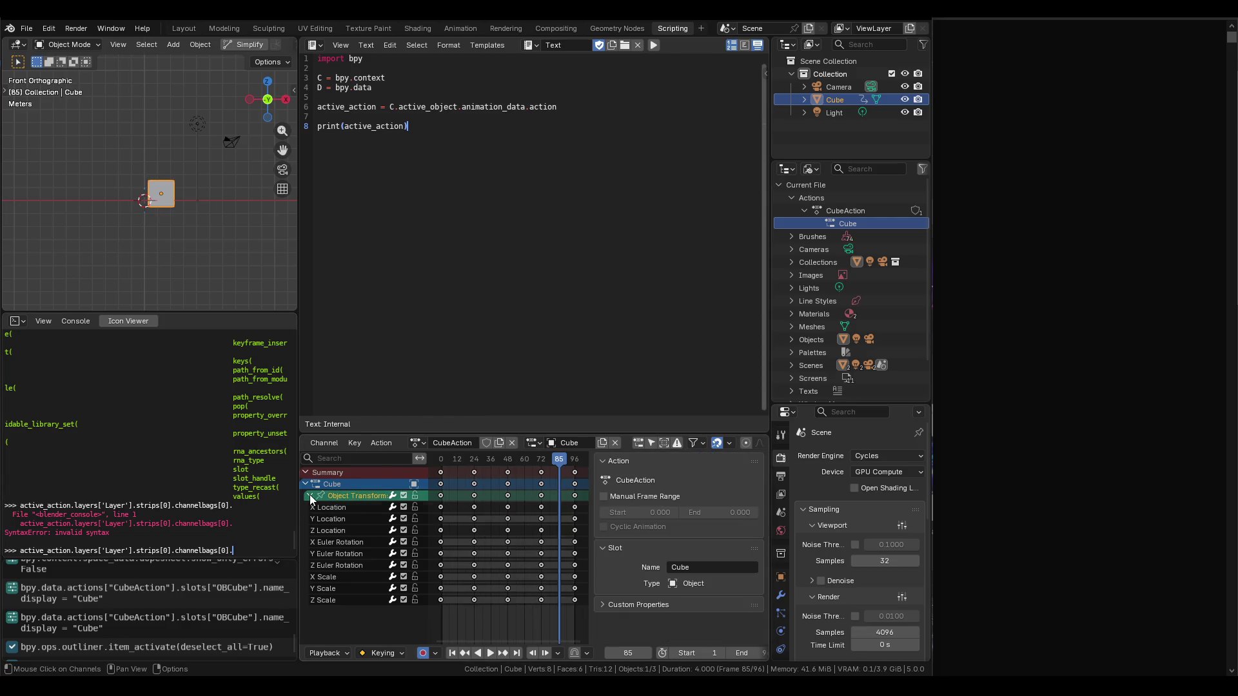
click(331, 484)
key(n)
click(602, 443)
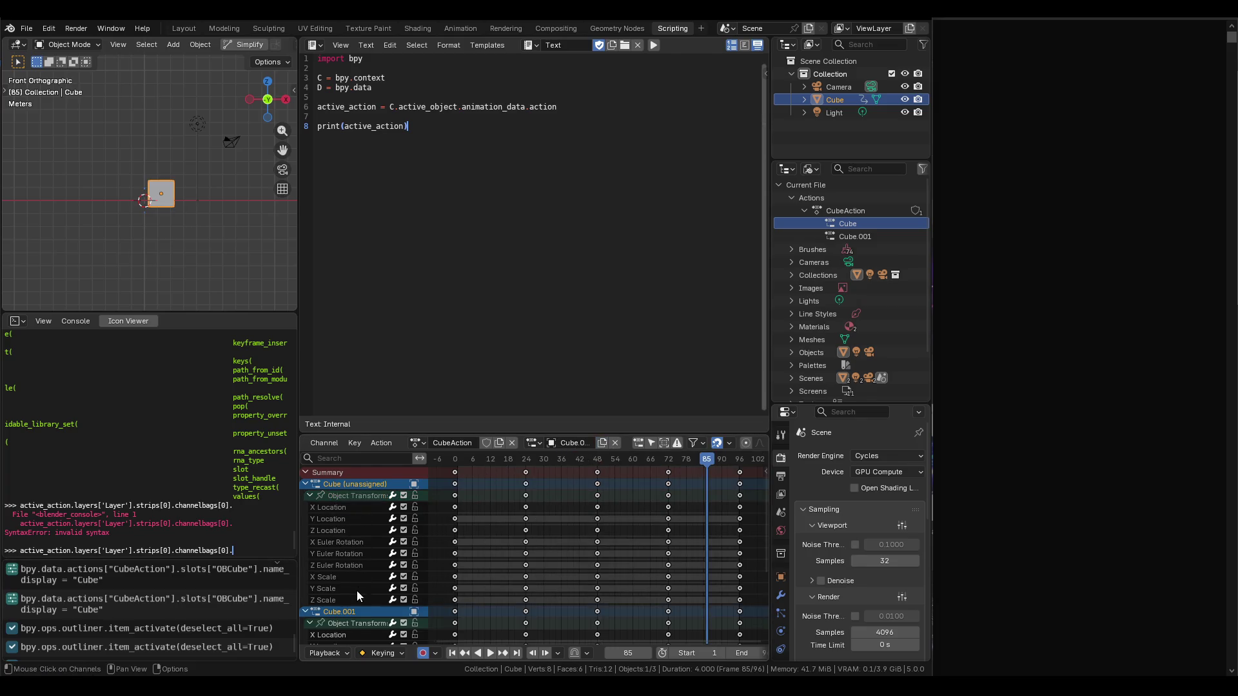
double_click(349, 483)
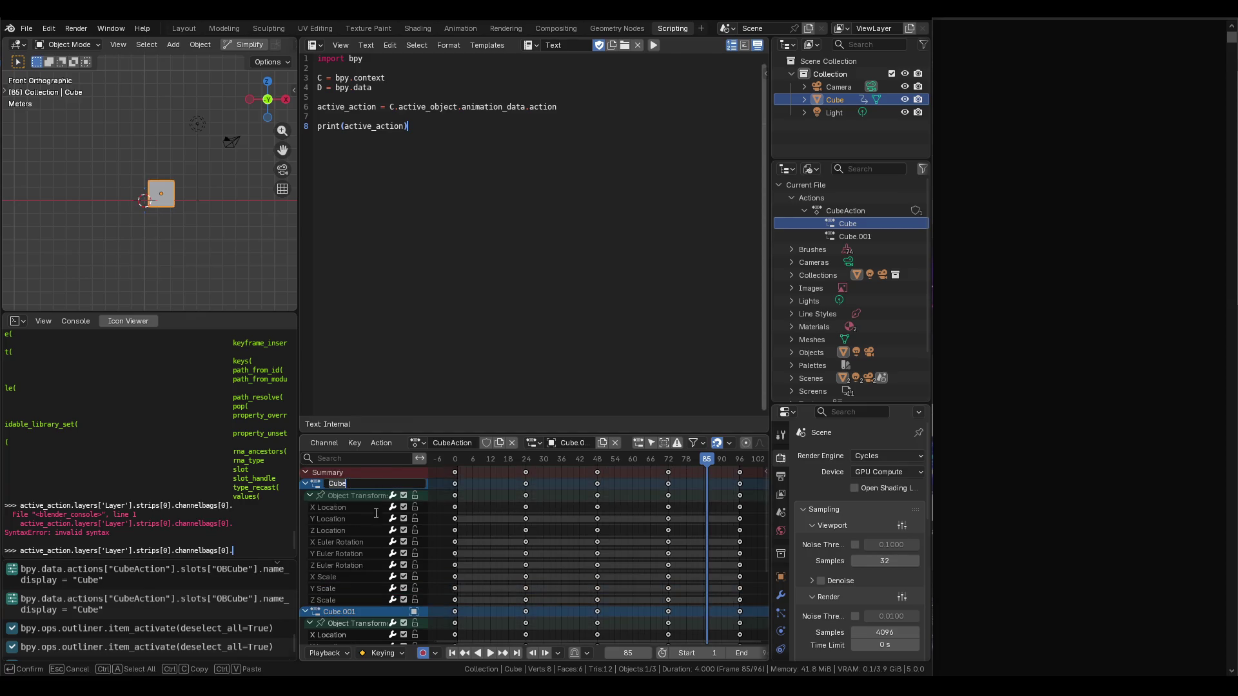
key(Return)
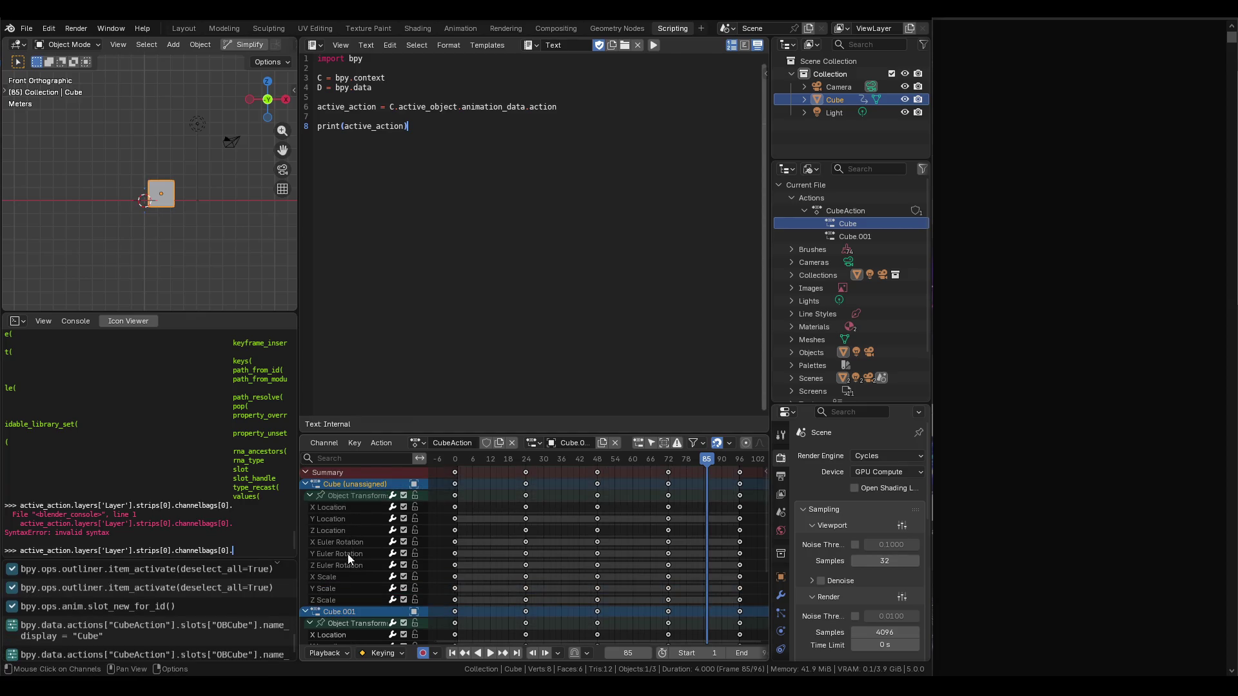
Compare the Cube and Cube.001 slot details in the Dope Sheet sidebar.
scroll(237, 620, down, 1)
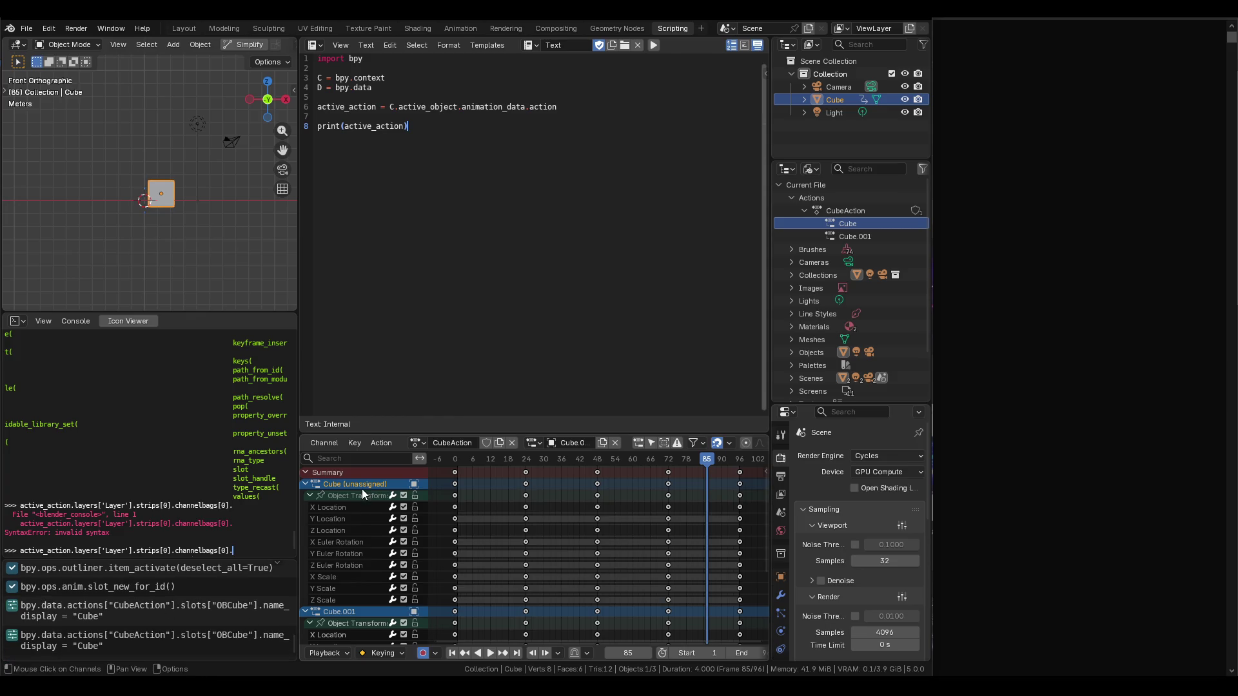
scroll(340, 592, down, 4)
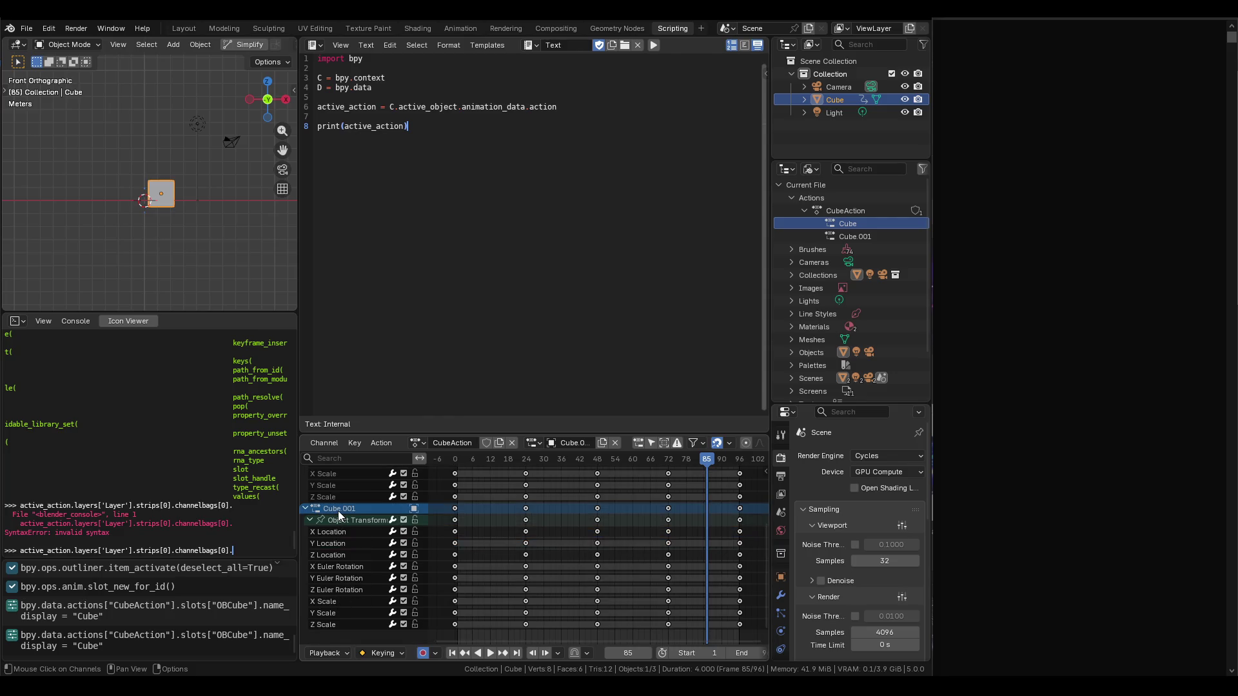
scroll(338, 511, up, 4)
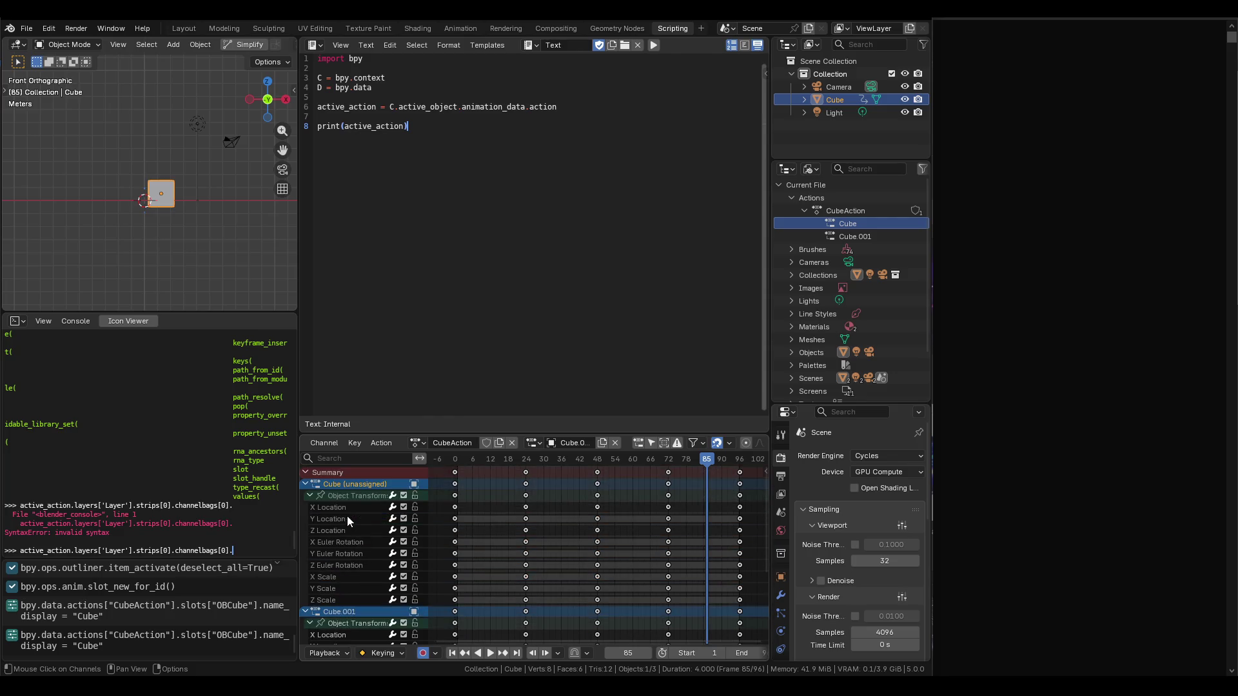
scroll(350, 551, down, 3)
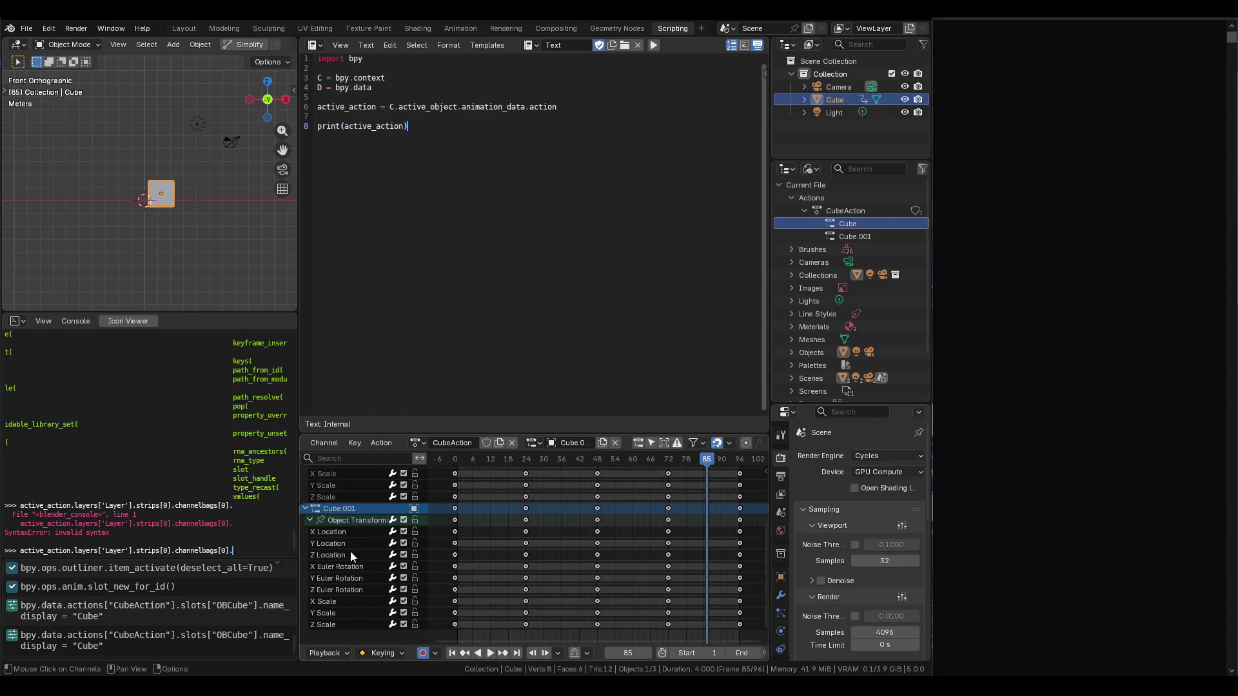
scroll(357, 516, up, 3)
key(n)
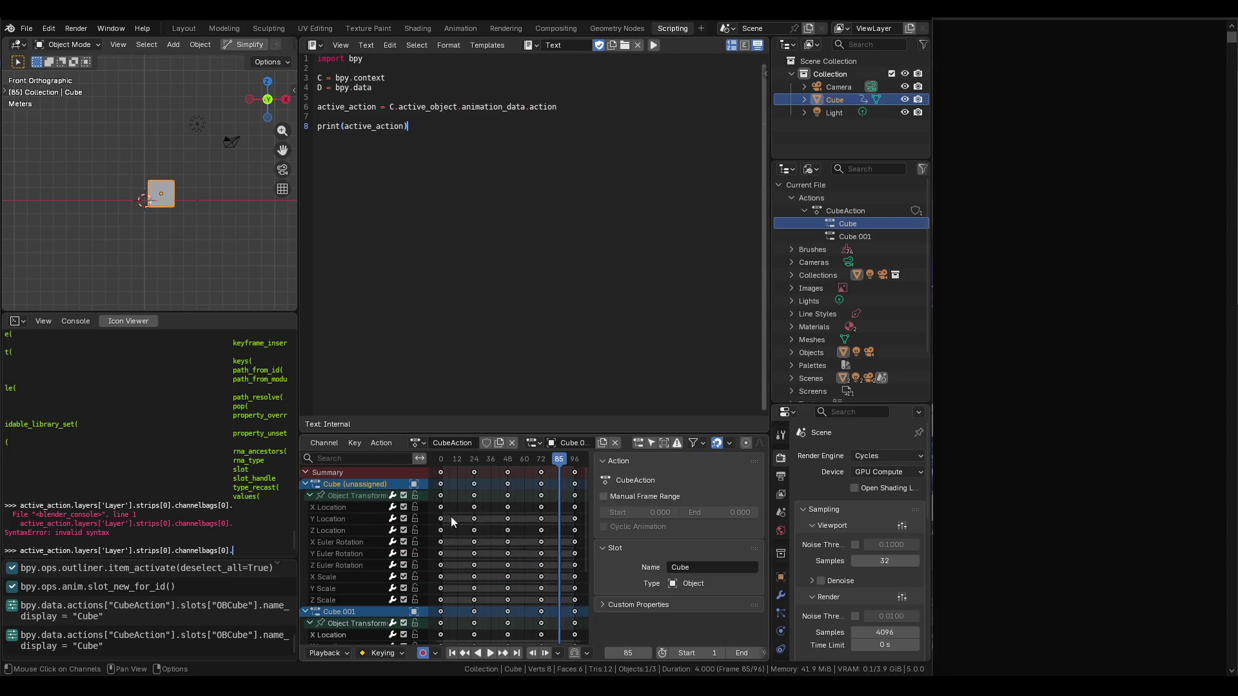
click(320, 614)
click(342, 484)
click(353, 612)
key(n)
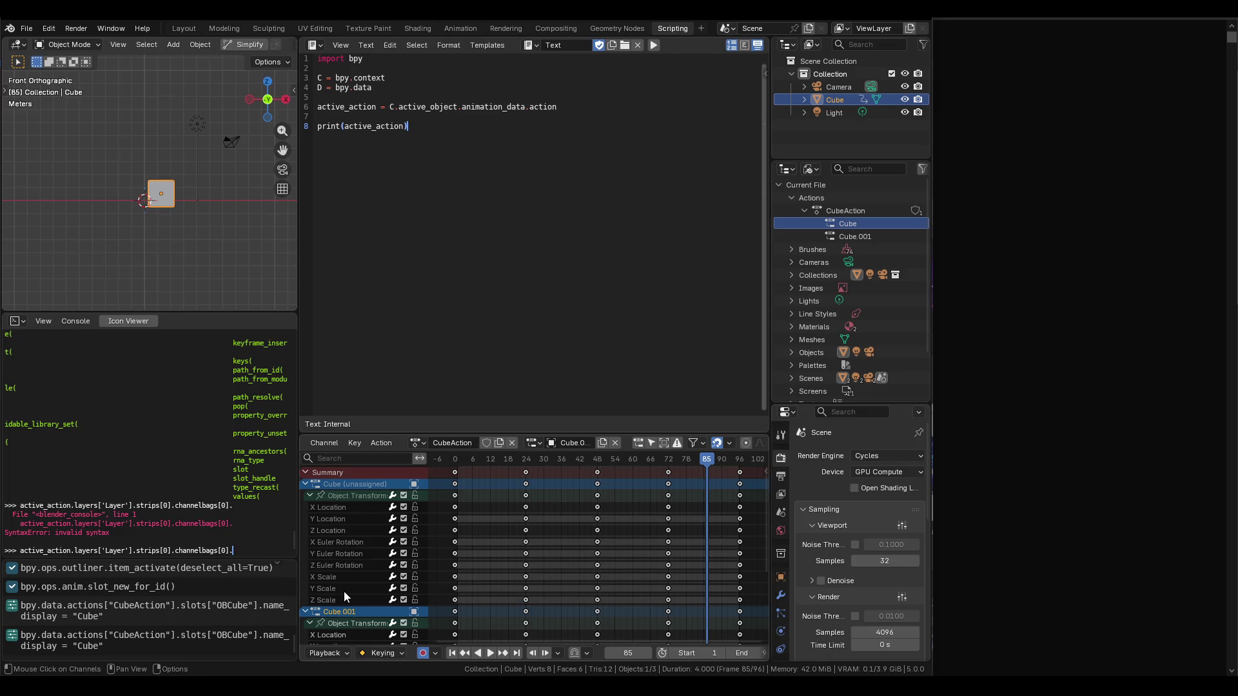
Undo the duplication to remove the Cube.001 slot from CubeAction.
scroll(316, 567, up, 1)
scroll(323, 558, down, 1)
key(n)
key(n)
scroll(323, 556, down, 5)
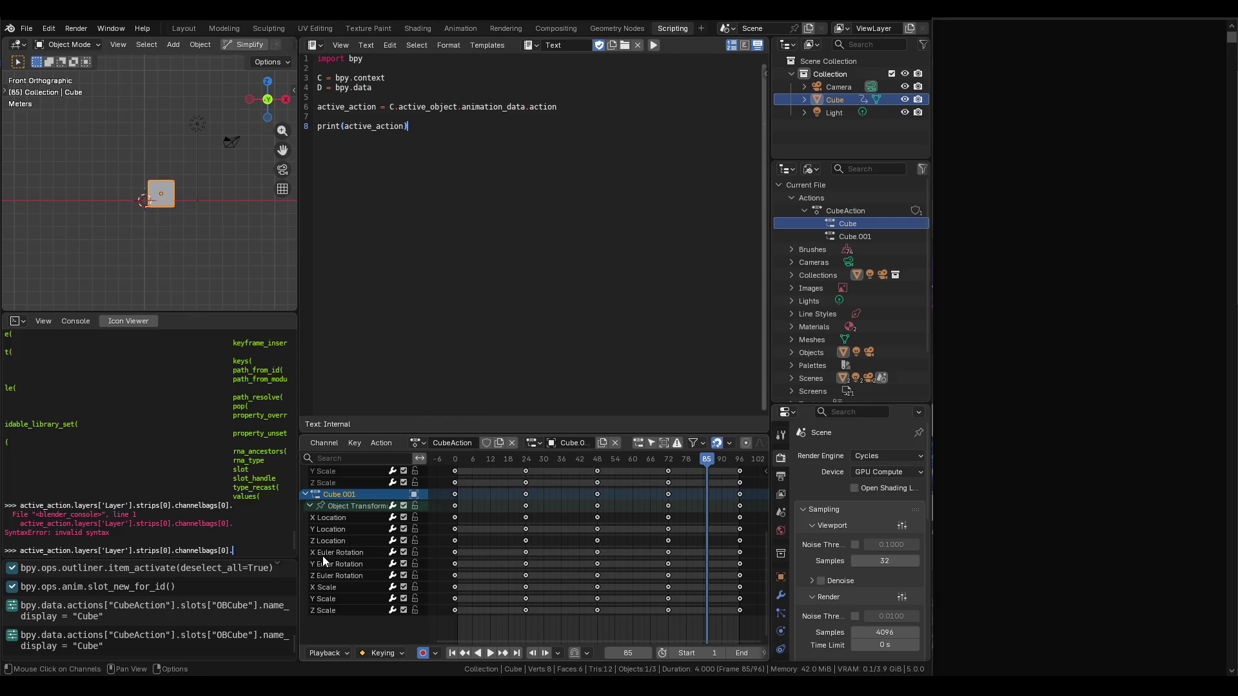
scroll(324, 557, up, 5)
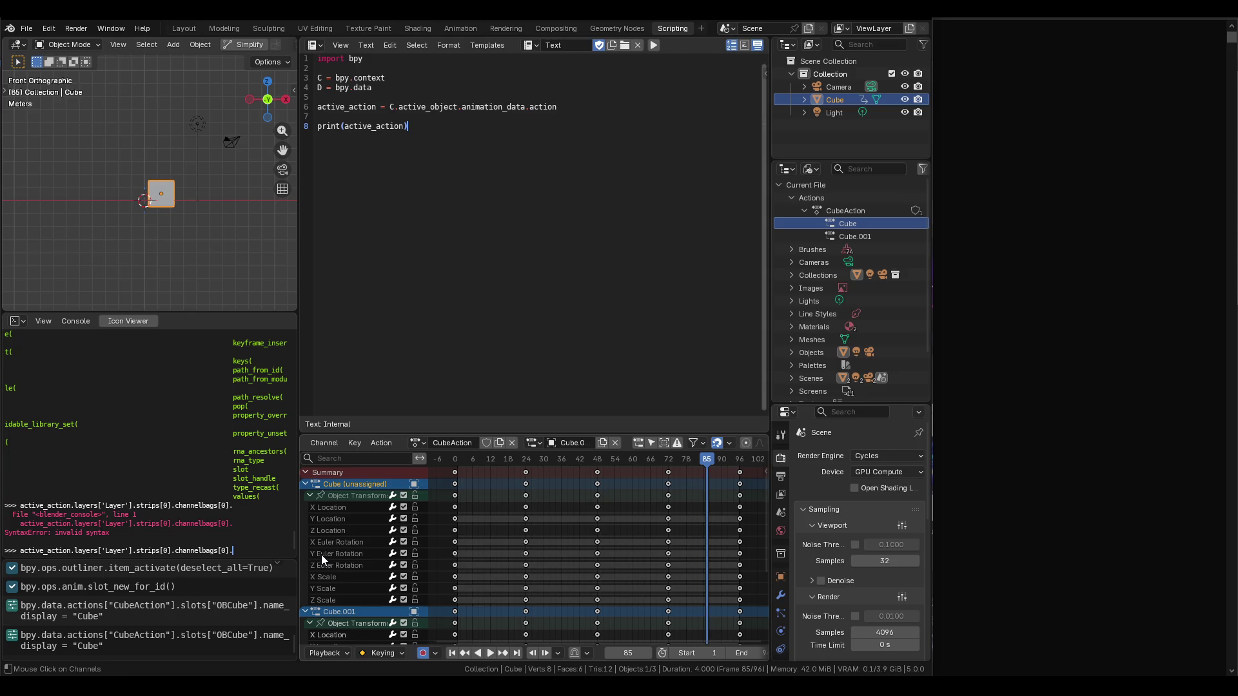
key(ctrl+z)
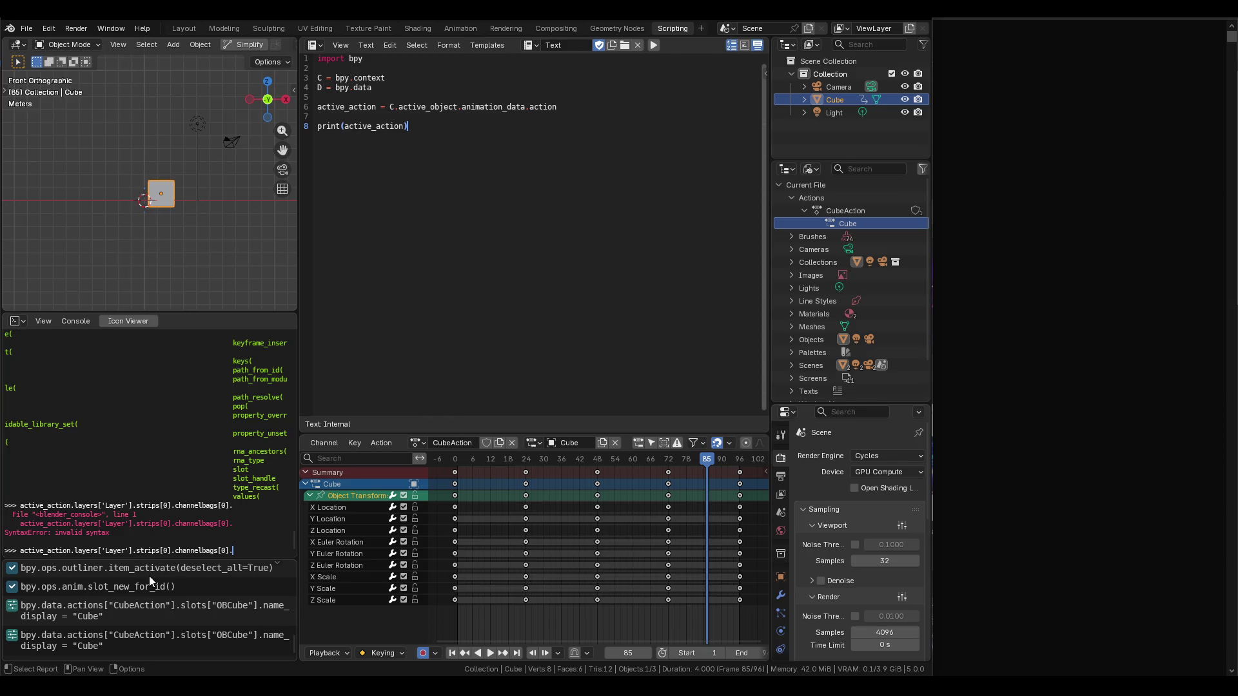
key(n)
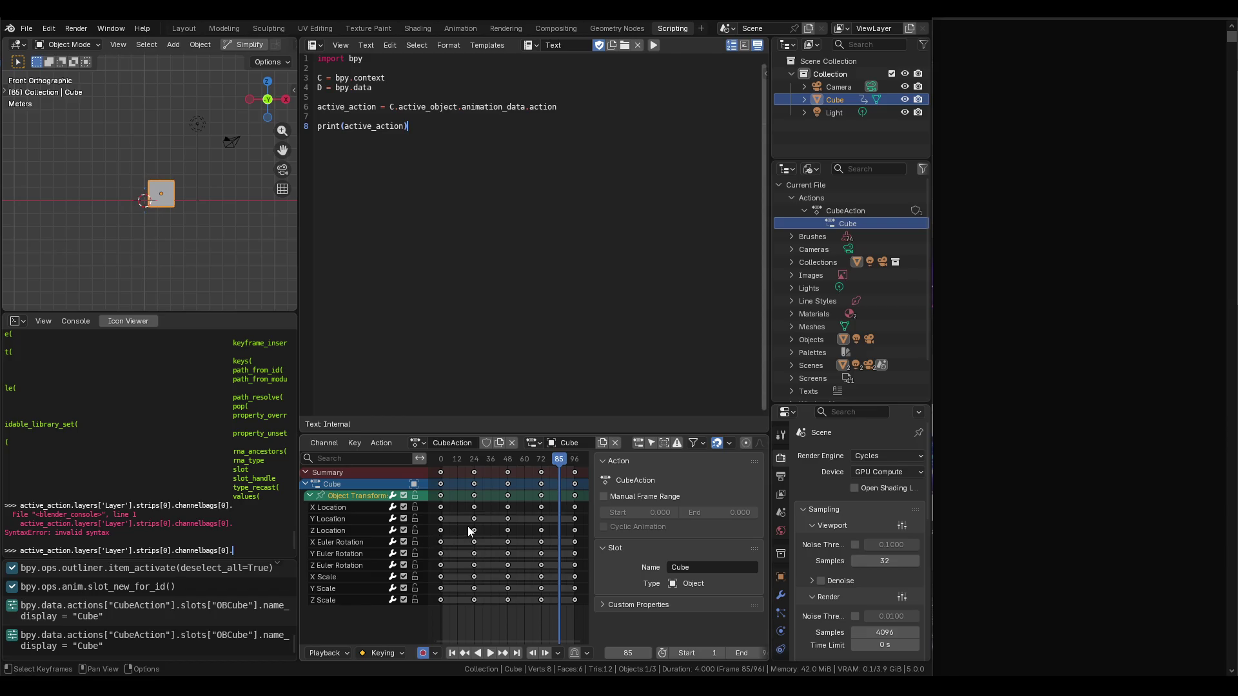
key(n)
key(n)
key(n)
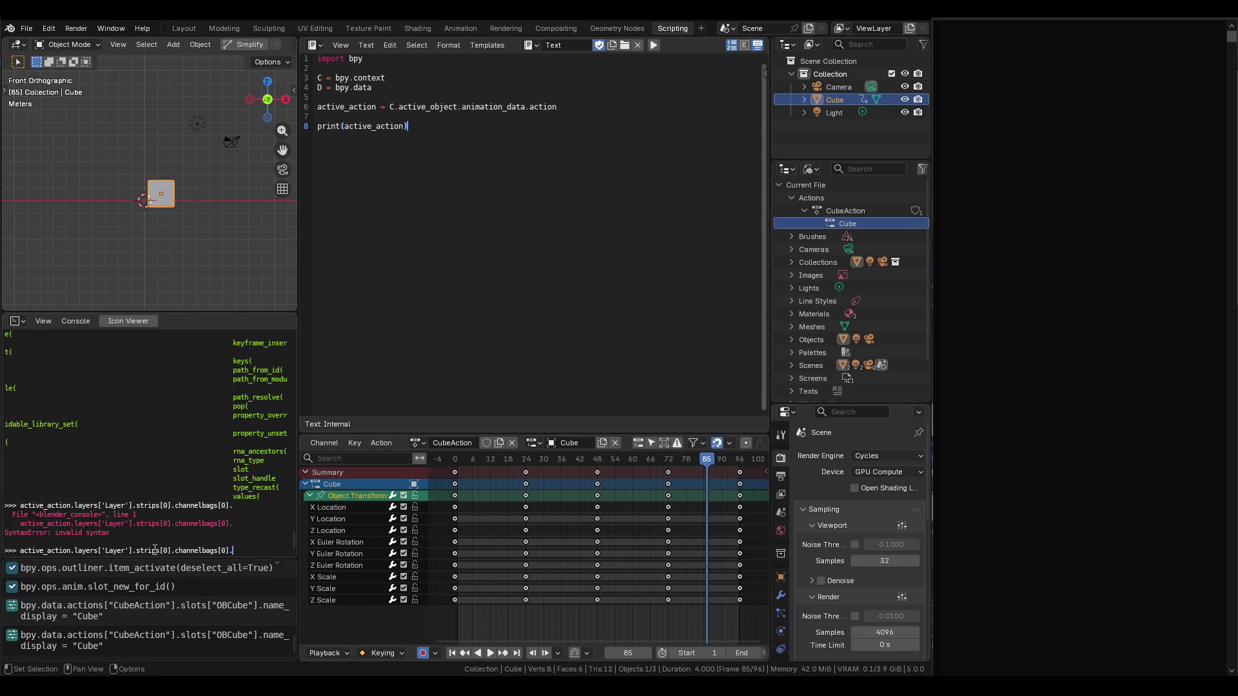
click(167, 550)
Run the active_action layer lookup with channelbags[1] and strips[1] variants in the console.
click(222, 550)
key(BackSpace)
text(1)
key(Return)
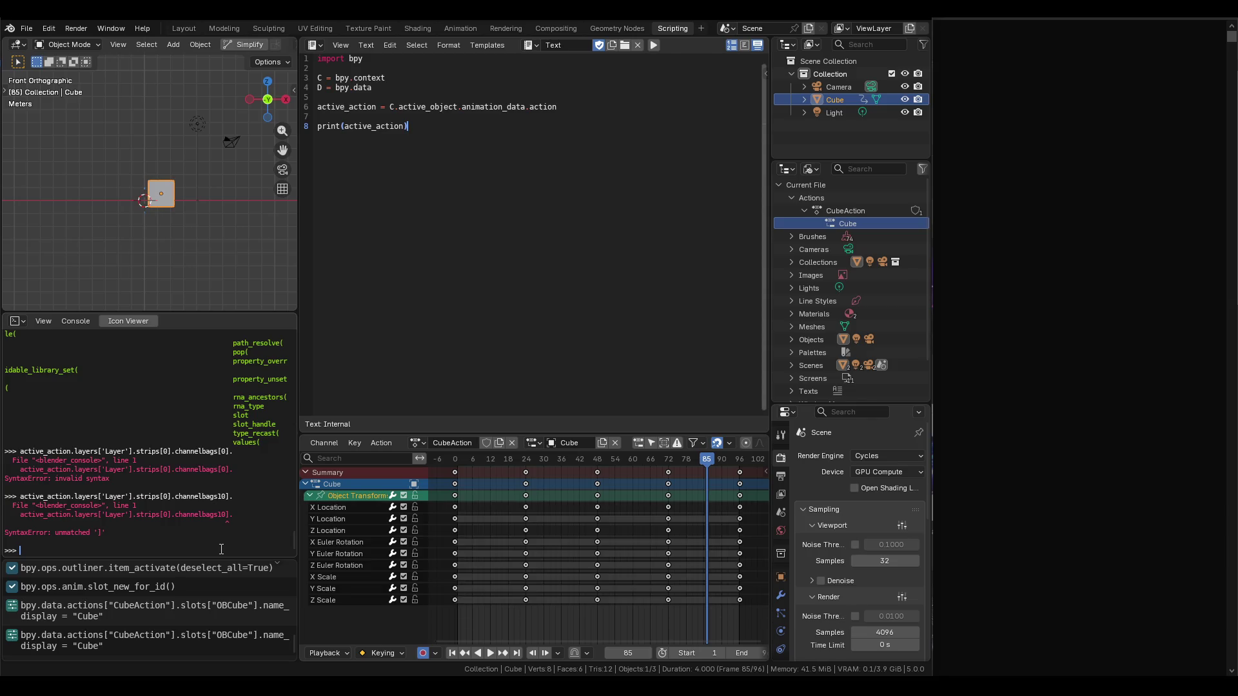
key(Up)
key(Up)
click(221, 550)
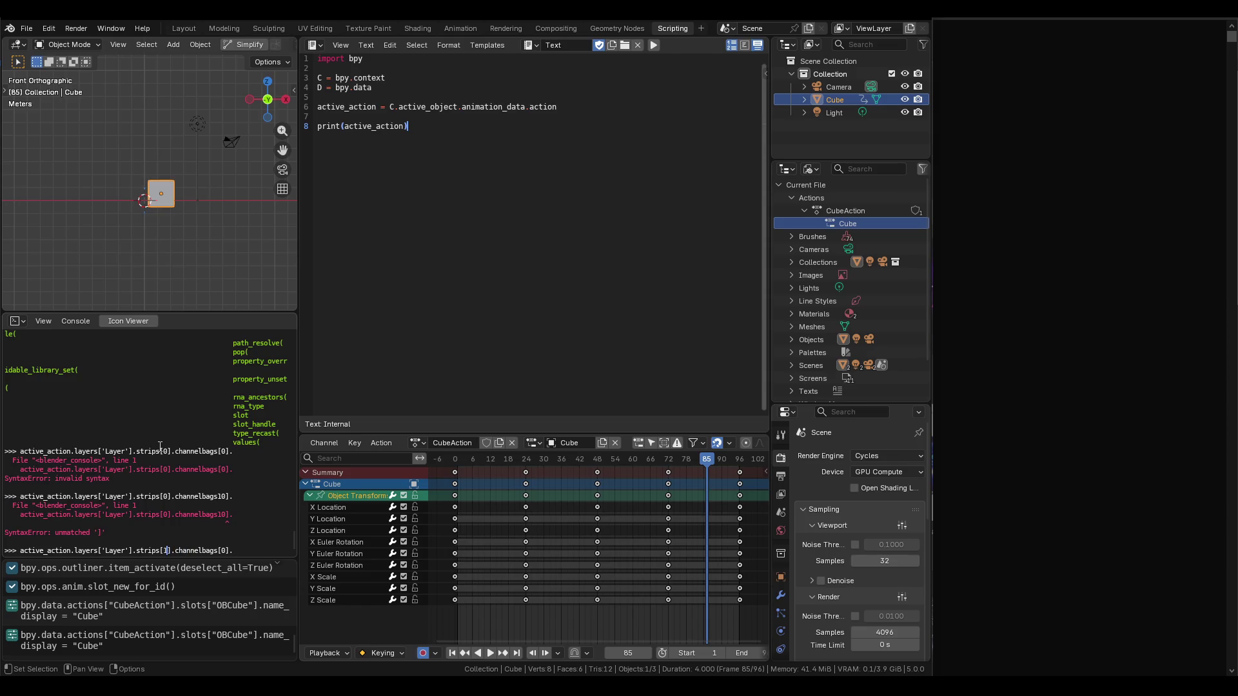
key(Return)
key(Up)
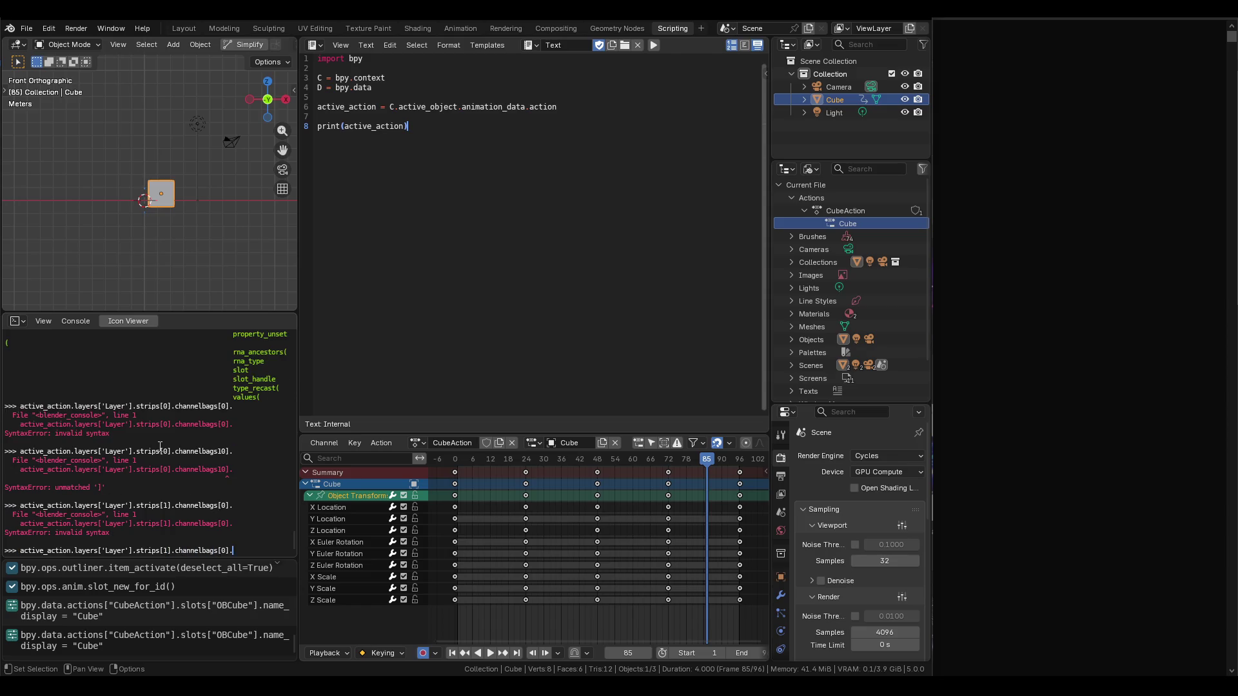
key(BackSpace)
key(Return)
Rerun the lookup with strips[0], then without the channelbags index and without channelbags.
key(Up)
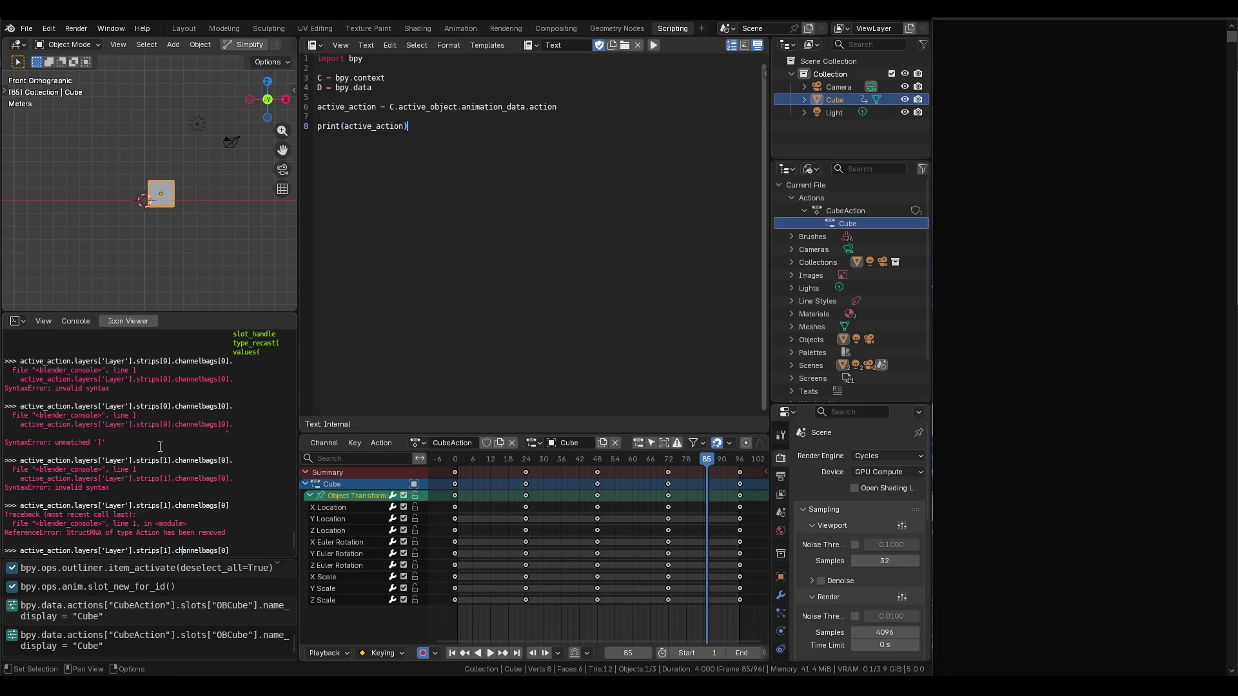
key(BackSpace)
text(0)
key(Return)
key(Up)
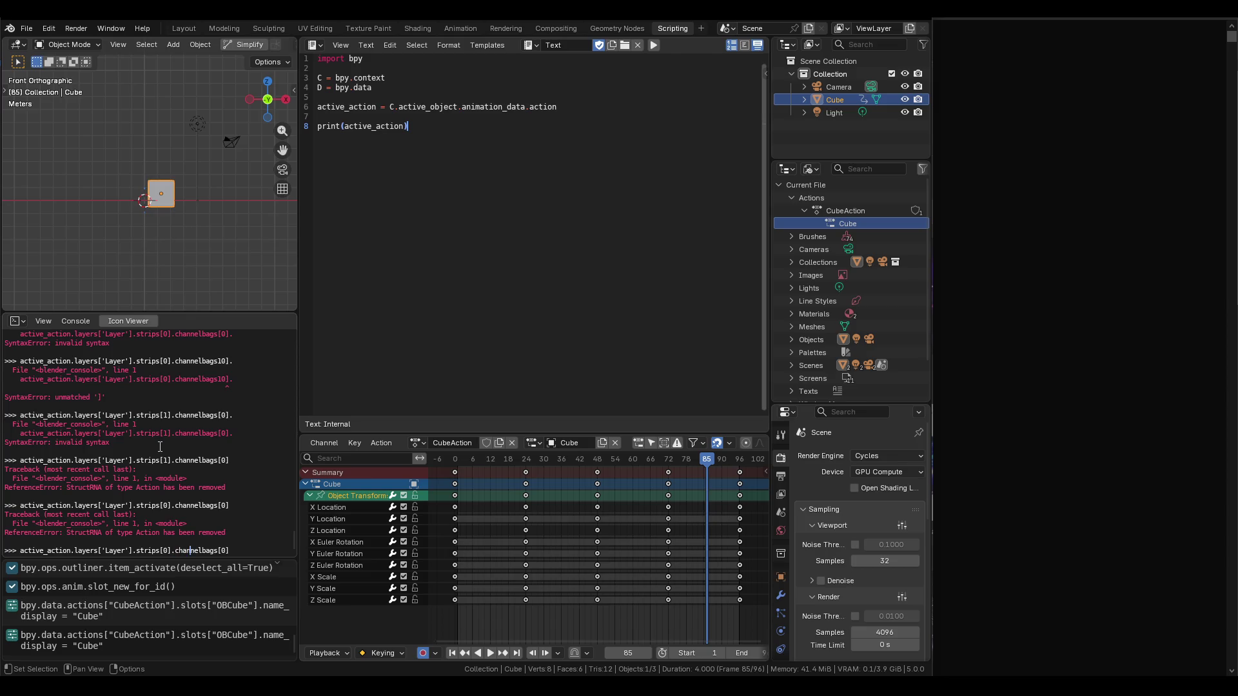
key(Return)
key(Up)
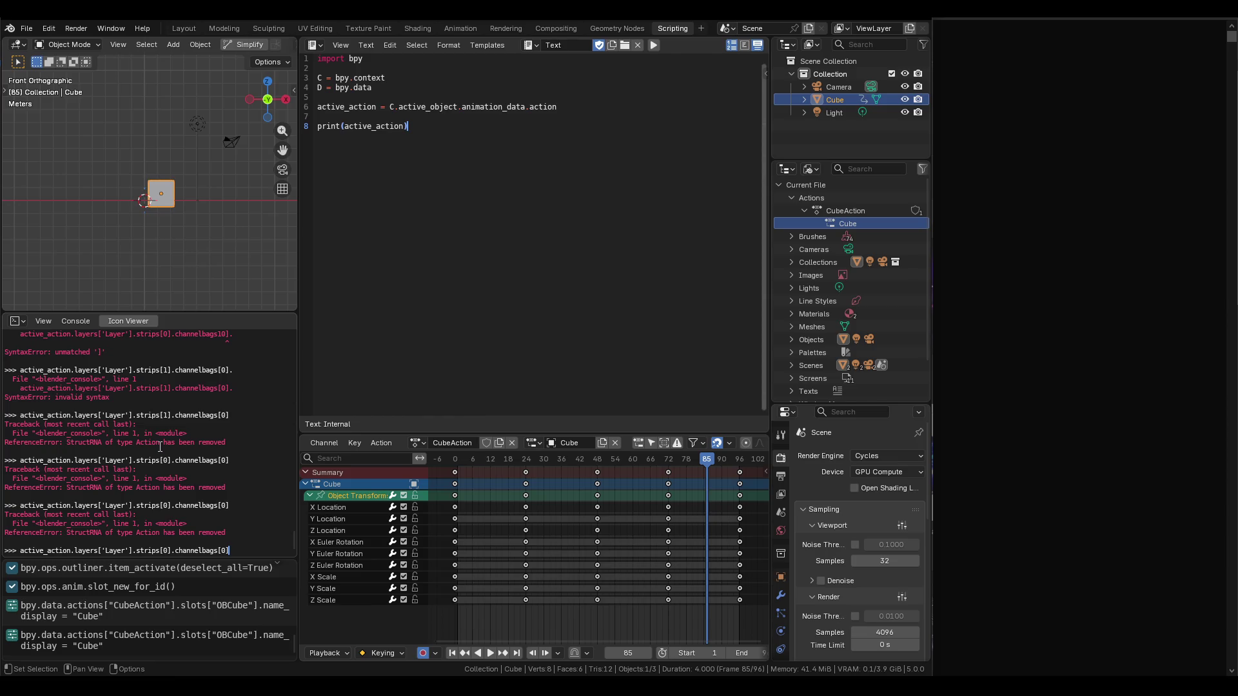
key(BackSpace)
key(BackSpace)
key(BackSpace)
key(Return)
key(Up)
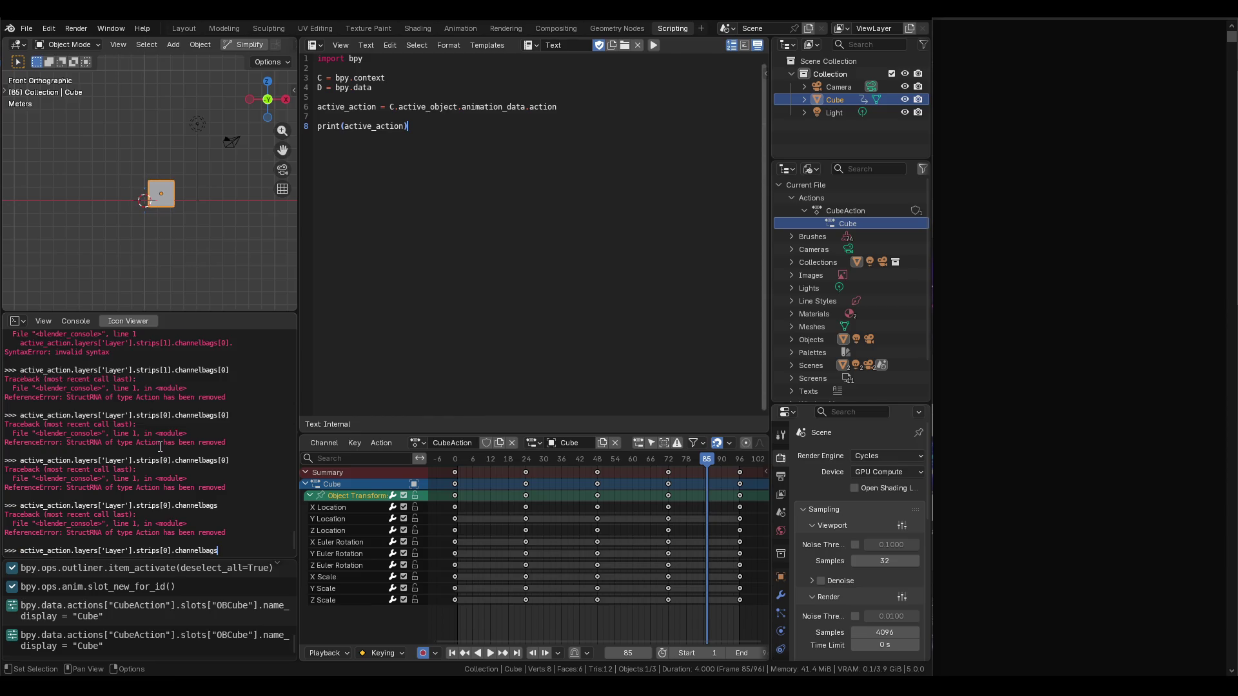
key(BackSpace)
key(BackSpace)
key(BackSpace)
key(Return)
Expand Object Transforms, rerun strips[0], then trim to active_action and request completions.
key(Up)
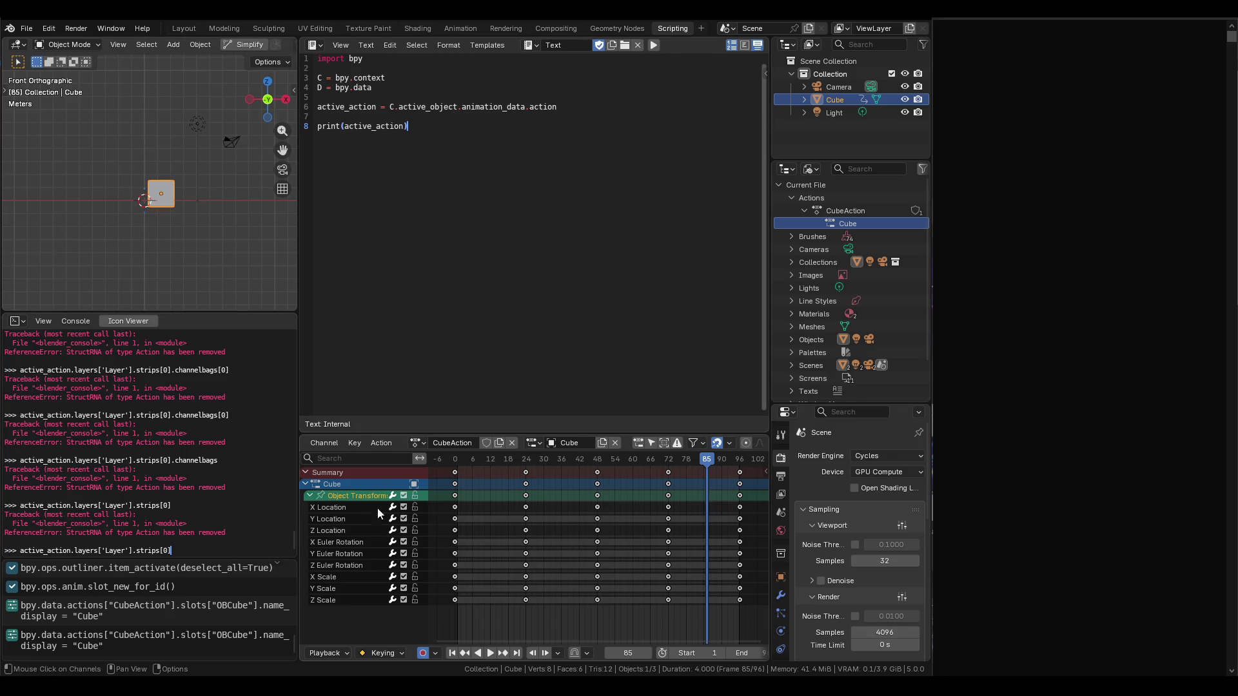
click(306, 495)
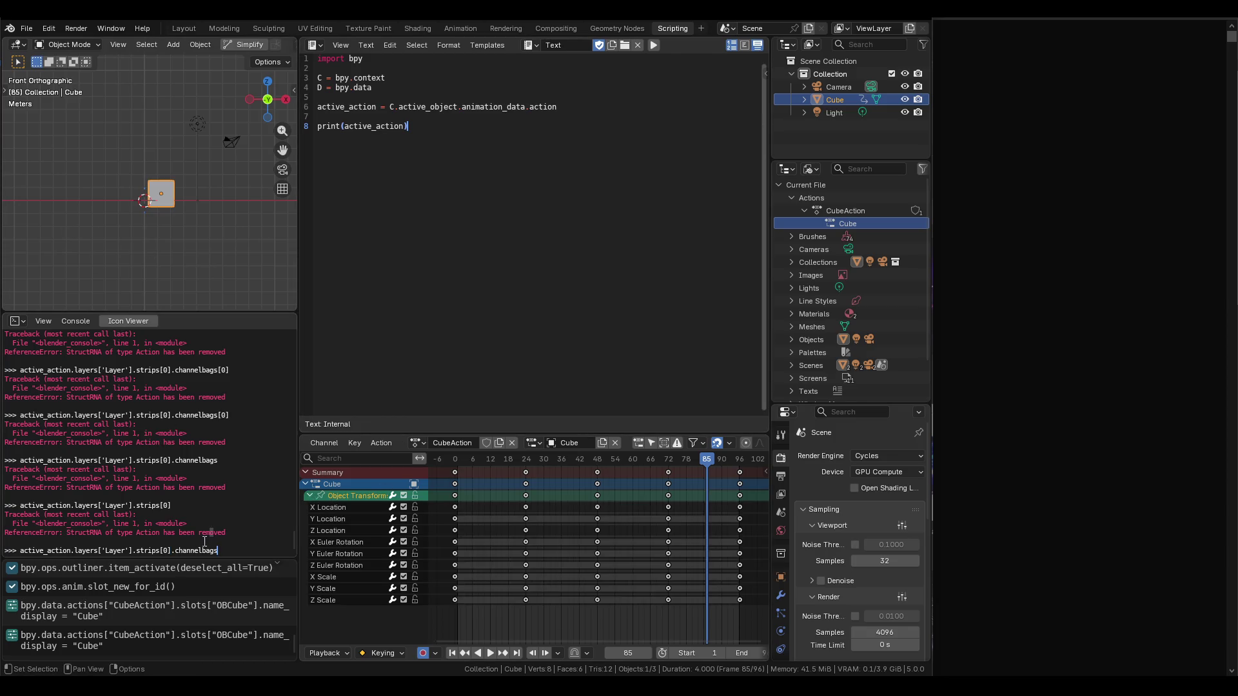
key(Return)
key(Up)
key(ctrl+shift+Left)
key(ctrl+shift+Left)
key(ctrl+shift+Left)
key(BackSpace)
key(Tab)
key(Tab)
Type C.active_action with completion help and run it in the console.
text(lat)
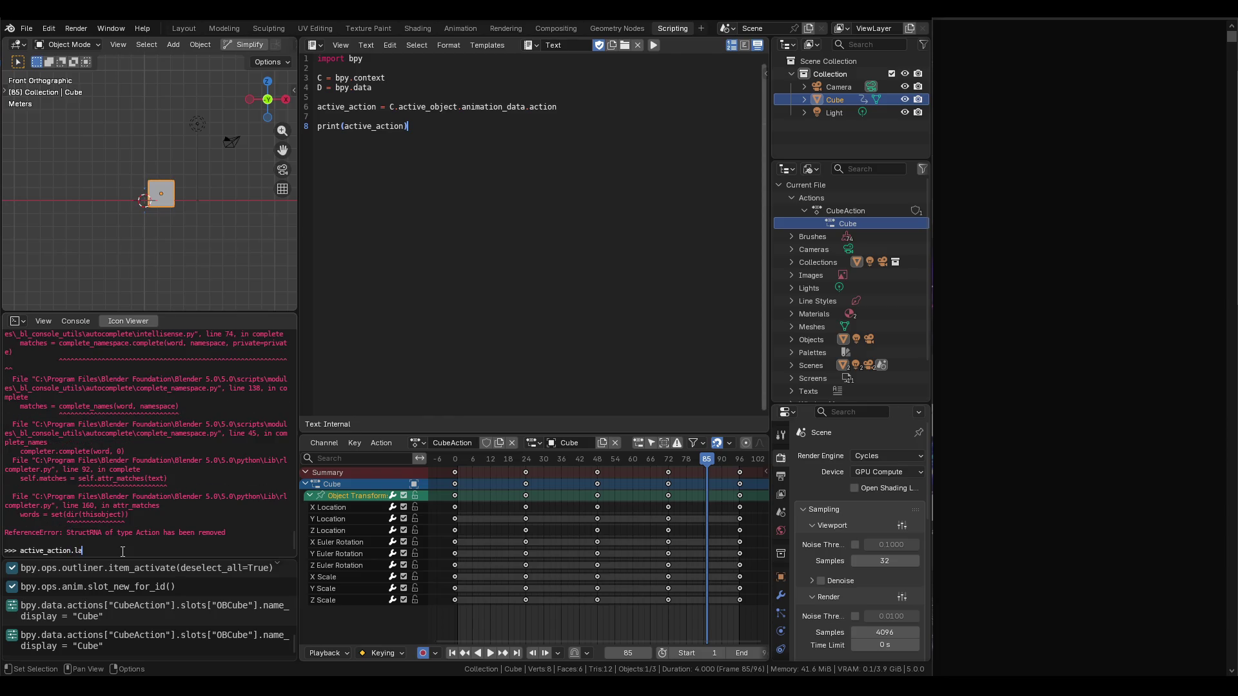
key(BackSpace)
key(BackSpace)
key(BackSpace)
key(BackSpace)
key(BackSpace)
key(BackSpace)
text(C.acti)
key(ctrl+space)
text(ad)
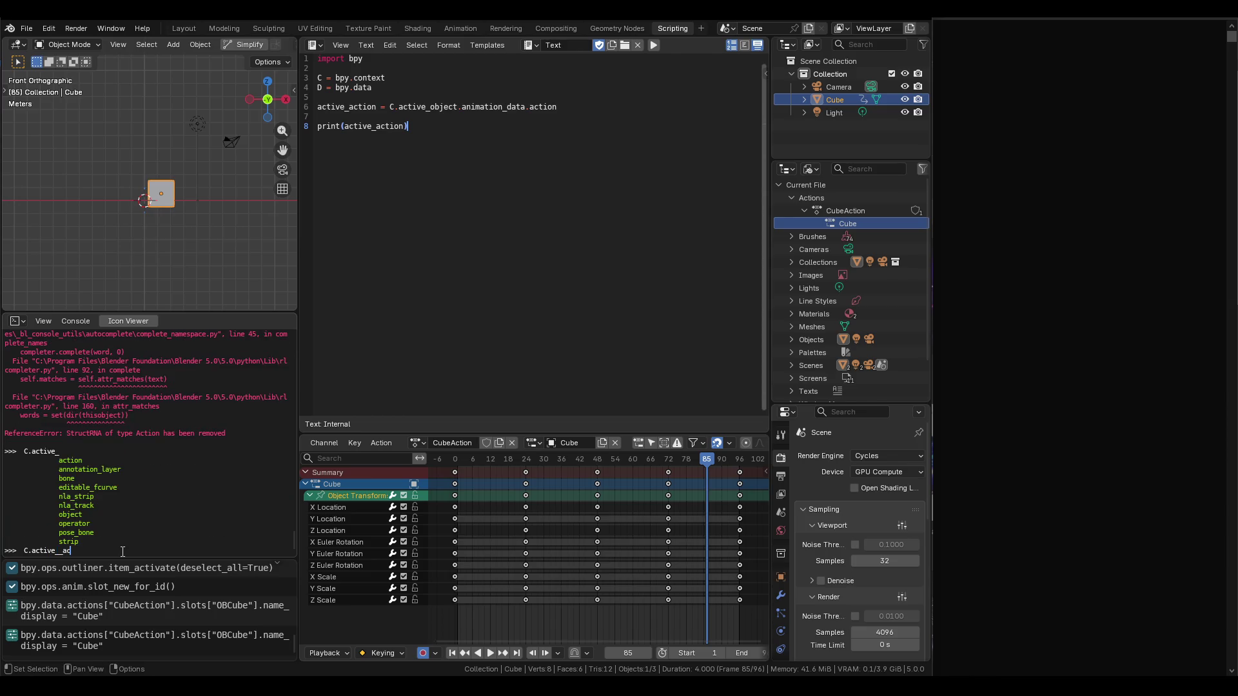
key(BackSpace)
key(BackSpace)
key(BackSpace)
text(action)
key(Return)
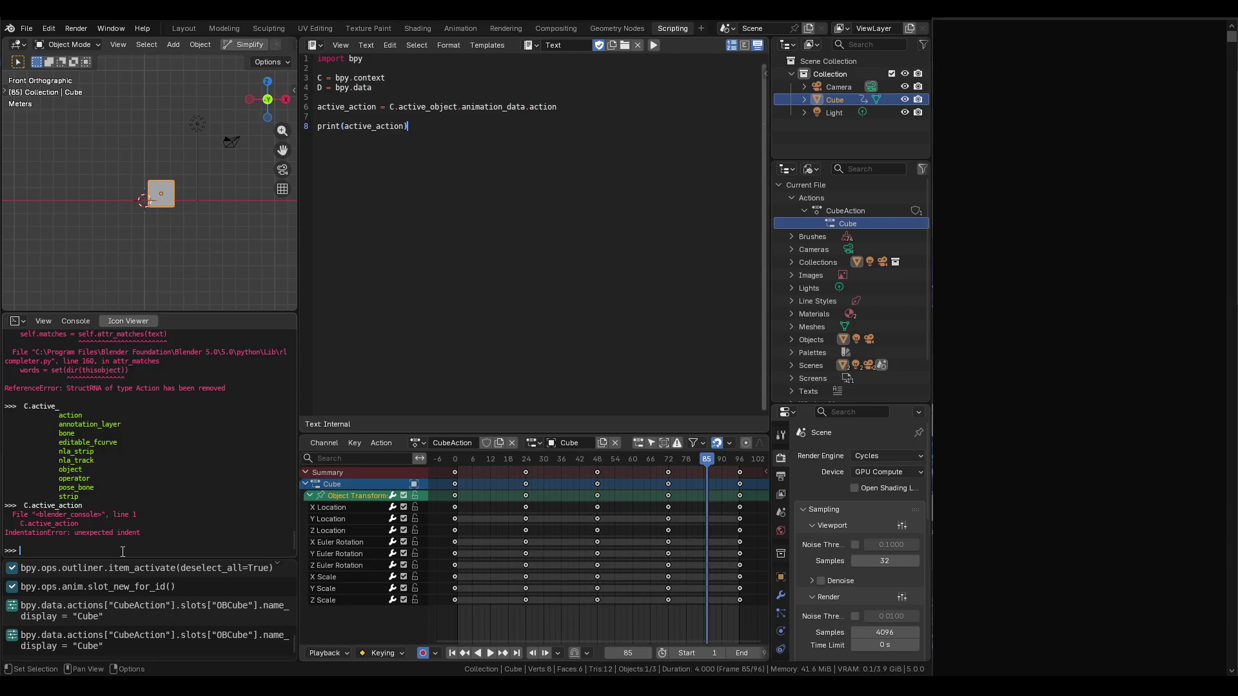
Try C.active_action. and C.active_action.layers, then rerun plain C.active_action.
key(Up)
text(.)
key(Return)
key(Up)
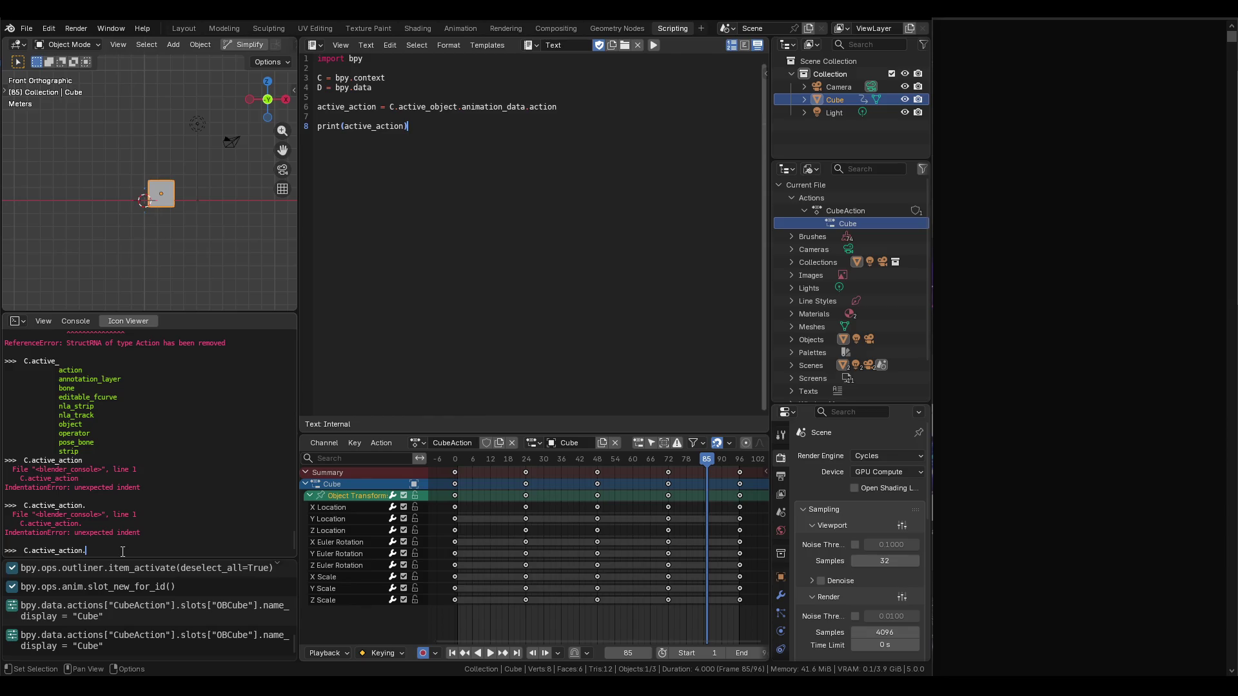
key(BackSpace)
key(Return)
key(Up)
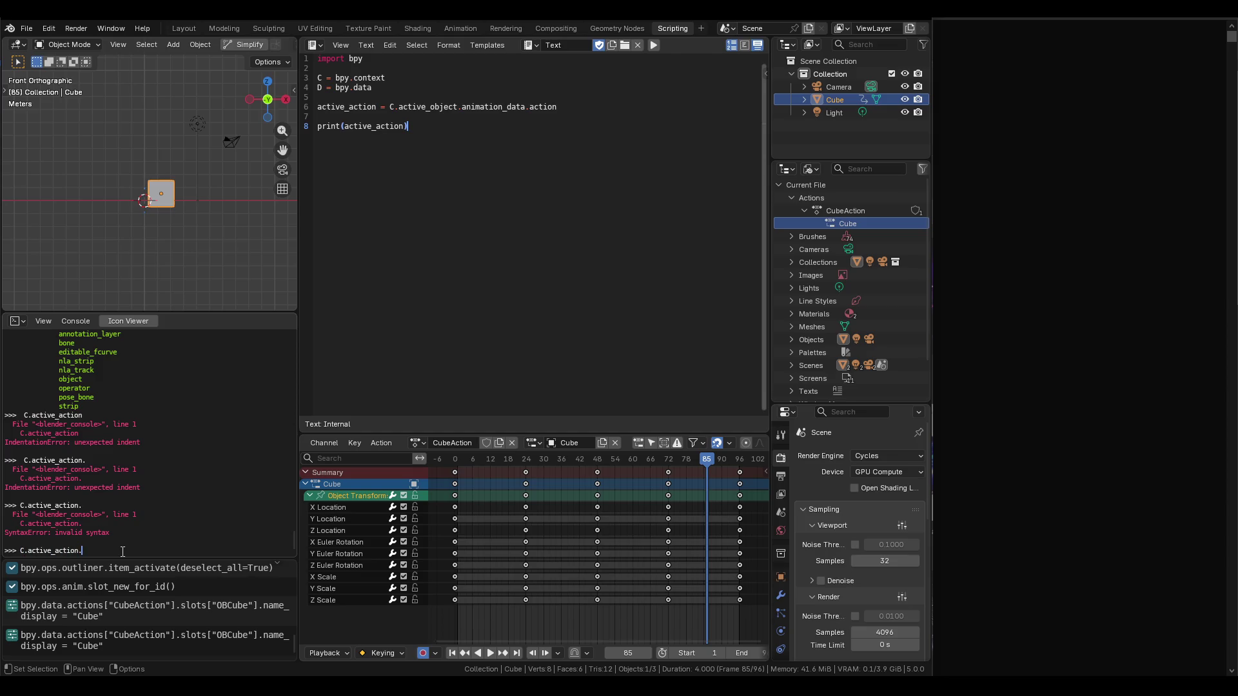
text(laye)
text(rs)
key(Return)
key(Up)
key(BackSpace)
key(BackSpace)
key(BackSpace)
key(Return)
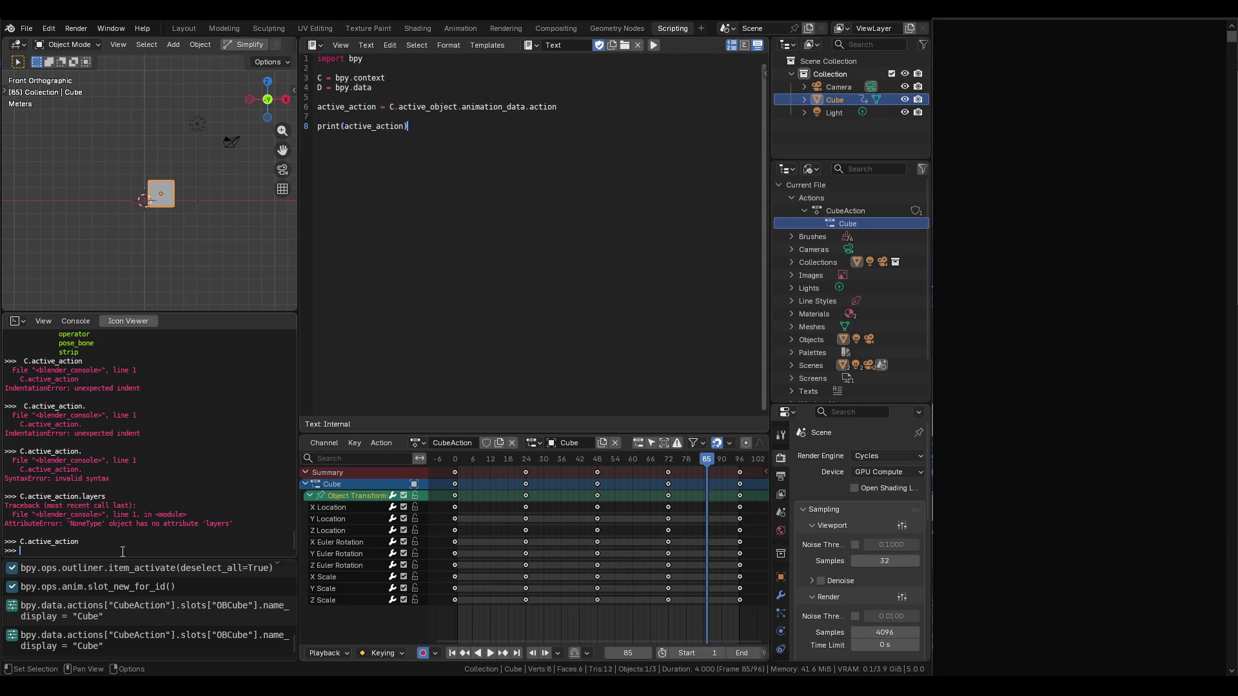
Make CubeAction active under the Cube object in the Outliner and rerun C.active_action.
click(356, 483)
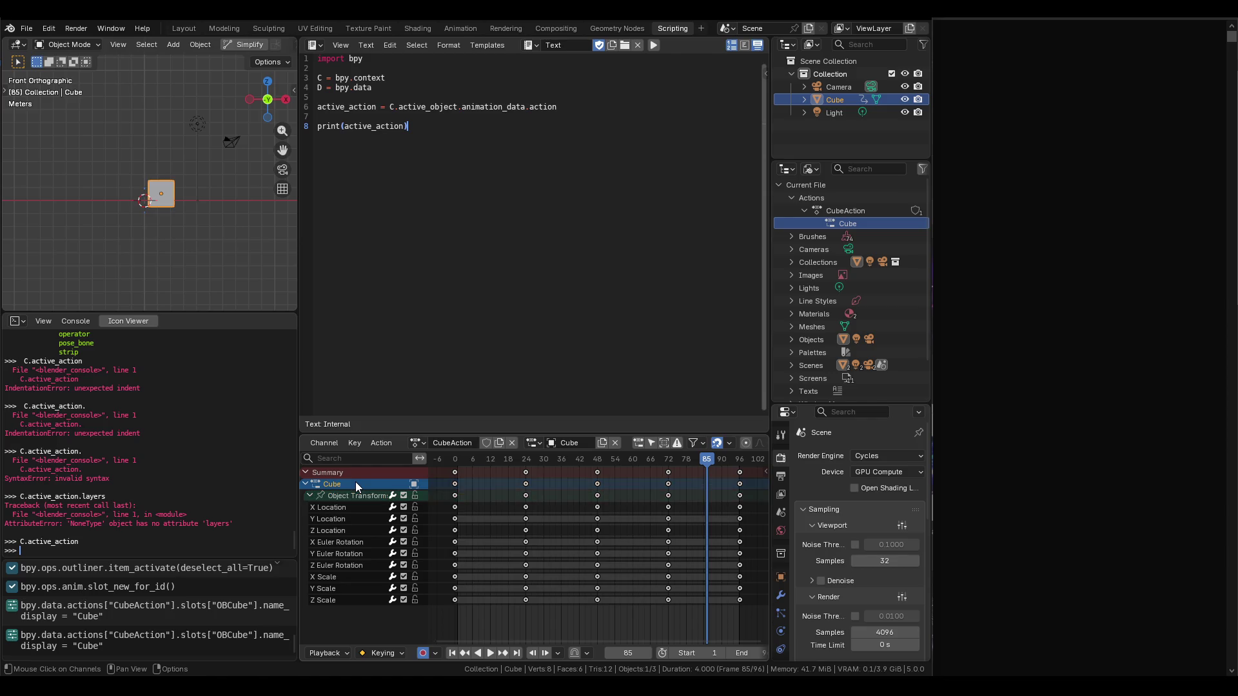
click(828, 99)
click(803, 100)
click(816, 114)
click(838, 126)
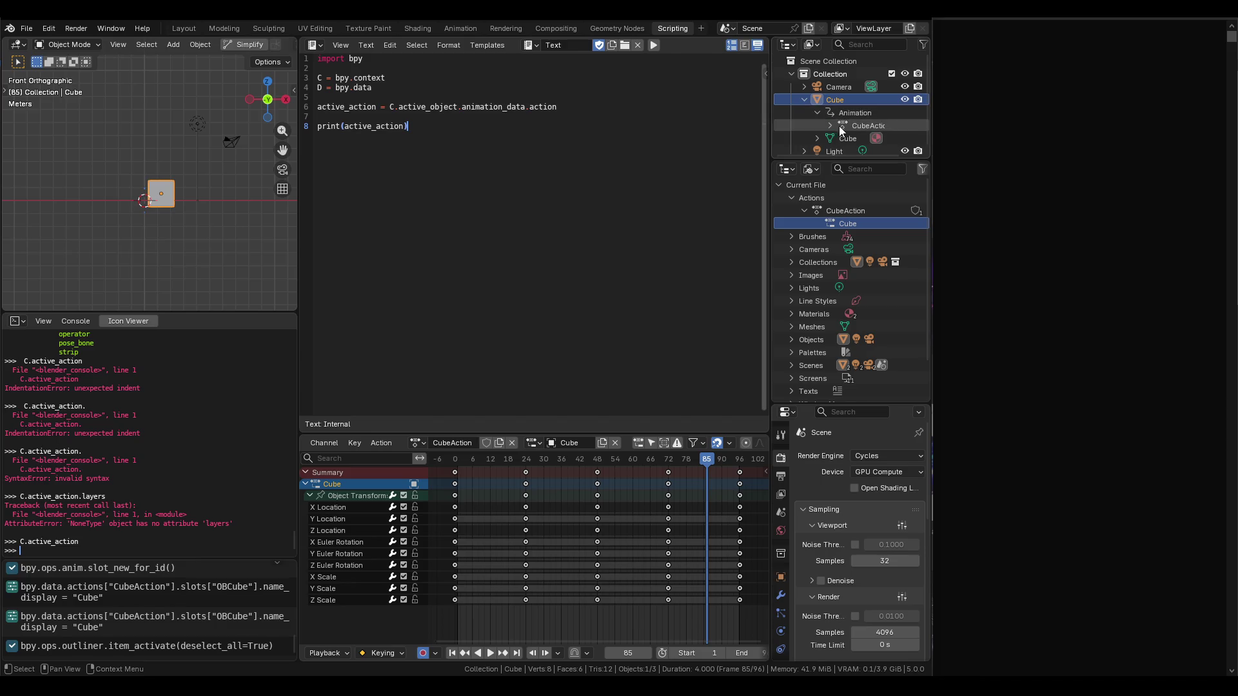
key(Up)
key(Return)
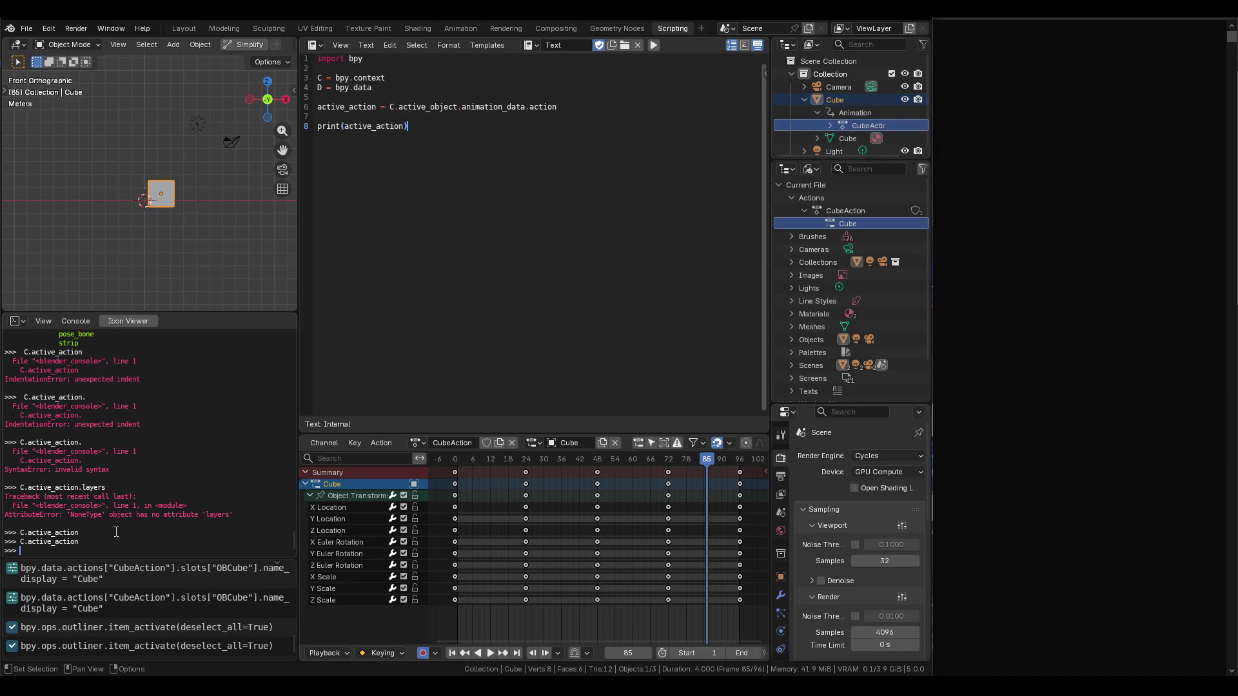
Play the animation, stop at frame 38, and rerun C.active_action.
key(space)
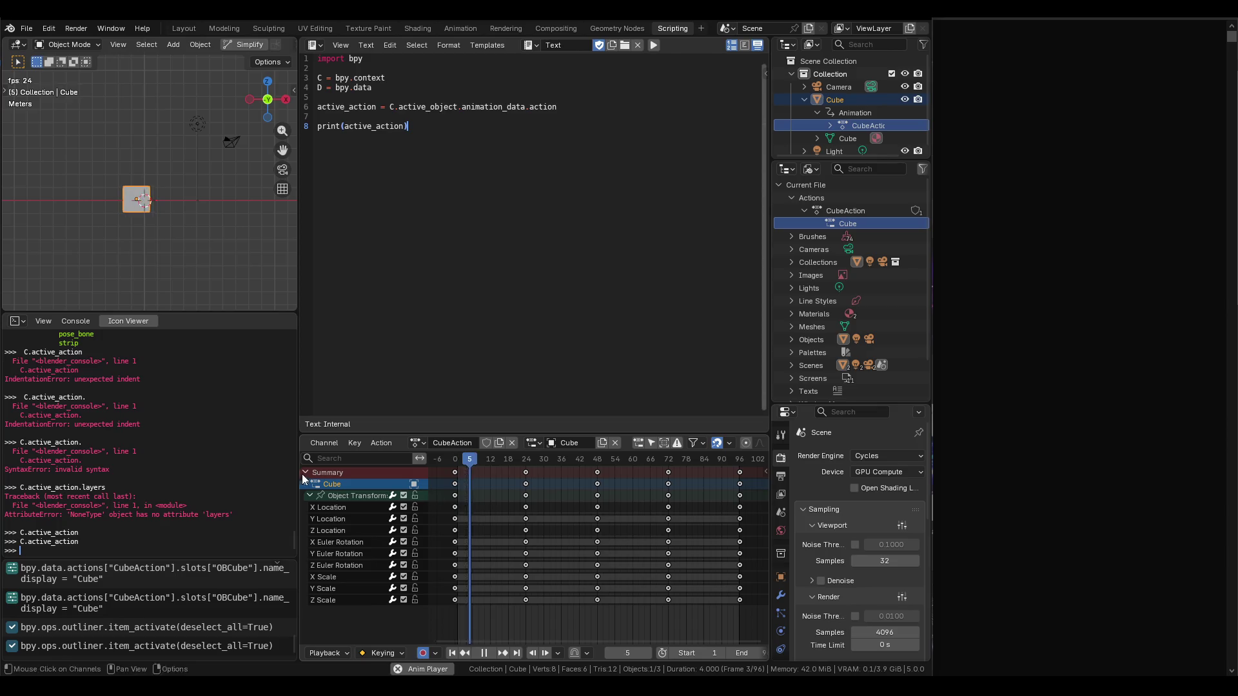
key(space)
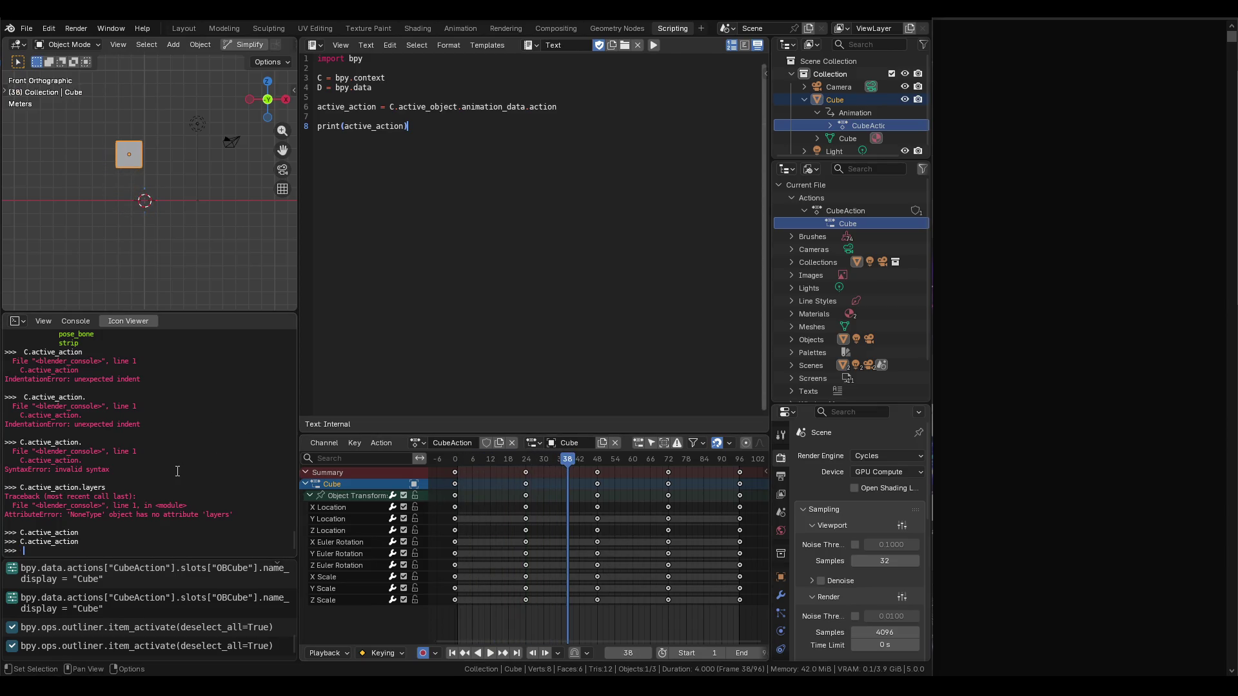
key(Up)
key(Return)
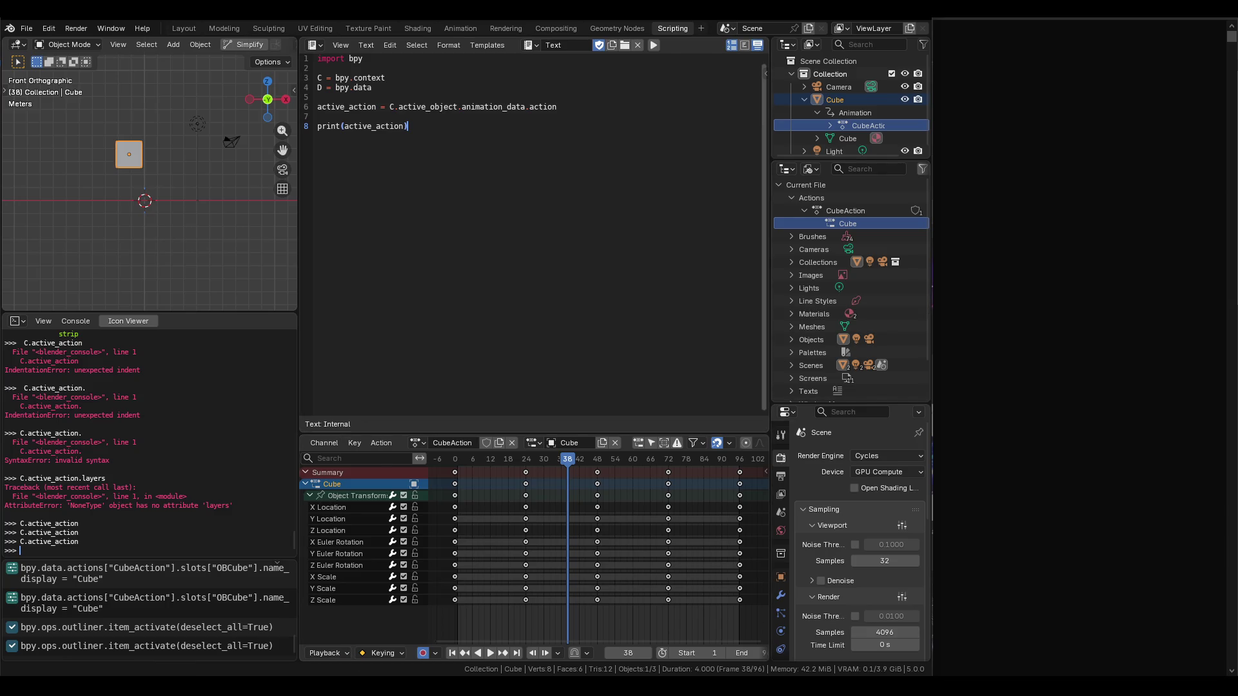
key(Up)
key(Return)
key(Up)
key(BackSpace)
key(BackSpace)
key(BackSpace)
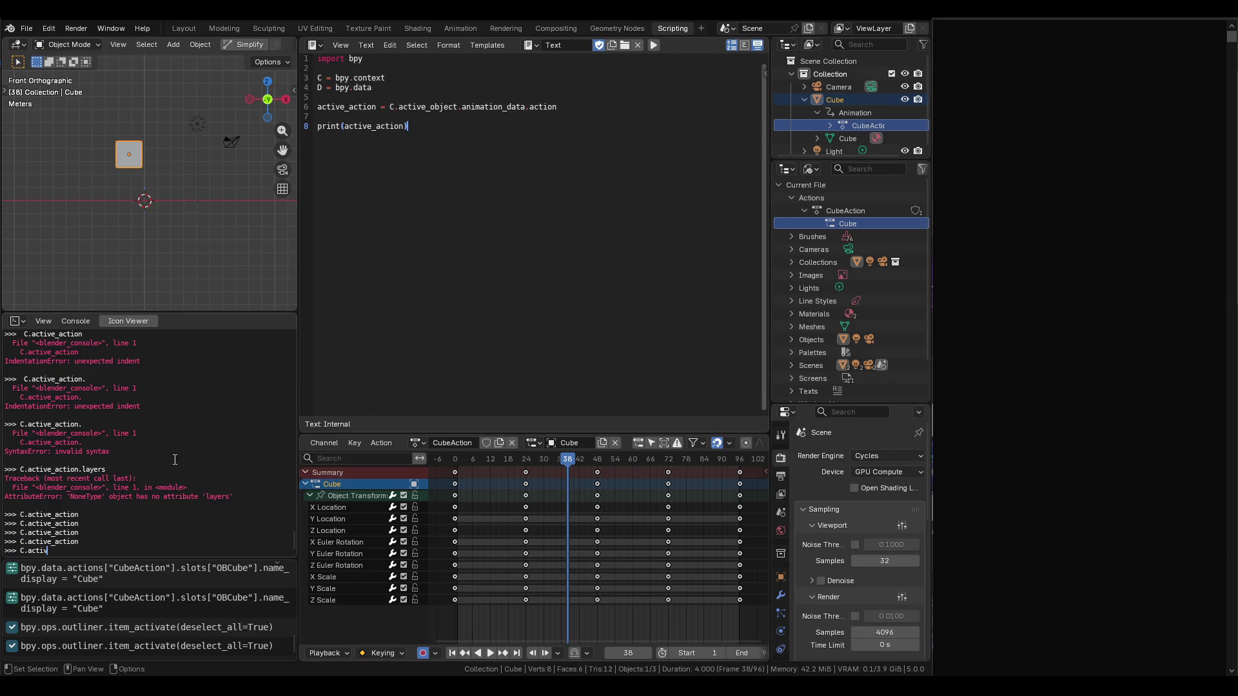
key(Return)
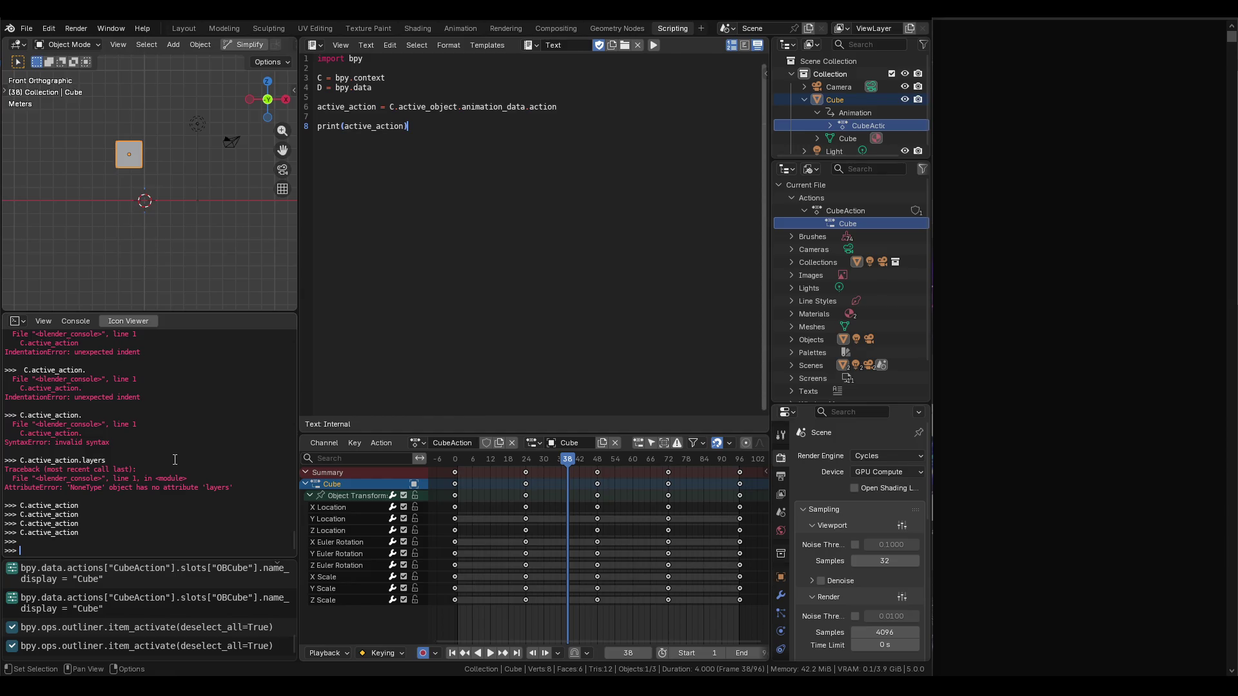
Print the context C, run C.active_object showing Cube, then run C.active_action.
text(C.)
key(Return)
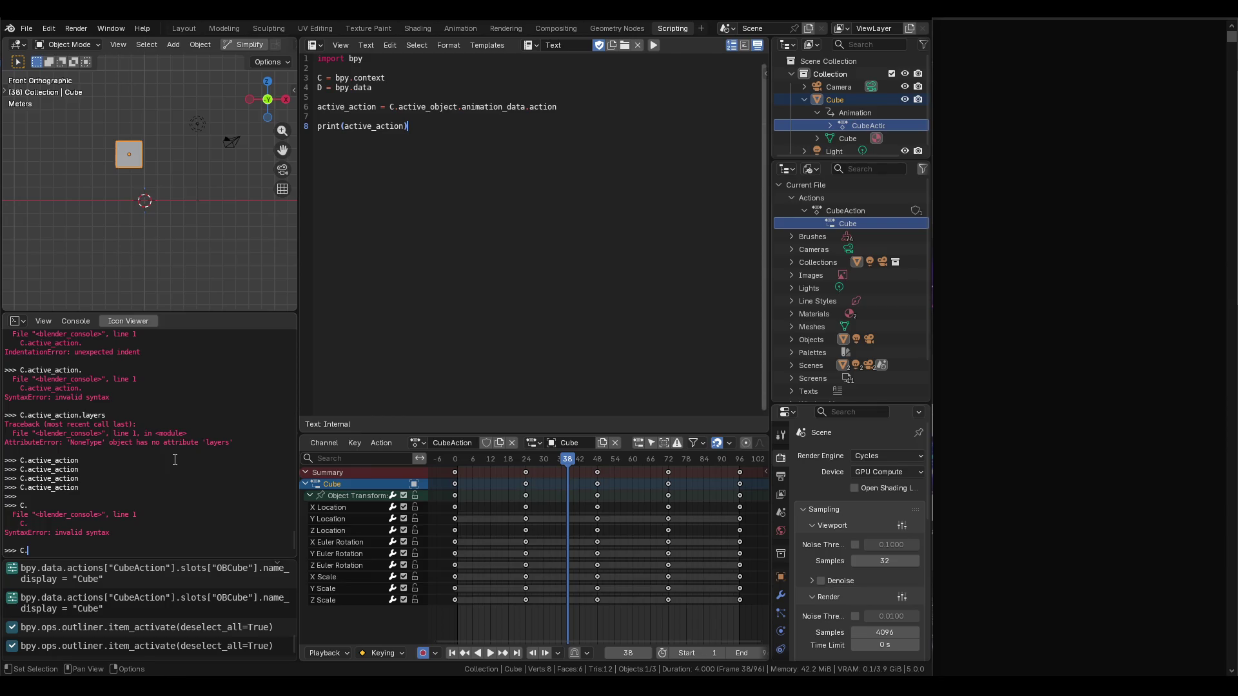
key(Return)
text(C.act)
key(Tab)
text(object)
key(Return)
key(Up)
key(BackSpace)
key(BackSpace)
key(BackSpace)
key(BackSpace)
text(action)
key(Return)
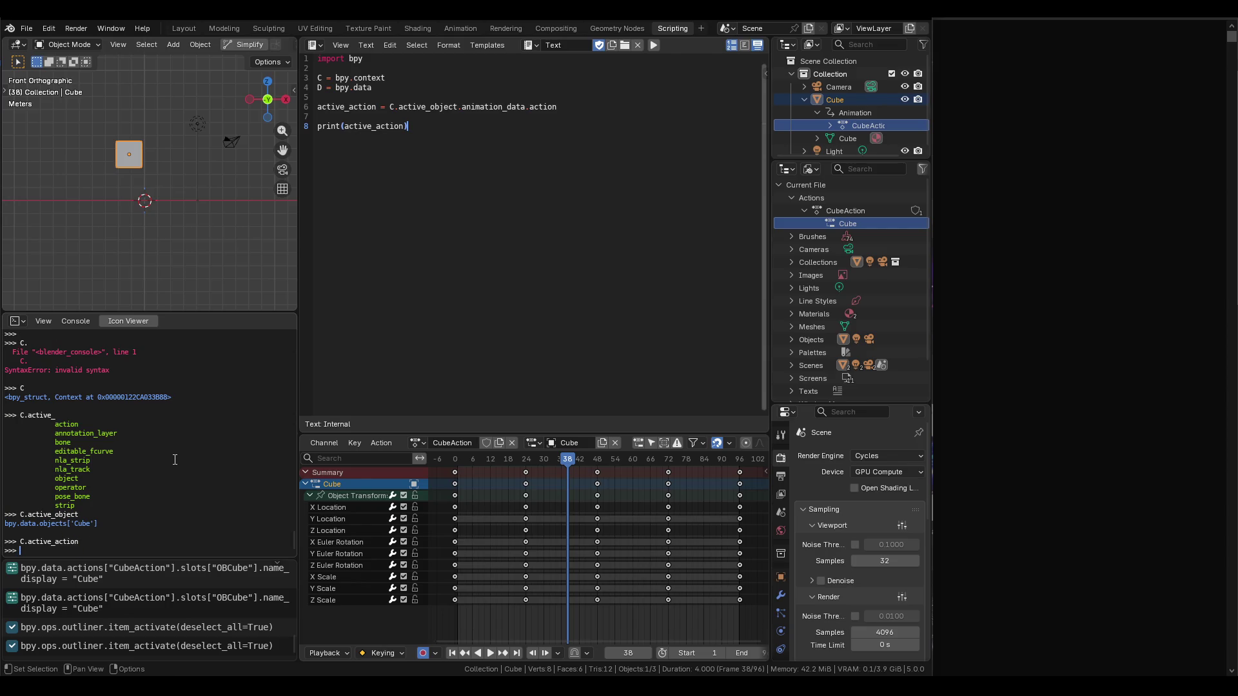
Keep CubeAction as the editor's action and switch from Action Editor to Dope Sheet mode.
click(416, 443)
click(419, 450)
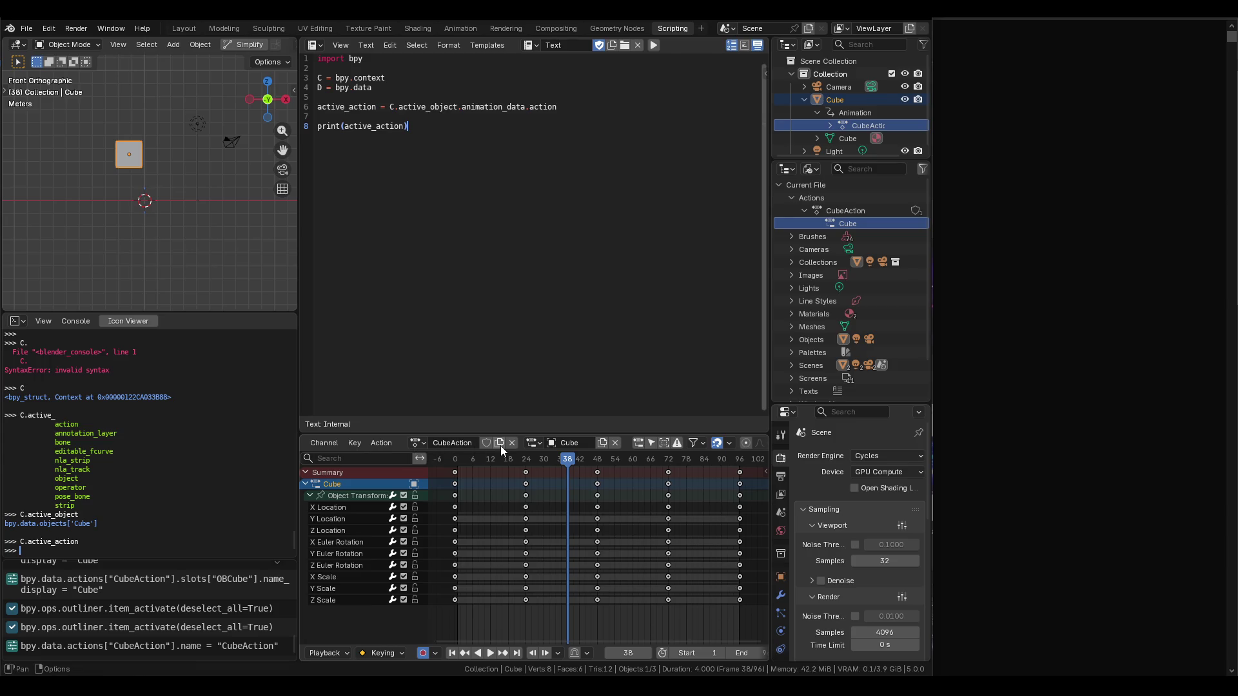
click(541, 445)
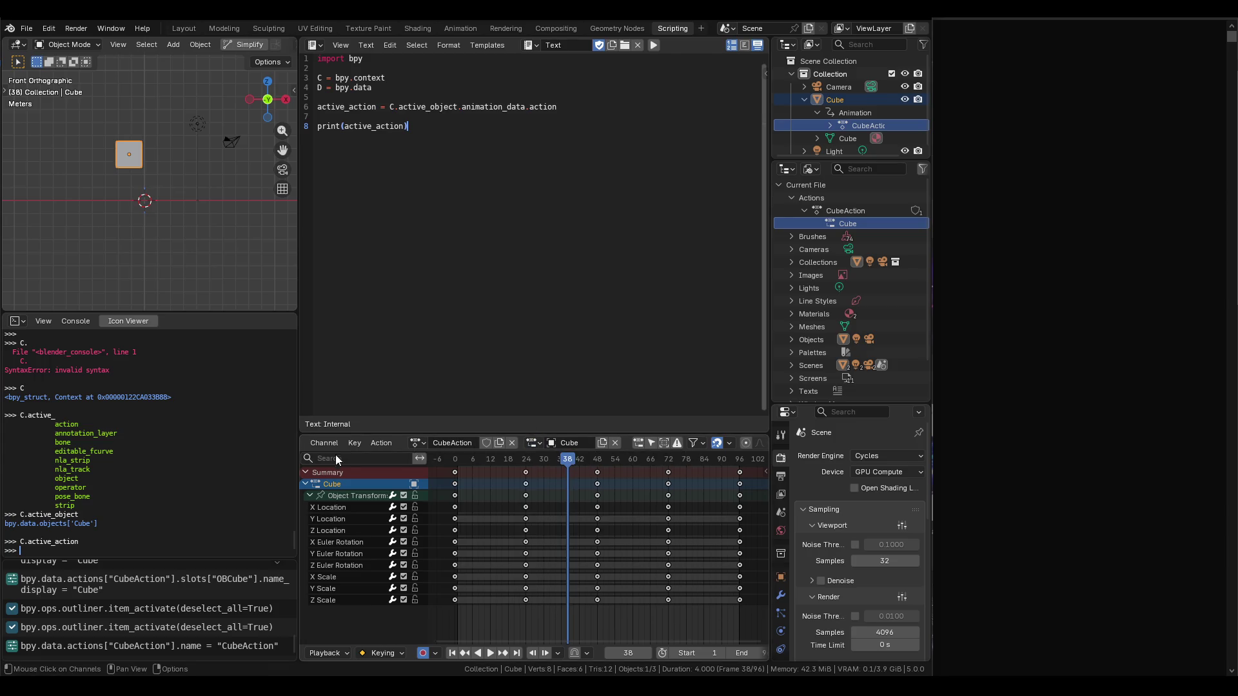
scroll(358, 442, up, 5)
click(359, 442)
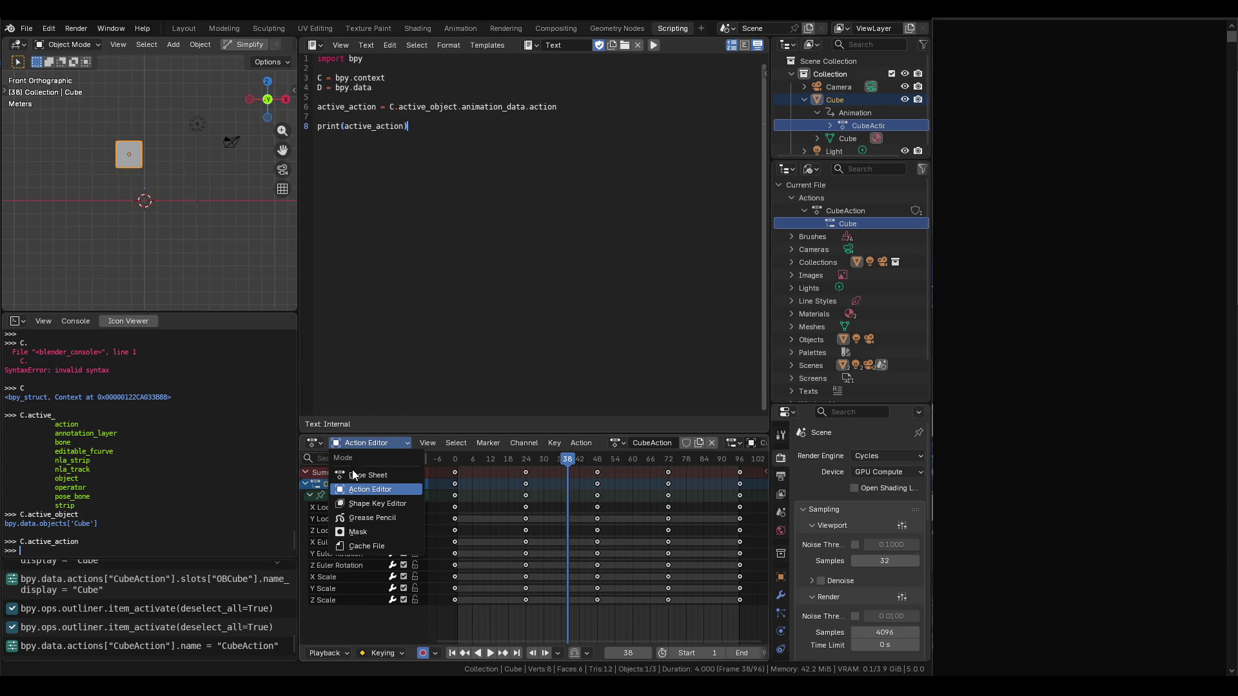
click(352, 466)
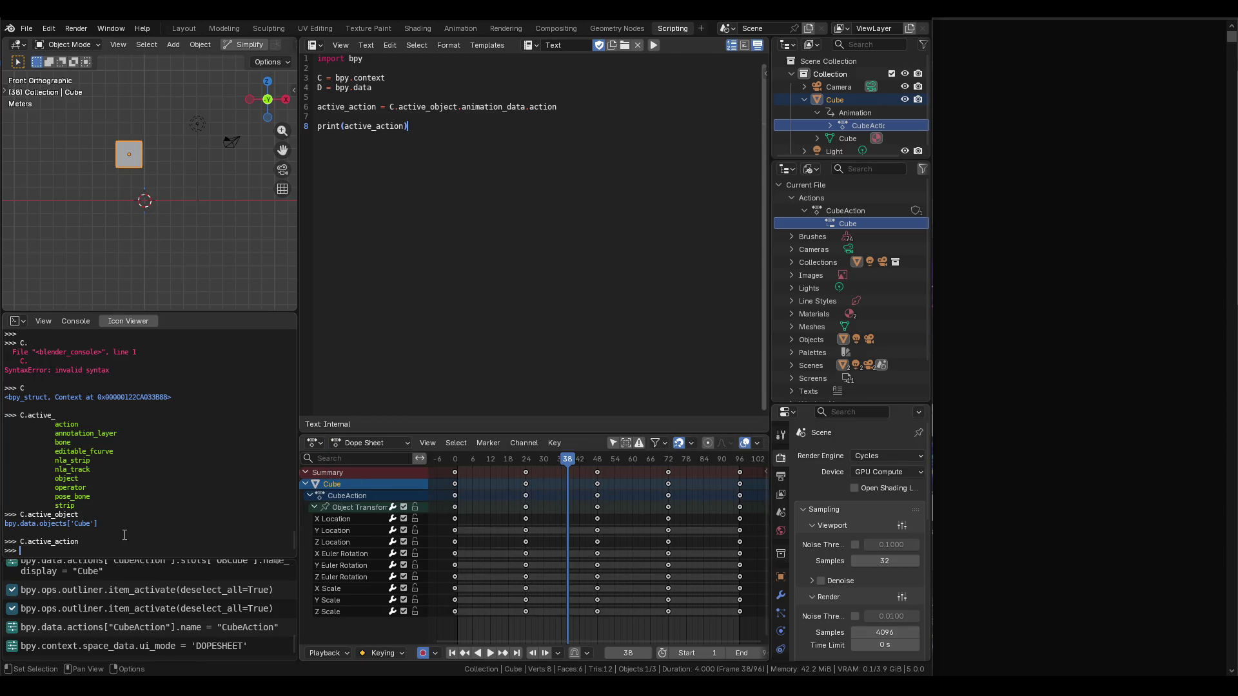
Rerun C.active_action, select the Object Transforms channel, and turn off auto keying.
key(Up)
key(Return)
key(Return)
key(Up)
key(Return)
click(354, 507)
key(Return)
key(Up)
key(Return)
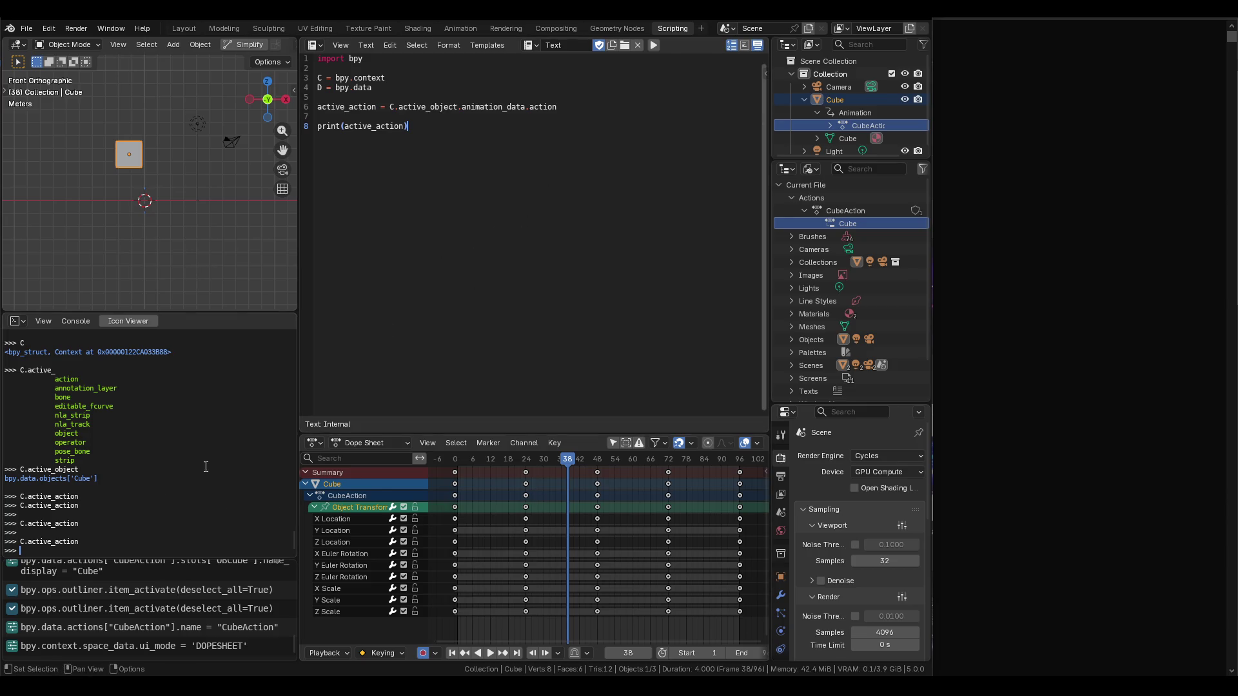
key(Up)
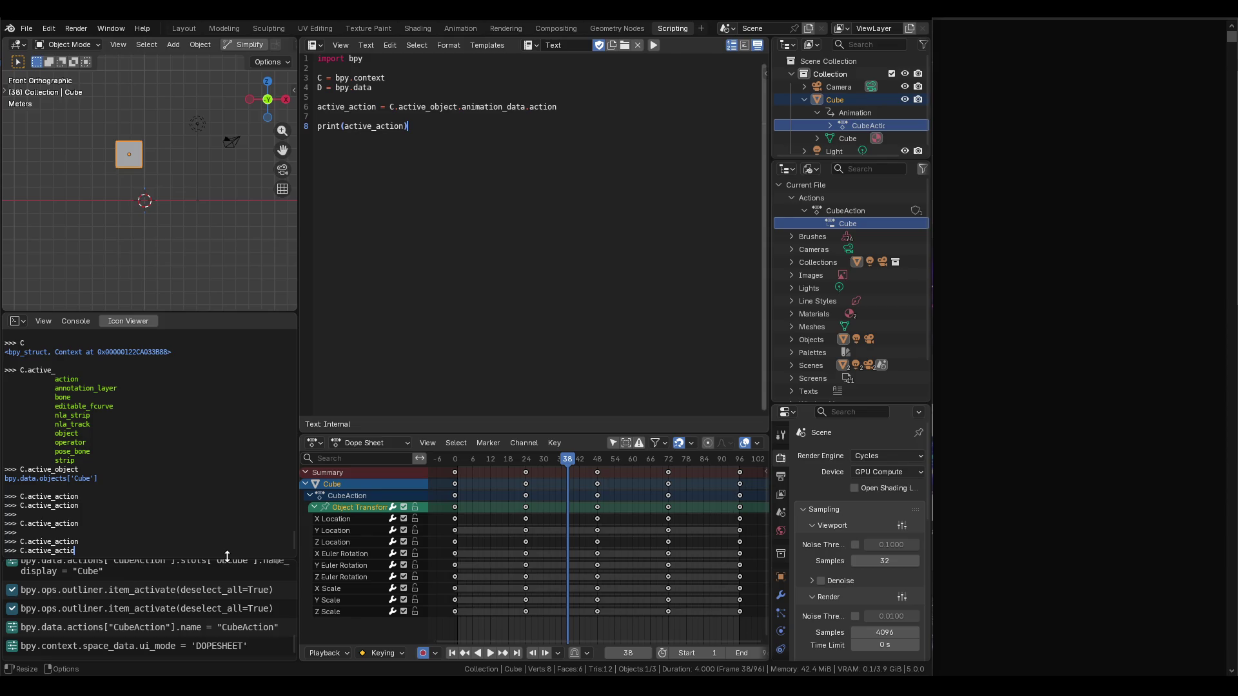
click(423, 653)
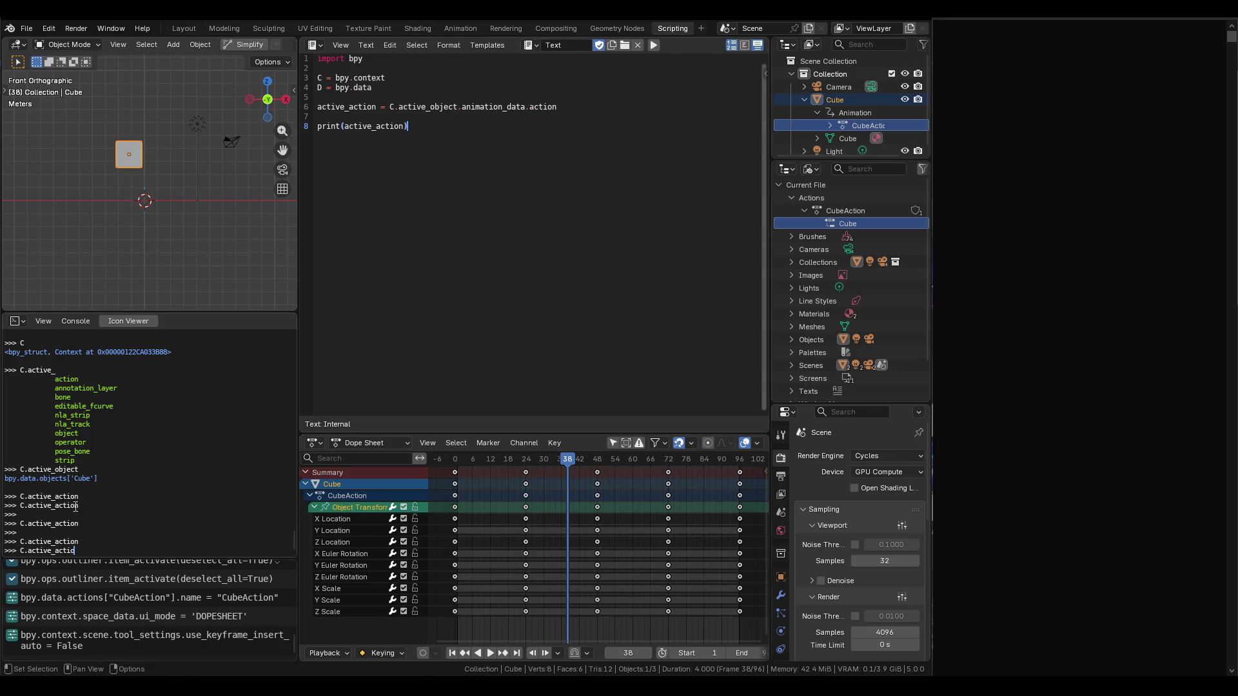
Save VisualKeyframes.blend, then revert it to the saved state.
click(9, 29)
mouse_move(27, 28)
click(63, 113)
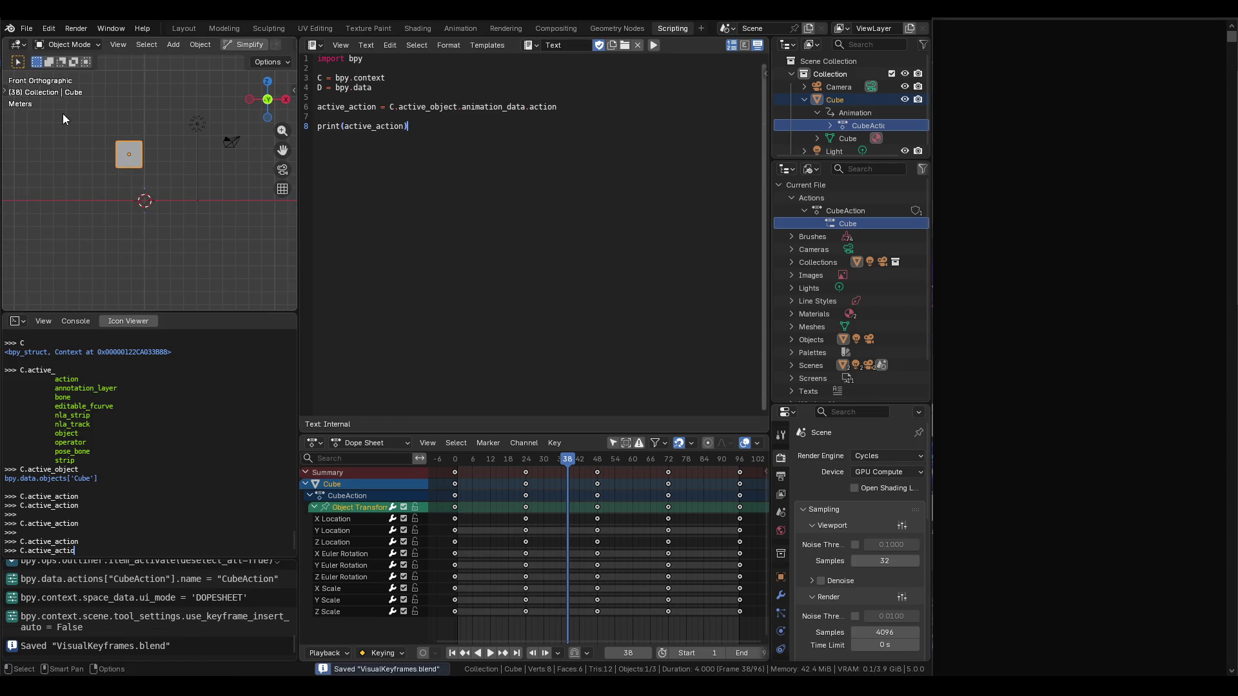
click(26, 28)
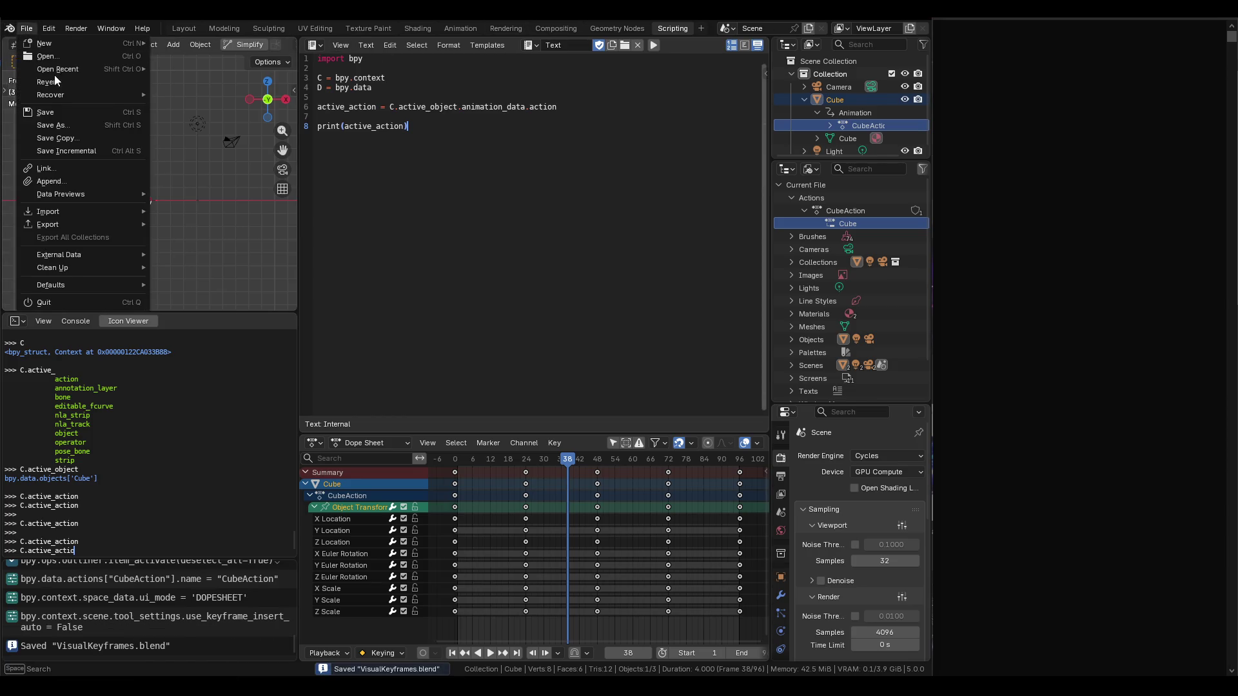
click(56, 81)
click(452, 377)
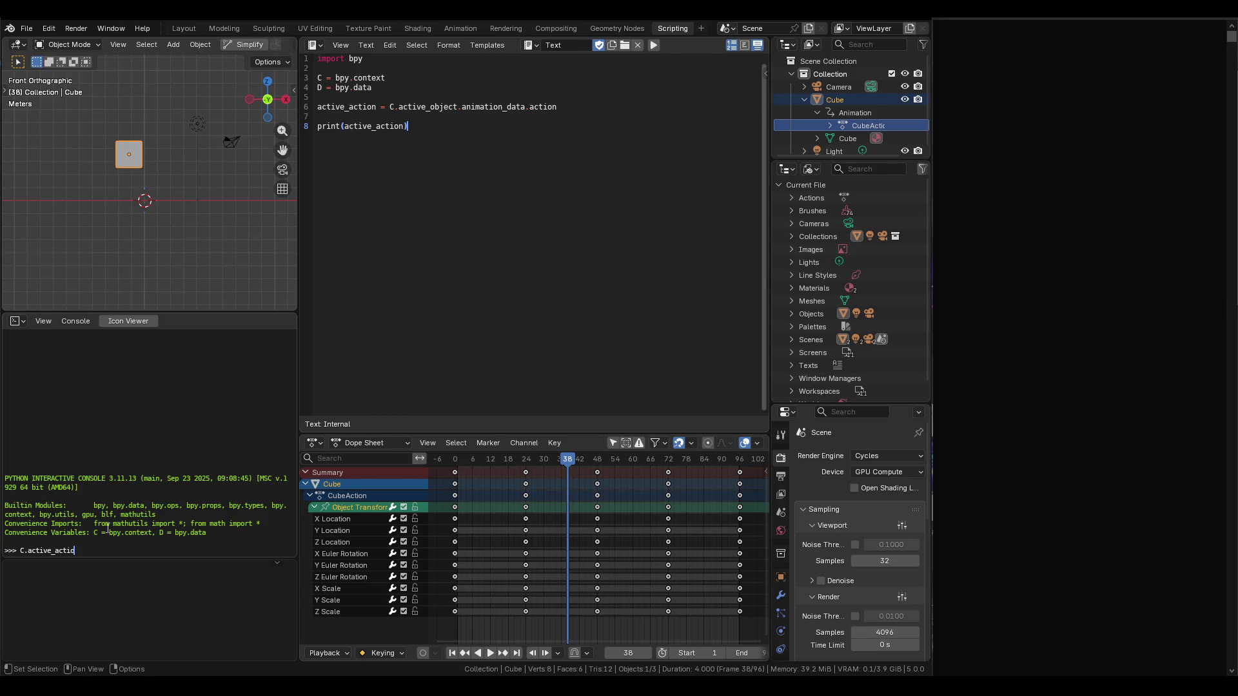
Rerun C.active_action, then quit Blender without saving changes.
key(Return)
key(Up)
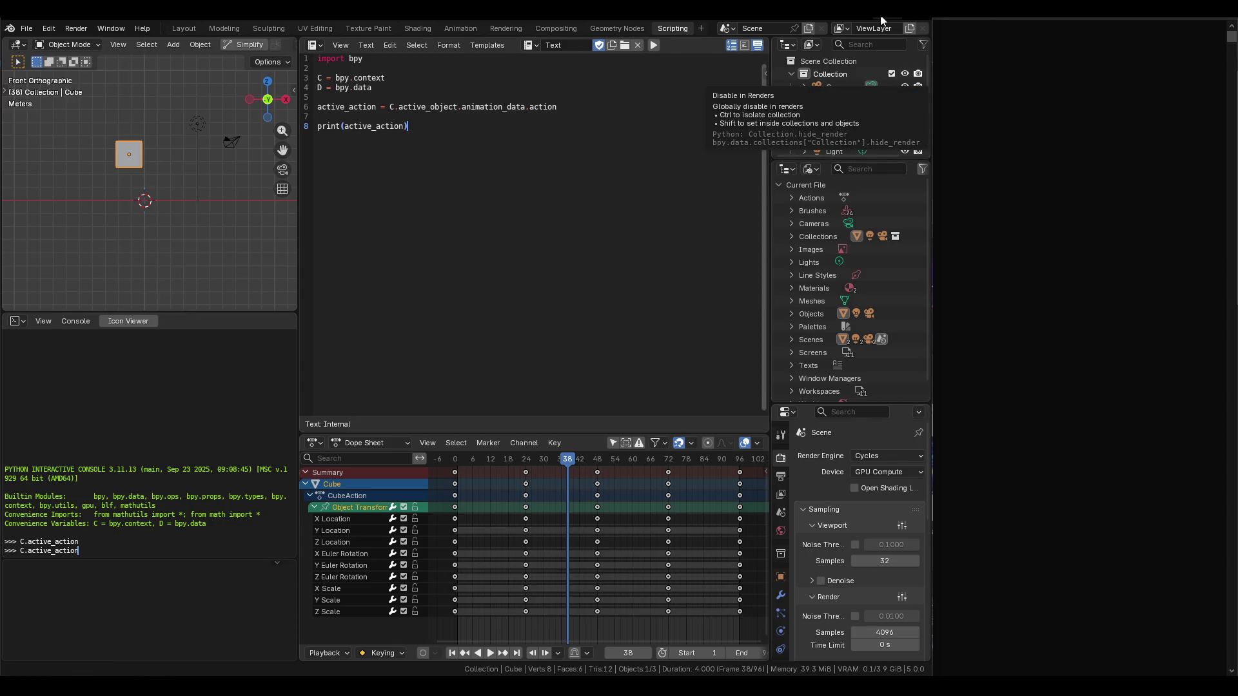
click(918, 23)
click(478, 367)
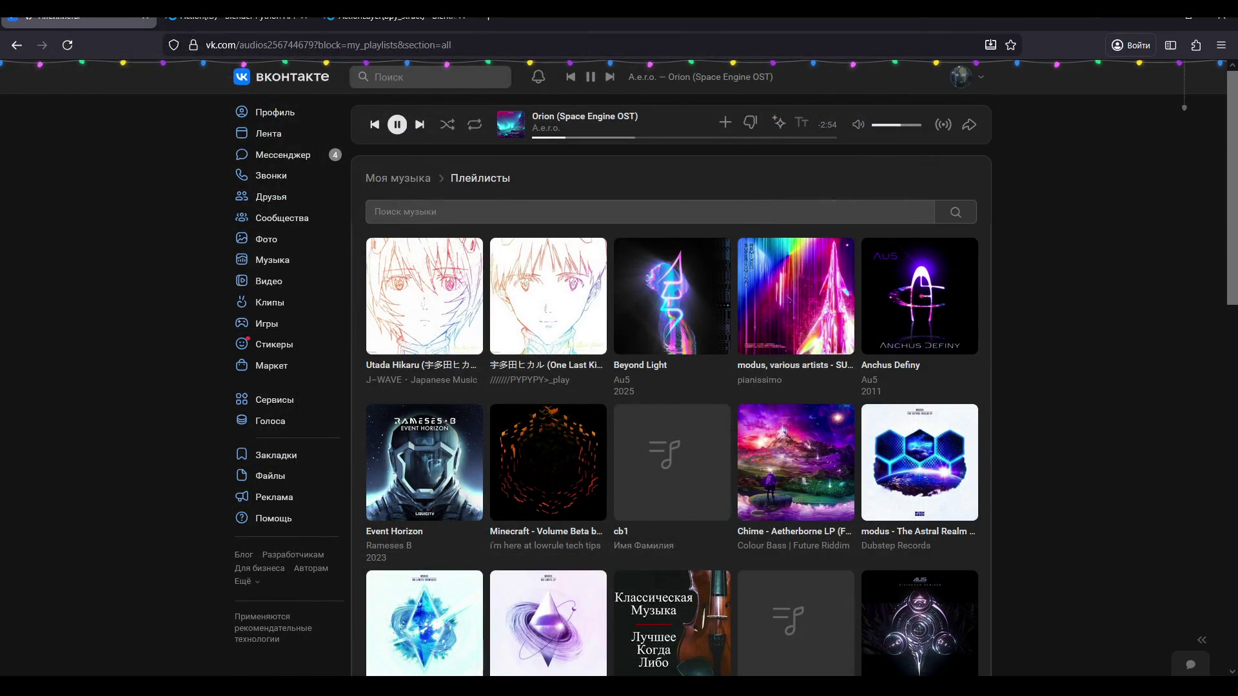
Scroll the VK playlists page, then open VisualKeyframes.blend from Blender's recent files.
scroll(443, 387, down, 1)
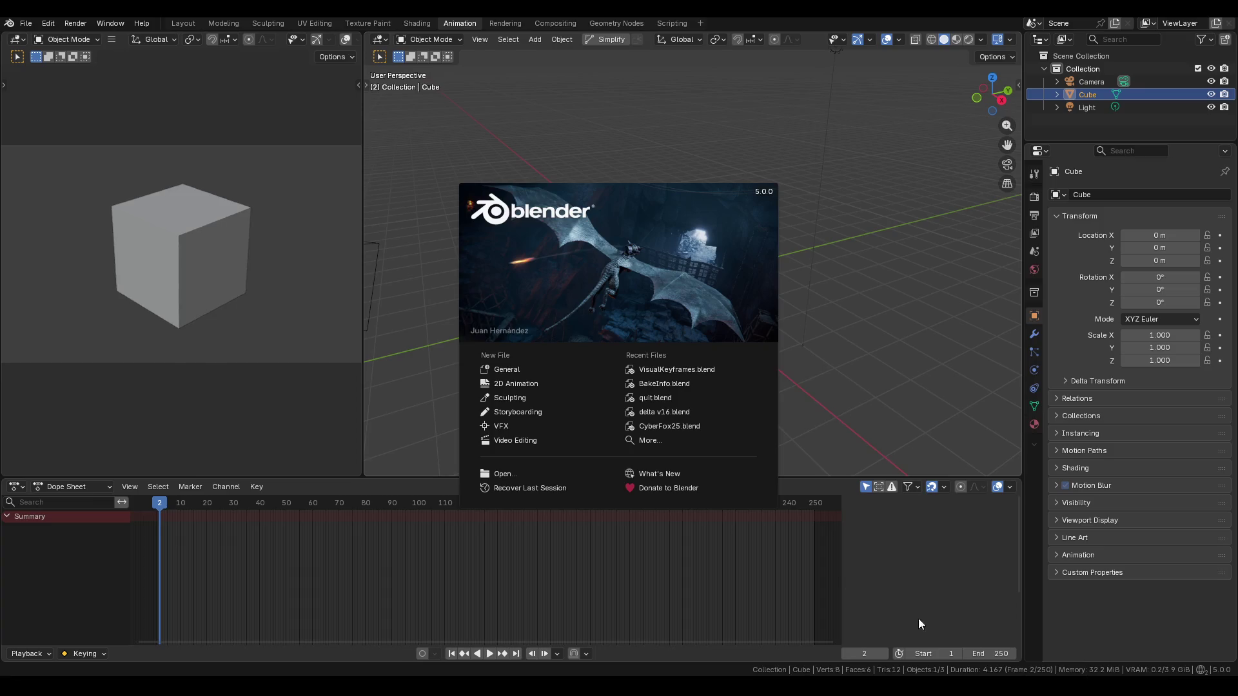
click(647, 369)
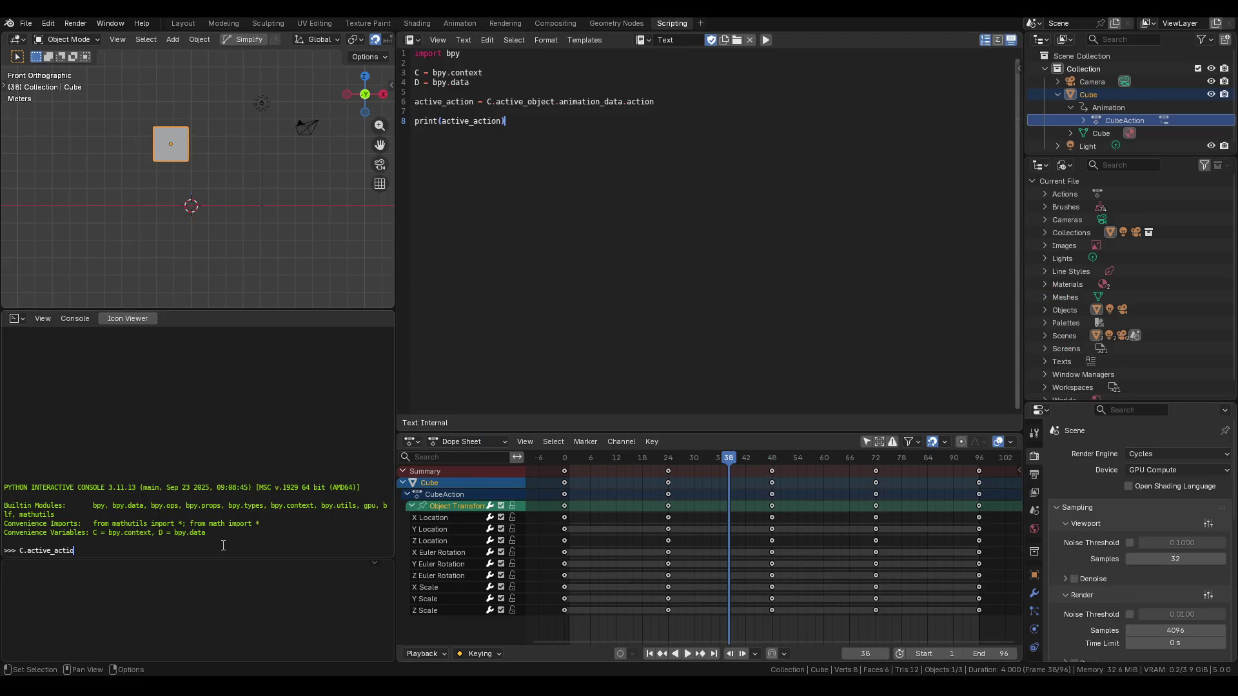
Run C.active_action in the reopened file and clear stray text at the prompt.
text(n)
key(Return)
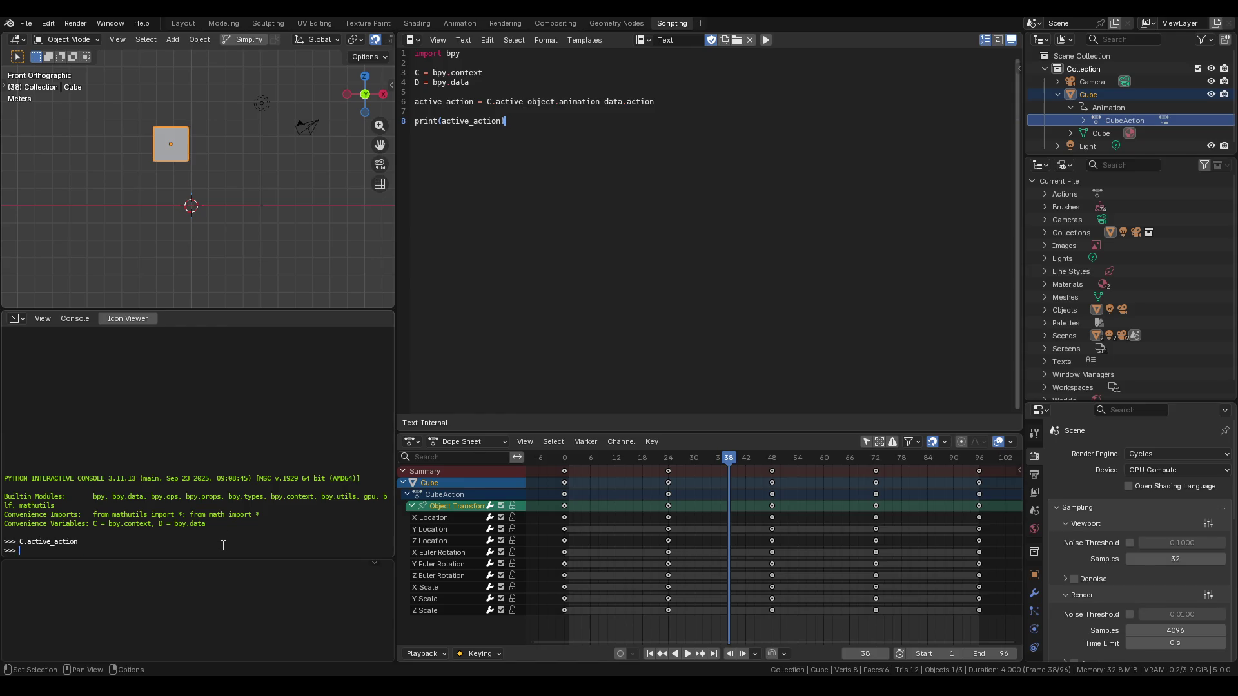
text(WTF AR)
key(BackSpace)
key(BackSpace)
key(BackSpace)
Scrub to frame 3, expand CubeAction to its Cube slot, and rerun C.active_action.
mouse_move(714, 455)
mouse_down()
mouse_move(600, 457)
mouse_move(901, 460)
mouse_move(579, 458)
mouse_up()
click(1069, 118)
click(1084, 121)
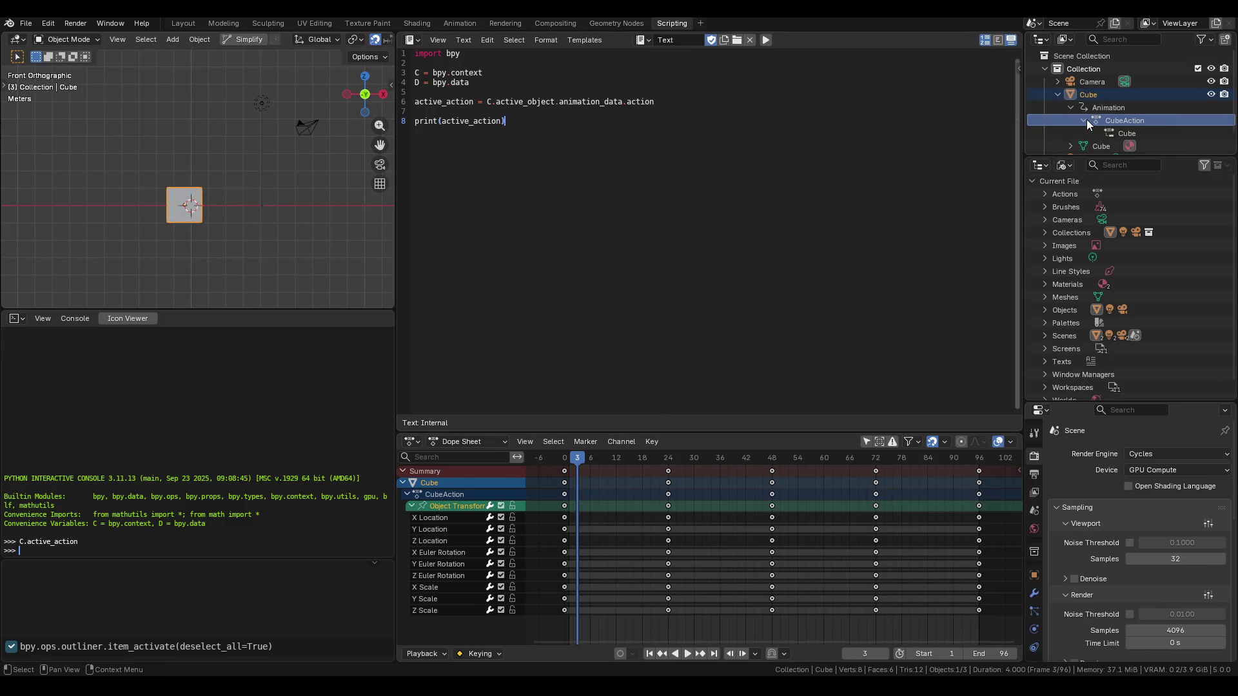
double_click(1107, 120)
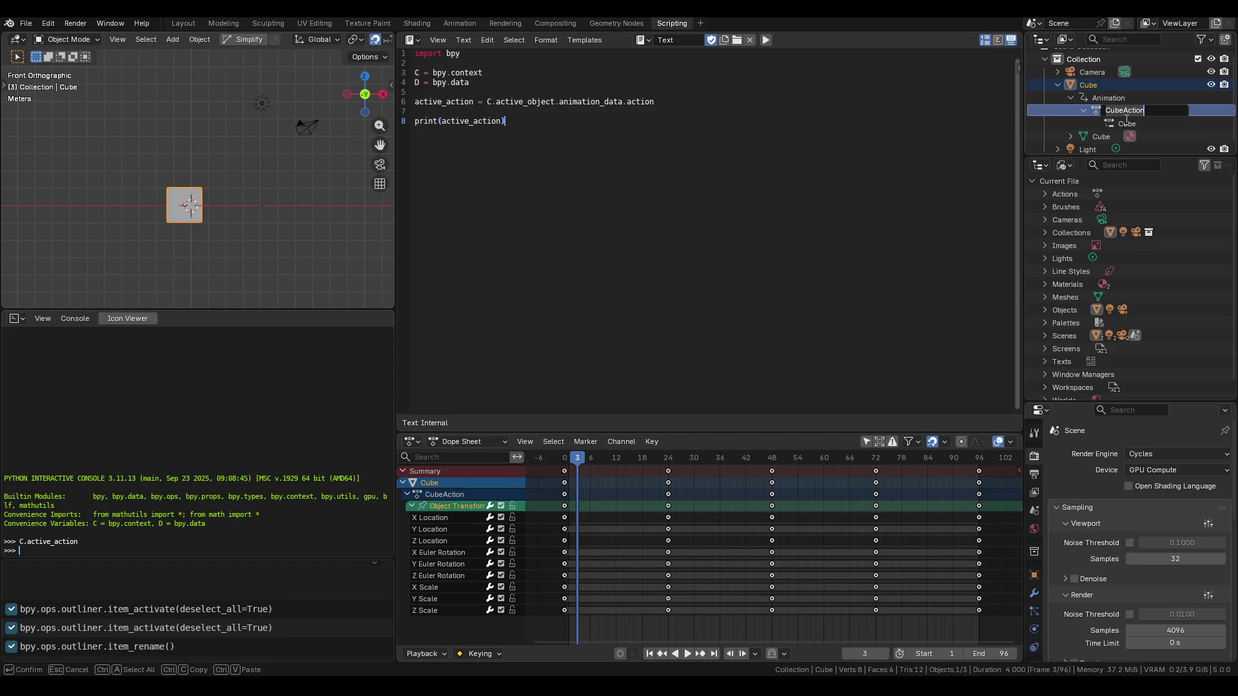
key(ctrl+a)
key(Return)
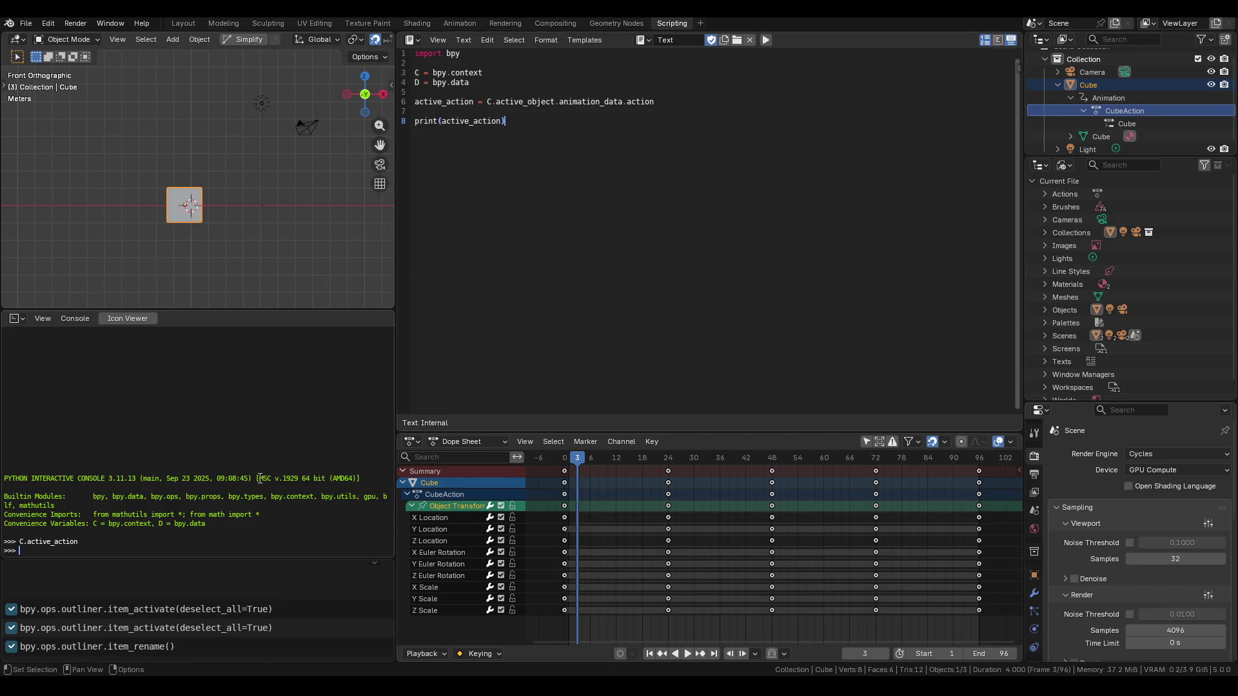
key(Up)
key(Return)
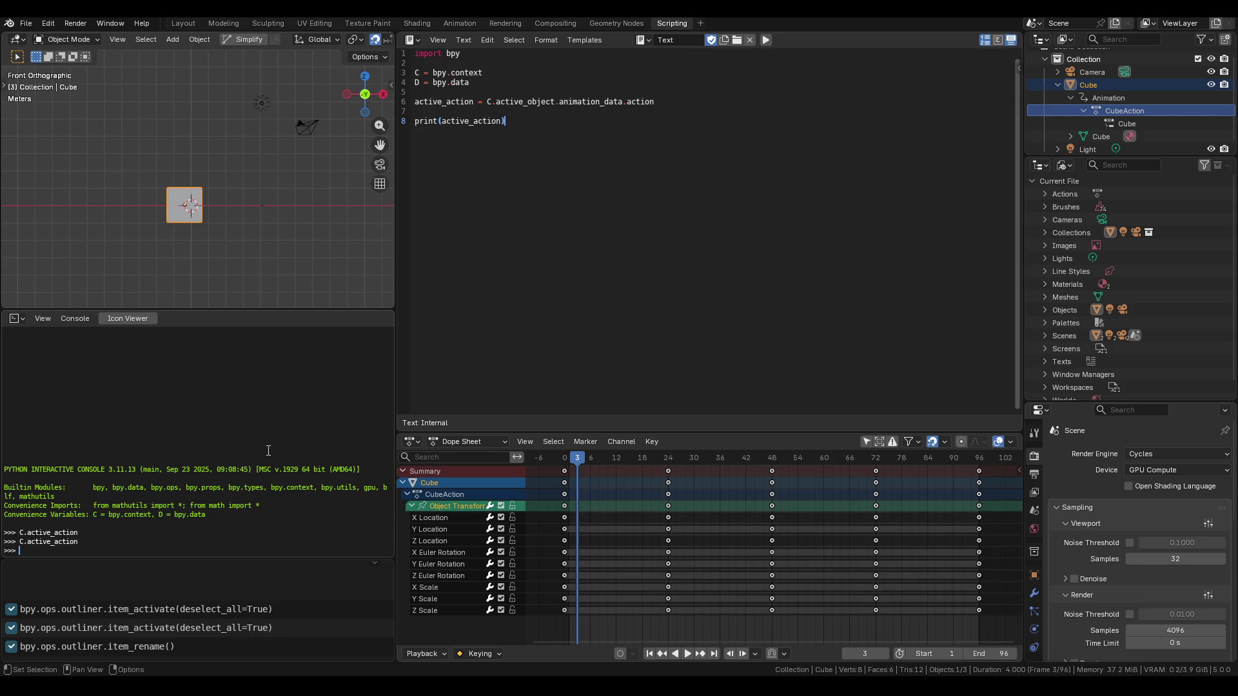
Build and run C.active_object.animation_data in the Python Console using autocomplete.
key(Up)
key(BackSpace)
key(BackSpace)
key(BackSpace)
text(ob)
key(BackSpace)
key(BackSpace)
text(_object.)
key(ctrl+space)
text(ac)
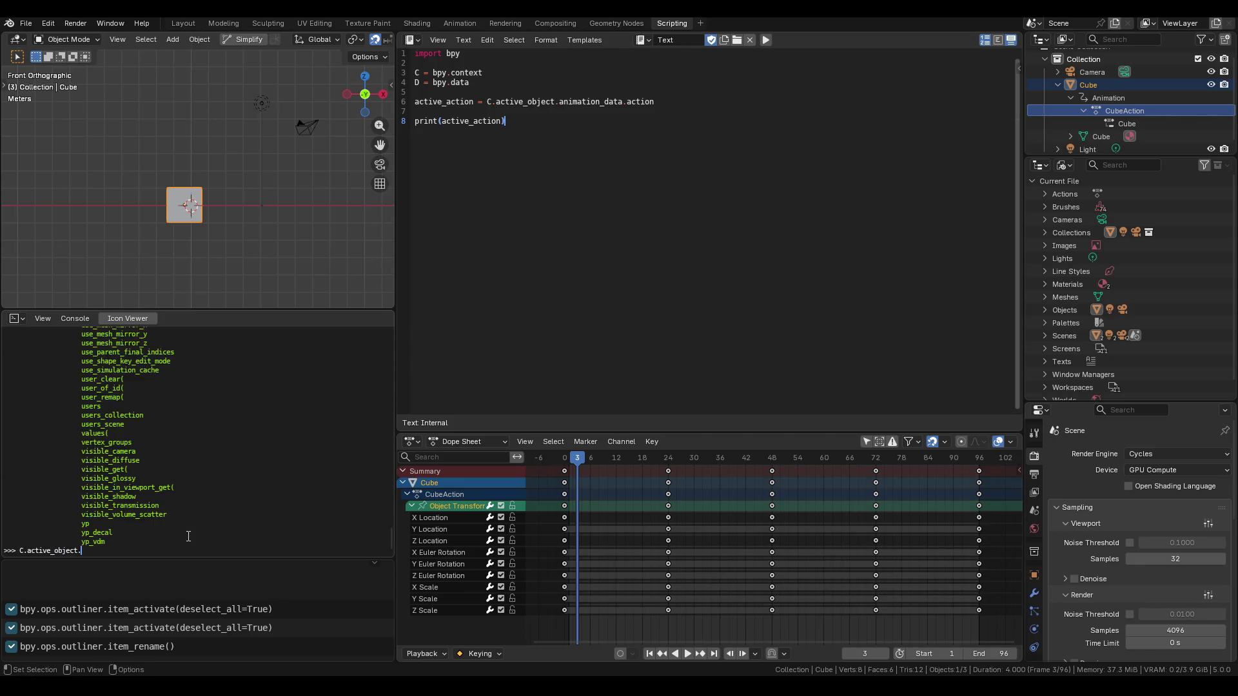
key(ctrl+space)
key(BackSpace)
key(BackSpace)
key(BackSpace)
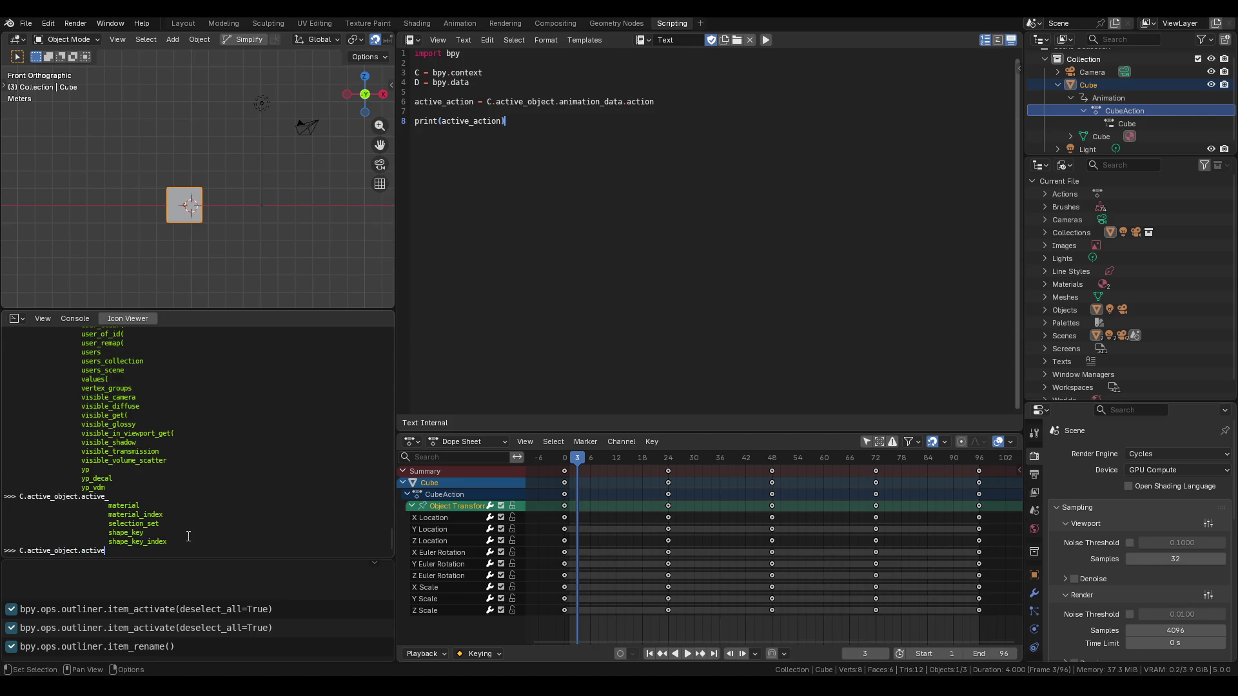
text(.anim)
key(ctrl+space)
text(d)
key(ctrl+space)
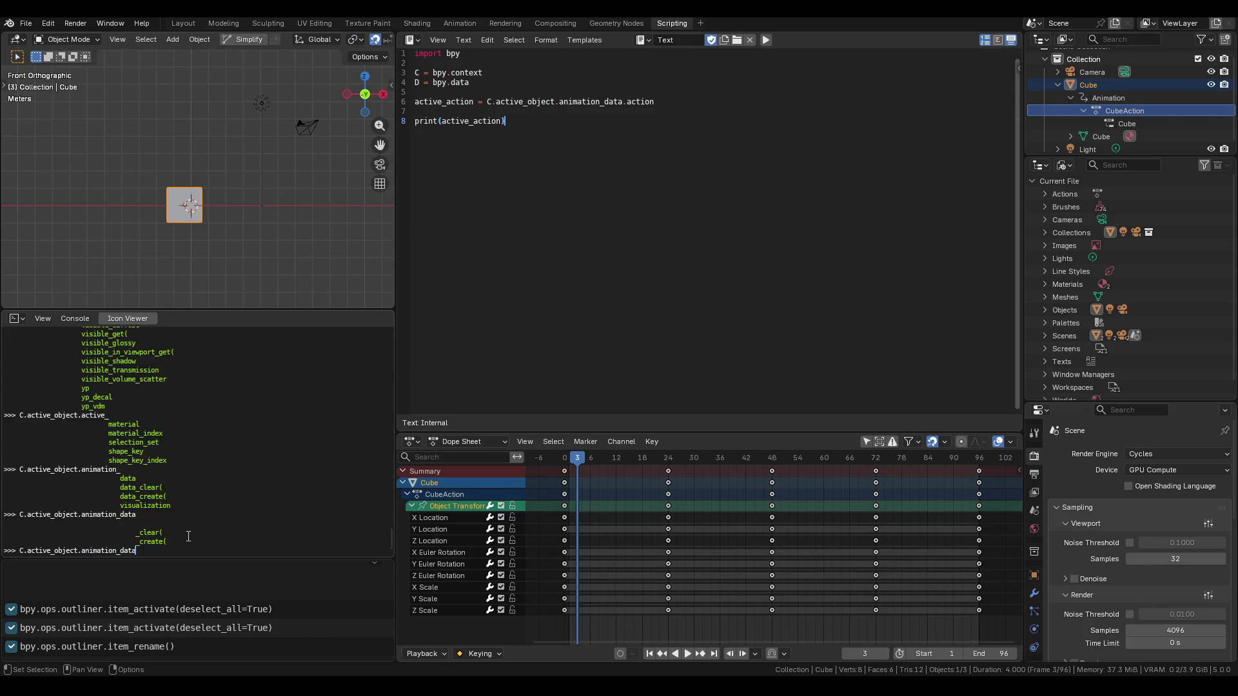
key(Return)
Append .action to the query, which prints bpy.data.actions['CubeAction'].
key(Up)
key(ctrl+space)
key(Return)
key(Up)
text(.a)
key(ctrl+space)
text(c)
key(ctrl+space)
key(Return)
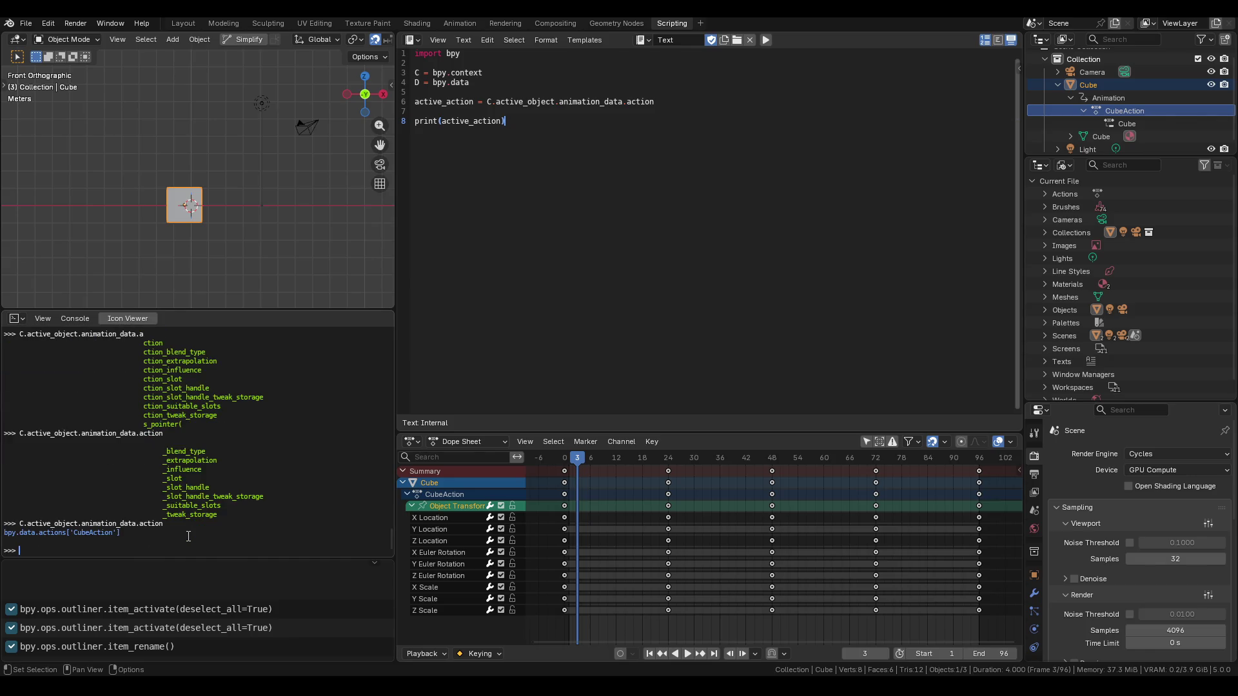
Try C.active_action, which returns nothing, then select the line 6 active_action assignment.
key(Up)
key(BackSpace)
key(BackSpace)
key(BackSpace)
key(BackSpace)
key(BackSpace)
key(BackSpace)
text(active_action)
key(Return)
text(FUCK)
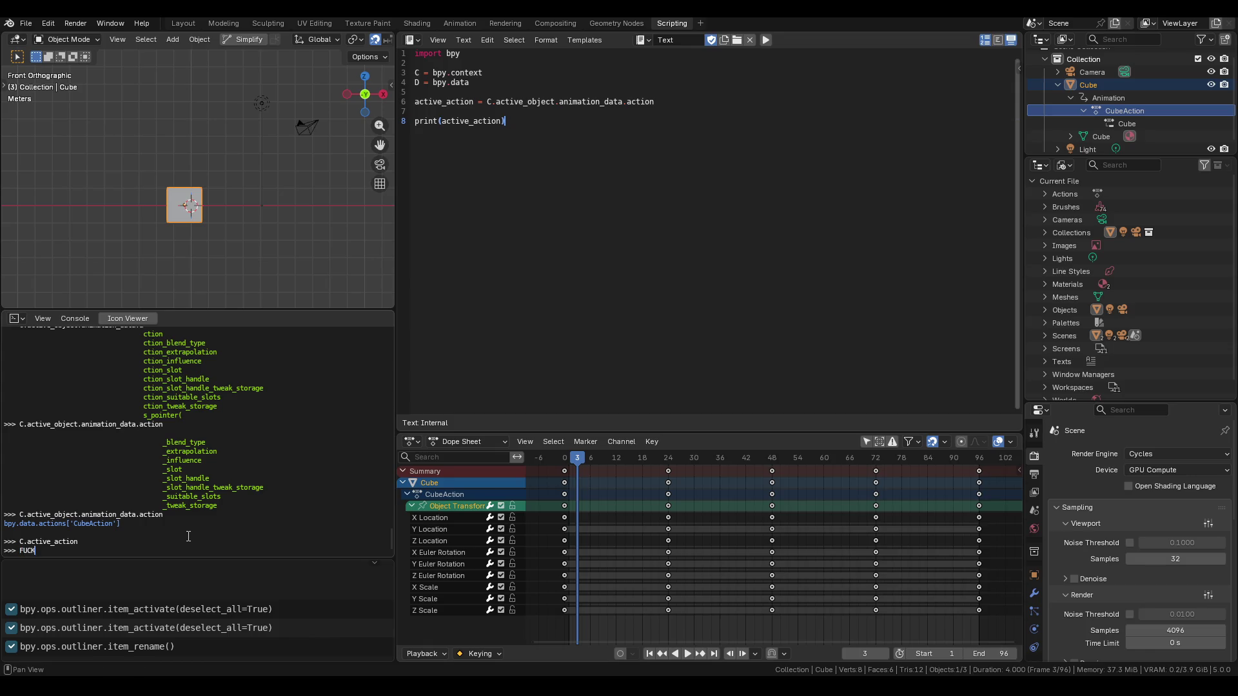
key(BackSpace)
key(BackSpace)
key(BackSpace)
key(Up)
key(Up)
key(Return)
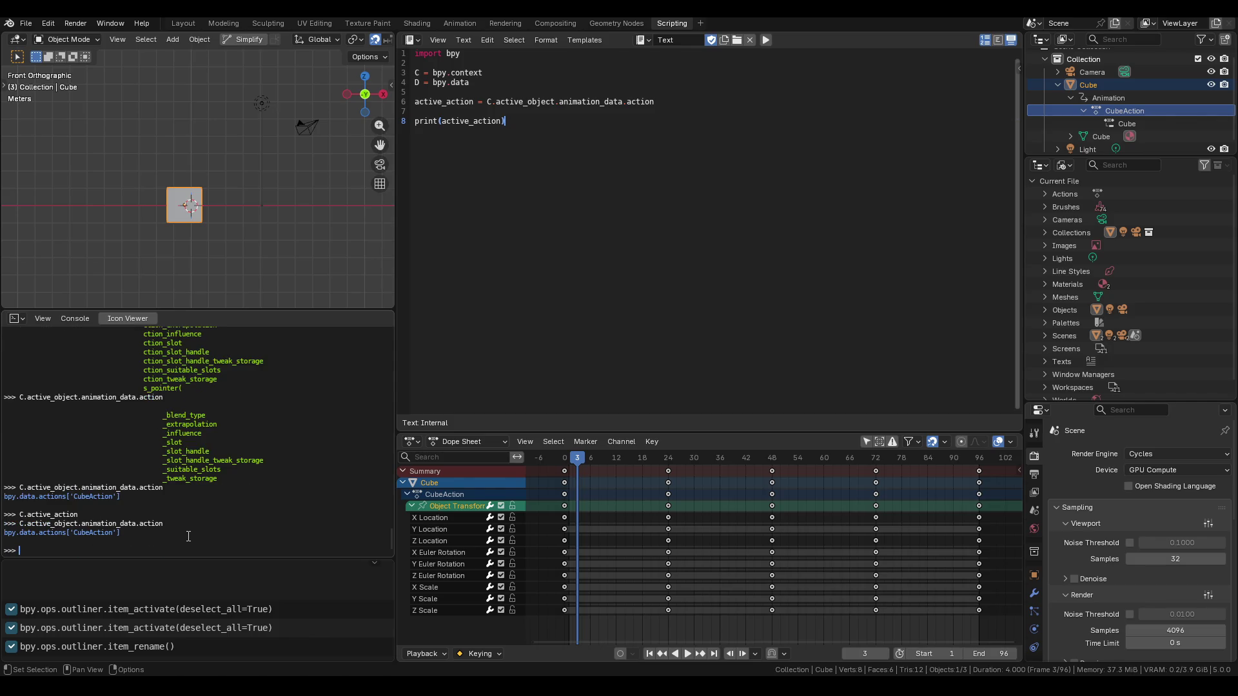
key(Up)
drag(654, 101, 414, 101)
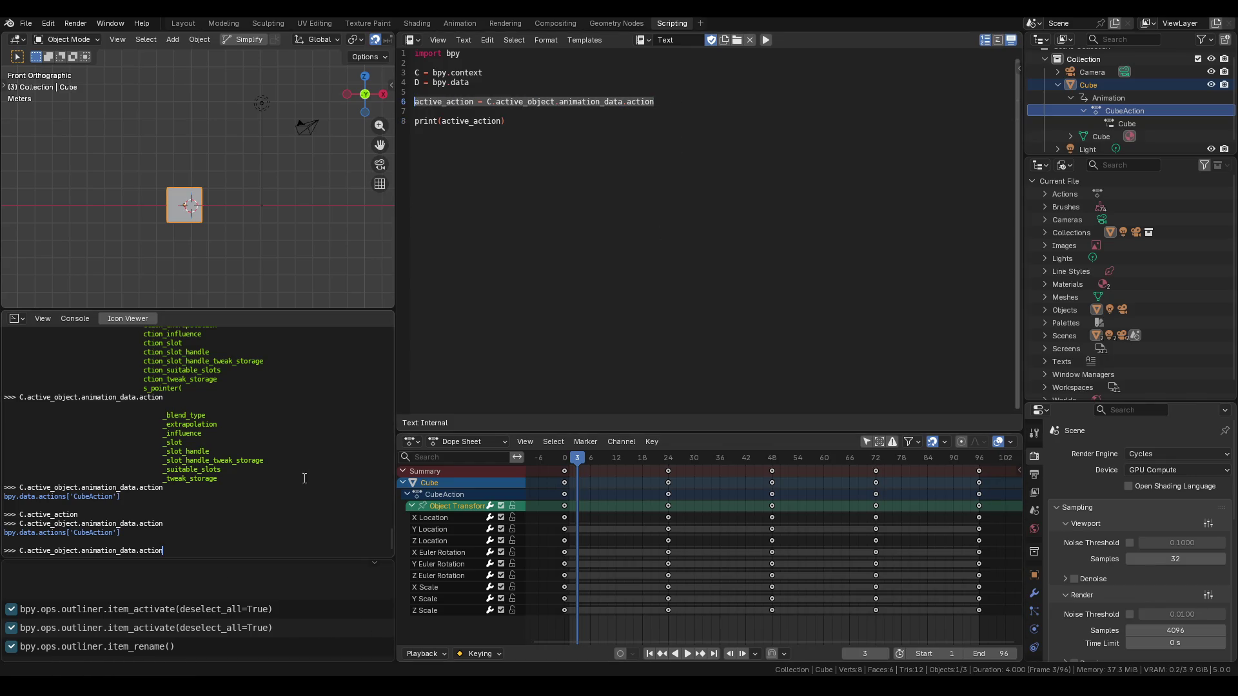
Undo the script line accidentally pasted into the console.
key(ctrl+v)
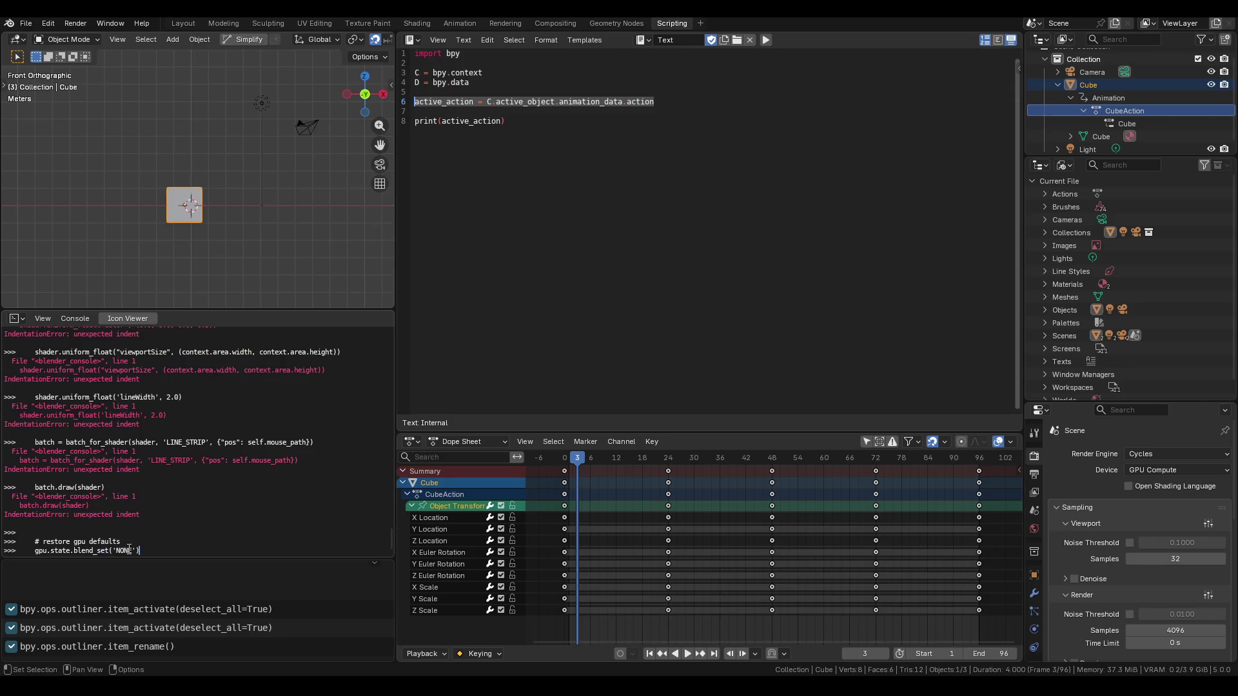
key(ctrl+z)
key(ctrl+shift+z)
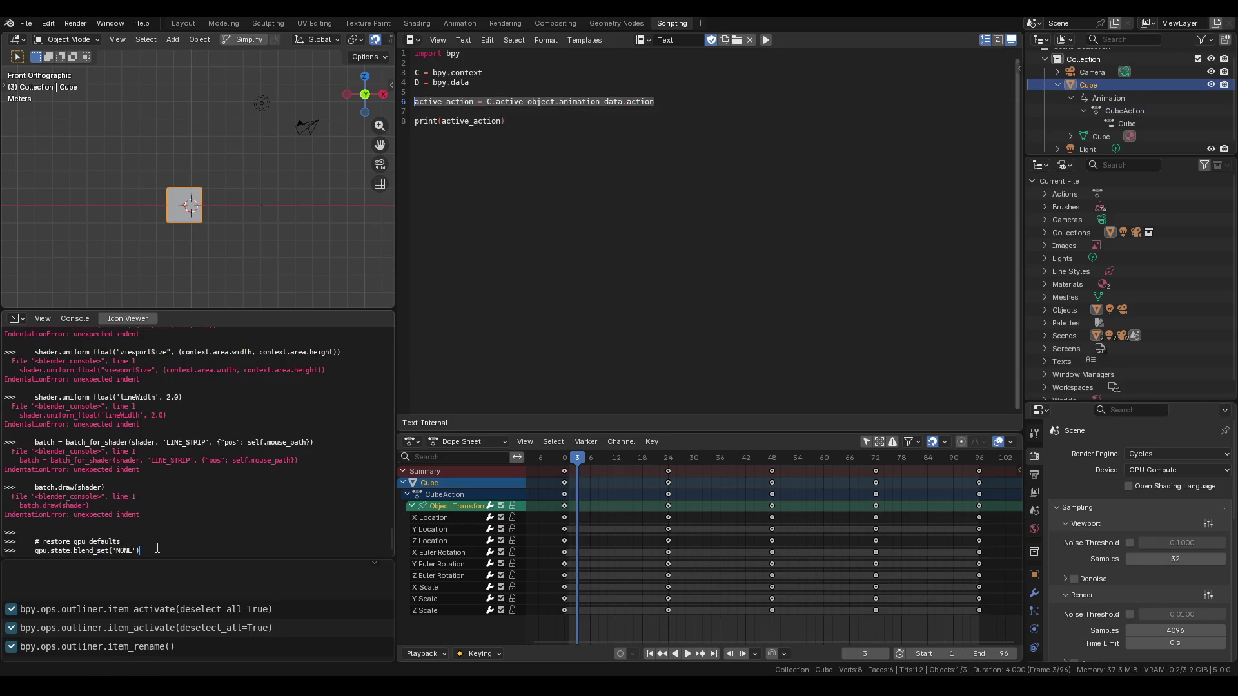
drag(157, 548, 40, 535)
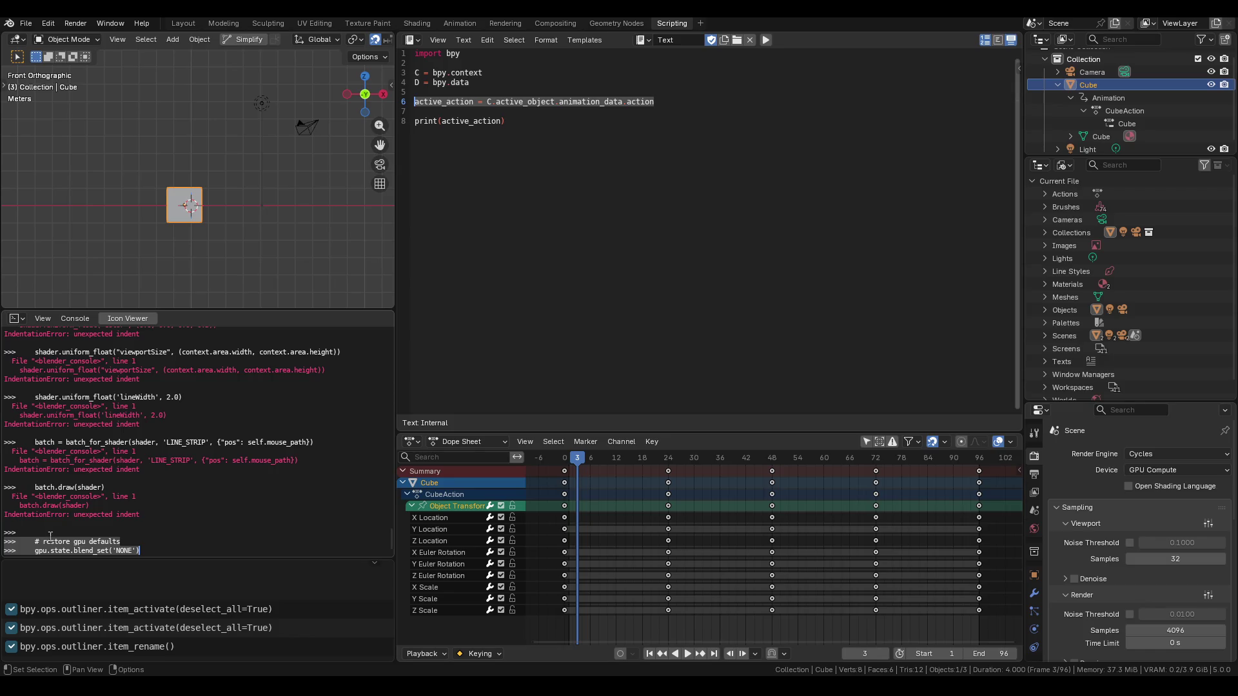
drag(158, 549, 16, 537)
scroll(196, 457, up, 7)
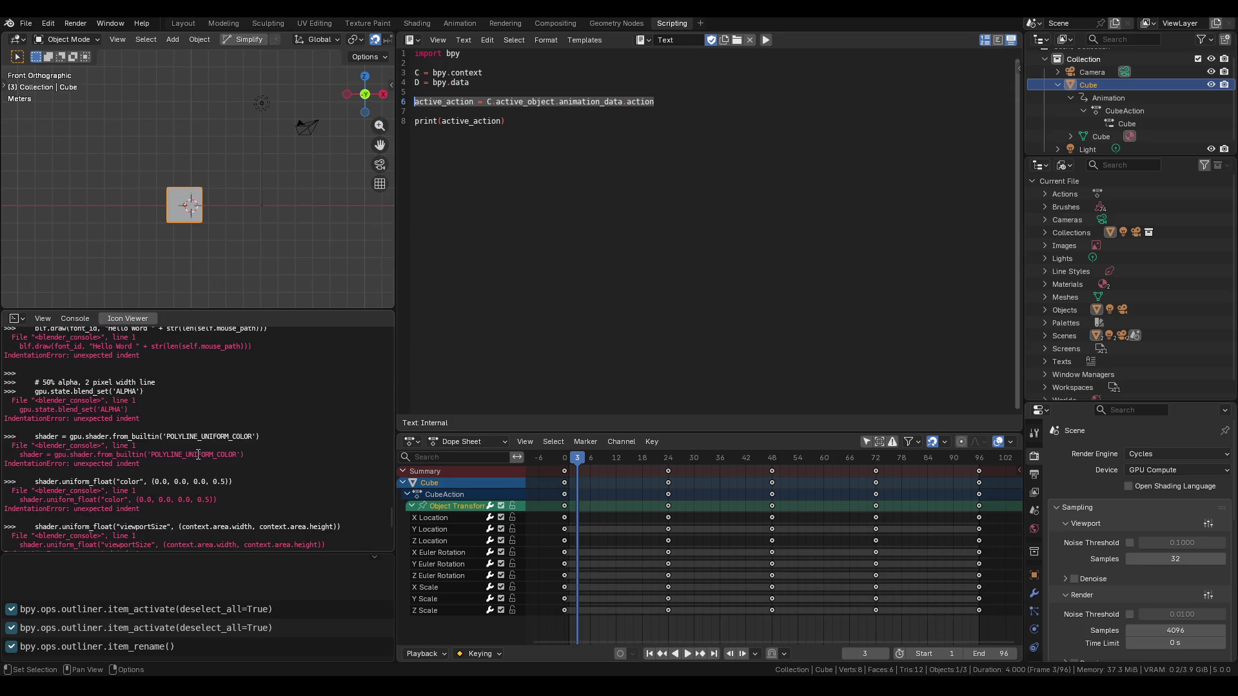
scroll(197, 454, up, 10)
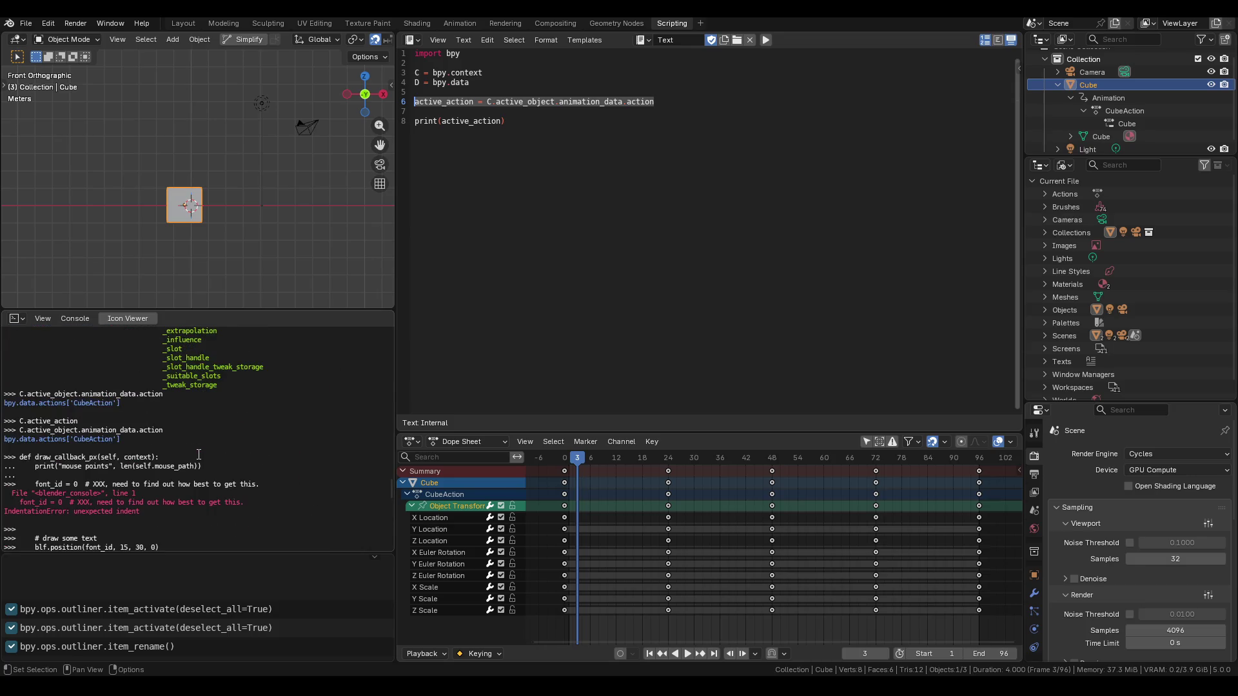
scroll(51, 466, down, 10)
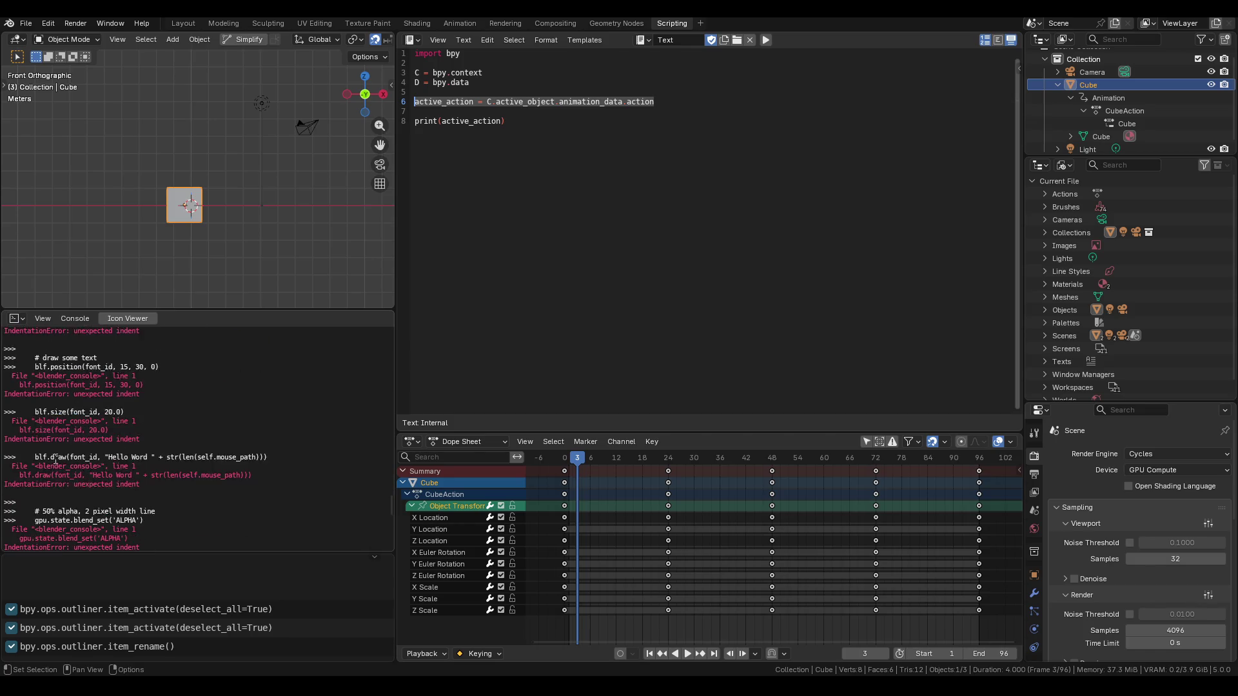
scroll(325, 277, down, 2)
scroll(242, 245, up, 2)
shift+middle_drag(243, 244, 184, 222)
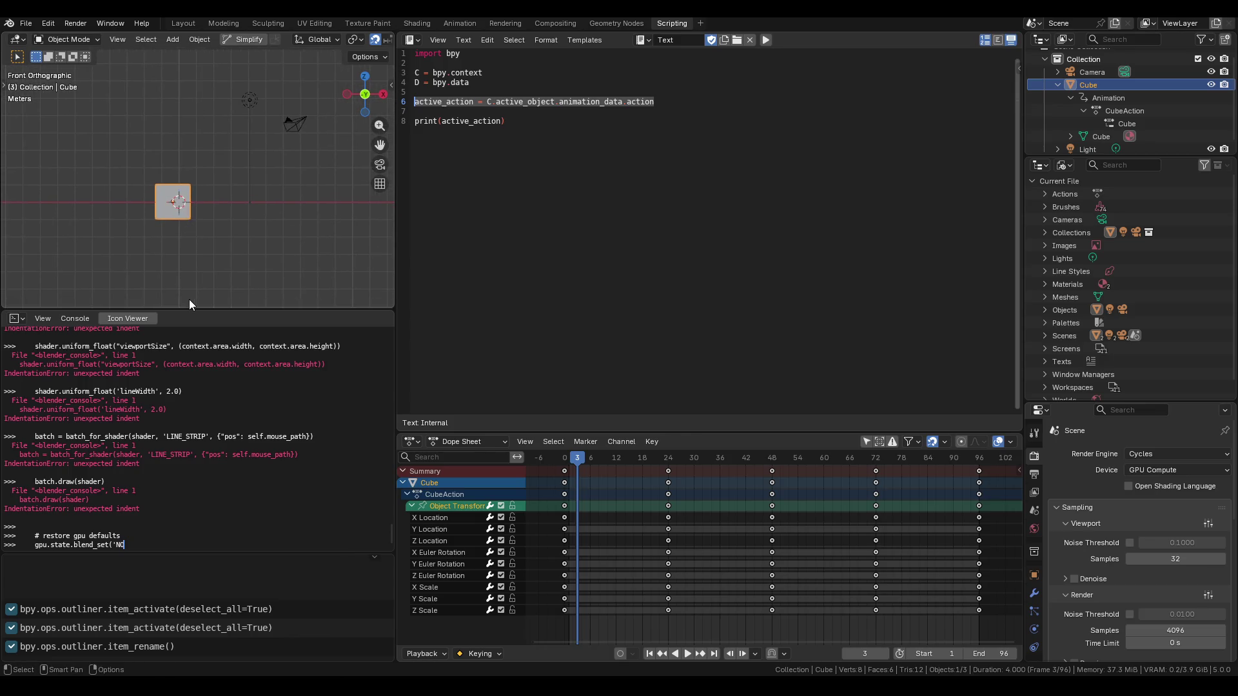
Clear the unfinished console input and quit Blender, answering the save prompt.
key(shift+Return)
drag(120, 535, 43, 535)
key(Return)
key(ctrl+q)
click(616, 370)
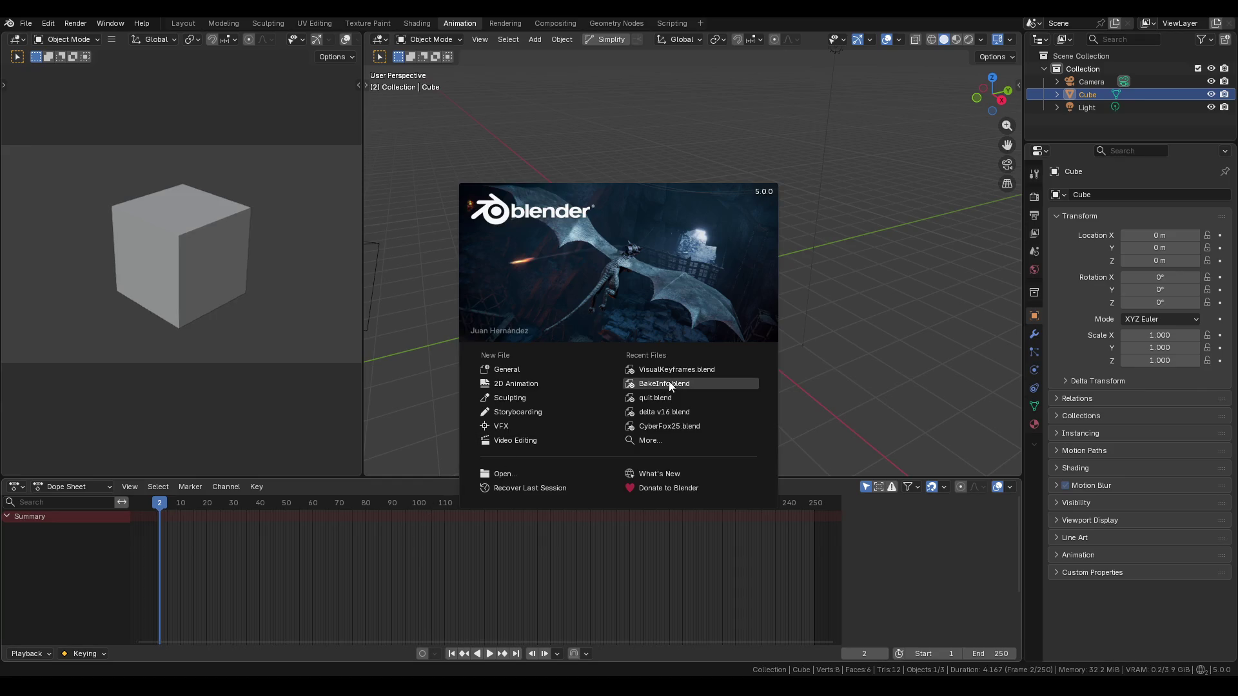
Open VisualKeyframes.blend from Recent Files and run C.active_action in the console.
click(671, 370)
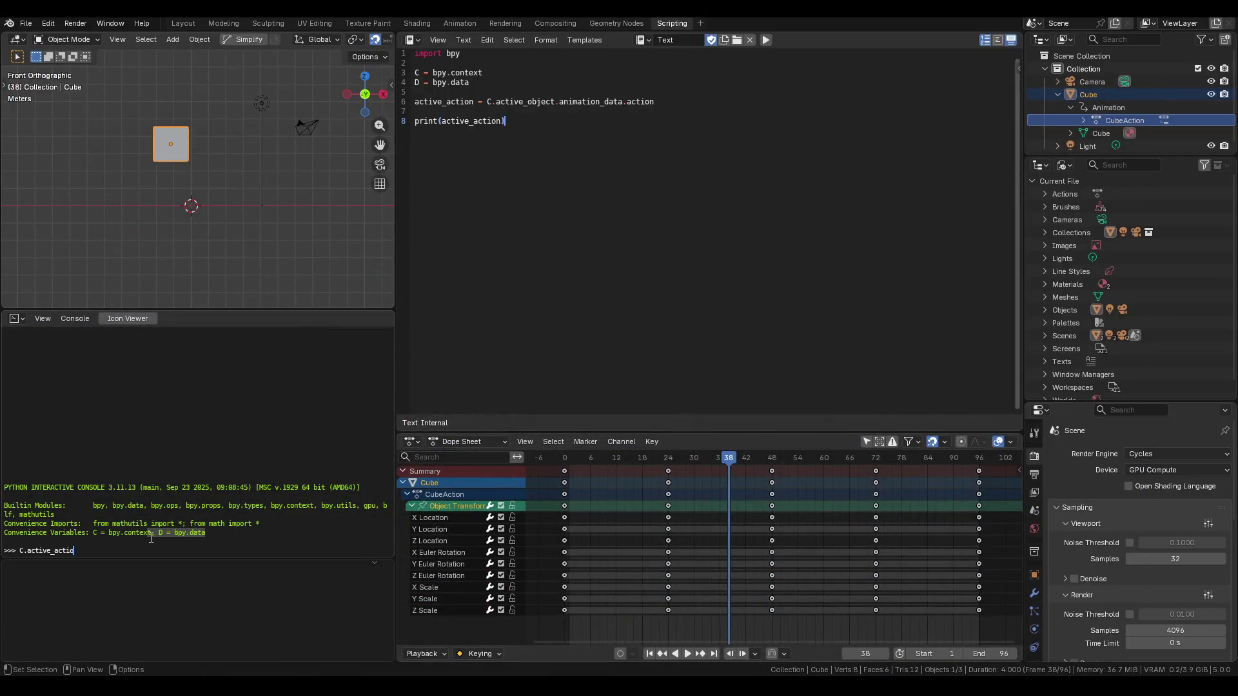
text(n)
key(Return)
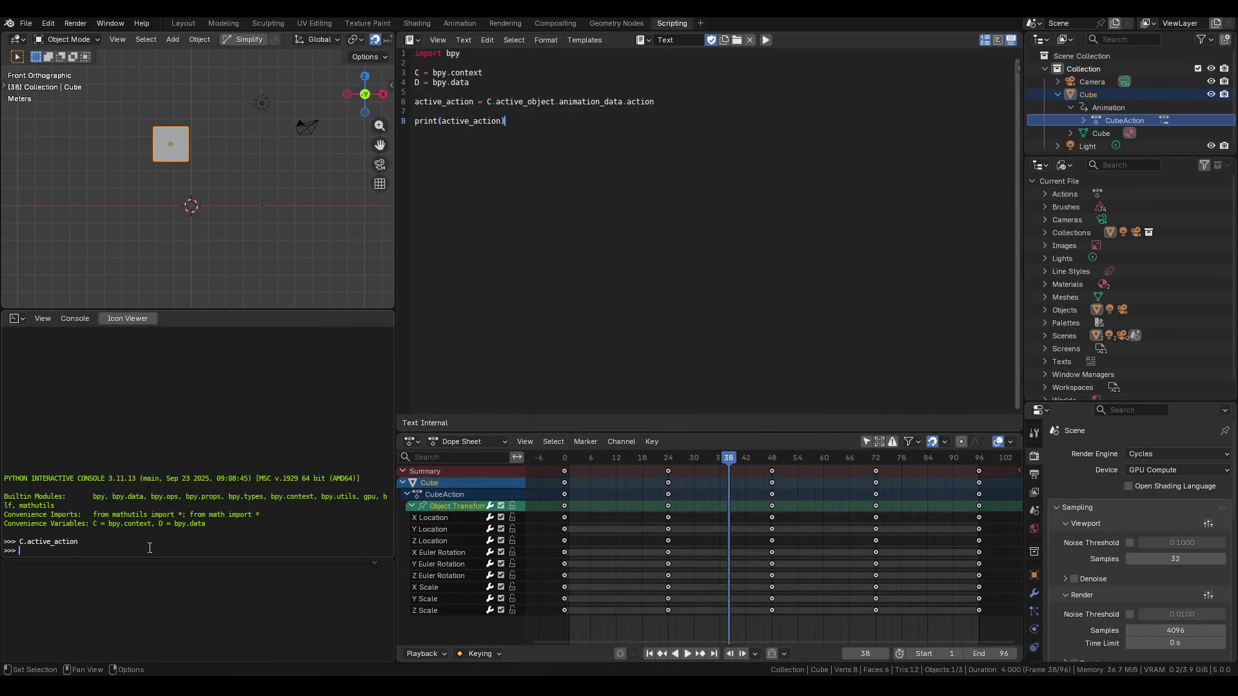
key(Up)
key(BackSpace)
key(BackSpace)
key(BackSpace)
Paste the line 6 active_action assignment into the console, run it, and print active_action.
drag(655, 101, 415, 102)
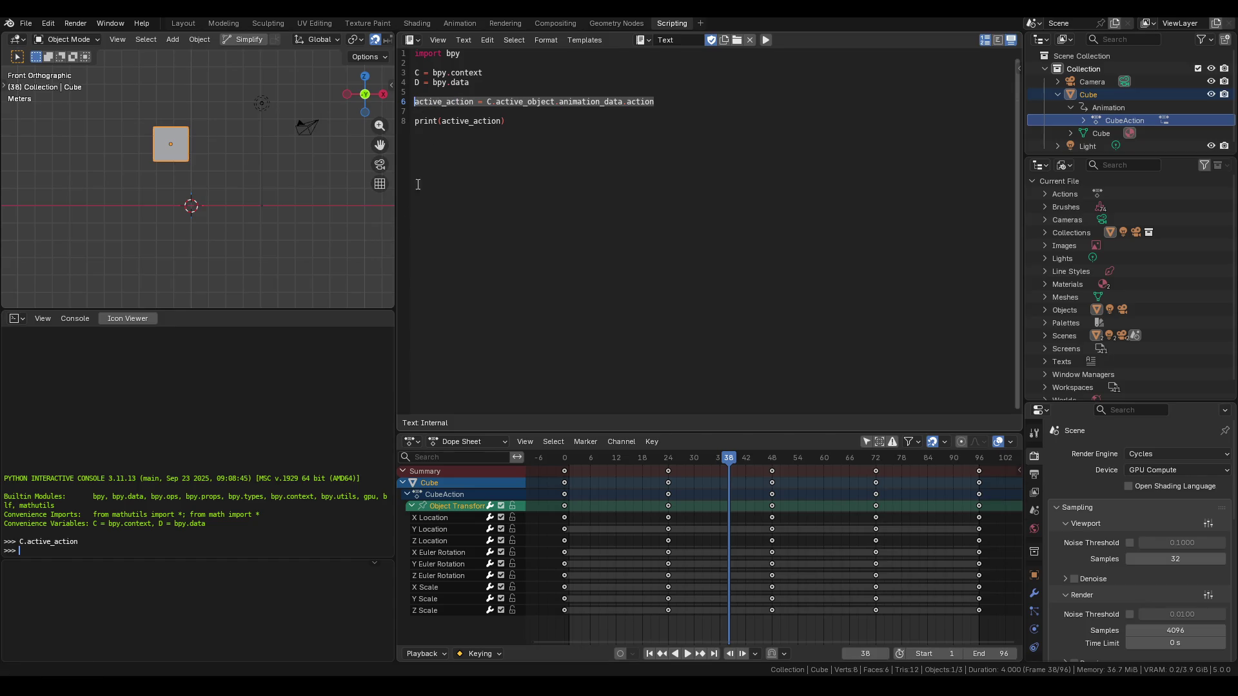
text(active_action = C.active_object.animation_data.action)
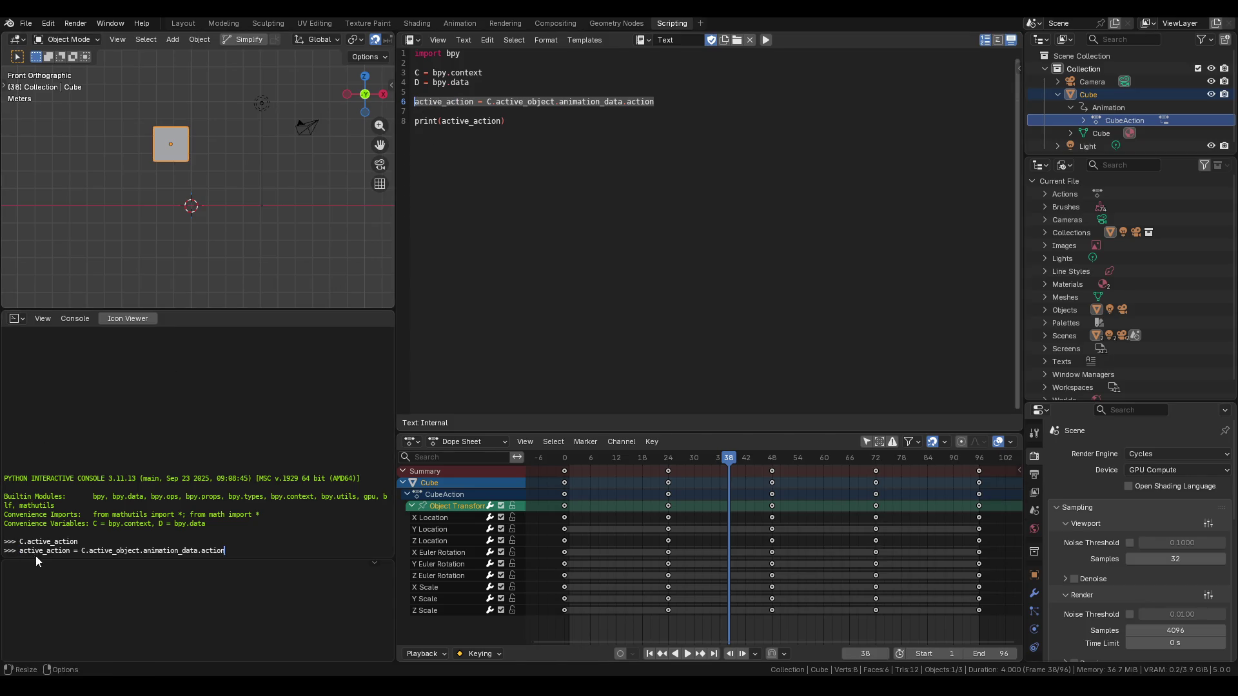
key(Home)
key(Left)
key(Return)
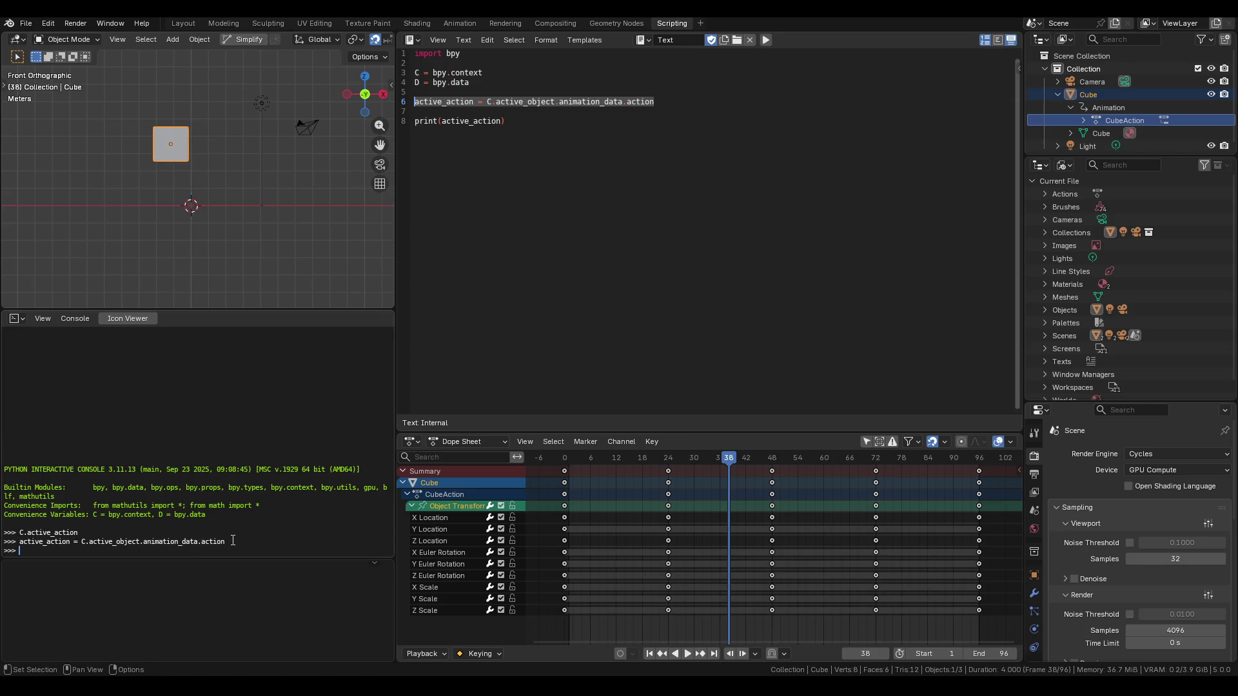
text(active_action)
key(Return)
key(Up)
Print active_action.layers['Layer'].strips[0], the Layer's first strip.
text(.)
key(Tab)
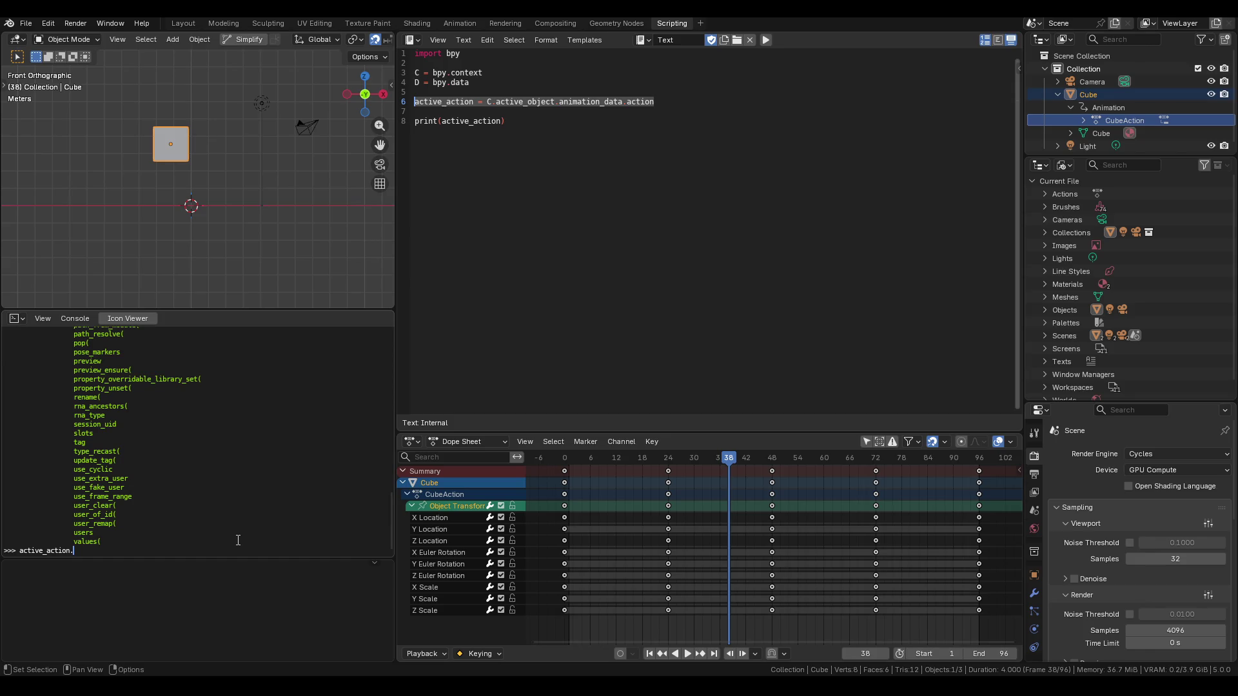
text(layers['Layer'].)
click(715, 98)
key(Return)
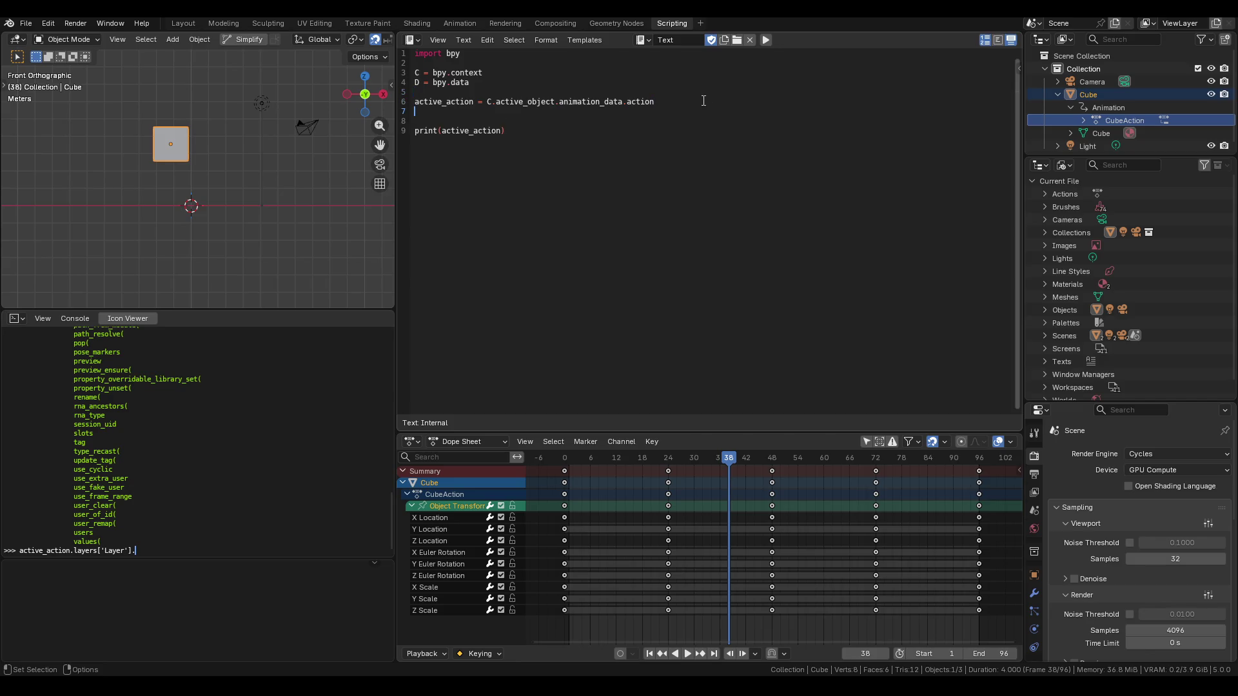
text(slot)
key(BackSpace)
key(BackSpace)
key(BackSpace)
text(strips)
text([0].)
key(BackSpace)
key(Return)
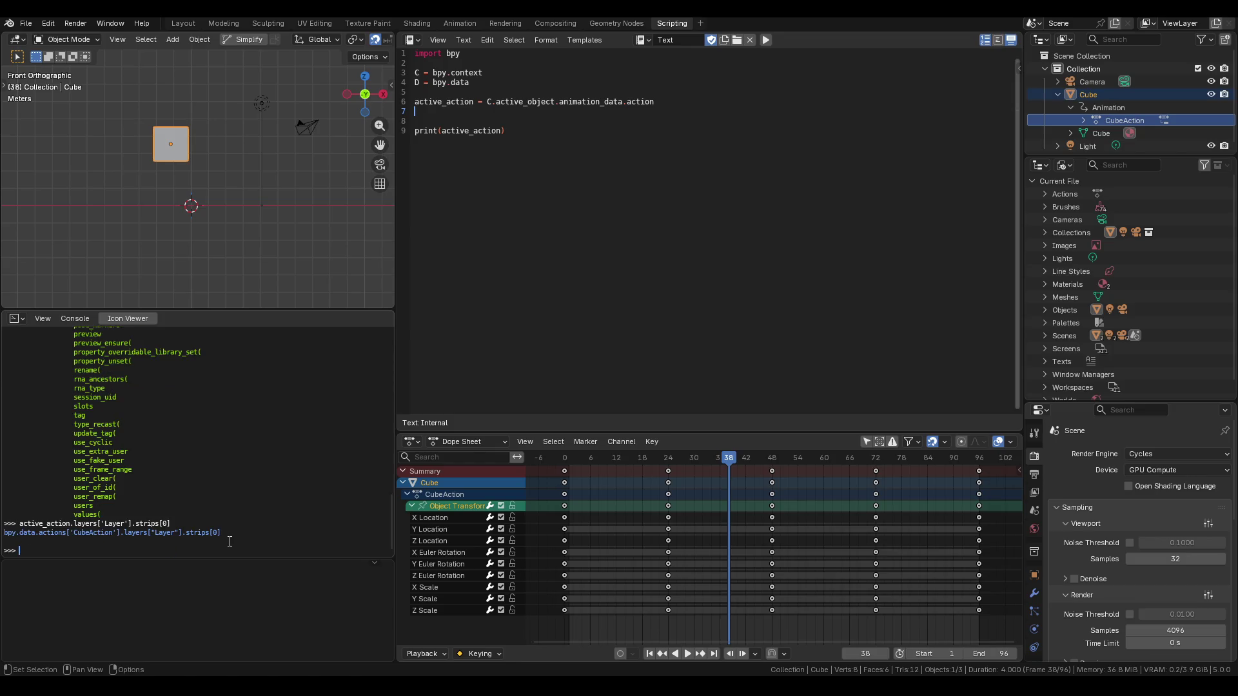
List the strip's attributes in the console and add a new line 7 to the script.
key(Up)
text(.)
key(Tab)
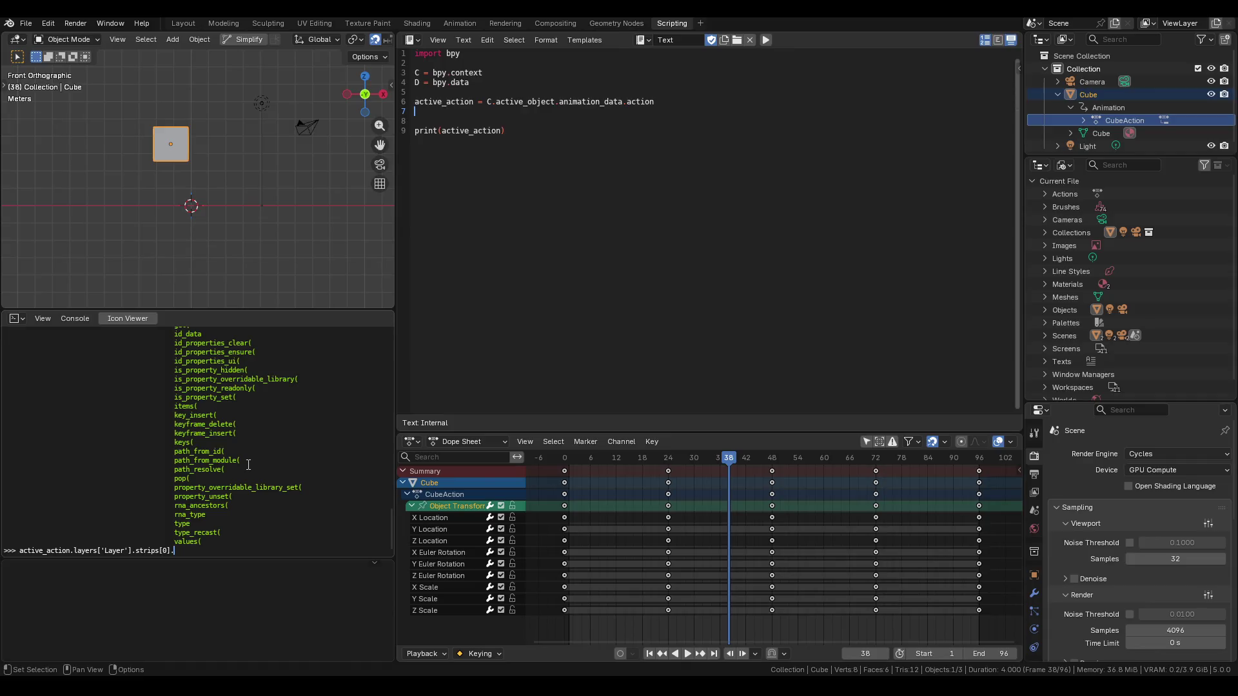
text(channel)
key(BackSpace)
key(BackSpace)
key(BackSpace)
click(679, 106)
key(Return)
Write active_action_strip = active_action.layers['Layer'].strips[0] on script line 7.
text(active_)
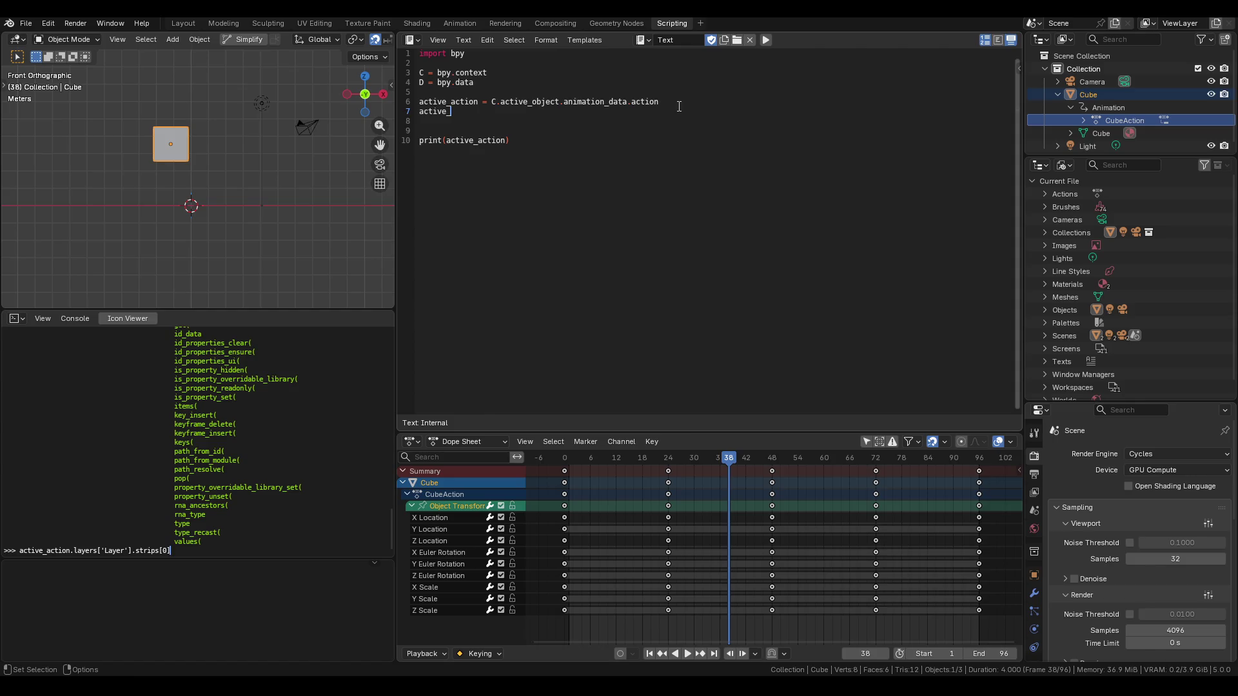
text(s)
text(tri)
key(BackSpace)
key(BackSpace)
key(BackSpace)
text(act)
key(BackSpace)
key(BackSpace)
key(BackSpace)
text(action_strip)
drag(183, 547, 16, 551)
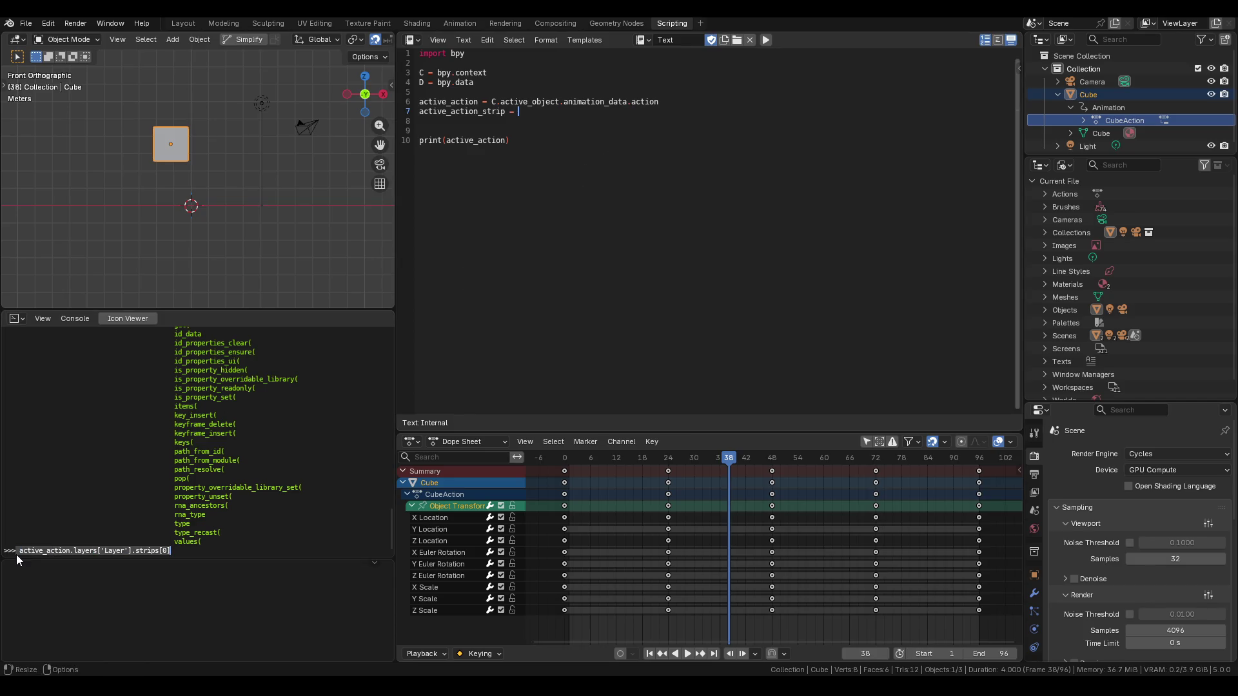
drag(175, 550, 17, 550)
click(540, 116)
text(active_action.layers['Layer'].strips[0])
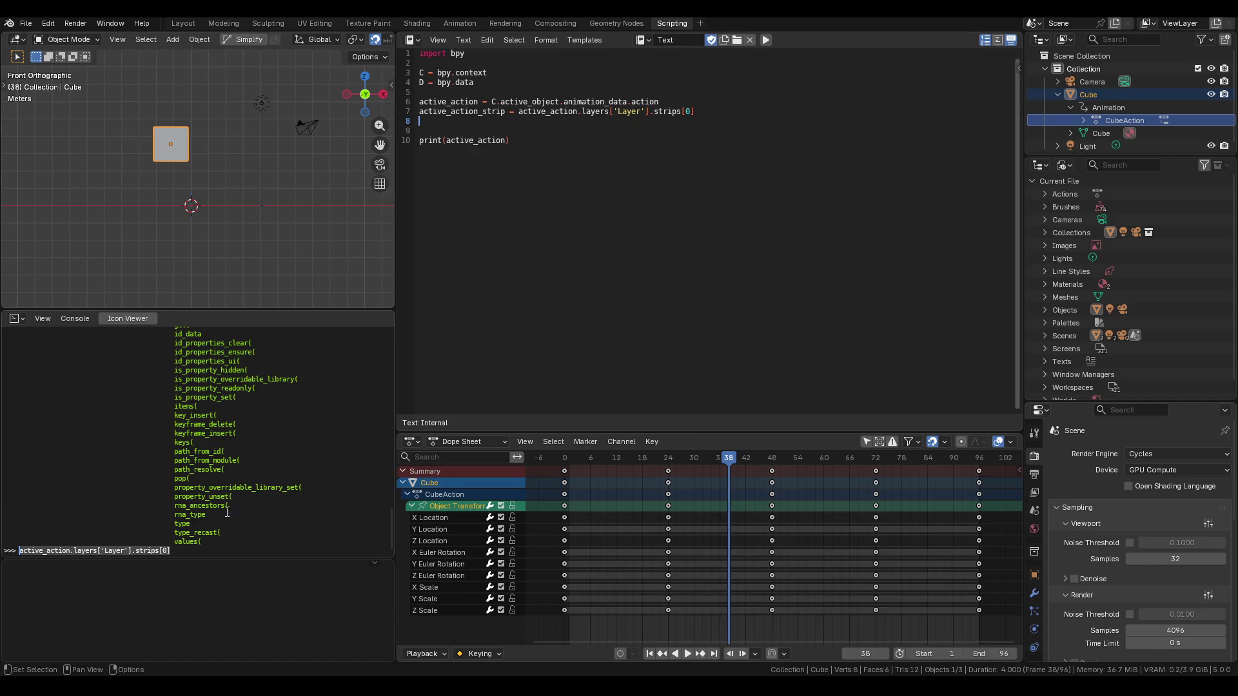
Copy the line 7 assignment into the console and run it.
drag(172, 550, 18, 549)
key(BackSpace)
drag(695, 111, 422, 114)
drag(44, 557, 44, 556)
text(active_action_strip = active_action.layers['Layer'].strips[0])
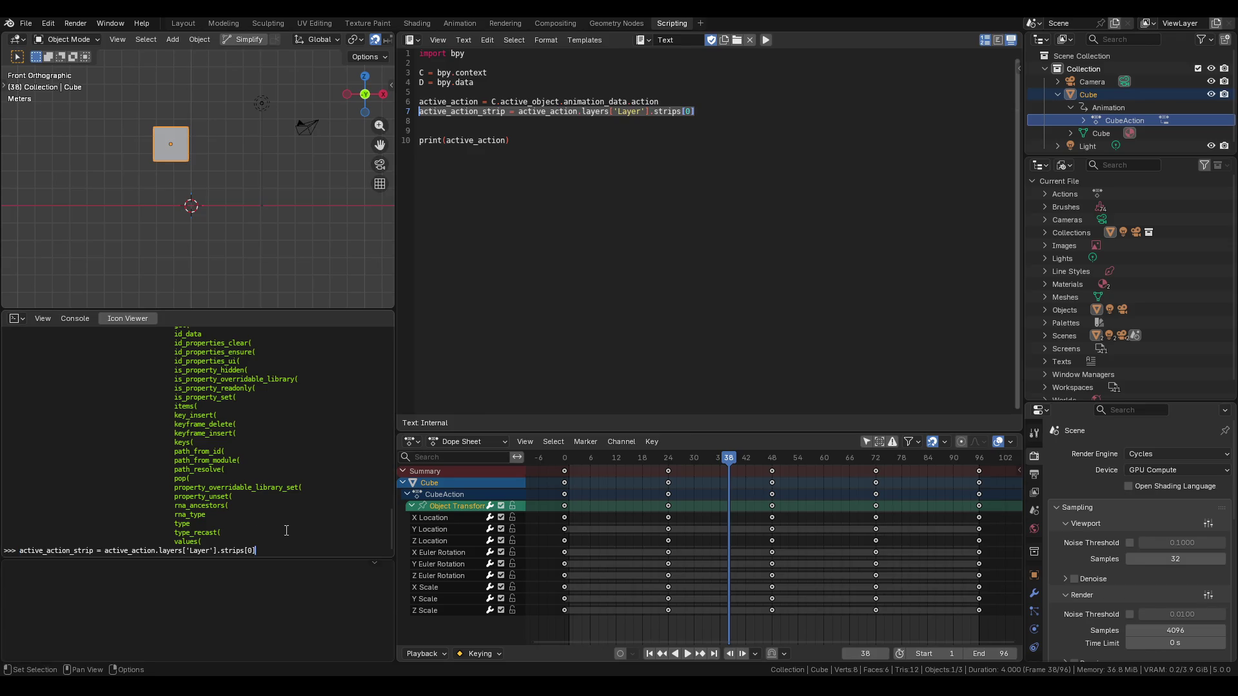
key(Return)
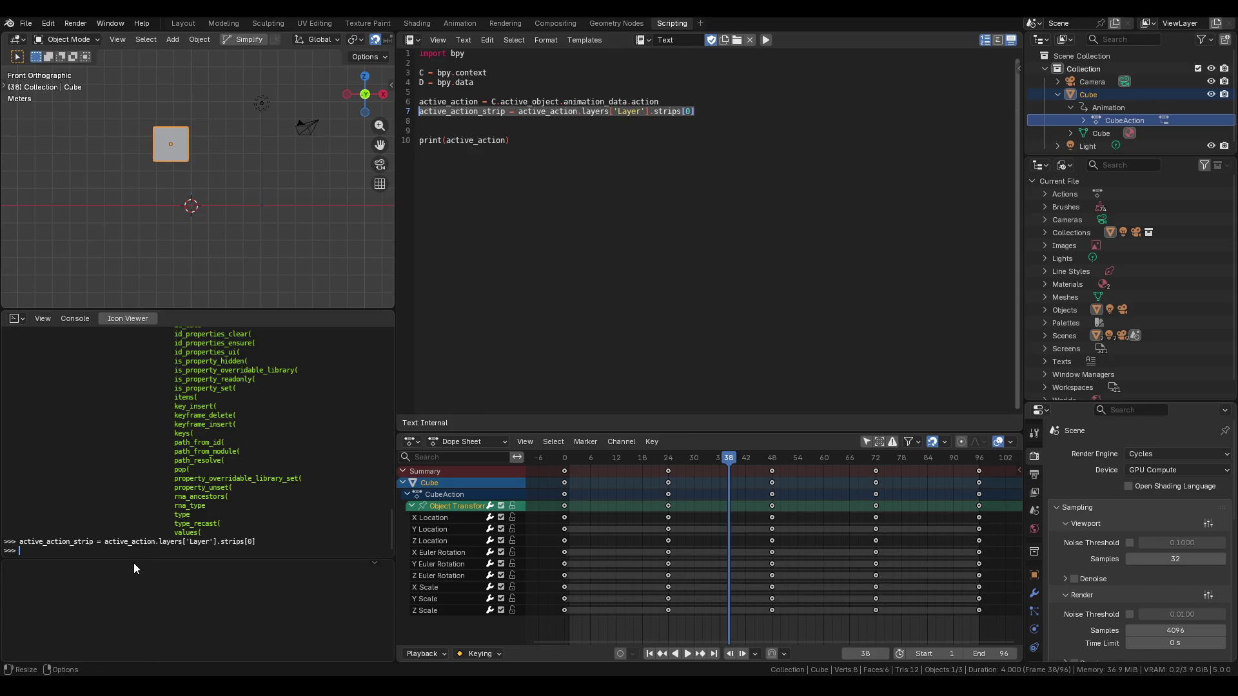
text(actv)
Print active_action_strip in the console and list its members.
key(BackSpace)
key(Tab)
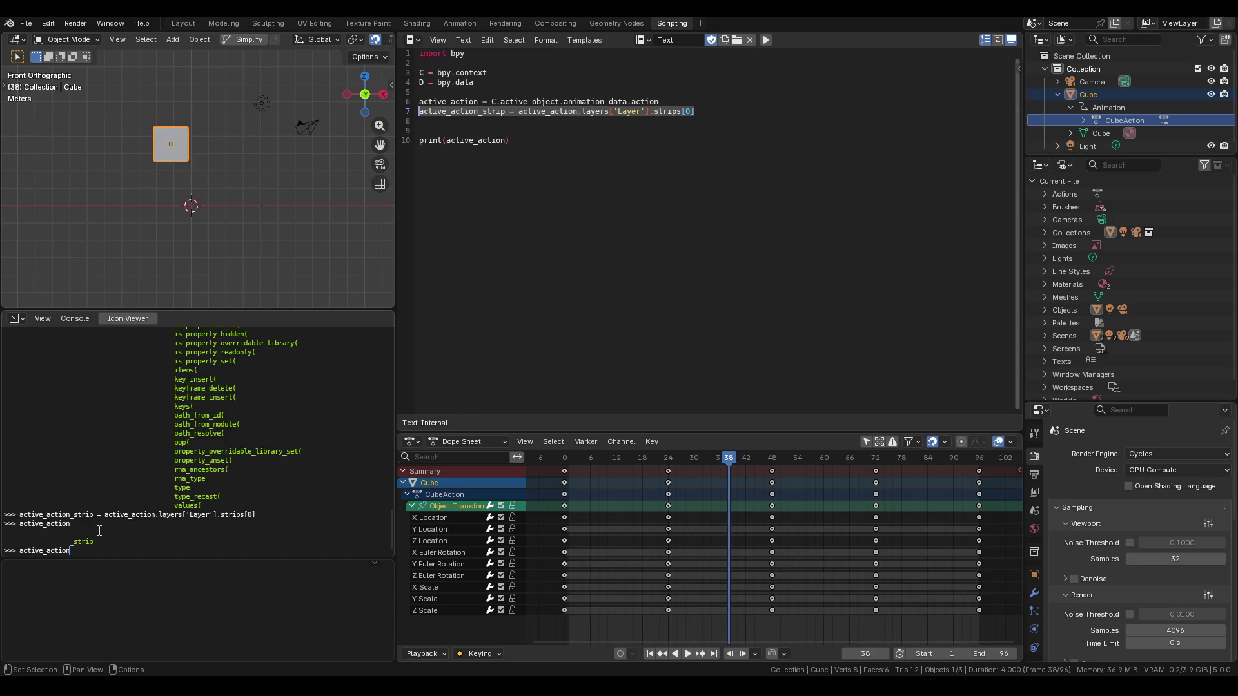
key(Tab)
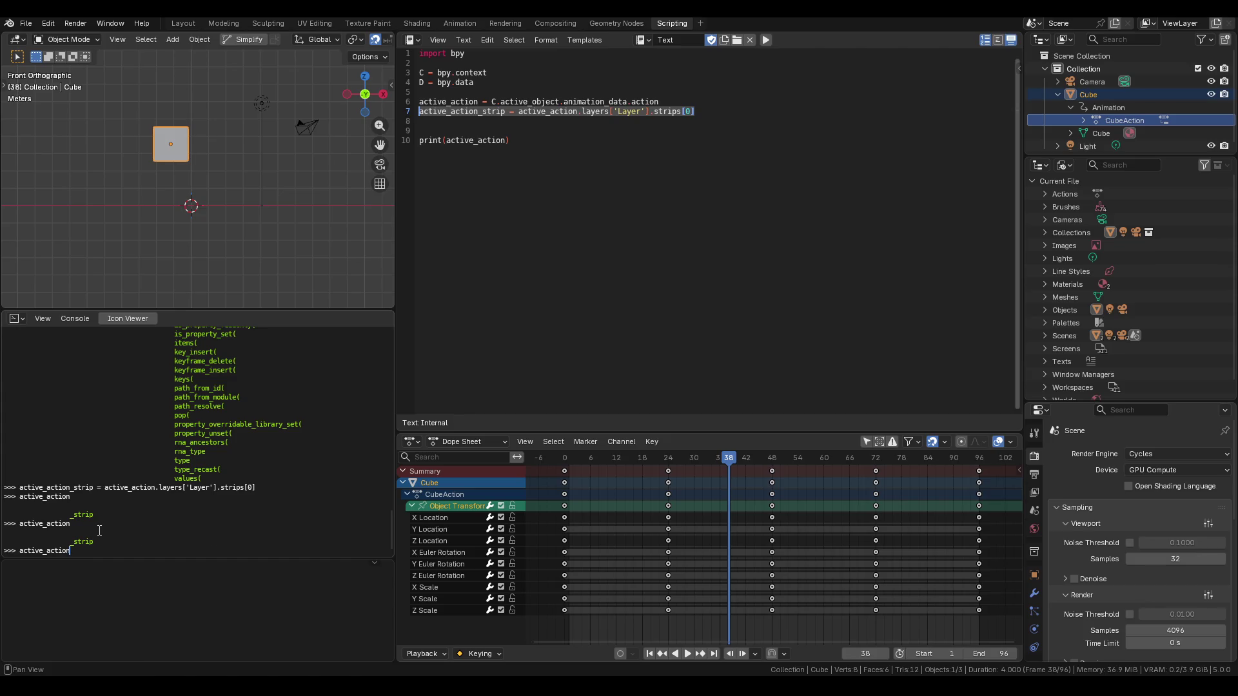
text(_strip)
key(Return)
key(Up)
text(.)
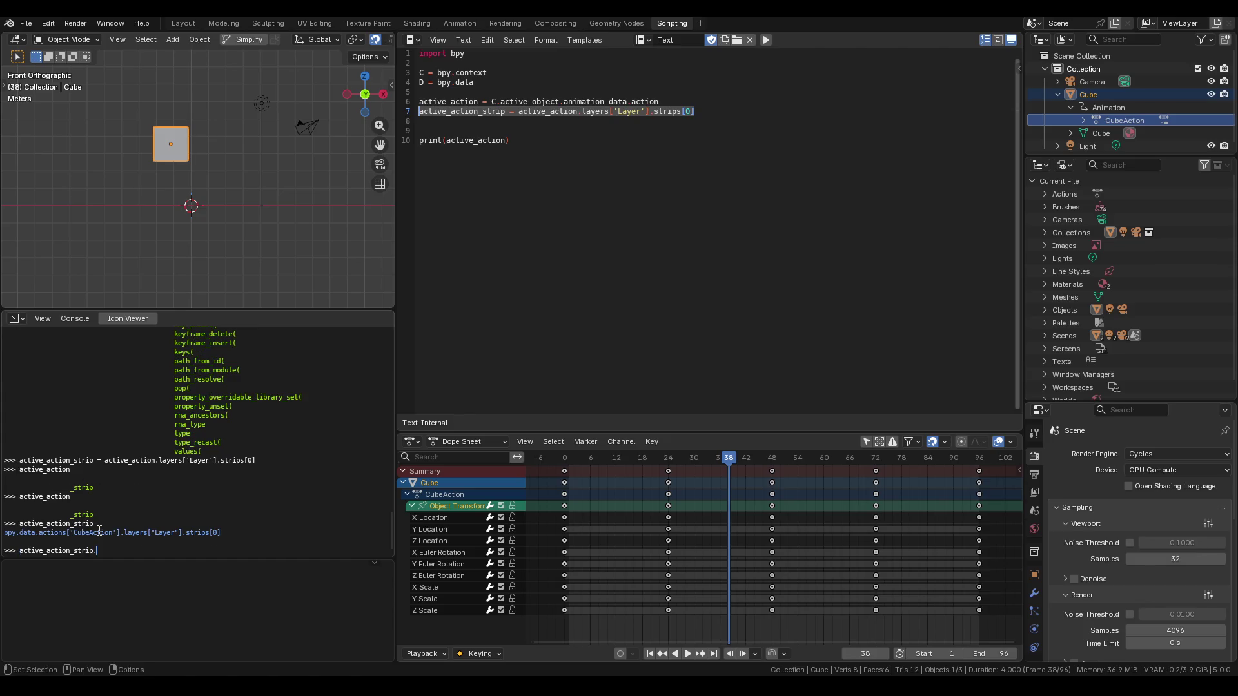
key(Tab)
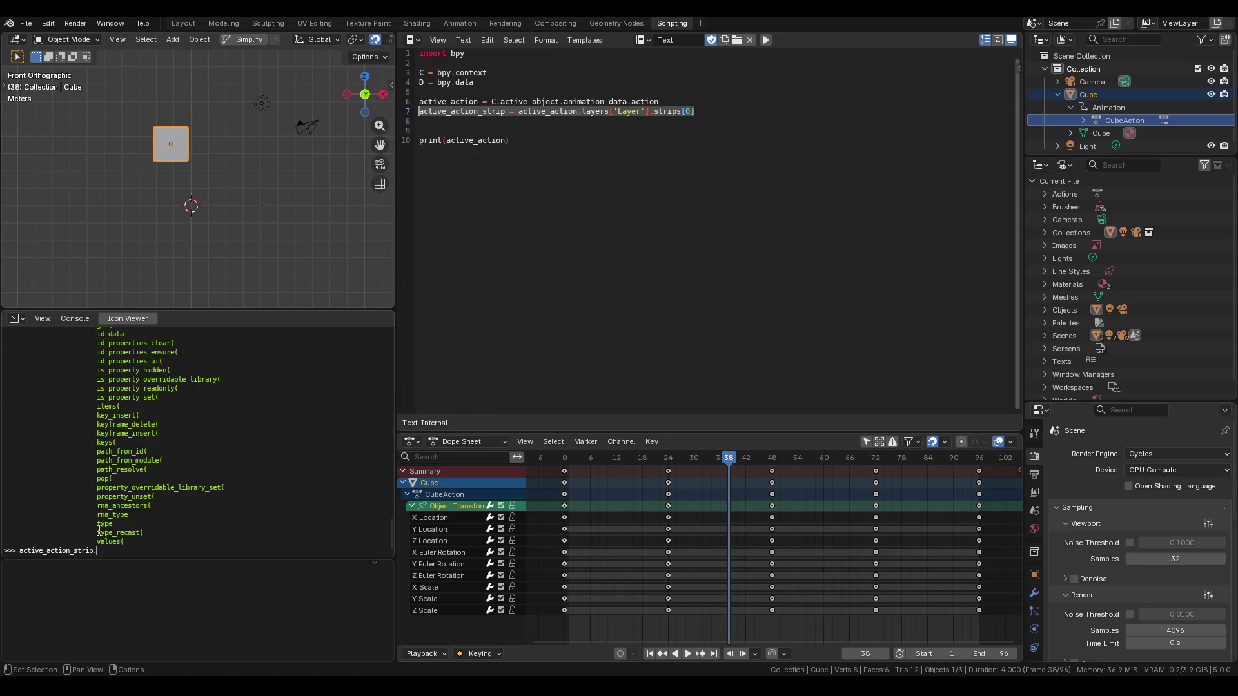
Save VisualKeyframes.blend with Ctrl+S.
click(608, 273)
key(ctrl+s)
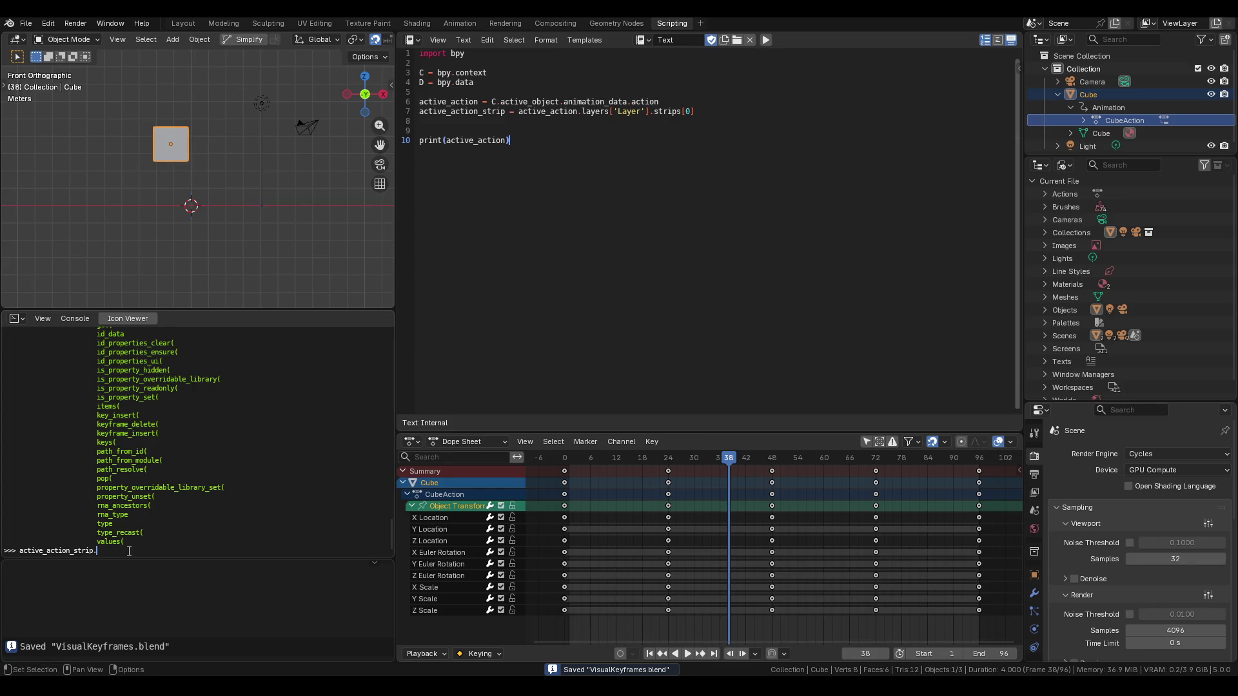
scroll(112, 432, up, 5)
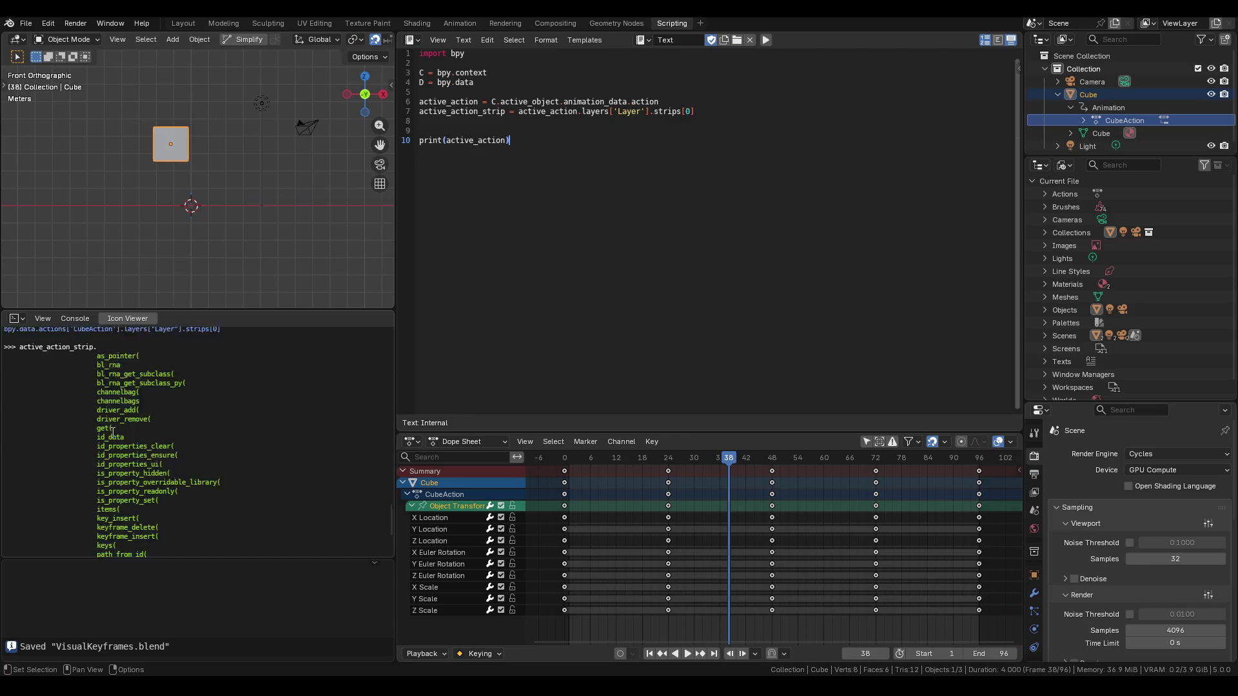
scroll(113, 432, down, 5)
Evaluate active_action_strip.channelbags[0].fcurves in the console.
text(chan)
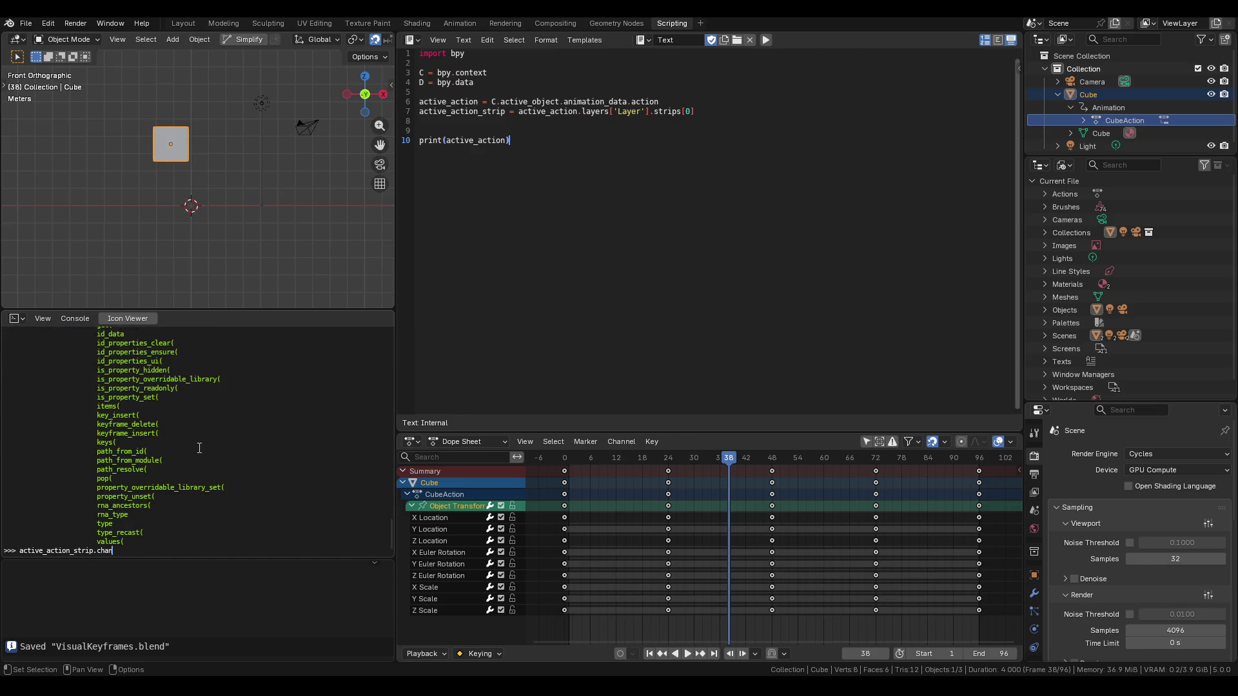
text(nelb)
text(ags[0])
key(Right)
text(.)
key(ctrl+space)
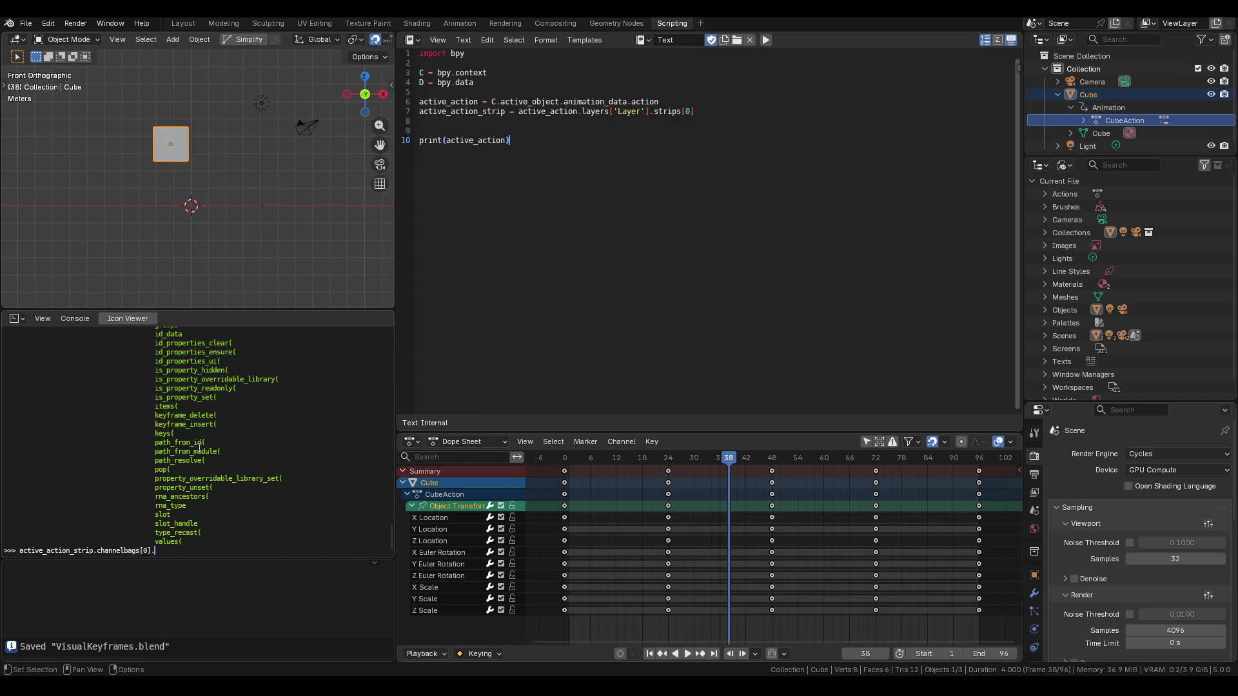
scroll(200, 446, up, 5)
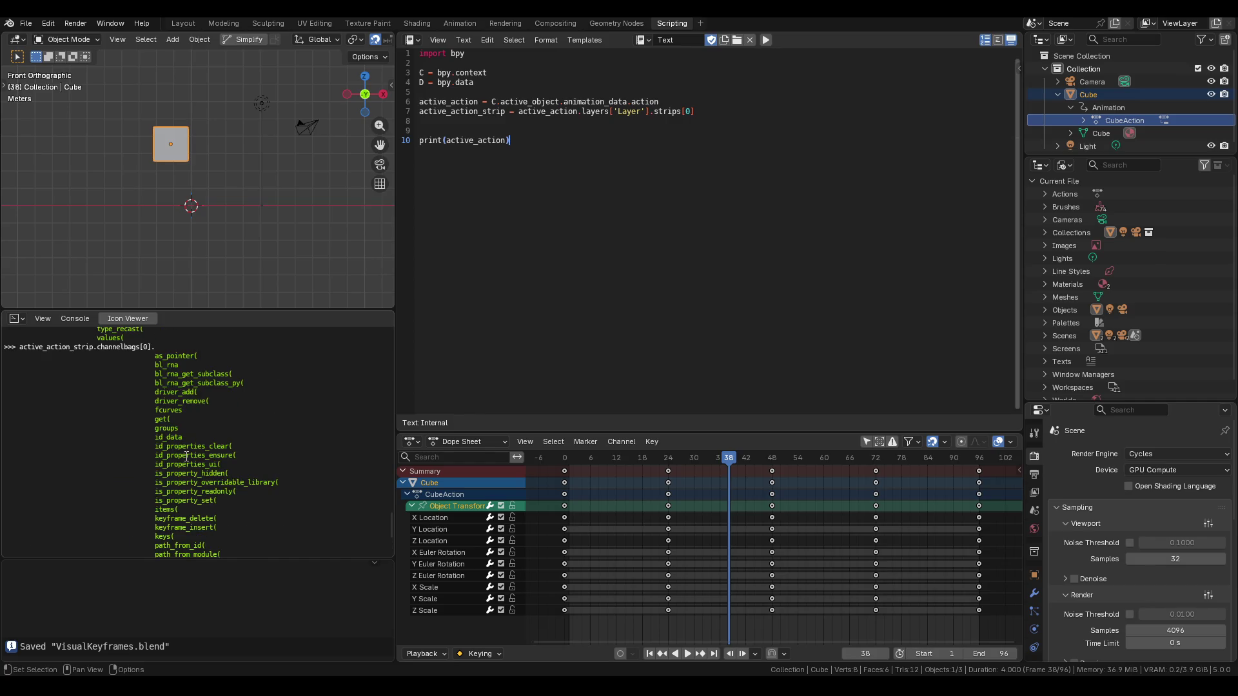
scroll(191, 445, down, 5)
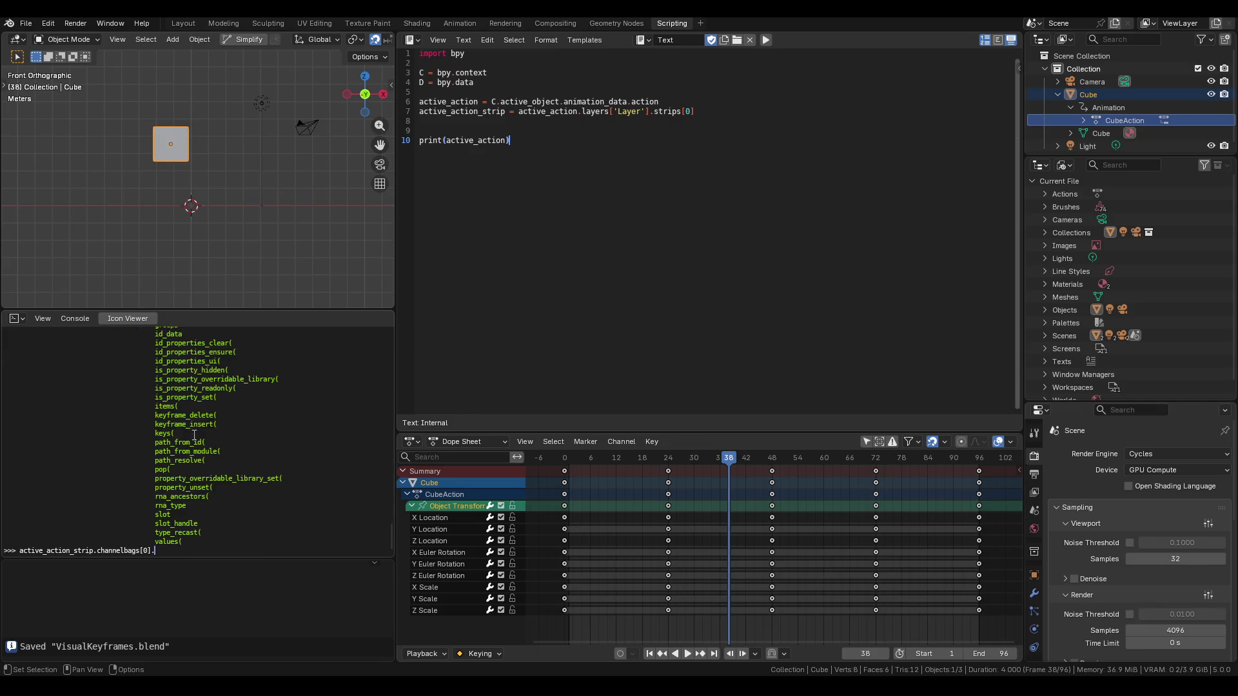
text(fcurves.)
key(Return)
Run the fcurves .items() listing to show the channelbag's F-curves.
key(Up)
key(Up)
key(Down)
text(.)
key(ctrl+space)
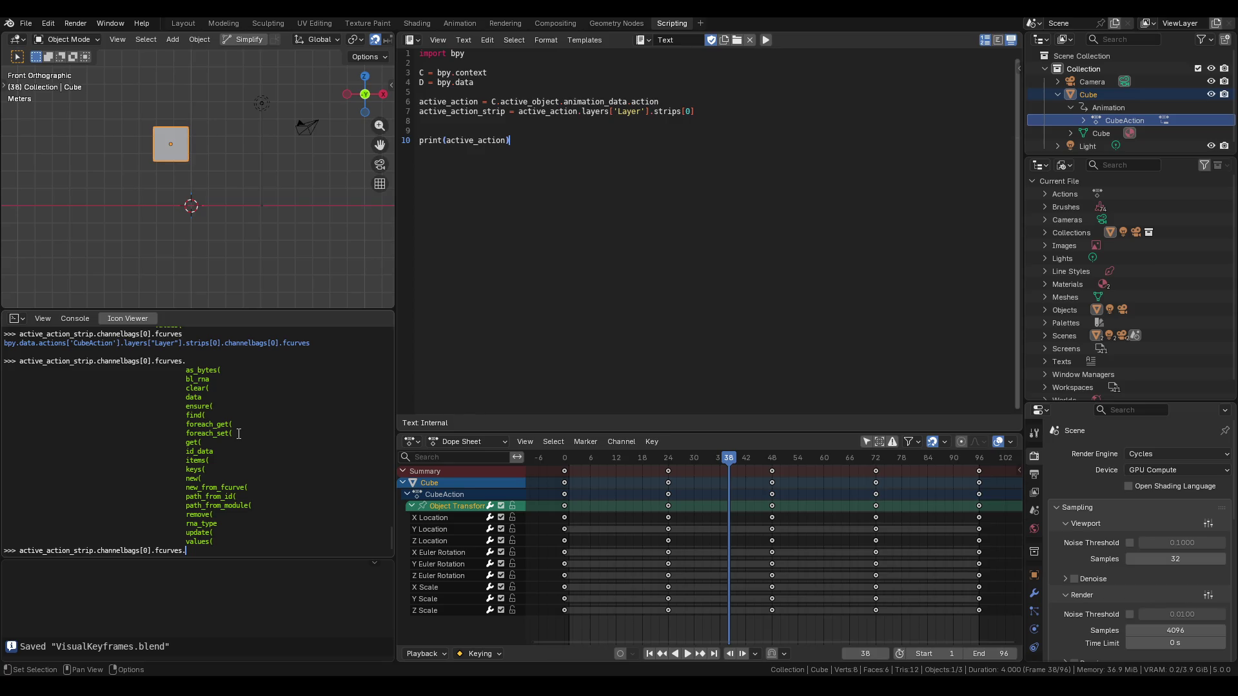
text(items())
key(Return)
Browse the fcurves members, then prefix the recalled line with 'for x in'.
key(Up)
key(BackSpace)
key(BackSpace)
key(BackSpace)
key(BackSpace)
key(BackSpace)
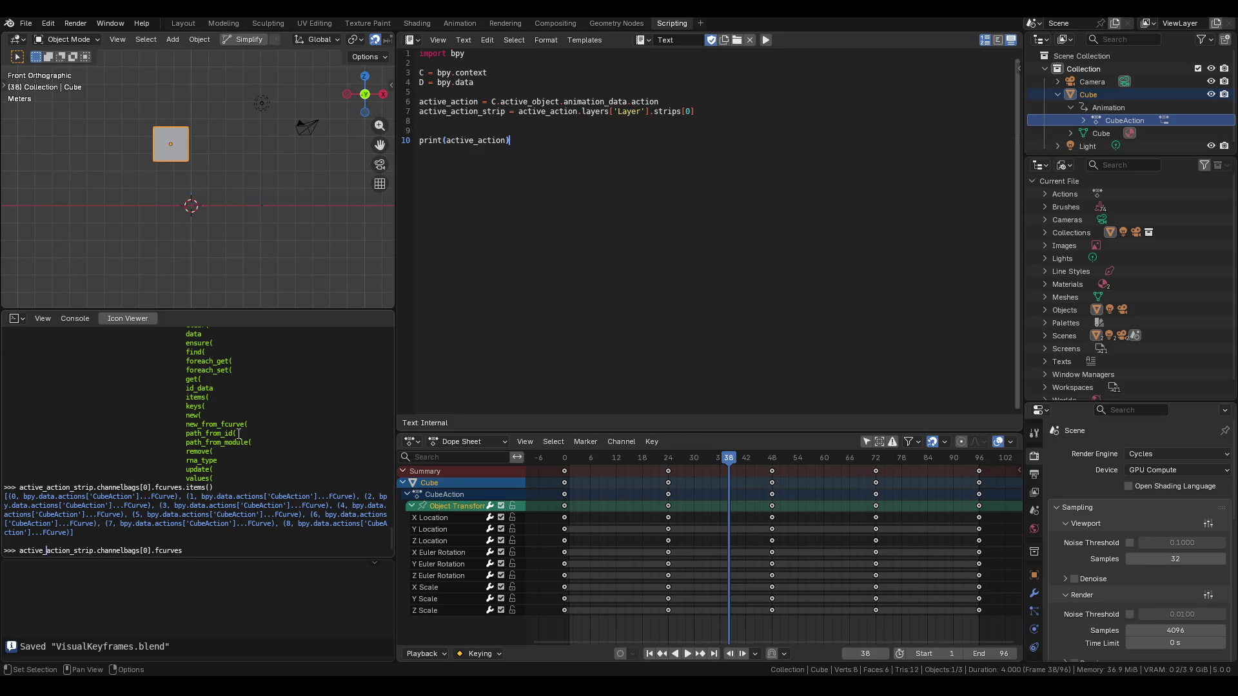
key(Right)
key(End)
text(.t)
key(BackSpace)
key(ctrl+space)
text(name)
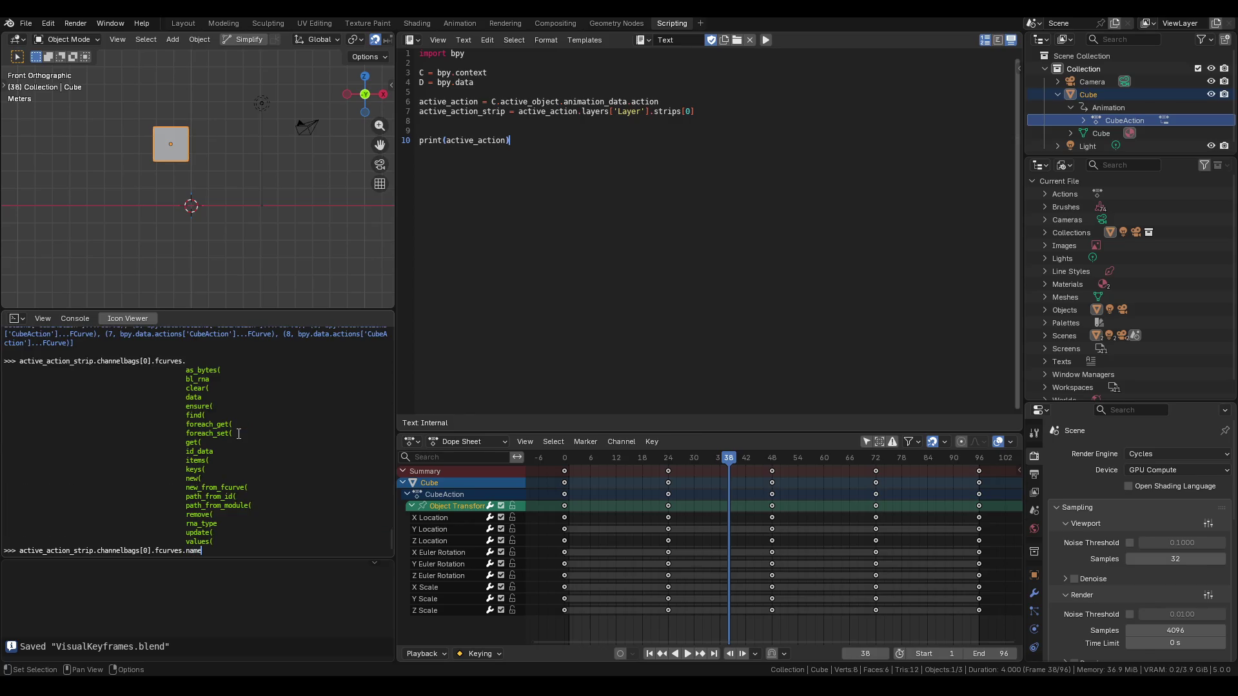
key(BackSpace)
key(BackSpace)
key(BackSpace)
key(BackSpace)
key(Left)
text(for x in)
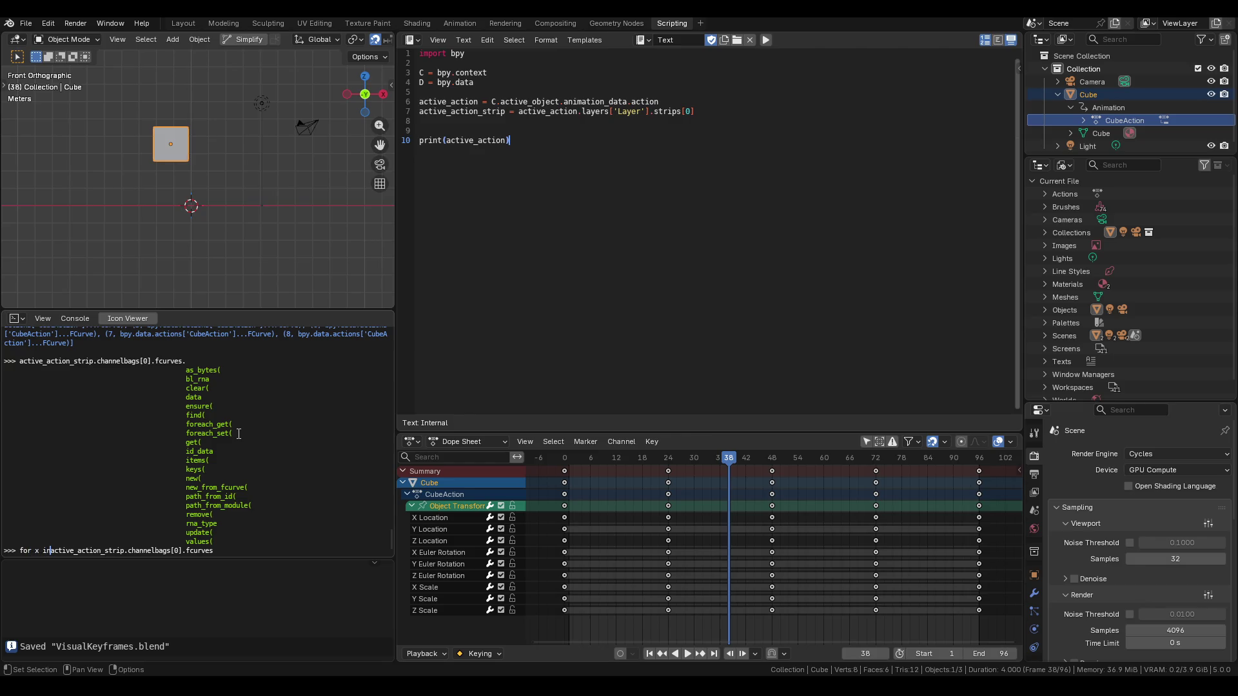
key(Right)
key(Left)
key(Left)
key(Left)
In a new Firefox tab, Google 'как фильтровать коллекции в python'.
key(alt+Tab)
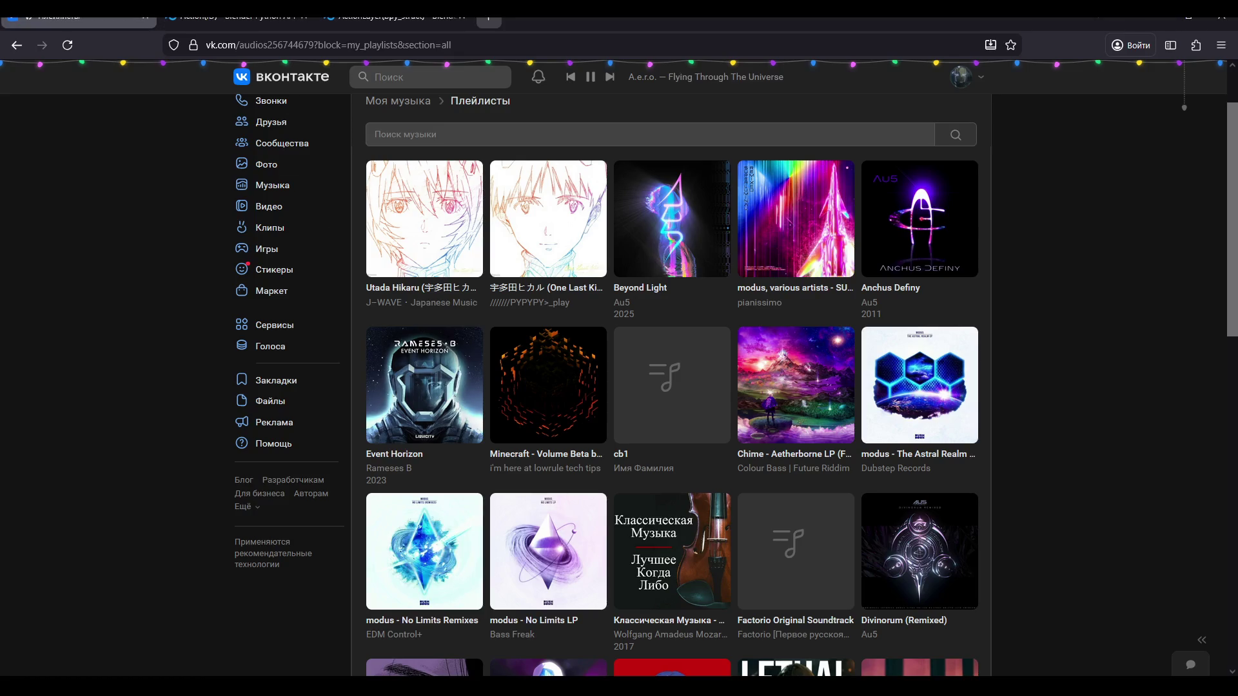
click(498, 18)
text(к)
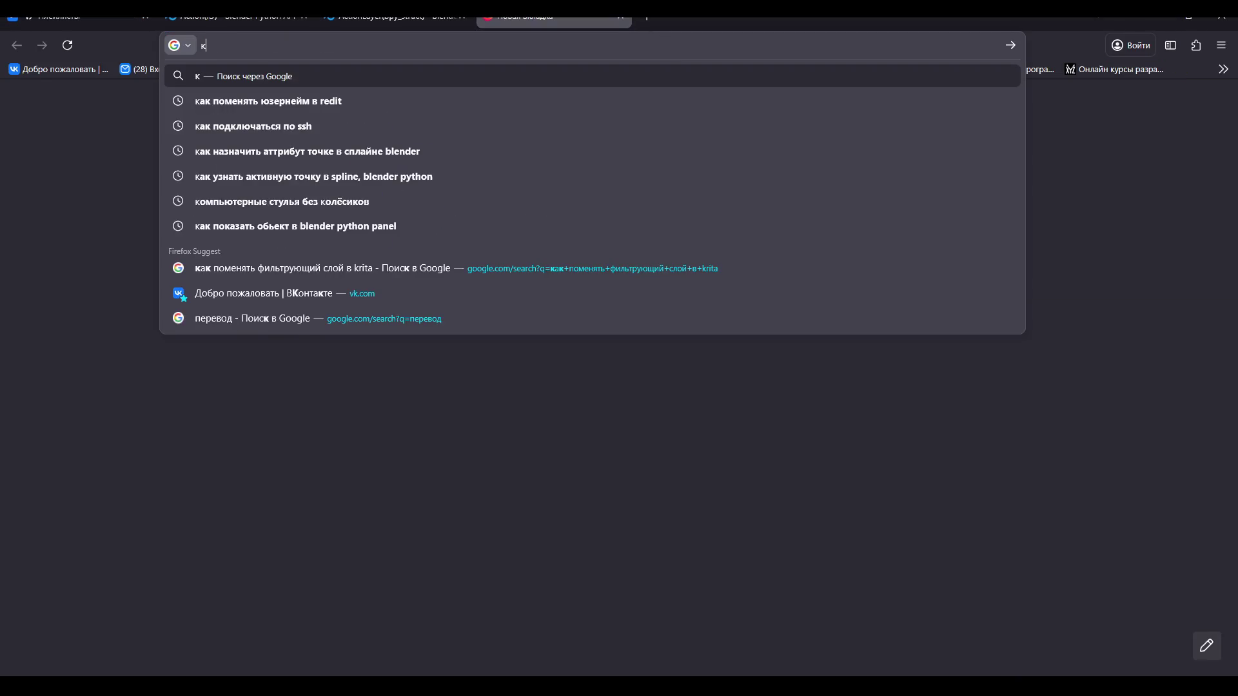
text(ак фильтрова)
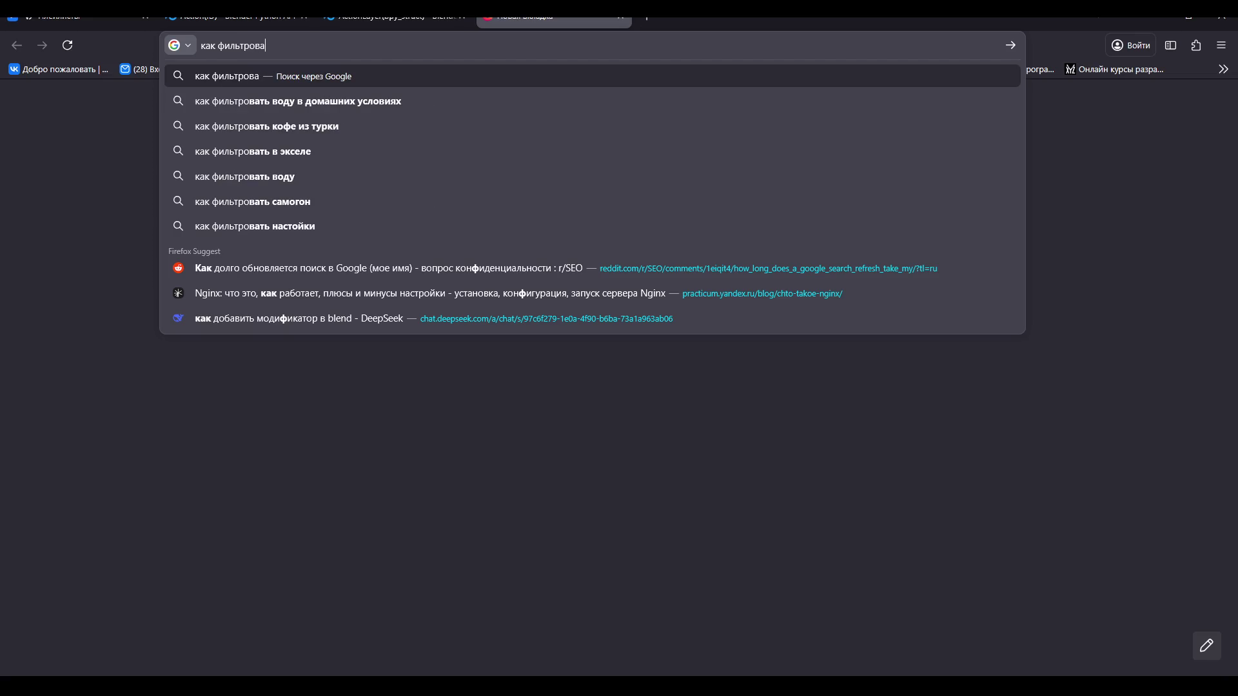
text(ть коллекции)
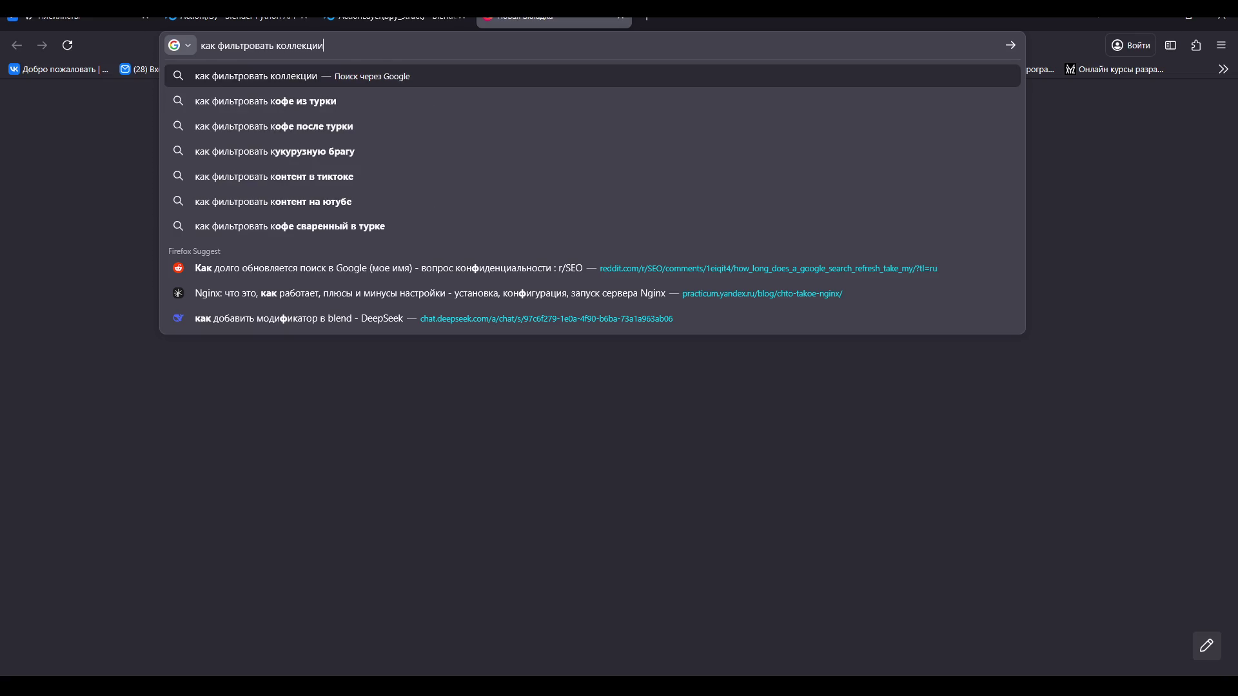
text( в python)
key(Return)
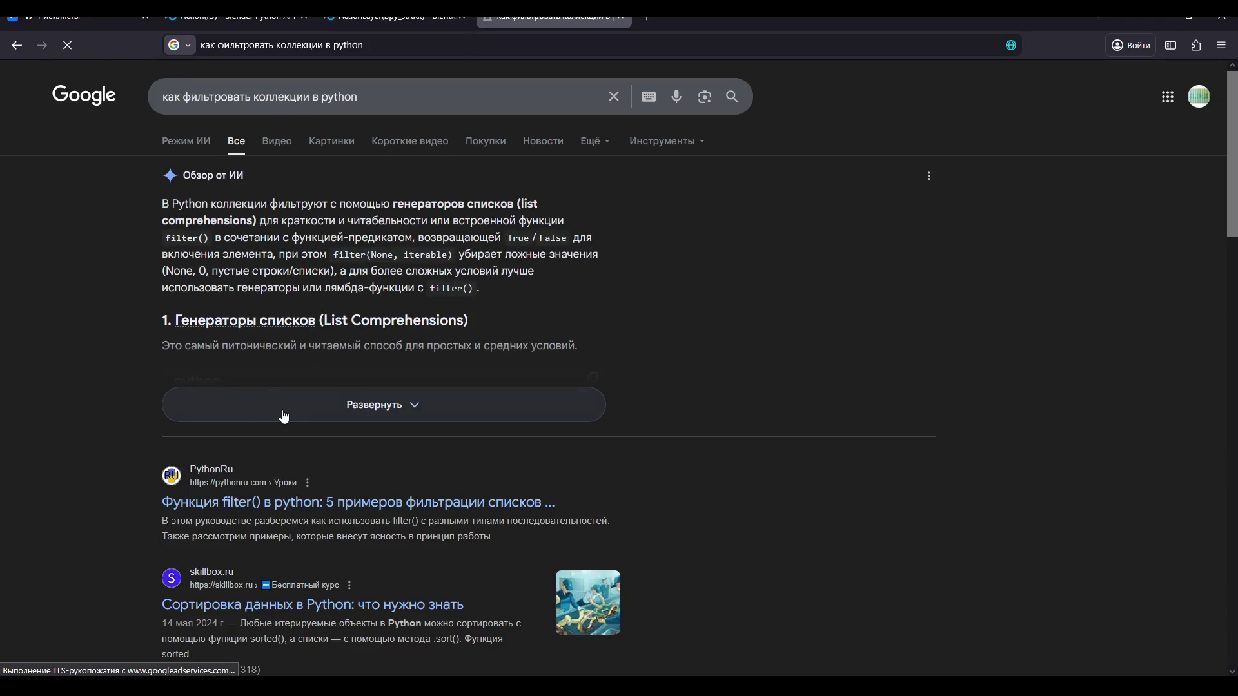
Expand the AI overview and read its Python filtering code examples before returning to Blender.
click(284, 417)
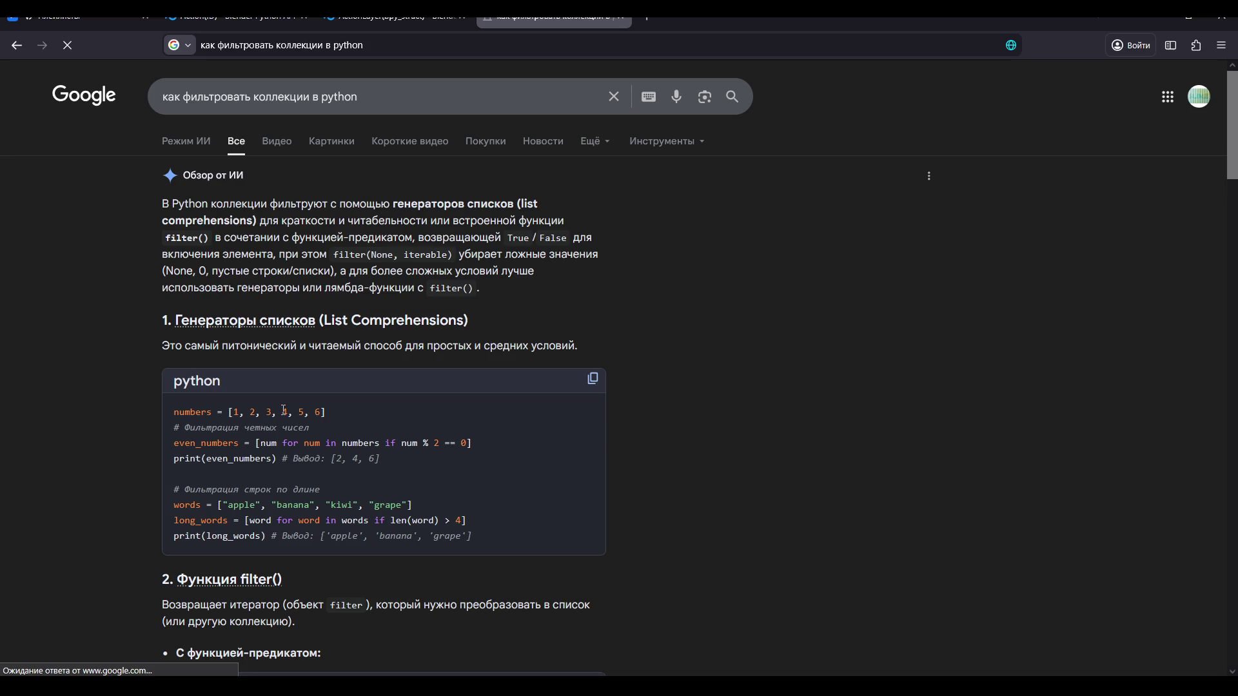
scroll(288, 440, down, 1)
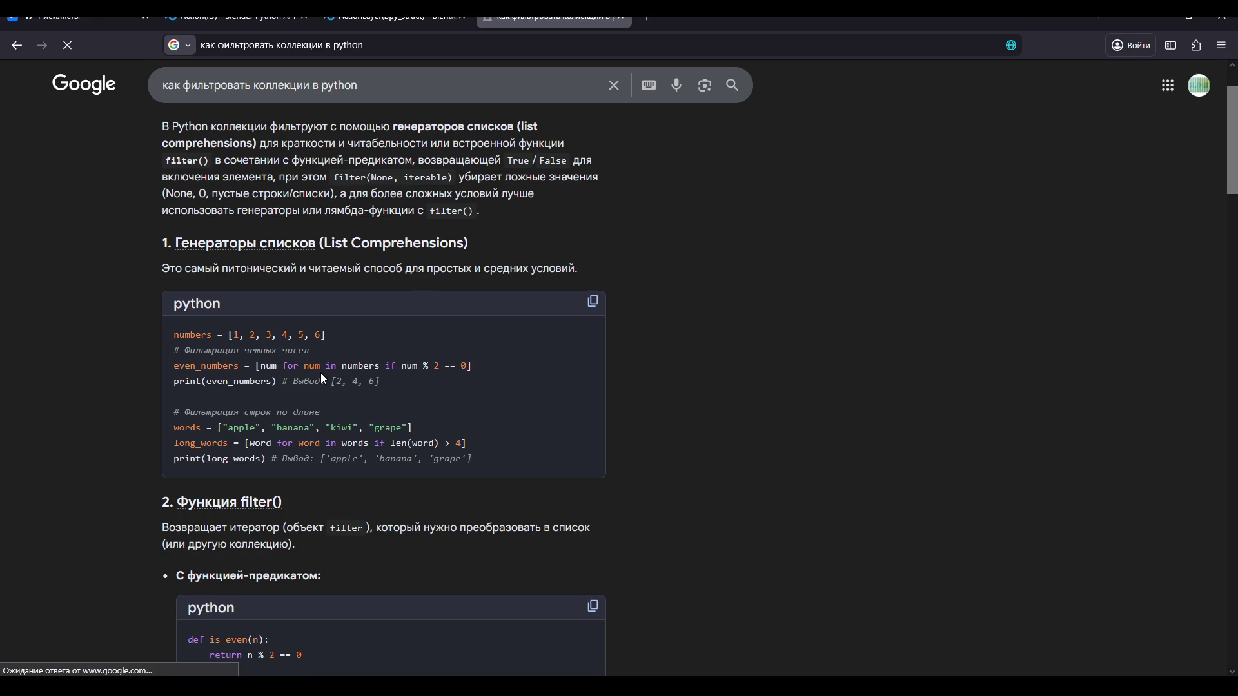
scroll(322, 375, down, 3)
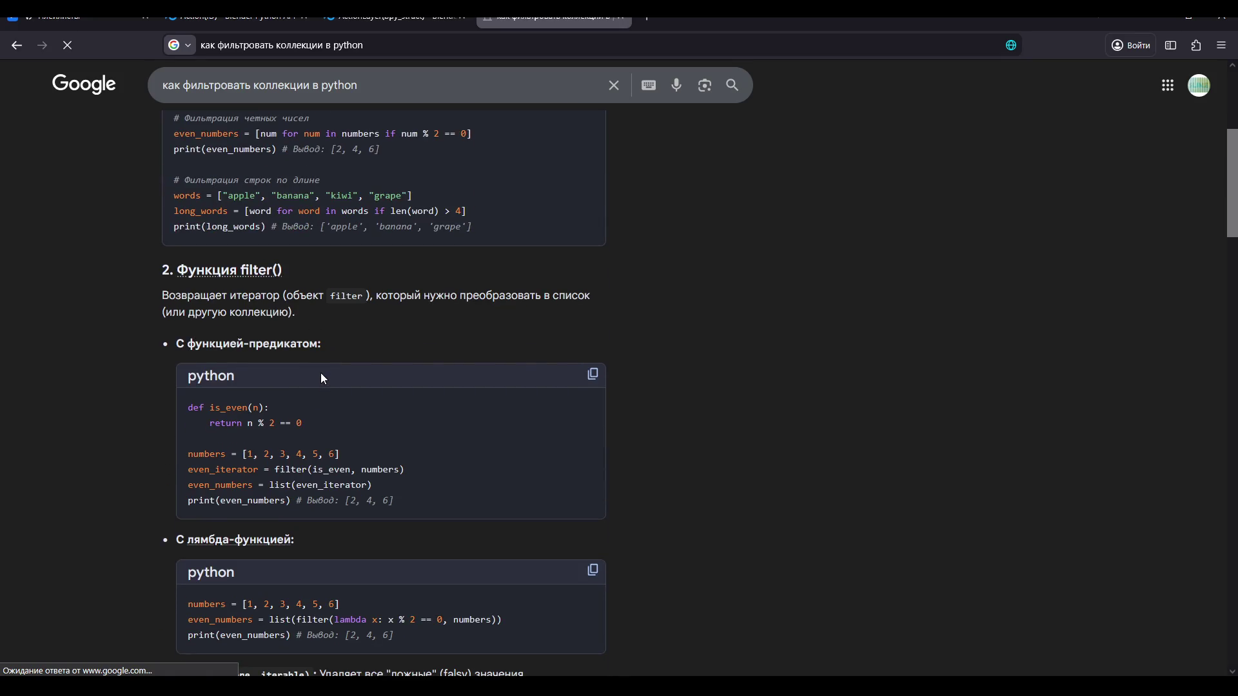
key(alt+Tab)
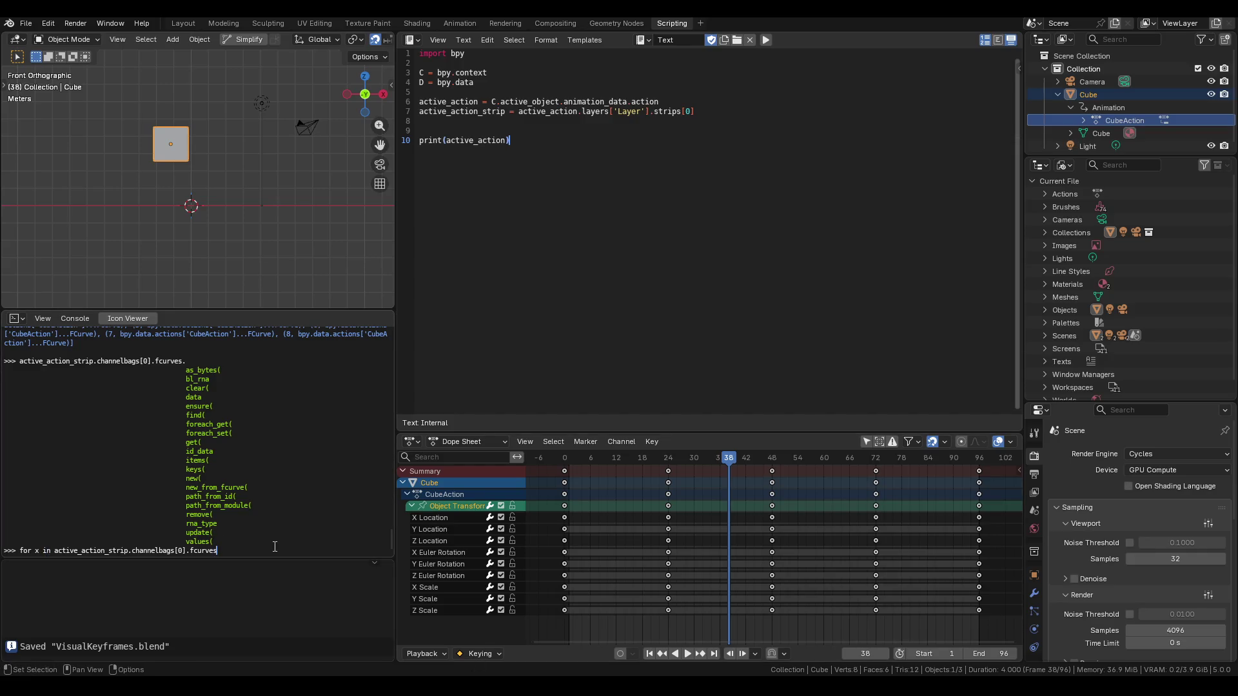
Run 'for x in active_action_strip.channelbags[0].fcurves : x.name' in the console, which raises an AttributeError.
text( :)
text( x.name)
key(Return)
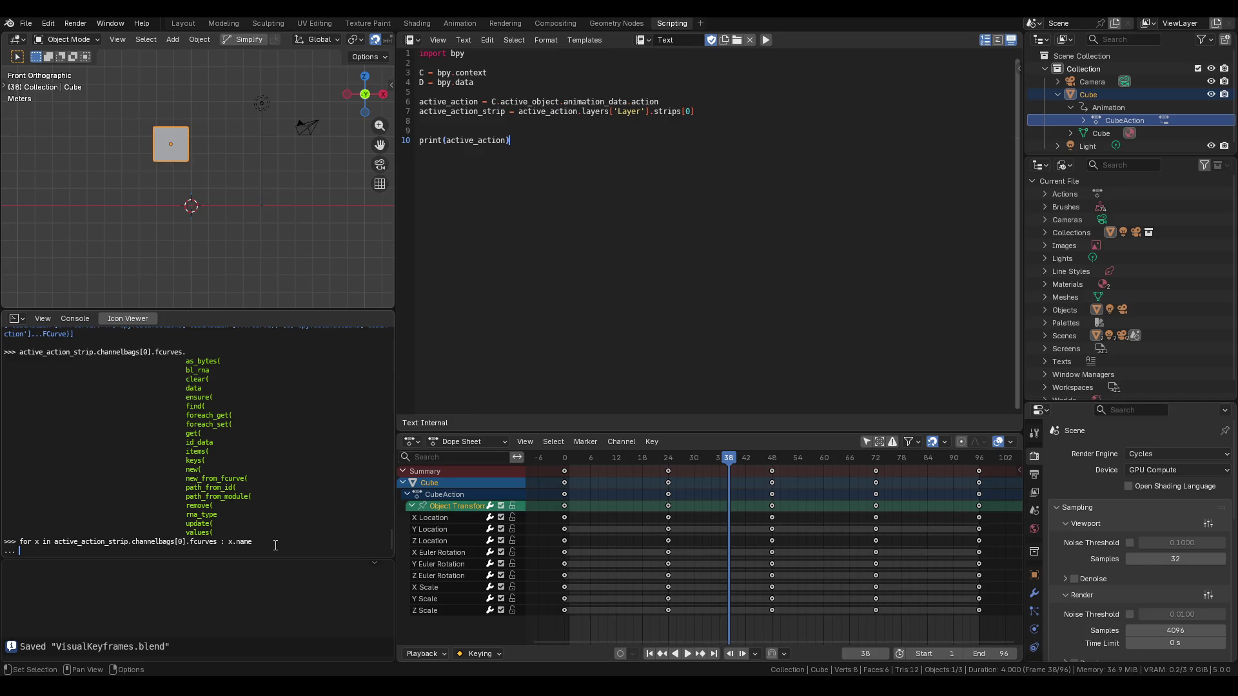
key(Return)
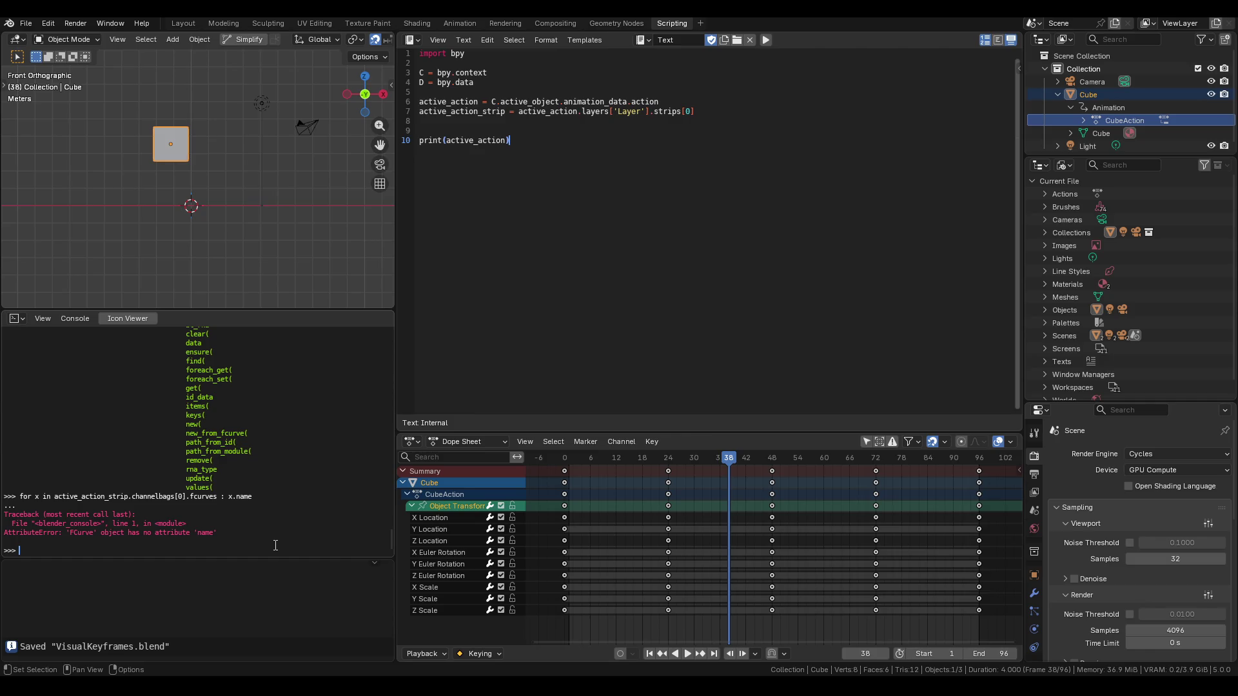
Evaluate active_action_strip.channelbags[0].fcurves[0] in the console to get the first FCurve.
key(Up)
Autocomplete the first F-curve's members and browse them, including data_path and array_index.
key(Up)
key(BackSpace)
key(BackSpace)
key(BackSpace)
key(BackSpace)
text([)
text(0])
key(Return)
key(Up)
text(.)
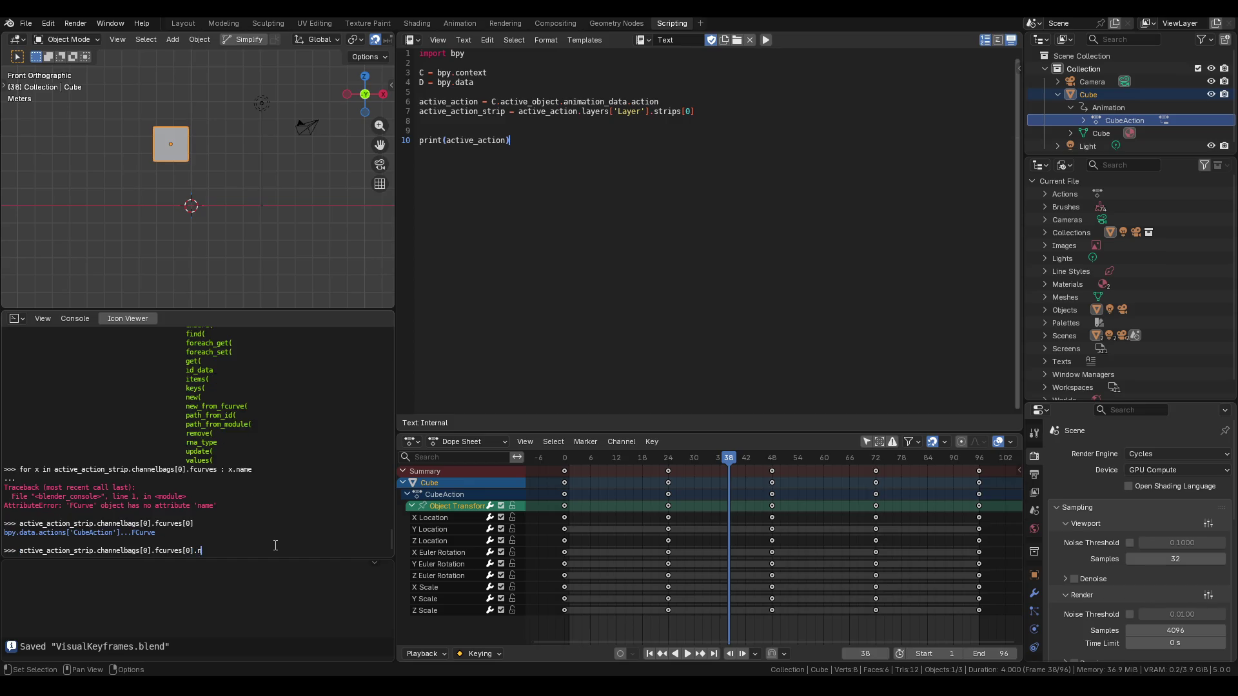
key(ctrl+space)
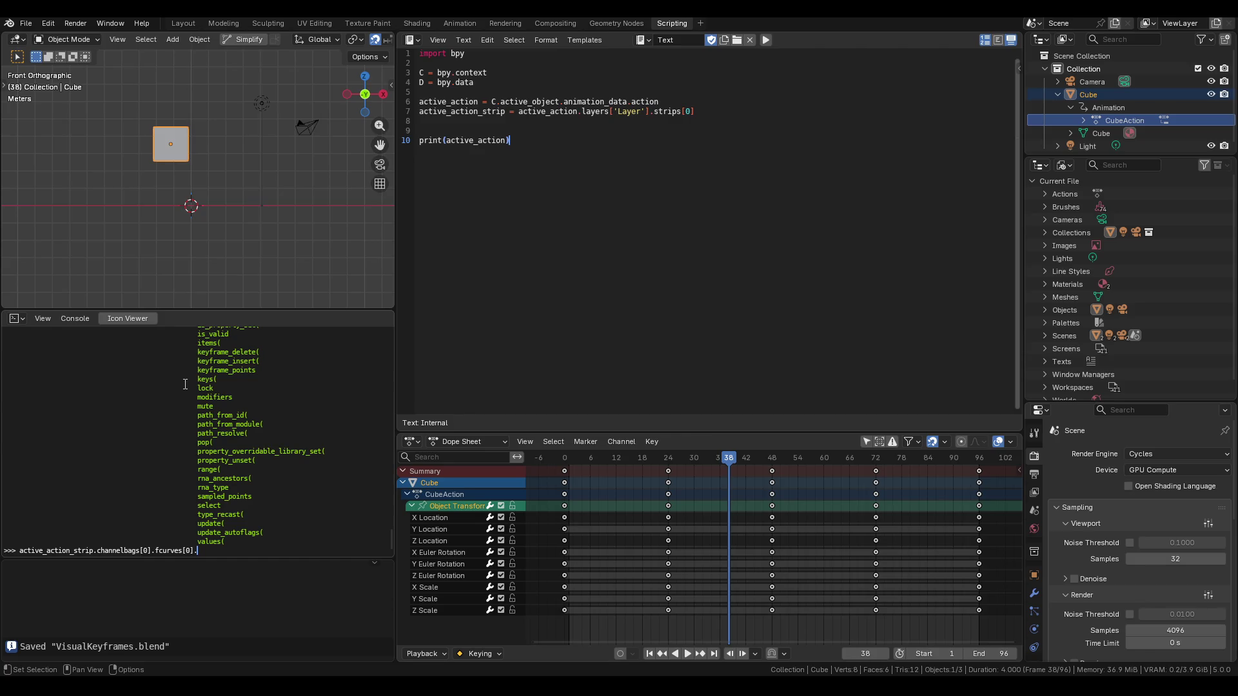
scroll(221, 423, up, 5)
scroll(221, 424, up, 8)
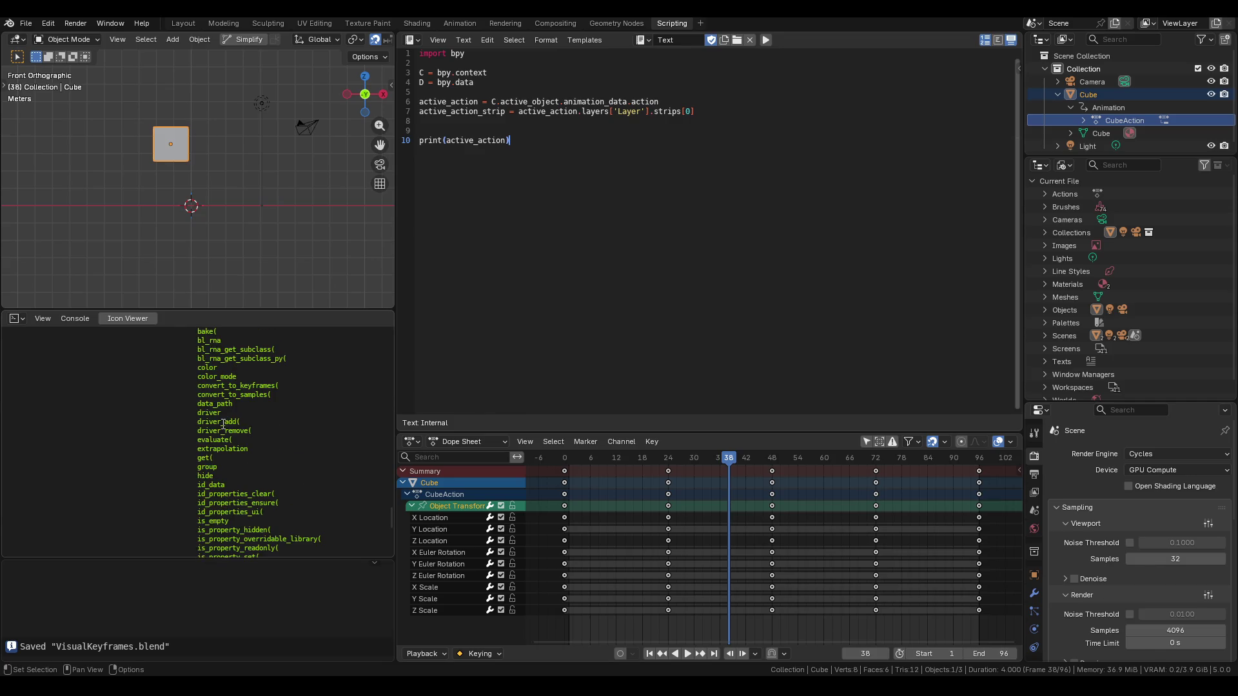
scroll(223, 423, up, 4)
scroll(225, 435, down, 5)
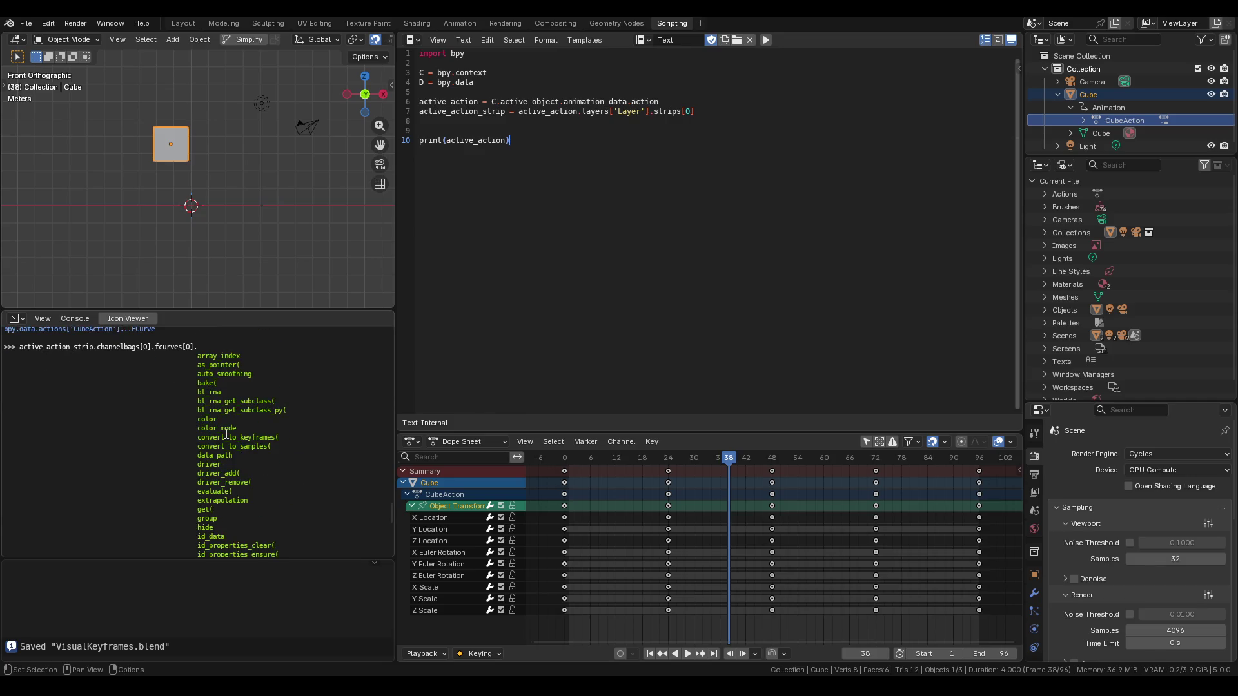
scroll(238, 456, down, 4)
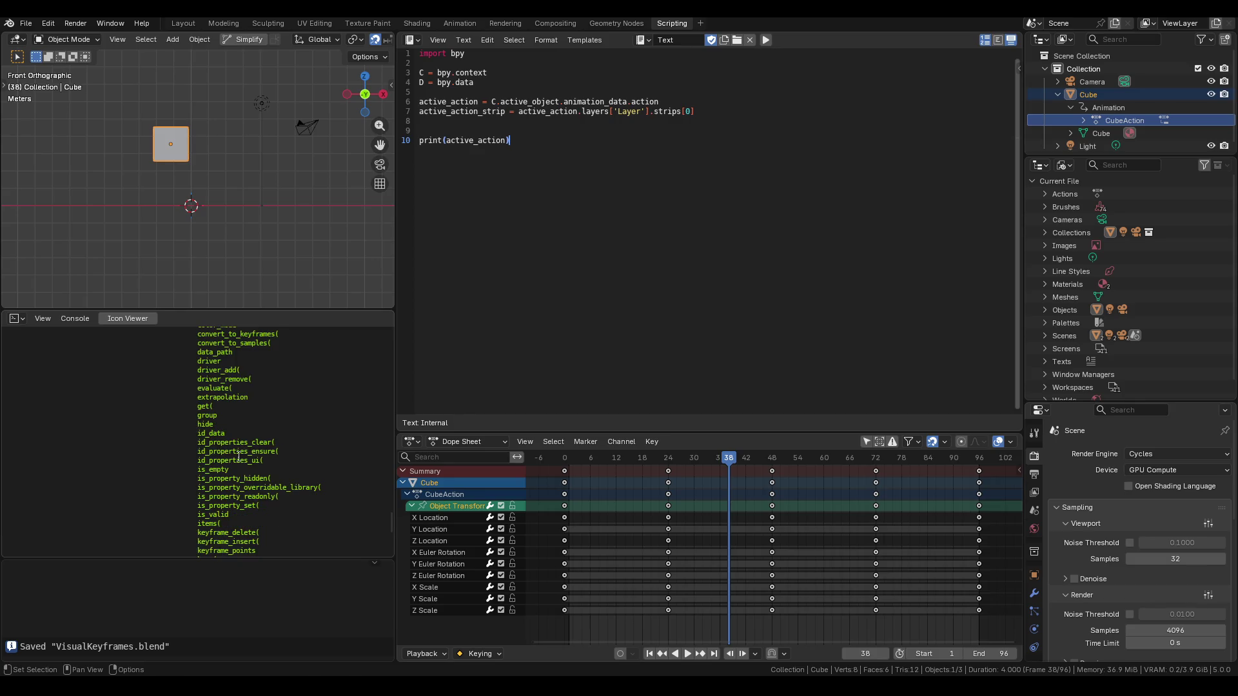
scroll(238, 457, down, 5)
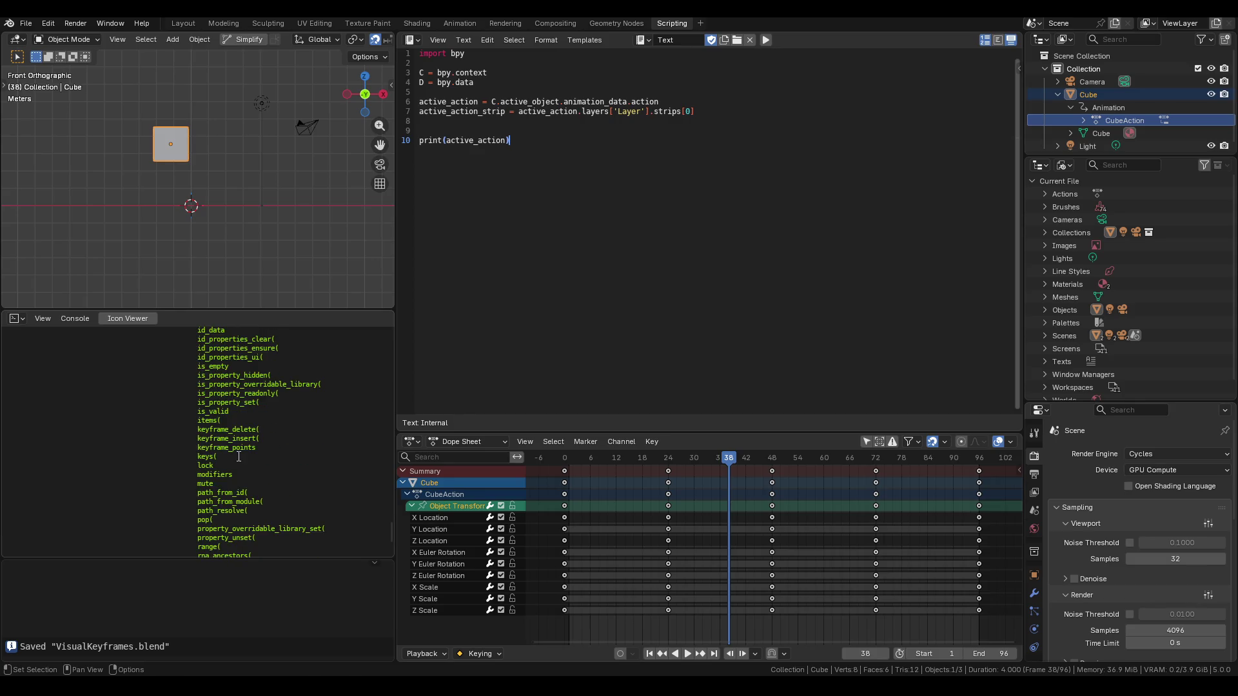
scroll(236, 456, down, 2)
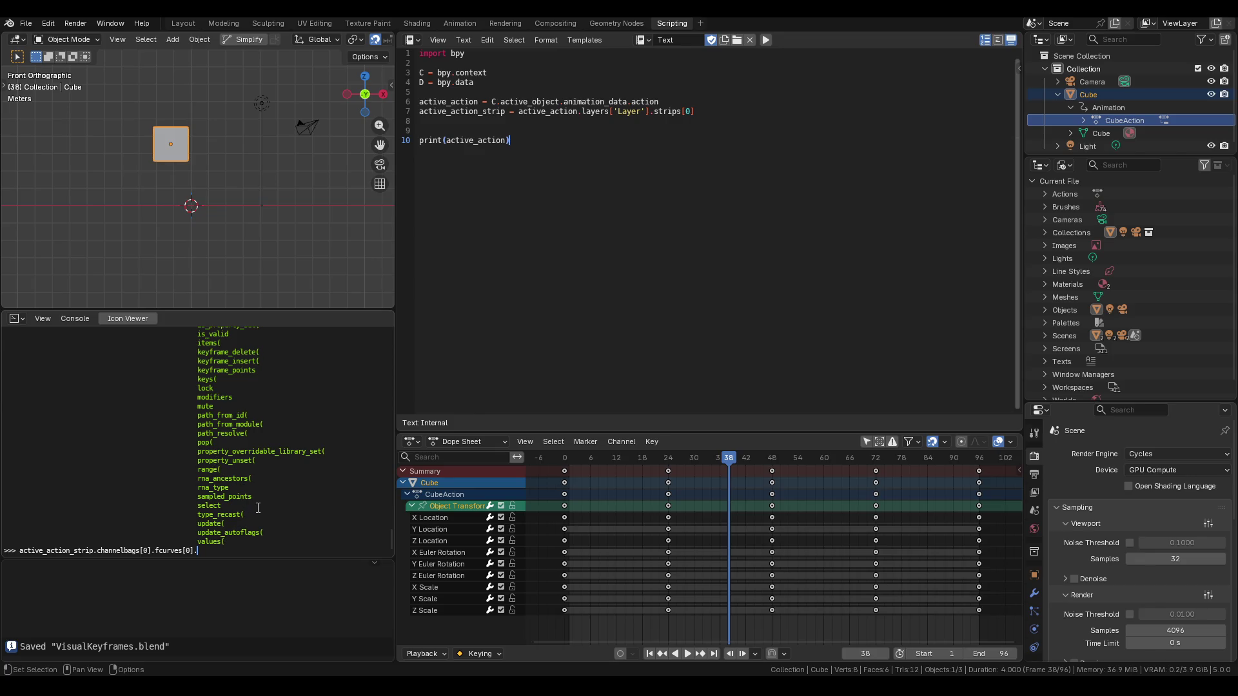
Append .data_path to the recalled fcurves[0] command and run it, printing 'location'.
scroll(259, 506, up, 1)
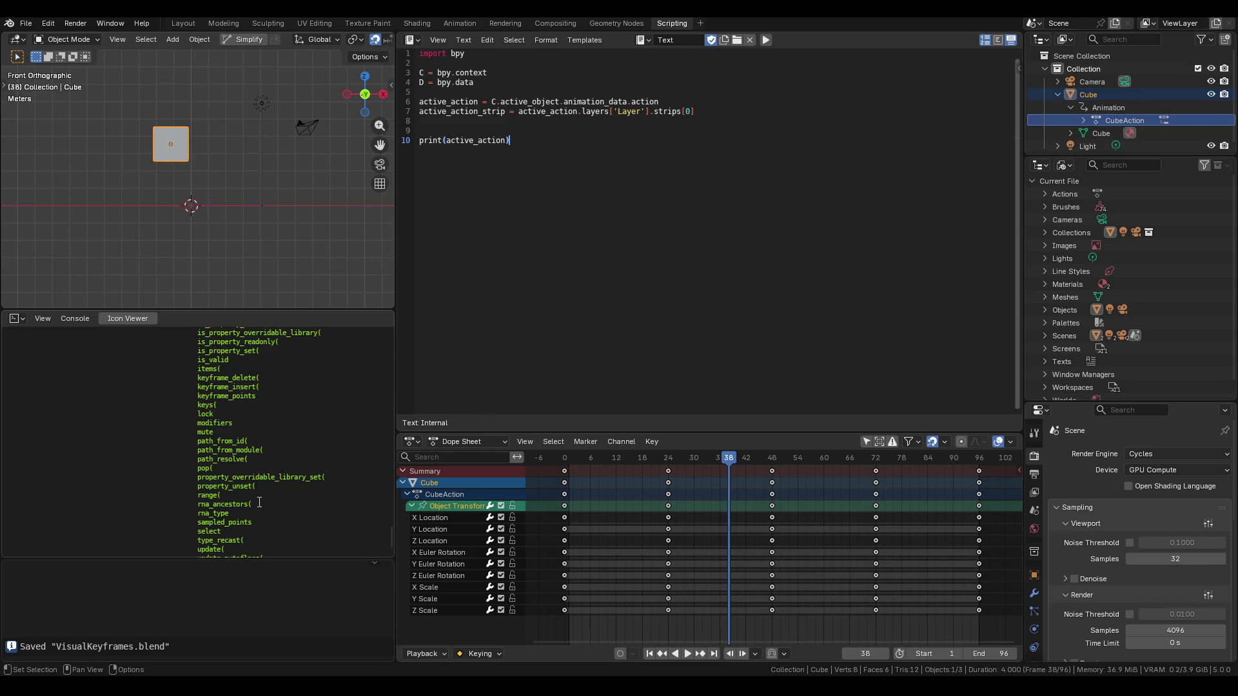
scroll(261, 502, down, 1)
scroll(270, 502, down, 1)
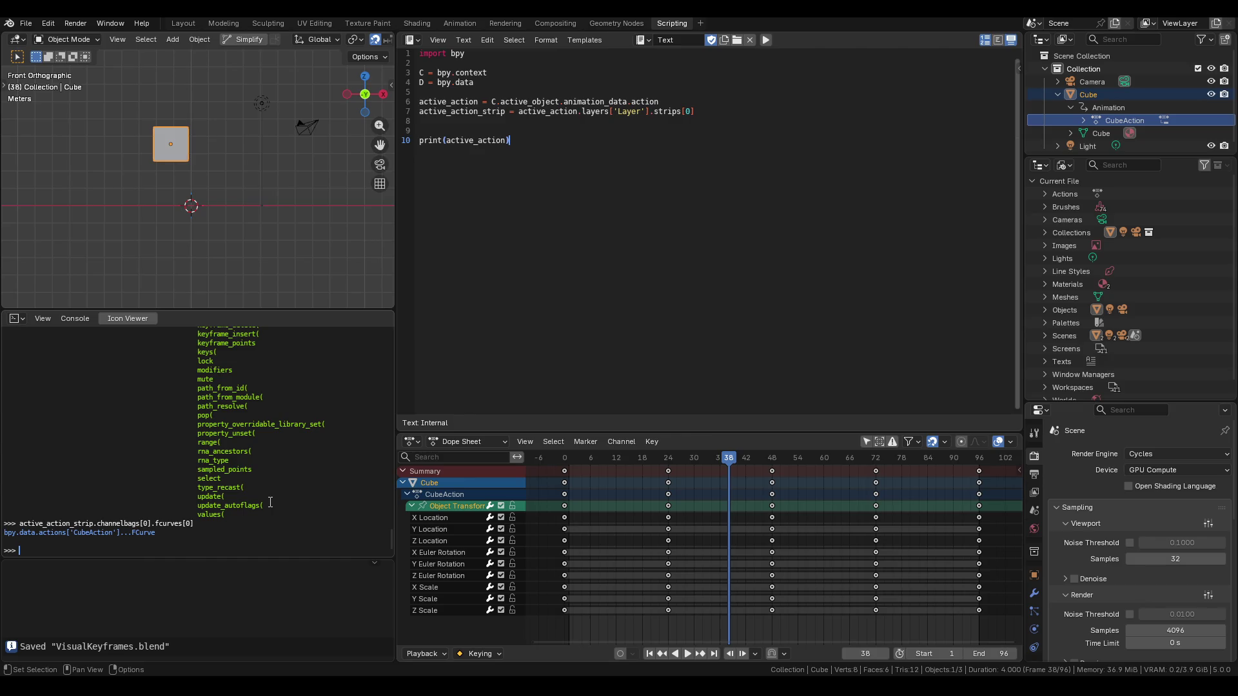
key(Up)
text(.data_path)
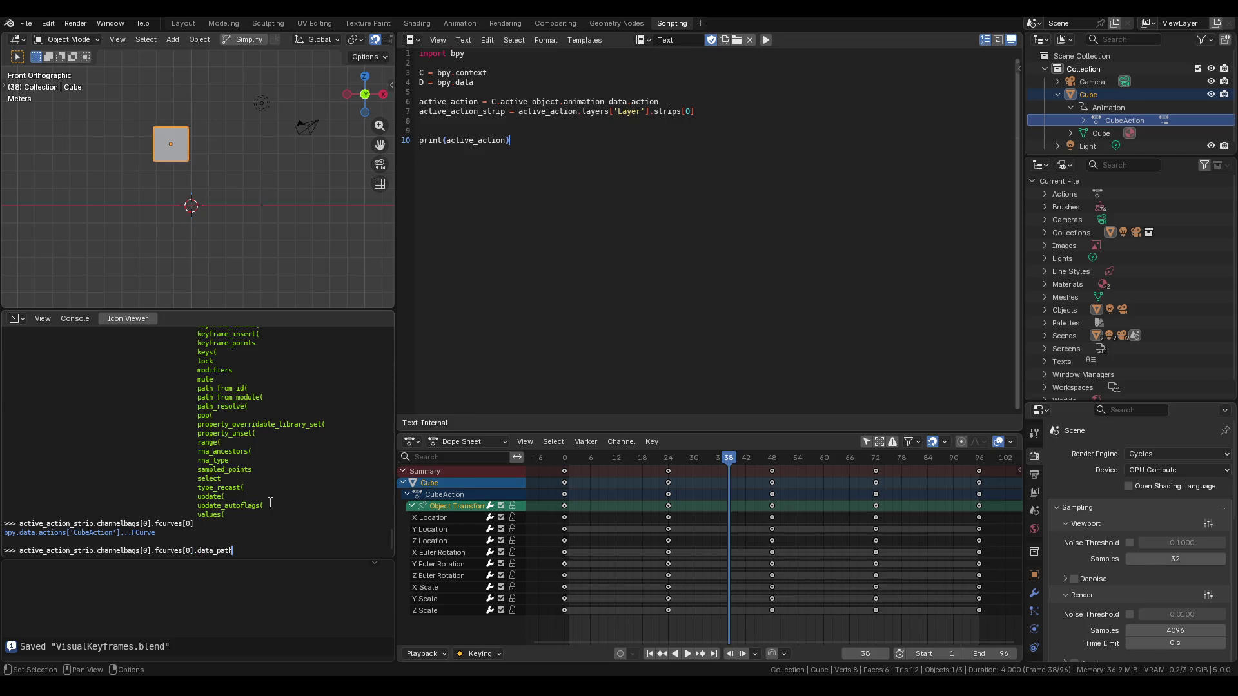
key(Return)
Rebuild the data_path query from the F-curve's autocomplete attribute list and run it again.
key(Up)
text(.)
key(ctrl+space)
key(BackSpace)
key(BackSpace)
key(BackSpace)
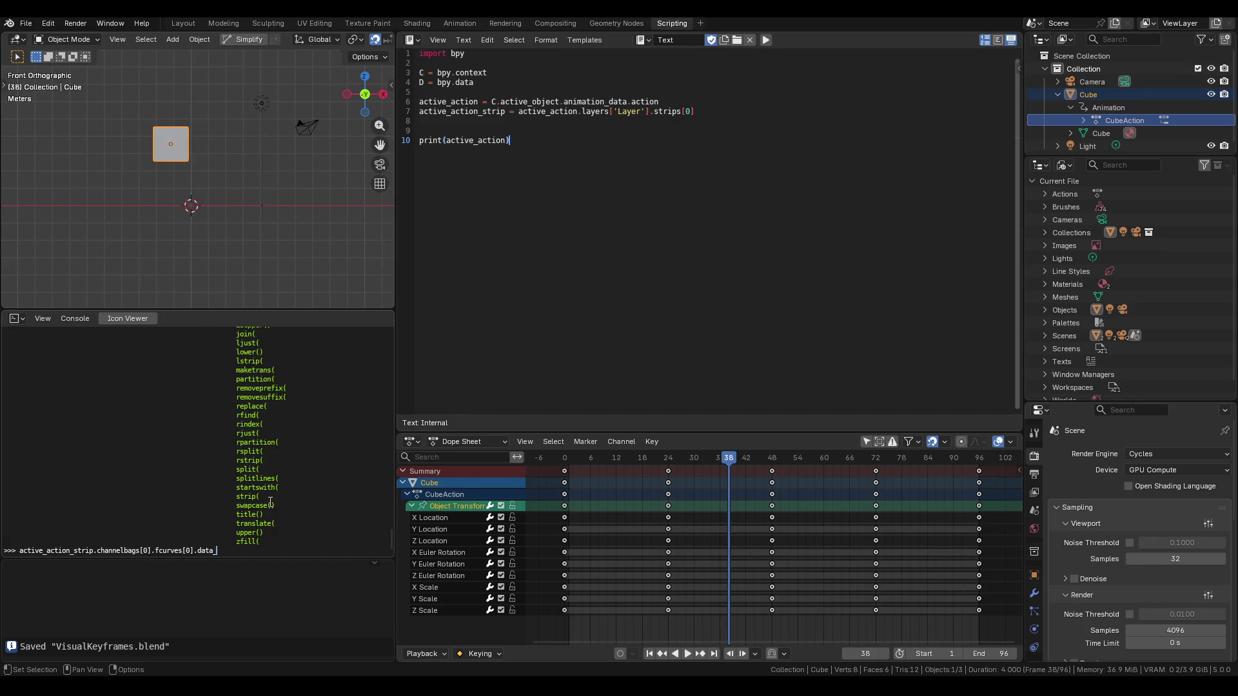
key(BackSpace)
key(BackSpace)
key(BackSpace)
key(ctrl+space)
text(data_path)
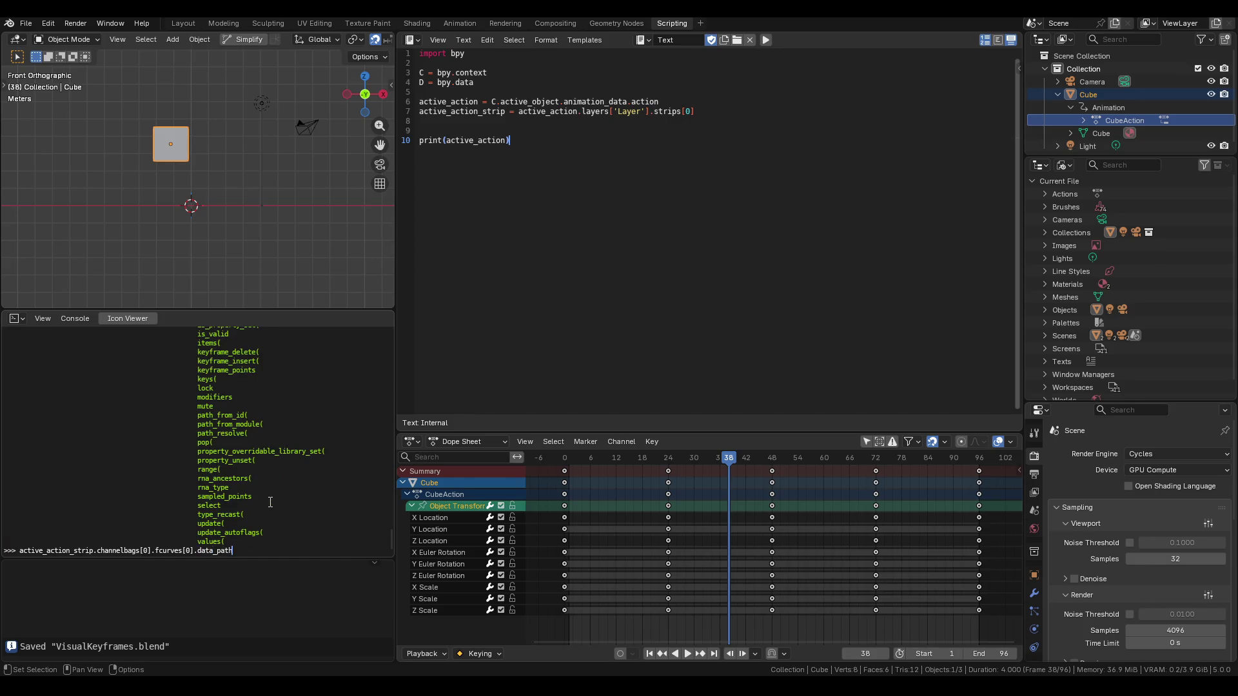
key(Return)
Retype data_path via autocomplete and rerun the query, confirming the first F-curve is 'location'.
key(Up)
key(BackSpace)
key(BackSpace)
key(BackSpace)
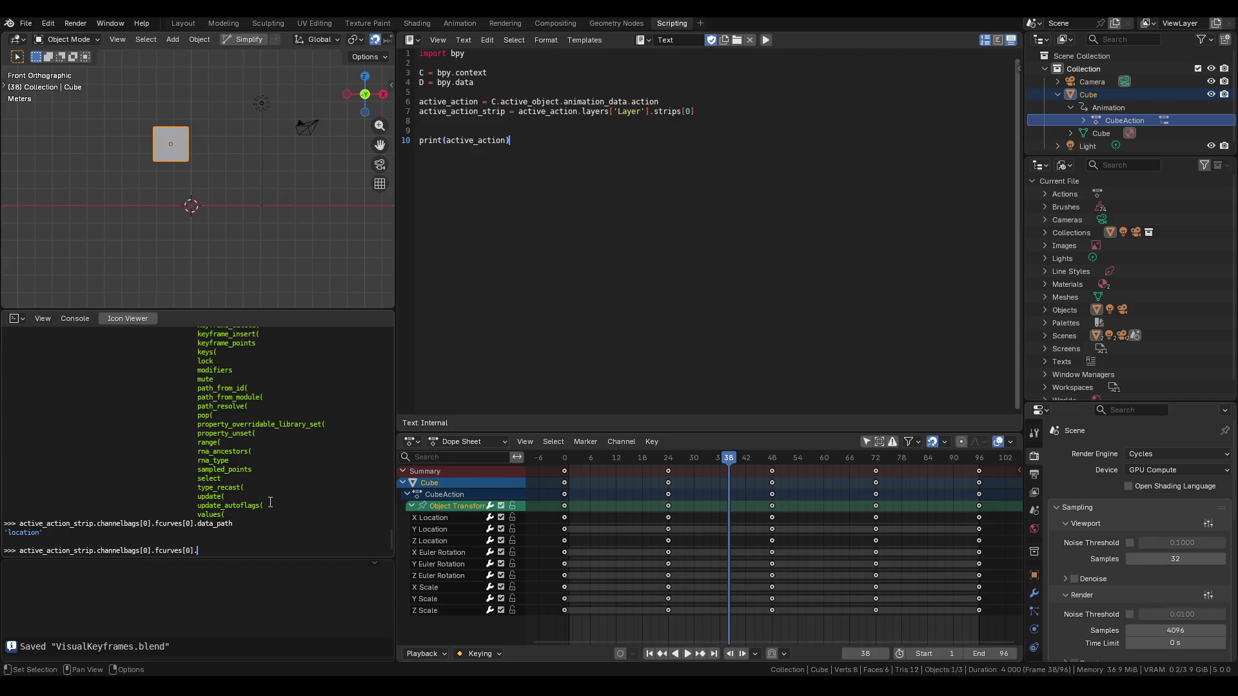
key(Return)
key(Up)
key(ctrl+space)
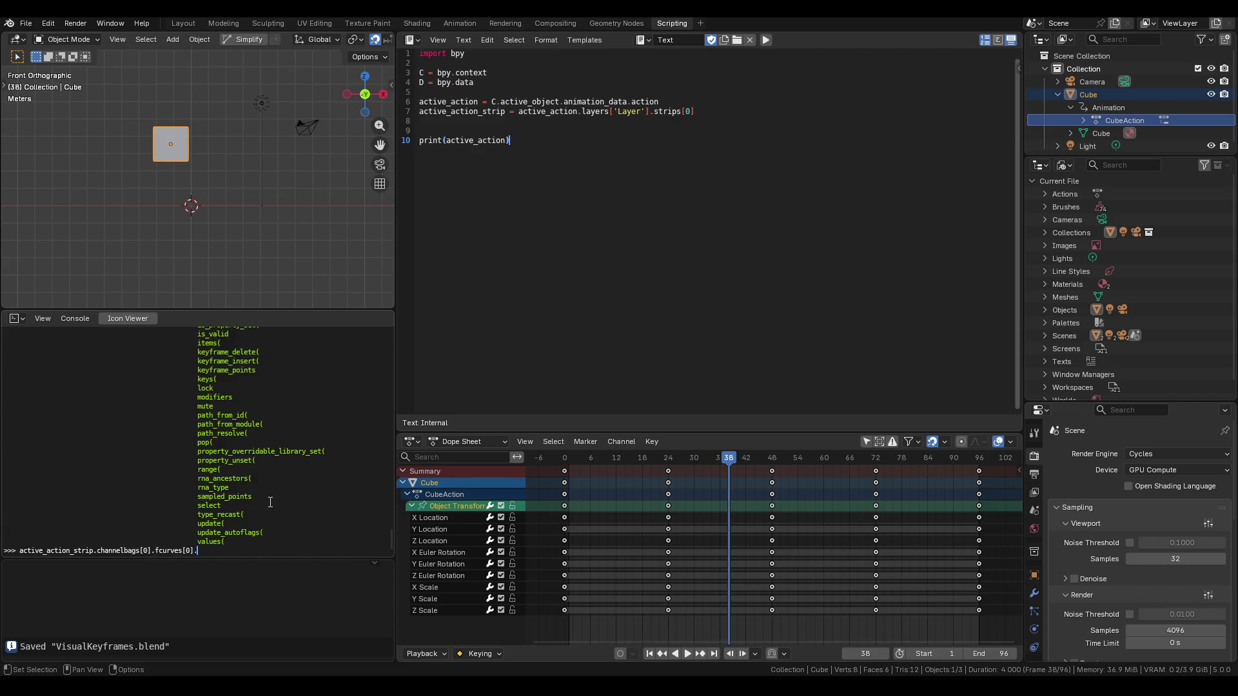
text(data_path)
key(Return)
key(Up)
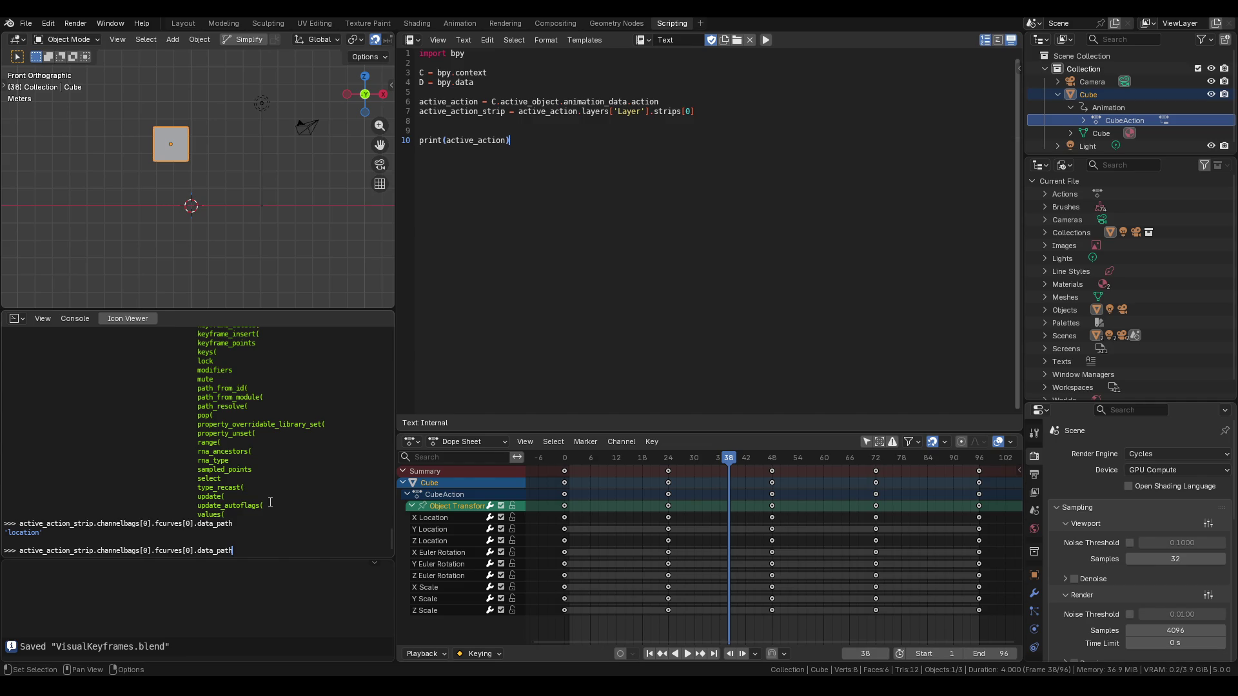
Edit the command to active_action_strip.channelbags[0]...data_path using Tab completion.
key(BackSpace)
key(BackSpace)
key(BackSpace)
key(BackSpace)
key(BackSpace)
key(BackSpace)
key(BackSpace)
text(].da)
key(Tab)
key(BackSpace)
key(BackSpace)
key(BackSpace)
key(BackSpace)
key(BackSpace)
key(BackSpace)
key(BackSpace)
Wrap it as 'for x in ...: x.data_path', listing location, rotation_euler and scale paths.
key(Home)
text(for x in)
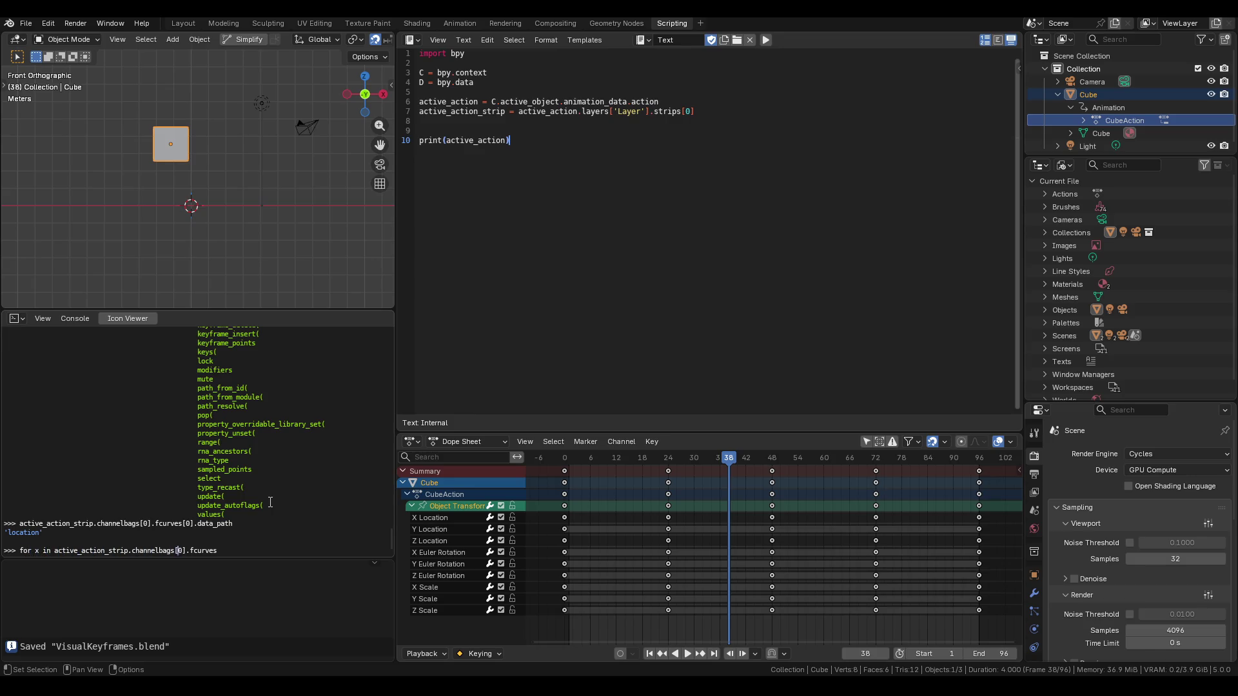
text( : x)
text(.data_path)
key(Return)
key(Return)
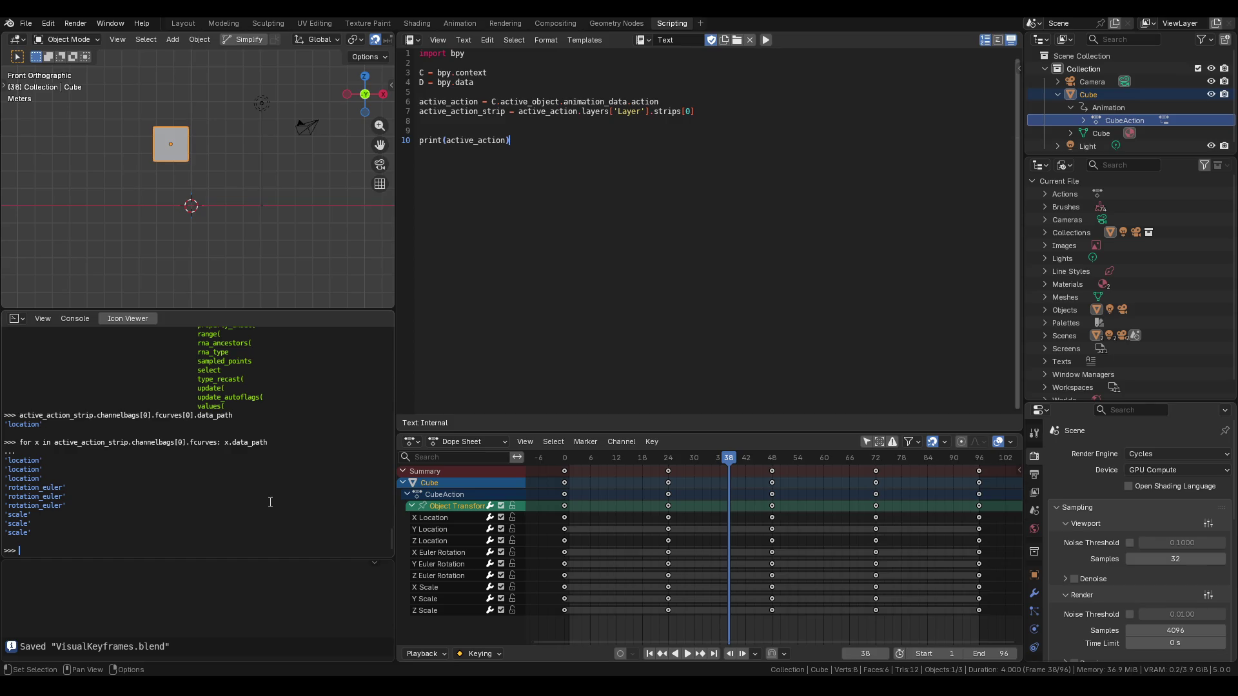
drag(450, 539, 435, 520)
Select and inspect the location, rotation and scale channels in the Dope Sheet.
click(433, 525)
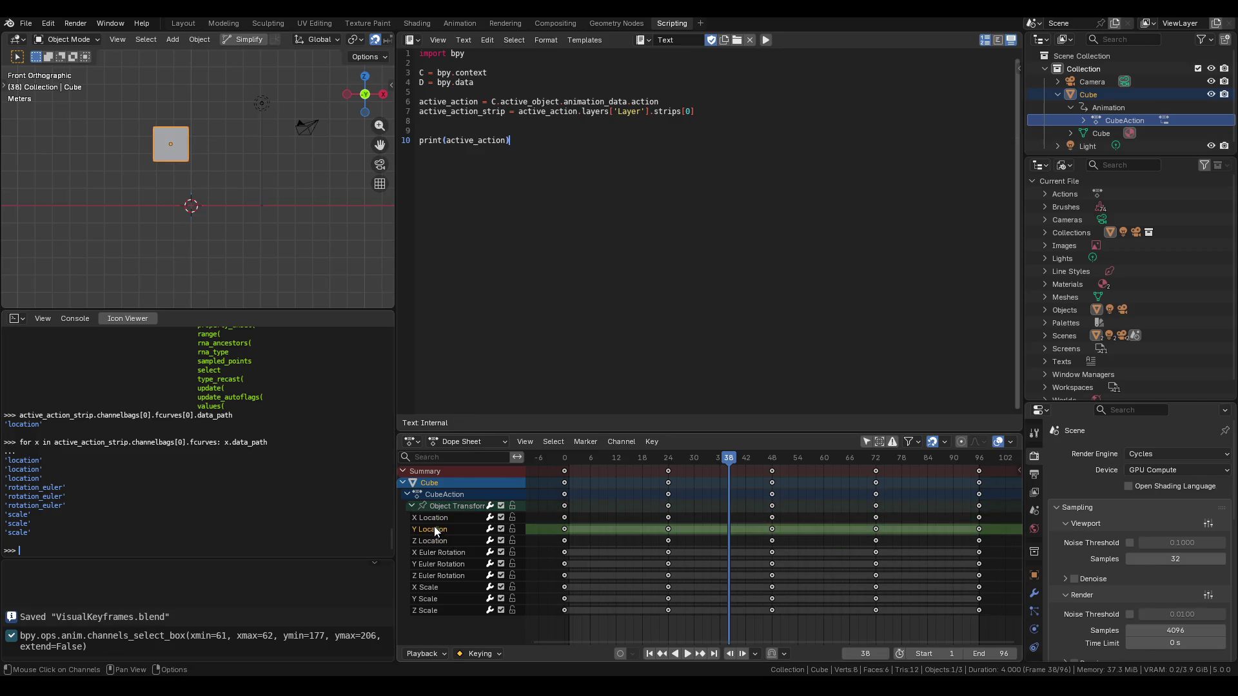
key(n)
double_click(436, 528)
key(n)
click(438, 521)
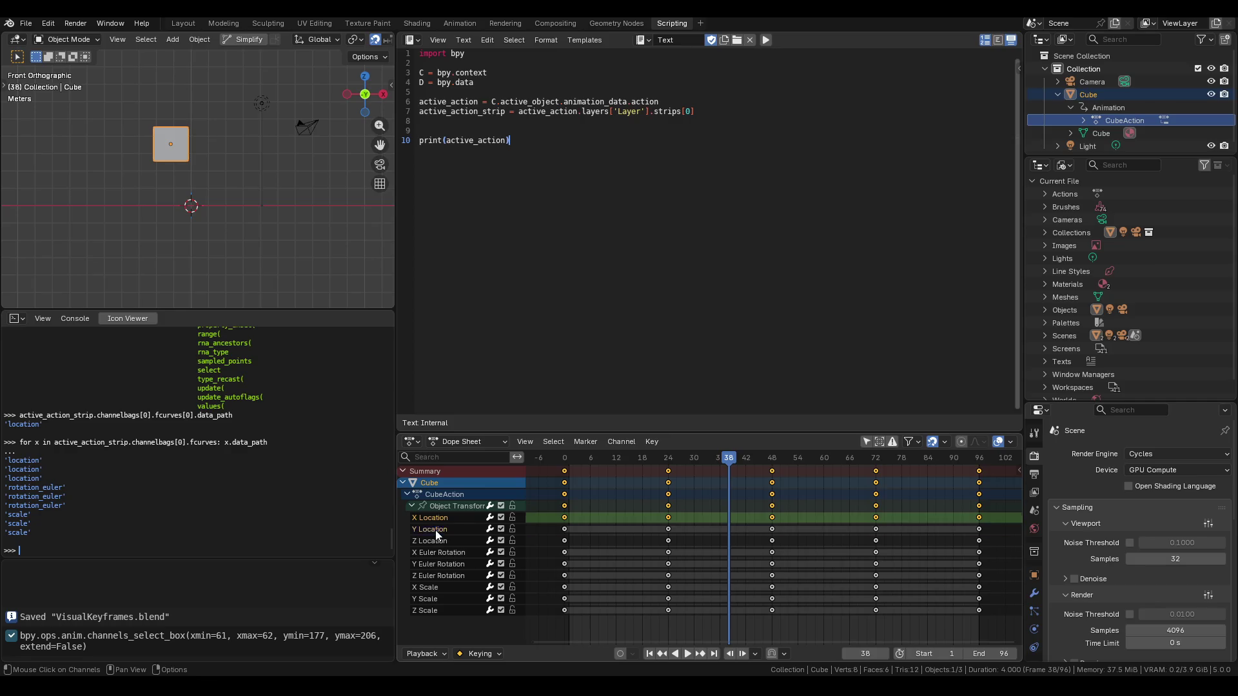
click(432, 529)
click(431, 540)
key(n)
key(n)
key(n)
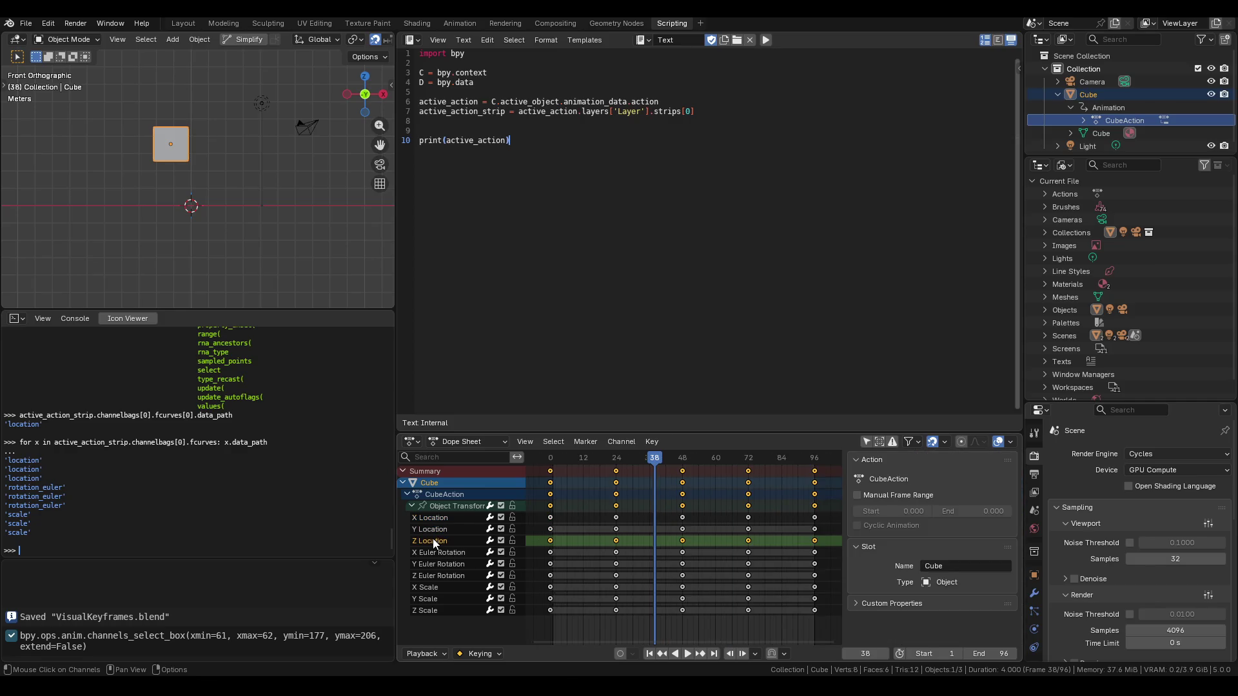
key(n)
click(437, 563)
drag(438, 552, 432, 544)
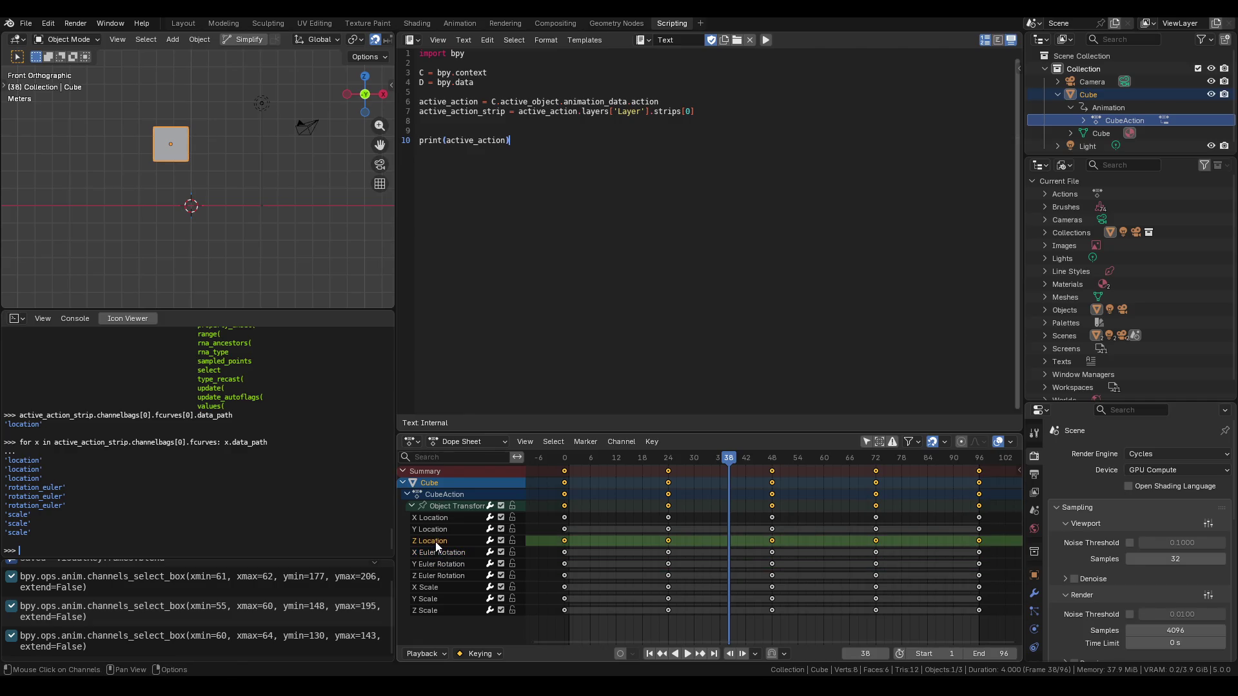
drag(426, 585, 428, 575)
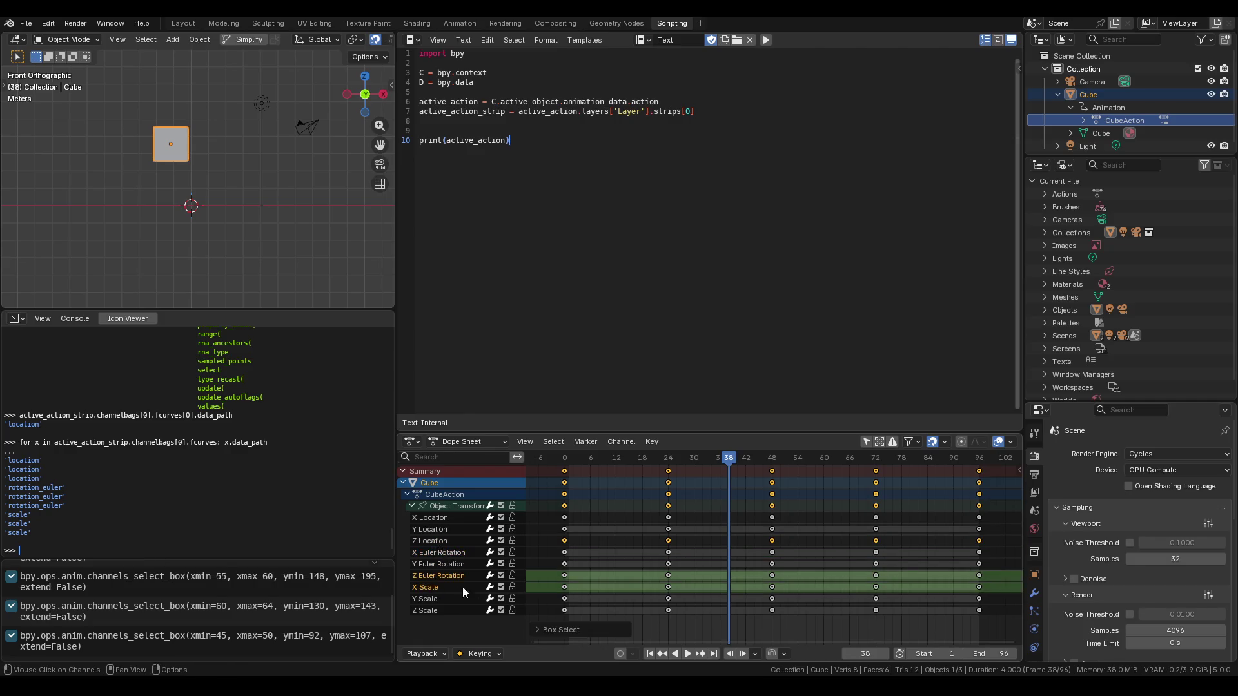
right_click(431, 590)
click(428, 528)
Move the Y Location channel up one row above X Location.
click(428, 529)
right_click(428, 528)
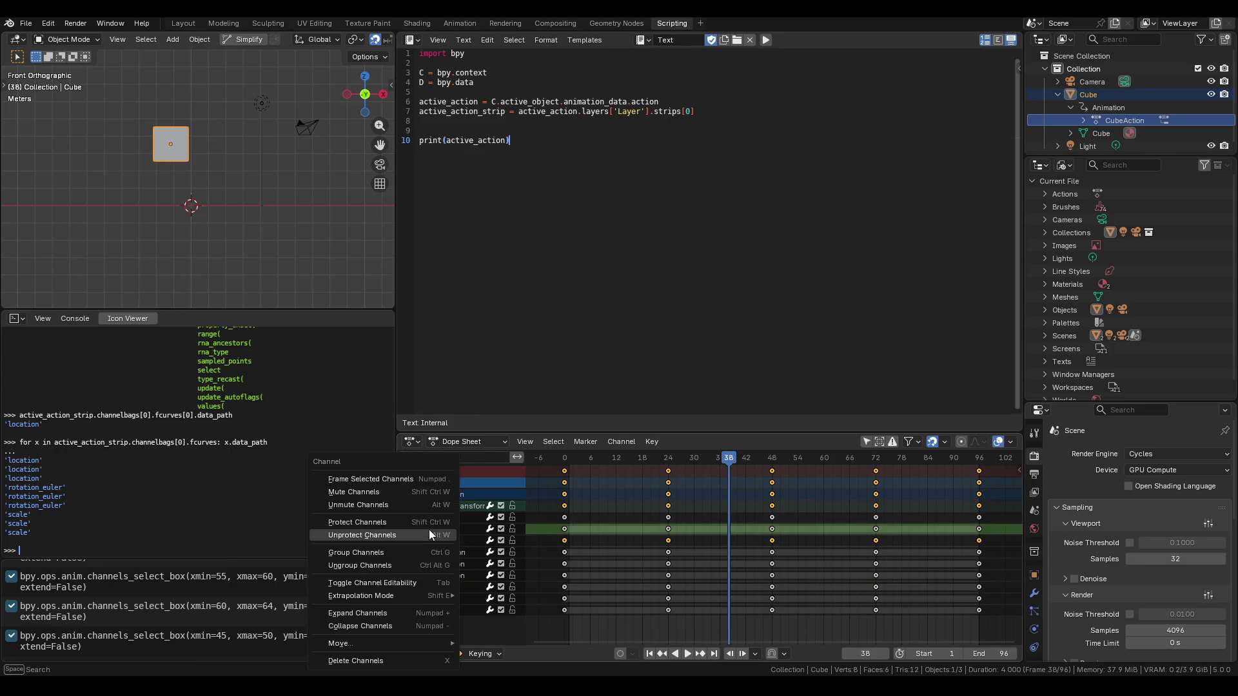
mouse_move(391, 596)
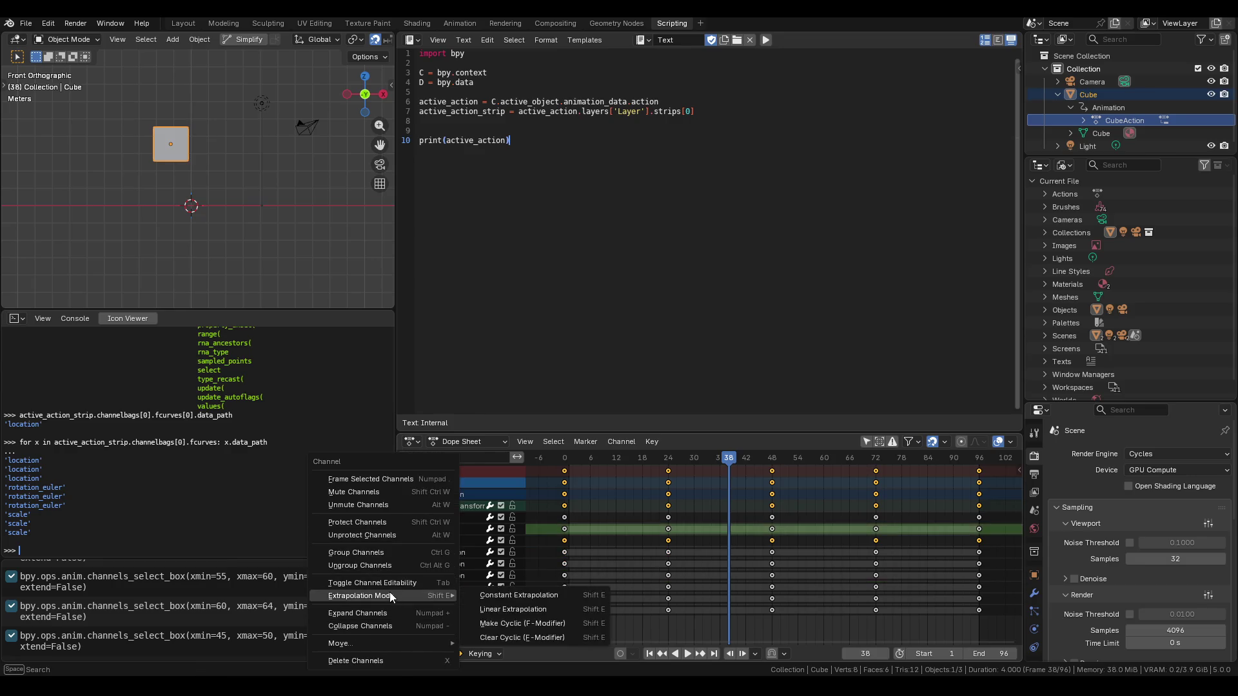
mouse_move(412, 643)
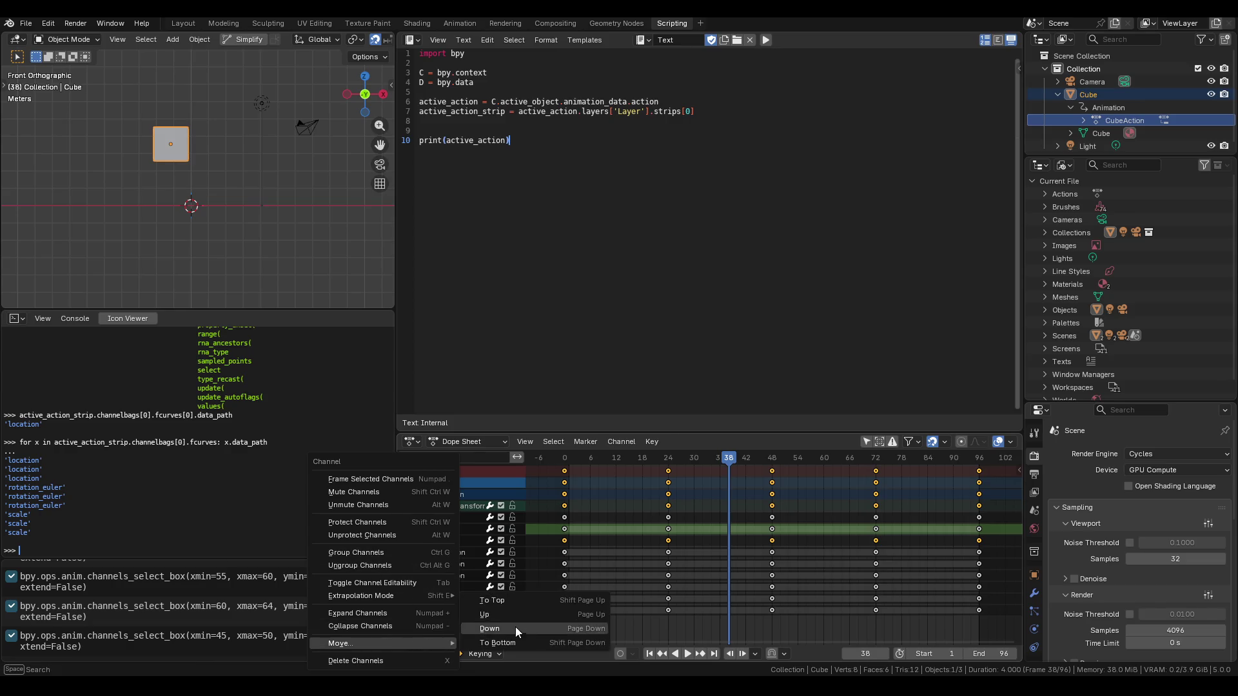
click(515, 616)
Move Z Location up above X Location so channels read Y, Z, X.
click(439, 549)
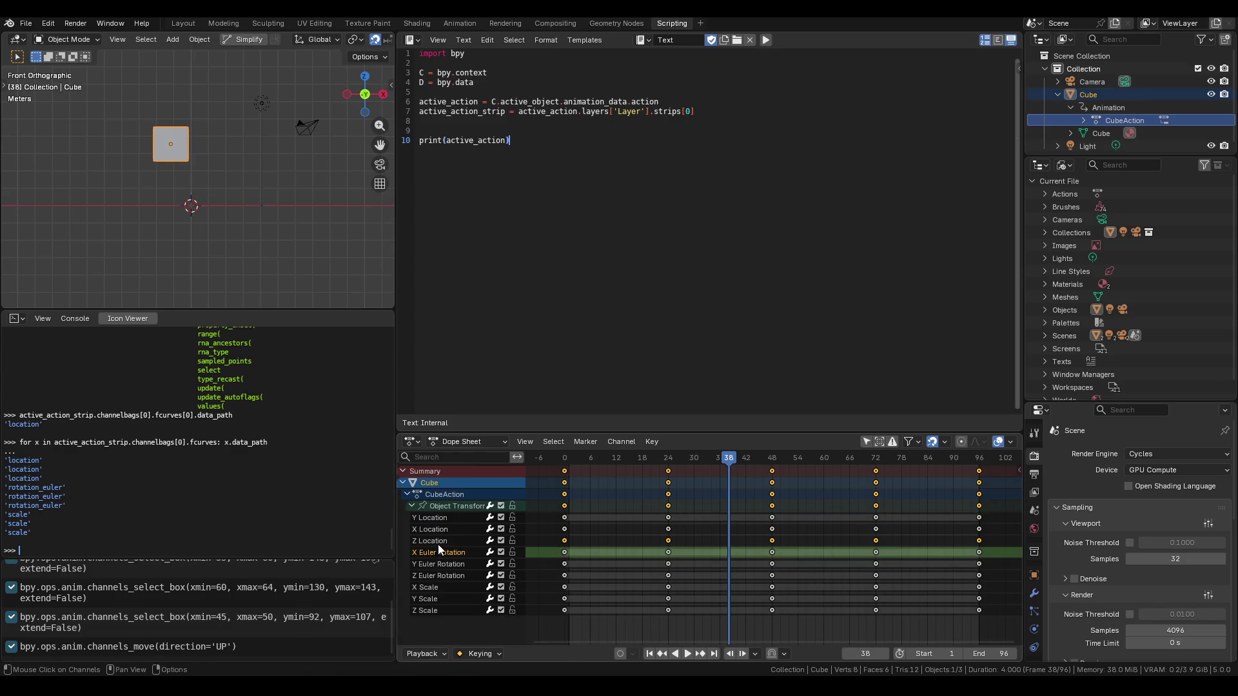
click(438, 542)
right_click(438, 541)
mouse_move(438, 541)
click(513, 556)
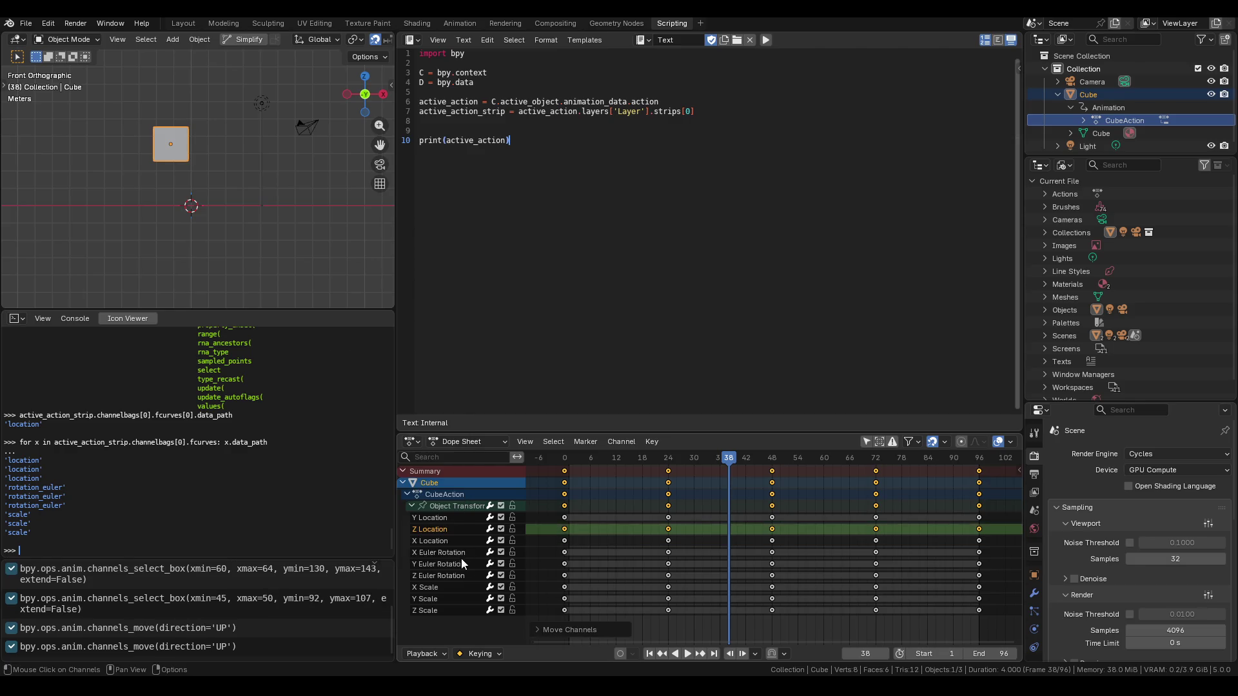
click(449, 519)
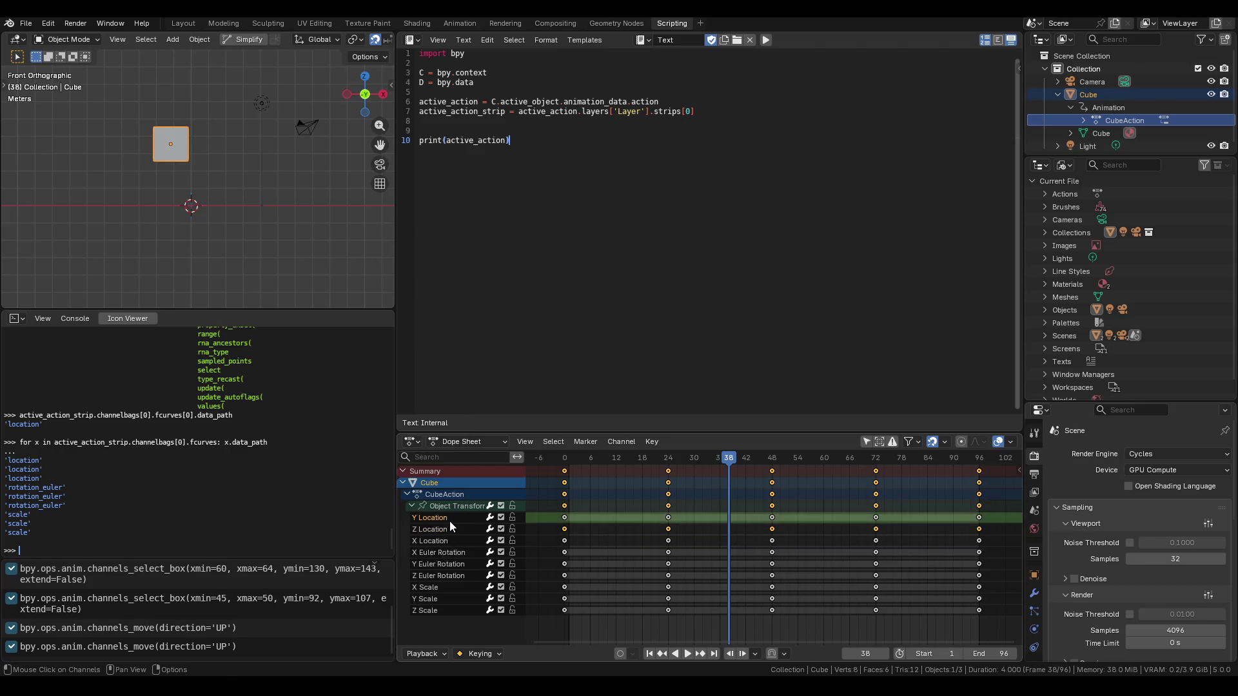
key(n)
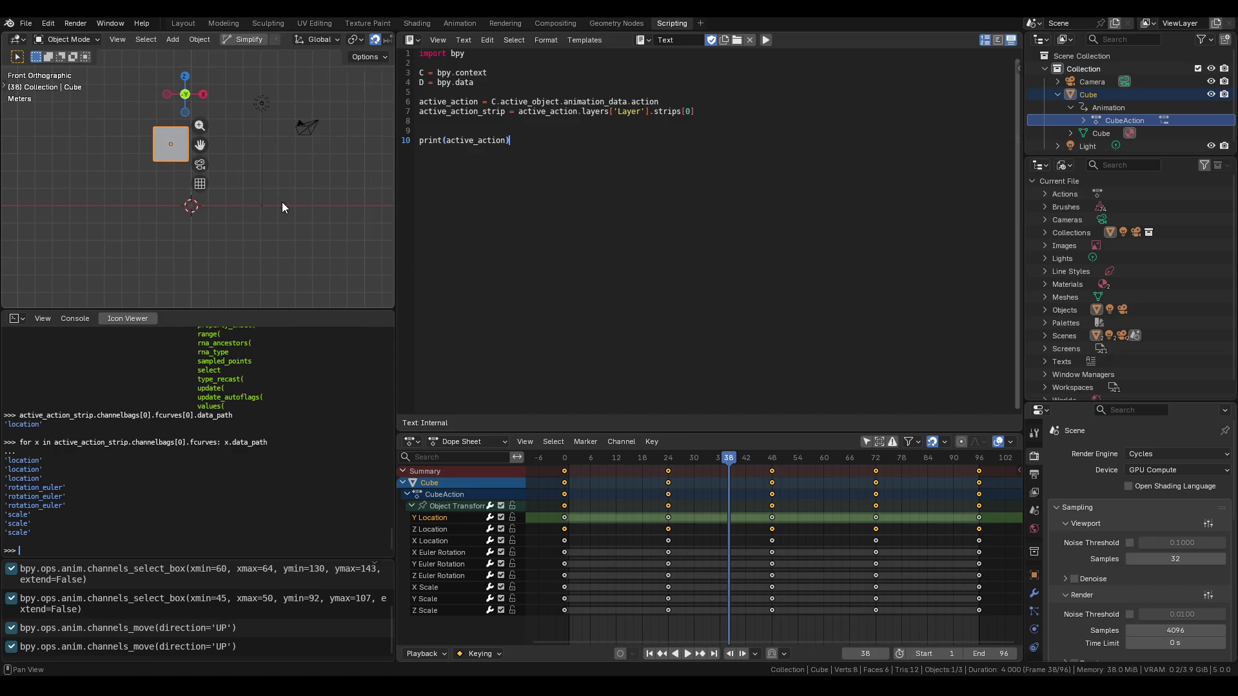
Set the cube's rotation mode to XZY Euler, then back to XYZ Euler.
click(281, 201)
click(256, 260)
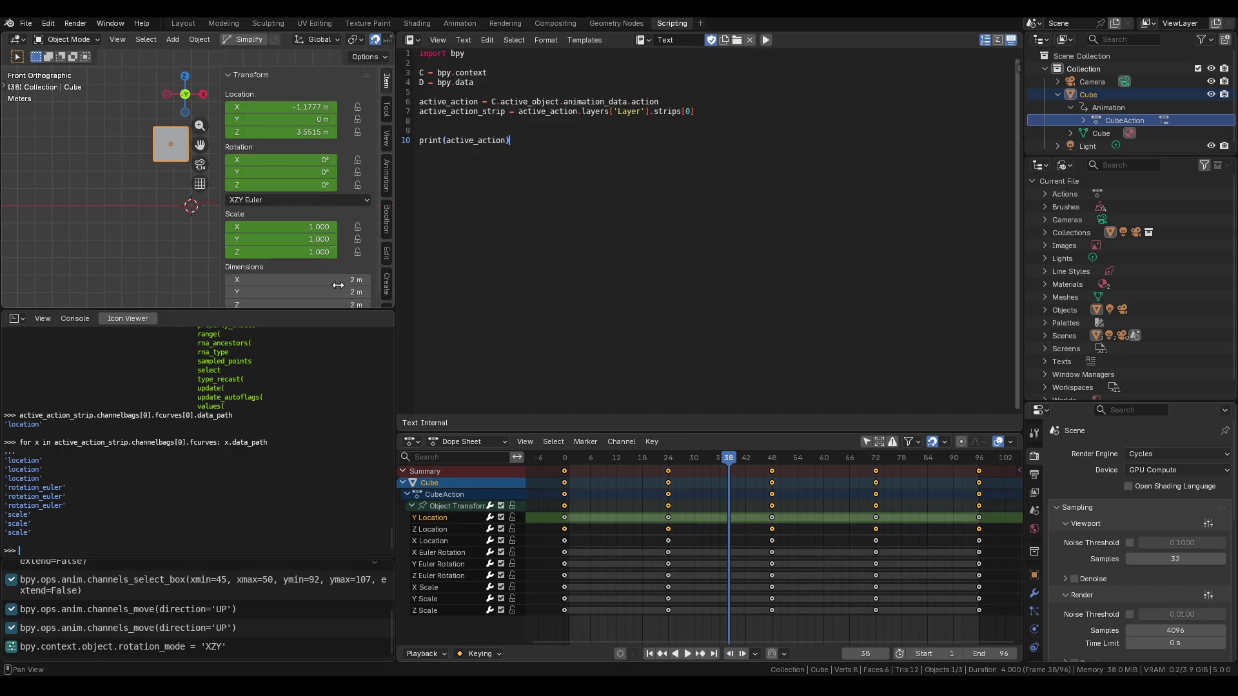
click(470, 565)
click(438, 529)
click(280, 201)
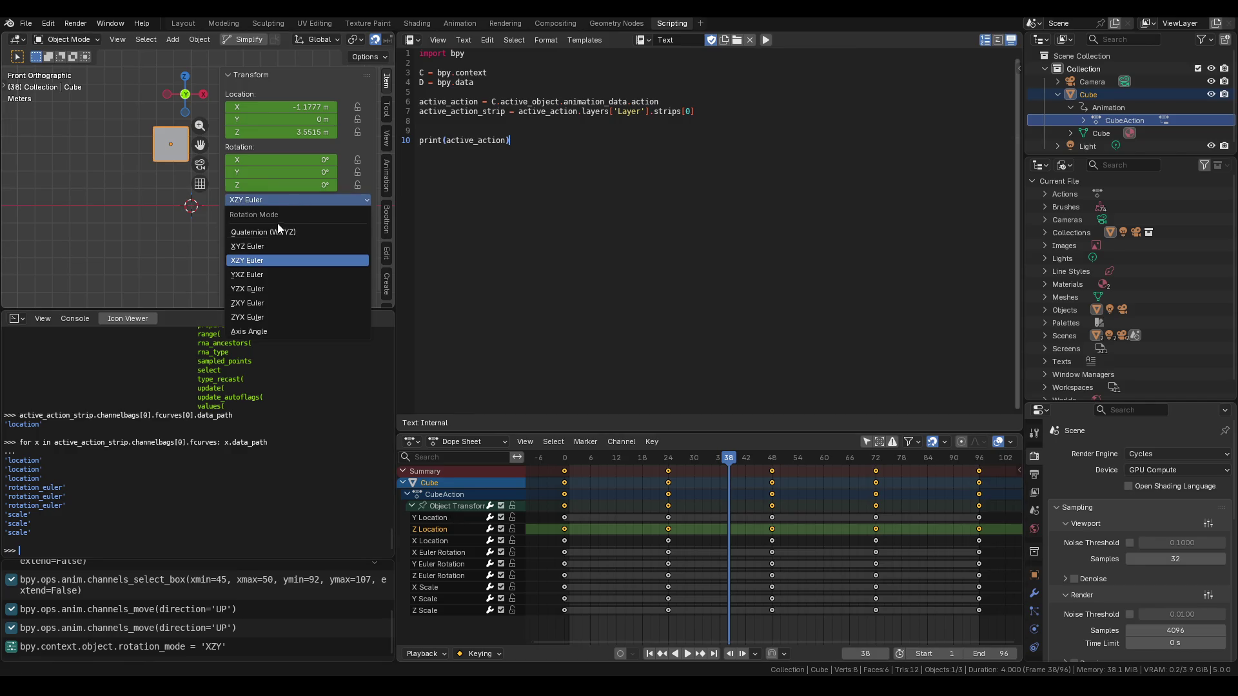
click(278, 247)
click(282, 203)
key(n)
Play the animation from the start, stopping at frame 21.
key(Up)
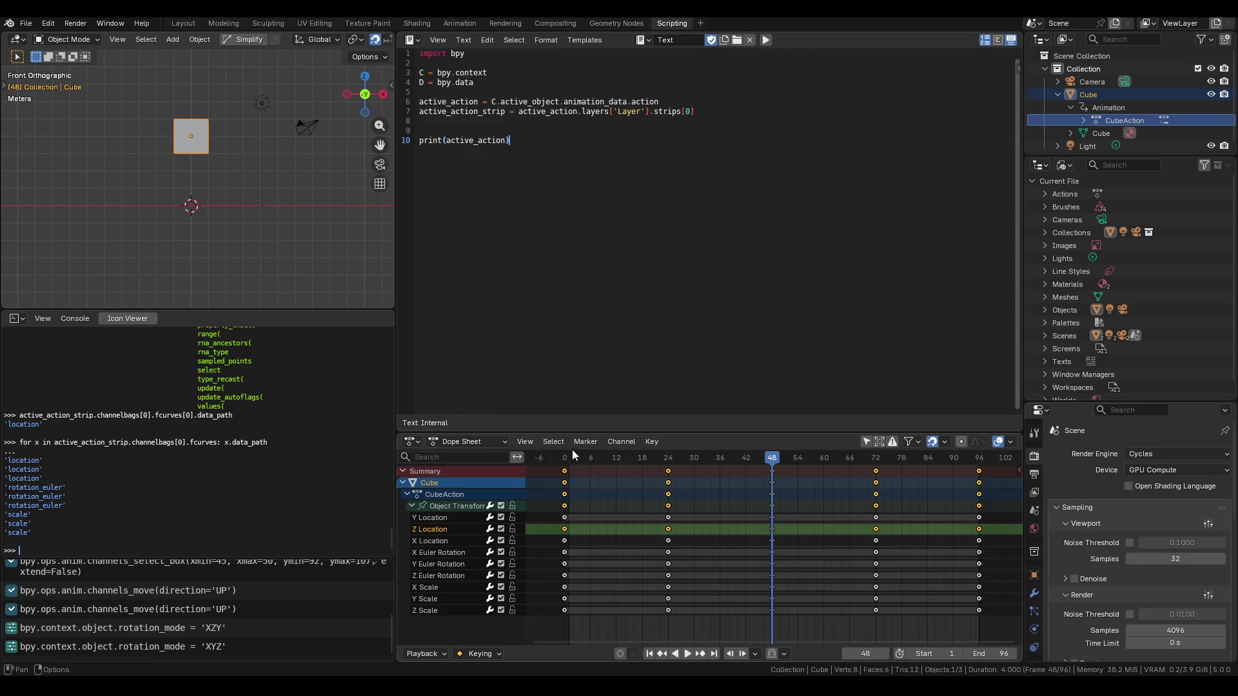
click(567, 455)
key(space)
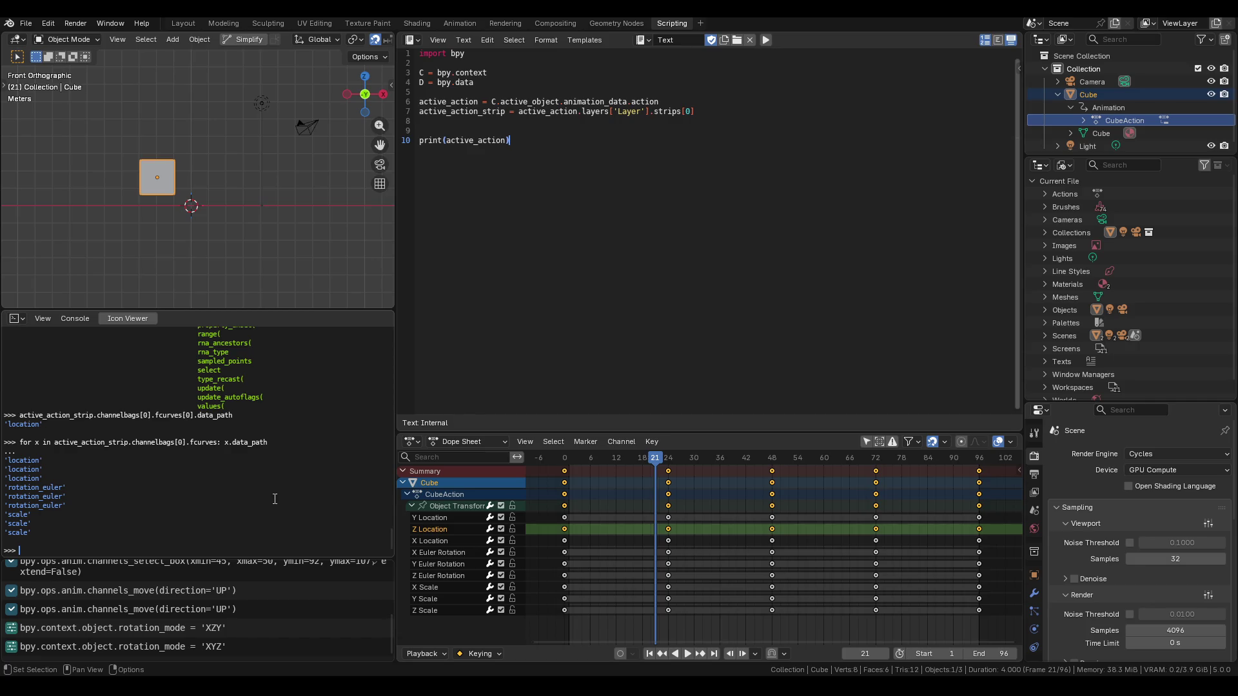
Move the Y Euler Rotation channel up three rows, directly beneath Y Location.
key(Up)
key(Return)
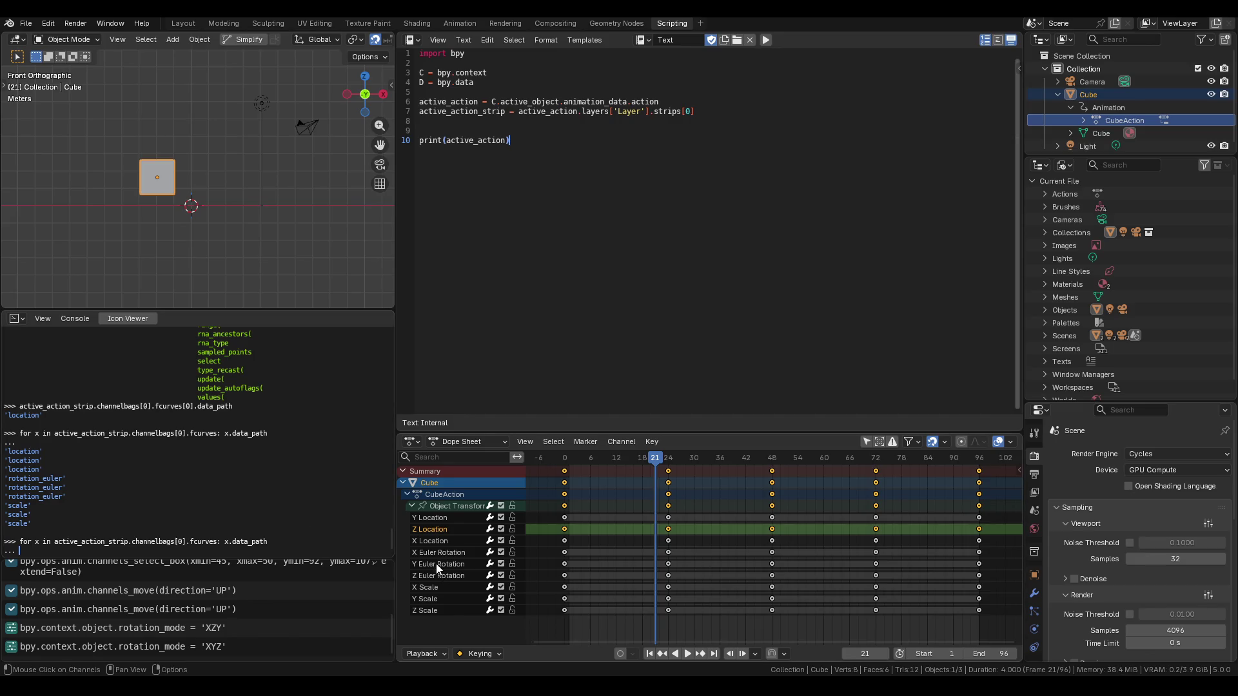
right_click(436, 567)
mouse_move(409, 562)
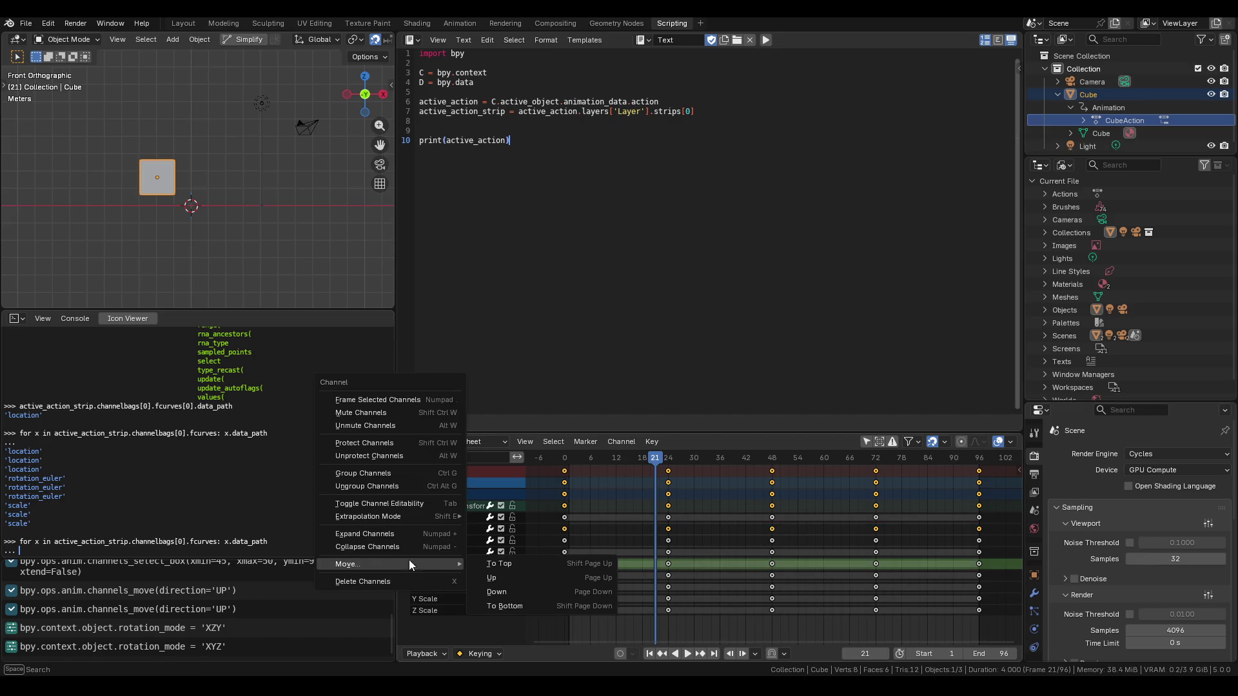
click(502, 572)
right_click(450, 558)
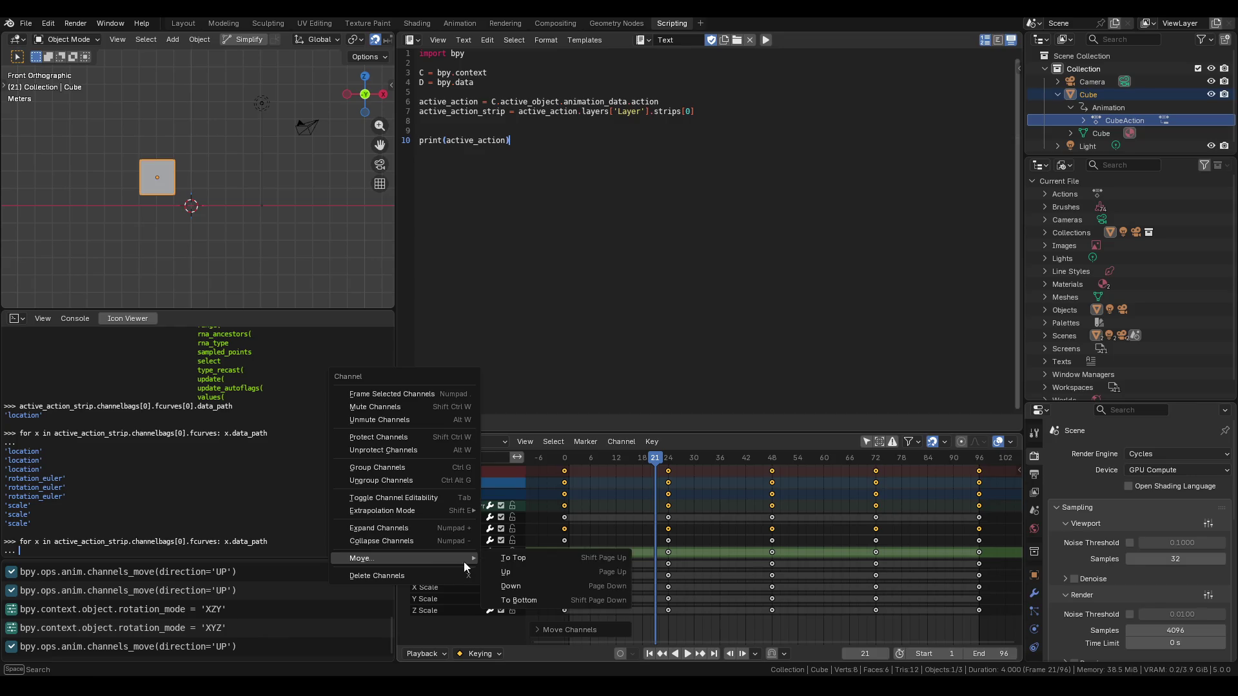
click(485, 573)
right_click(446, 544)
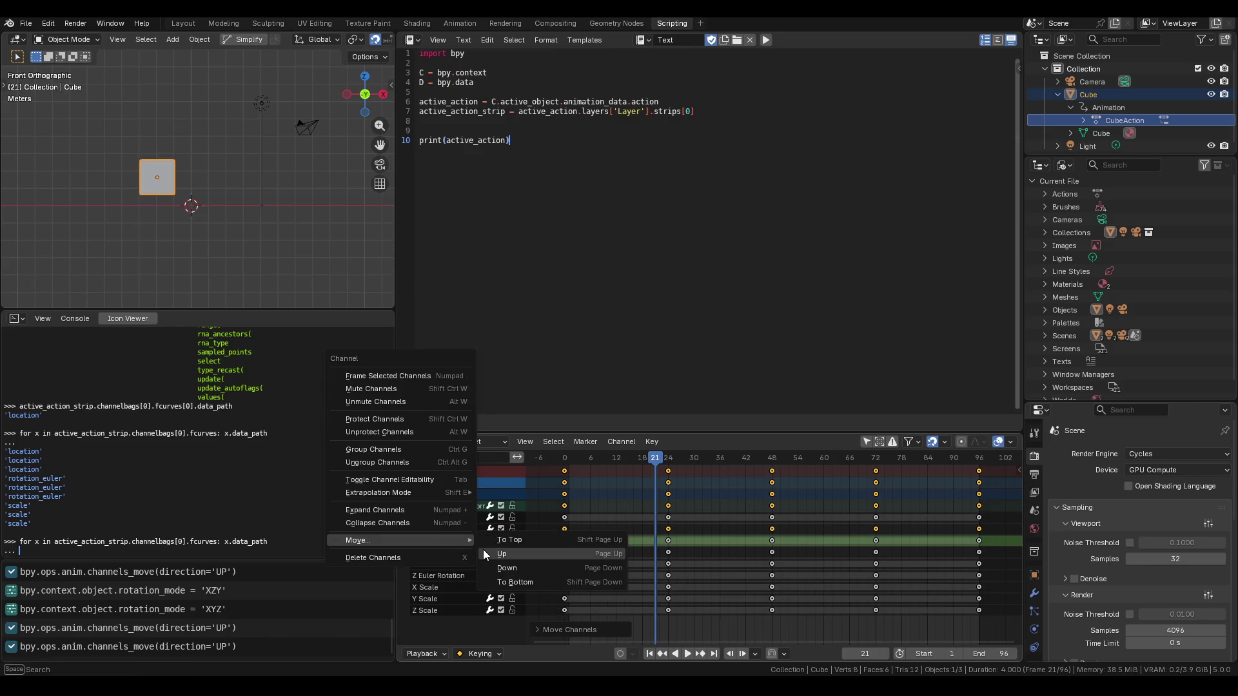
click(483, 549)
Re-run the data_path loop to list the F-curves in their new order.
key(Up)
key(Return)
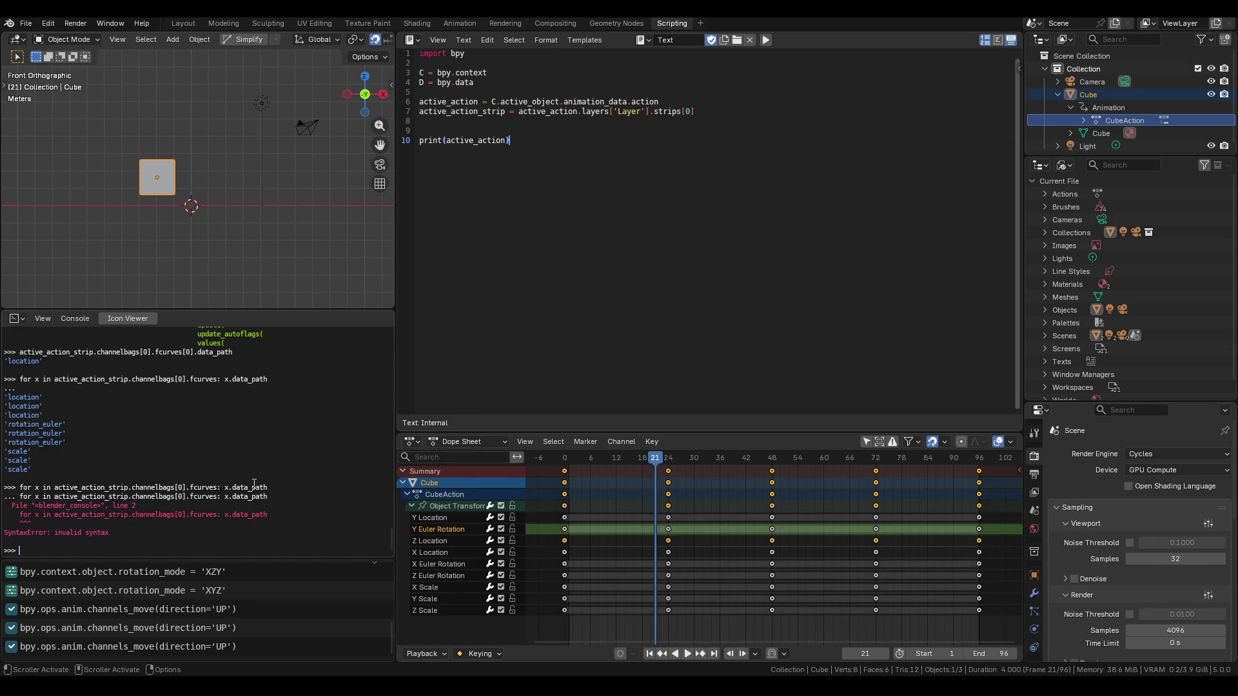
key(Up)
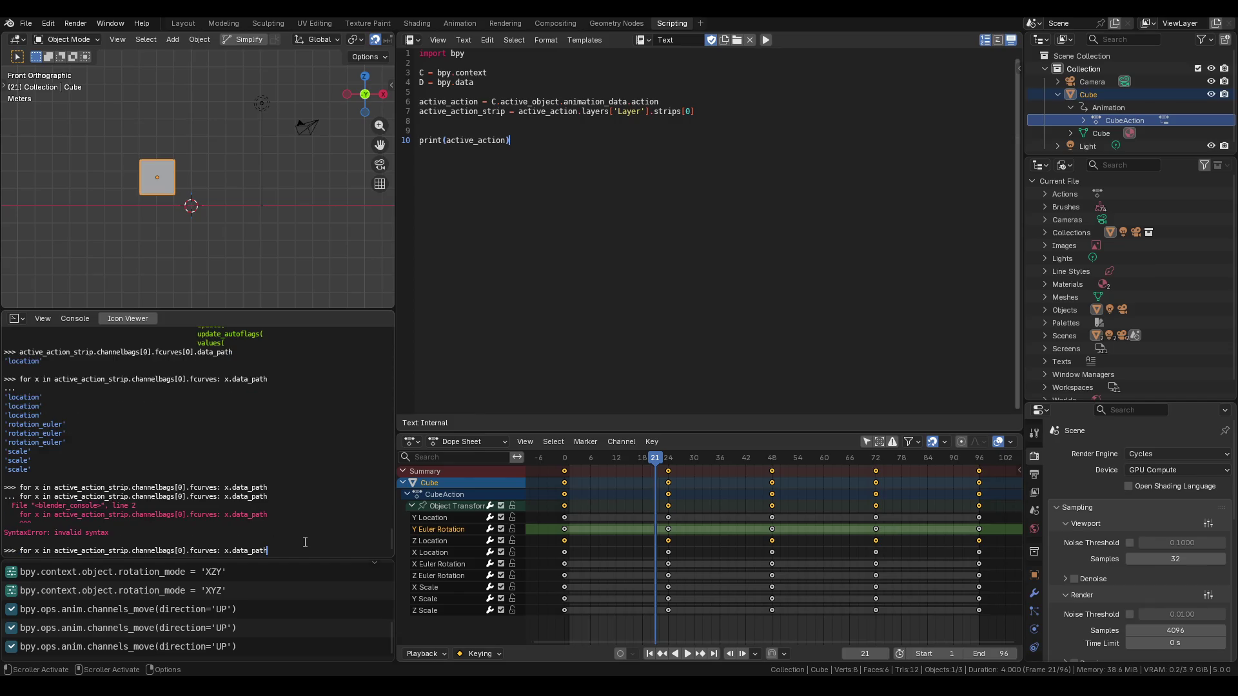
key(Return)
key(Return)
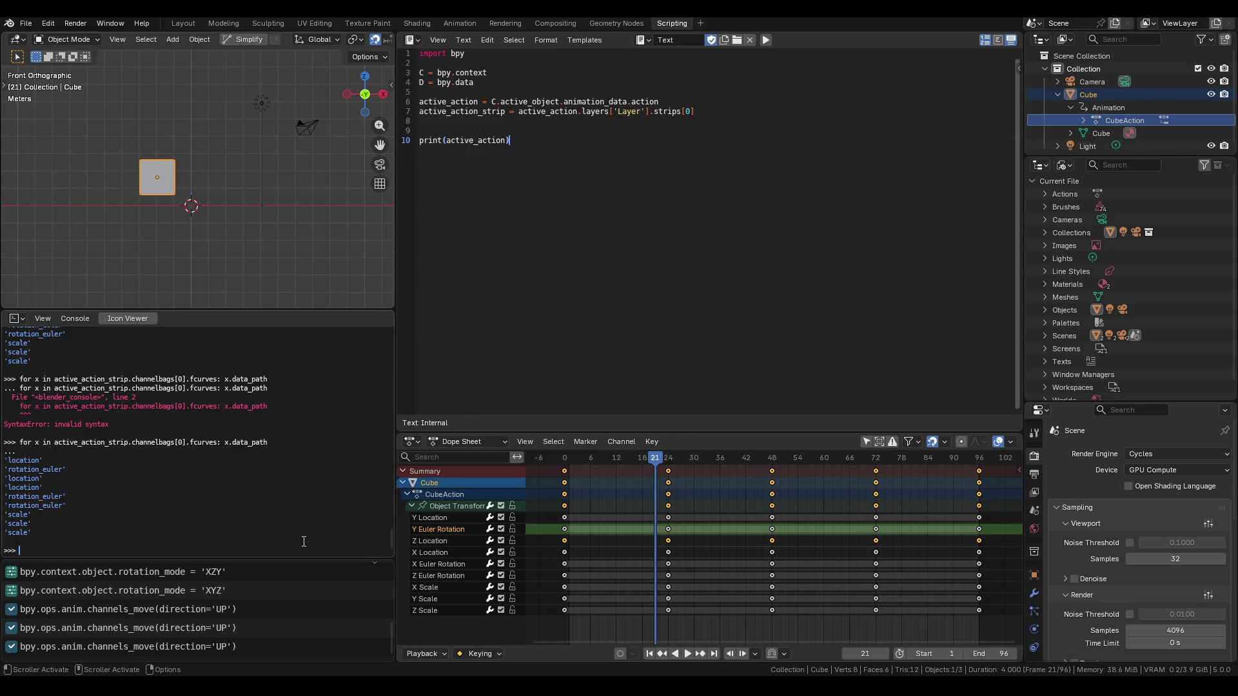
drag(20, 473, 68, 469)
Scrub the playhead back to frame 0, leaving the channels unchanged.
right_click(443, 527)
mouse_move(445, 528)
click(435, 575)
mouse_move(657, 458)
mouse_down()
mouse_move(564, 463)
mouse_move(621, 463)
mouse_up()
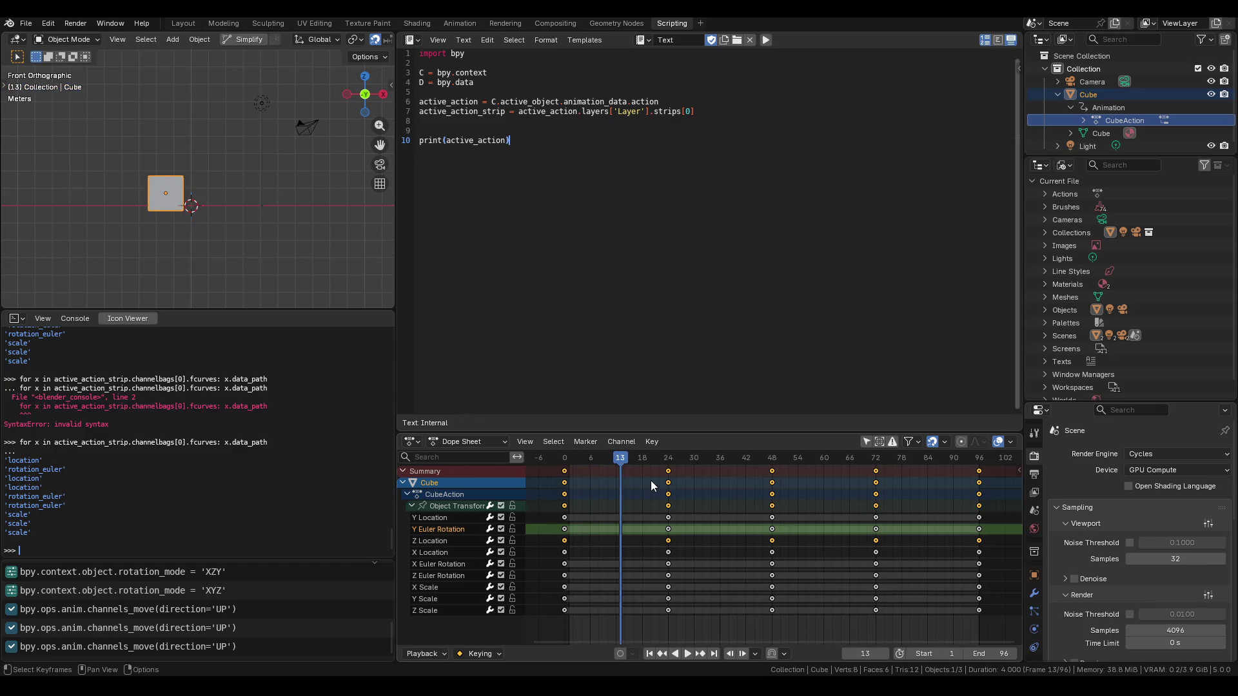
Browse the F-curve attributes and run the loop printing each x.group.
key(n)
key(n)
key(Up)
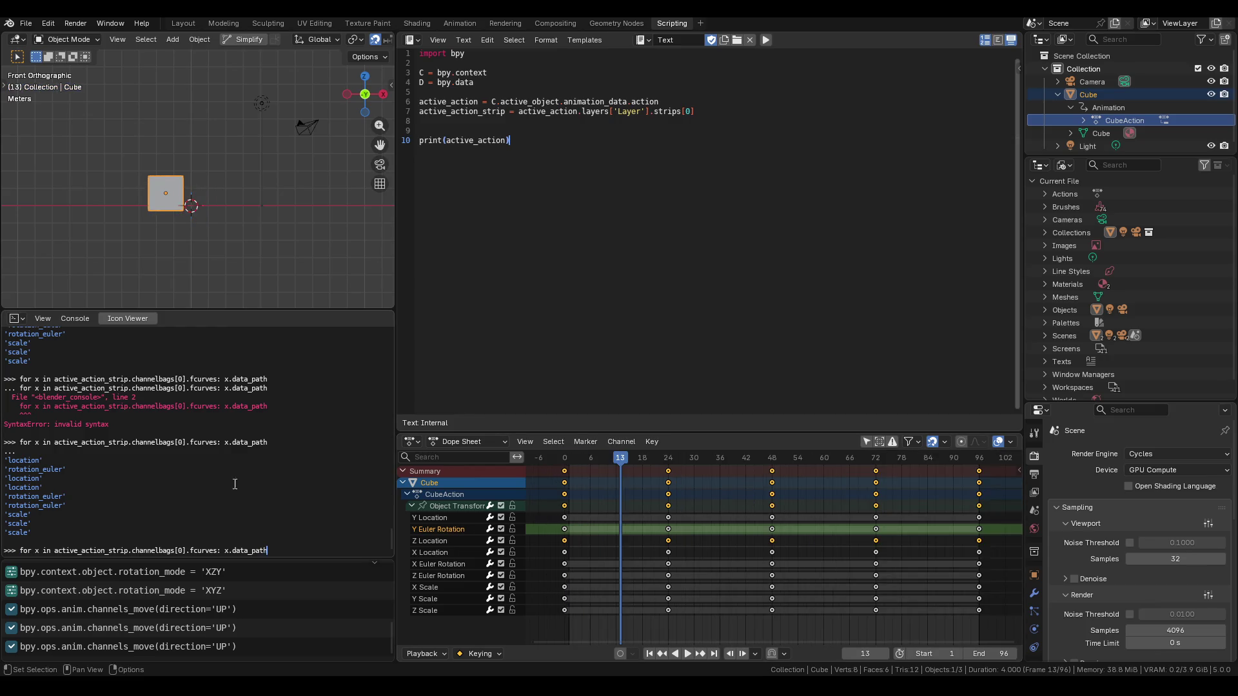
key(BackSpace)
key(BackSpace)
key(BackSpace)
key(ctrl+space)
scroll(263, 490, up, 4)
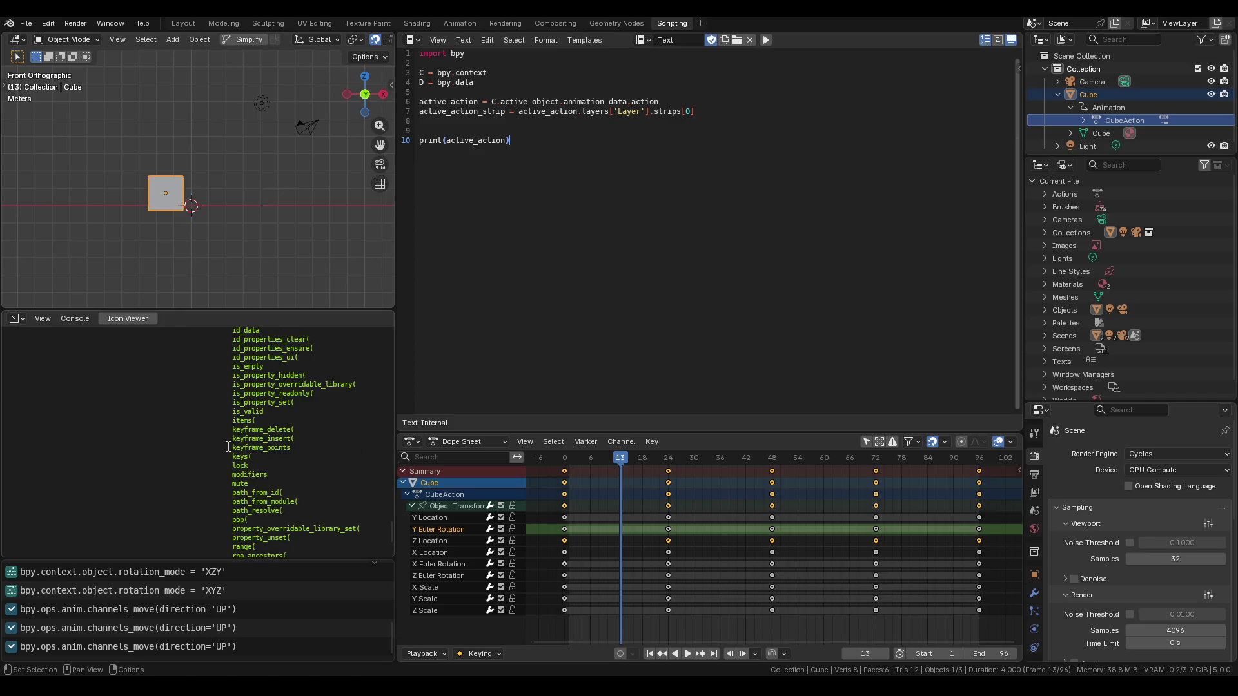
scroll(288, 514, down, 2)
scroll(307, 493, down, 3)
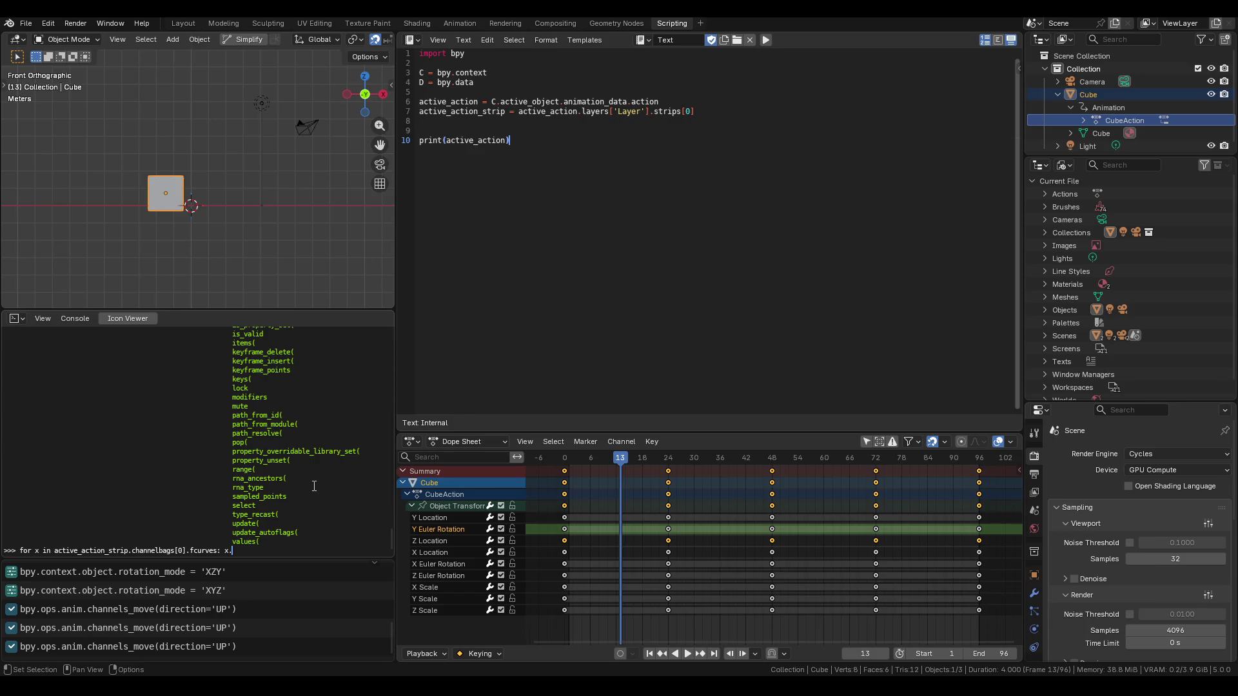
scroll(313, 486, up, 5)
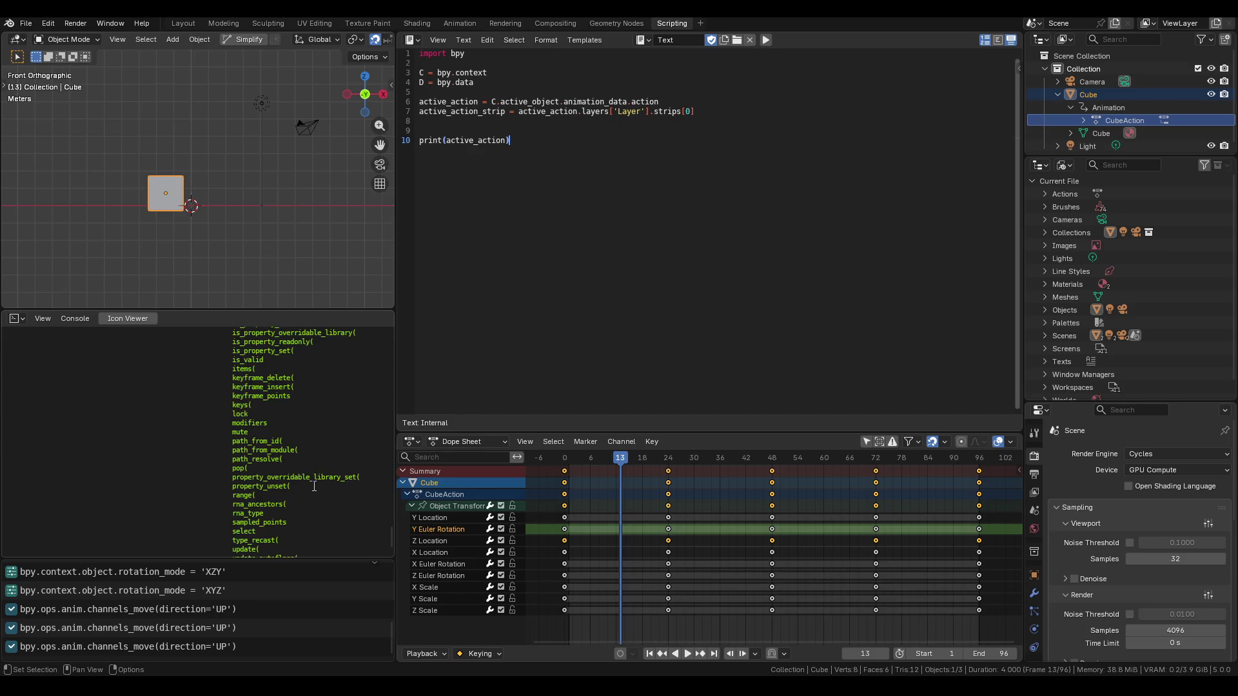
scroll(314, 486, up, 6)
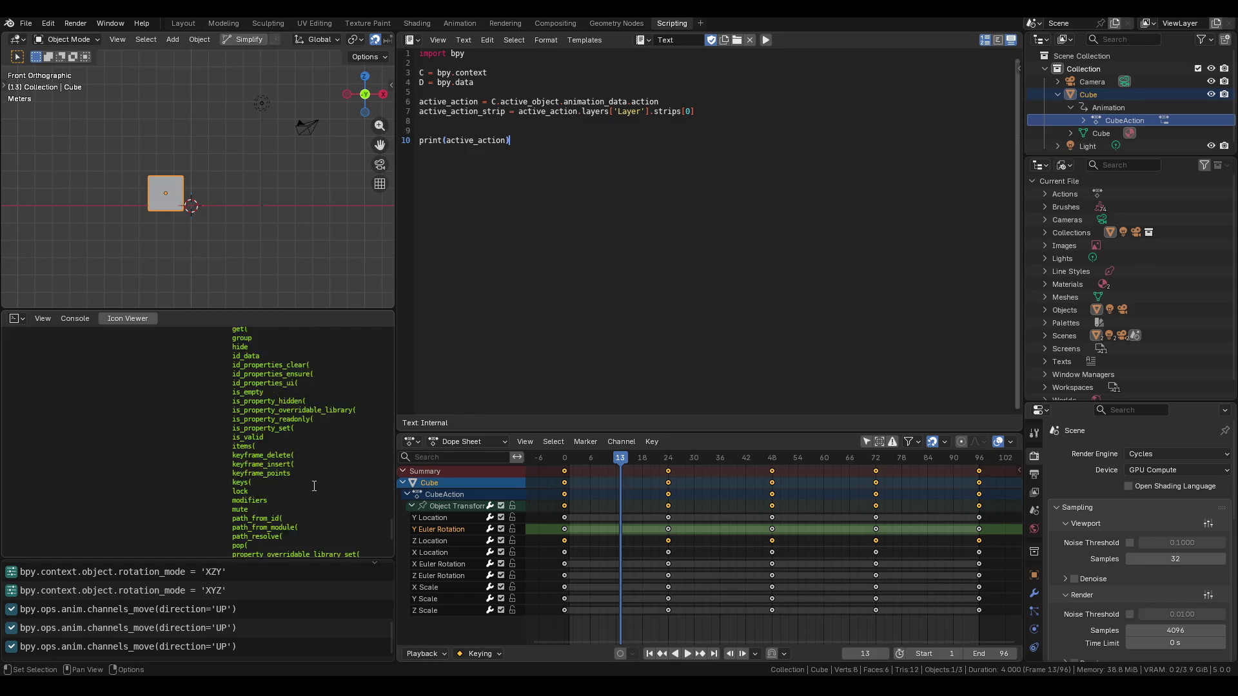
scroll(314, 486, up, 3)
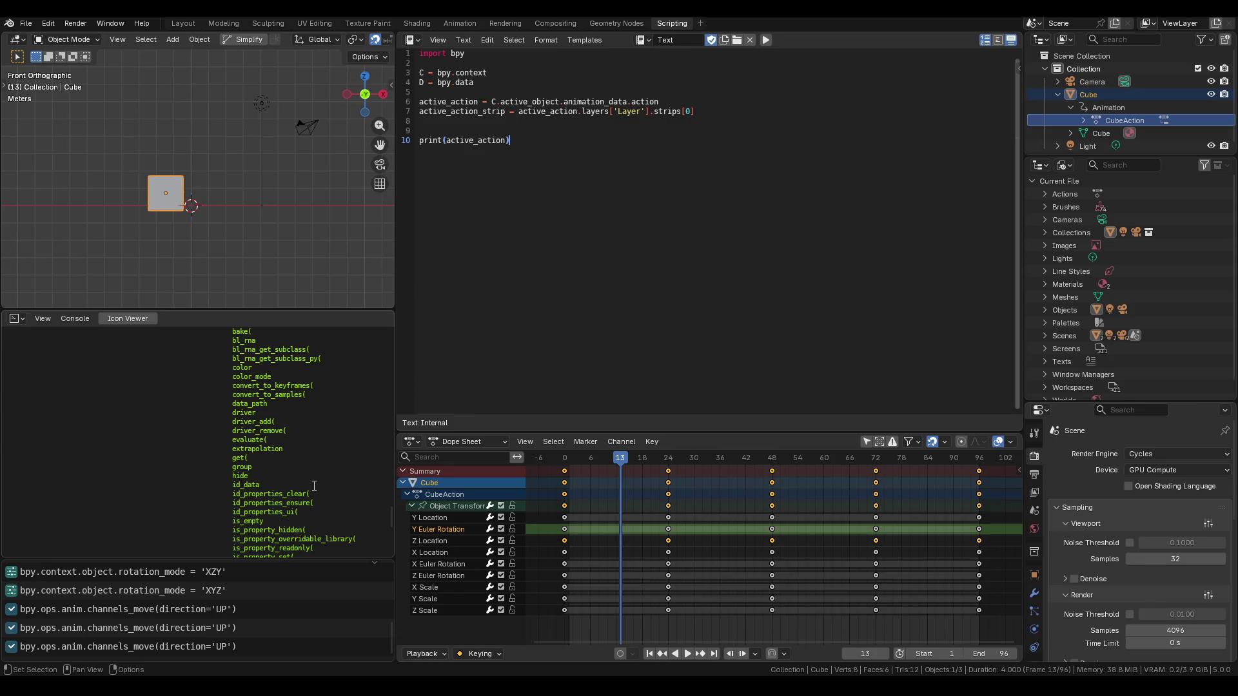
scroll(314, 486, up, 3)
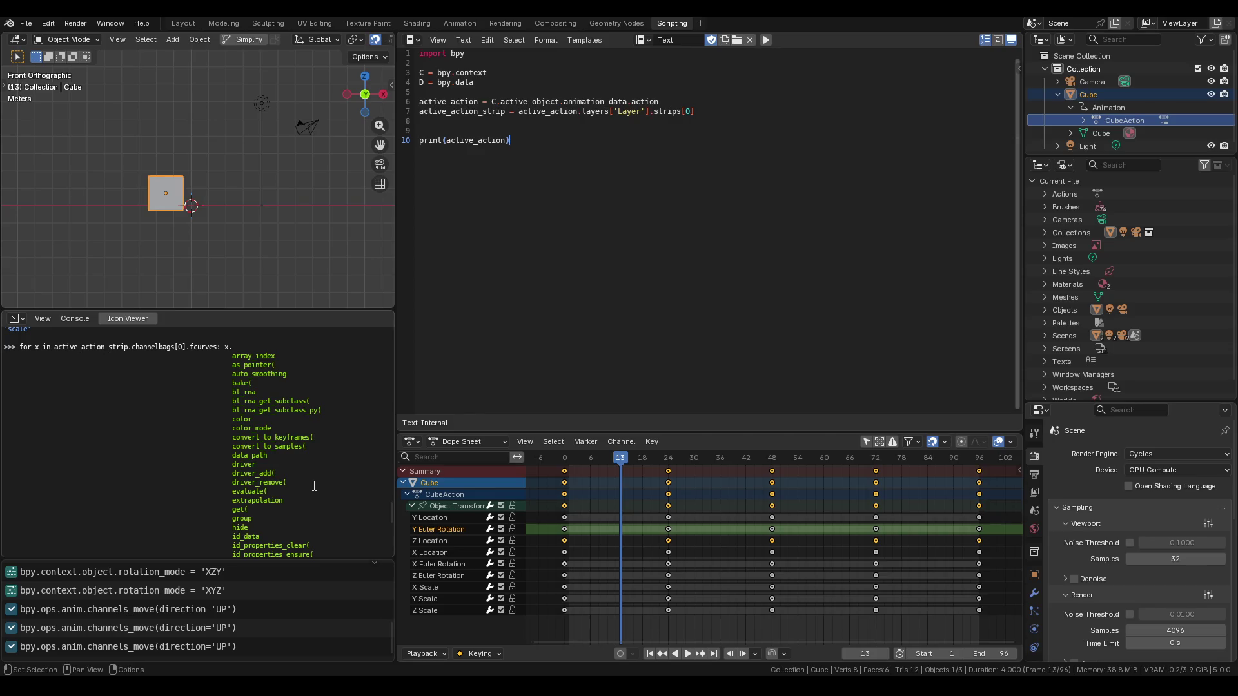
scroll(314, 487, down, 10)
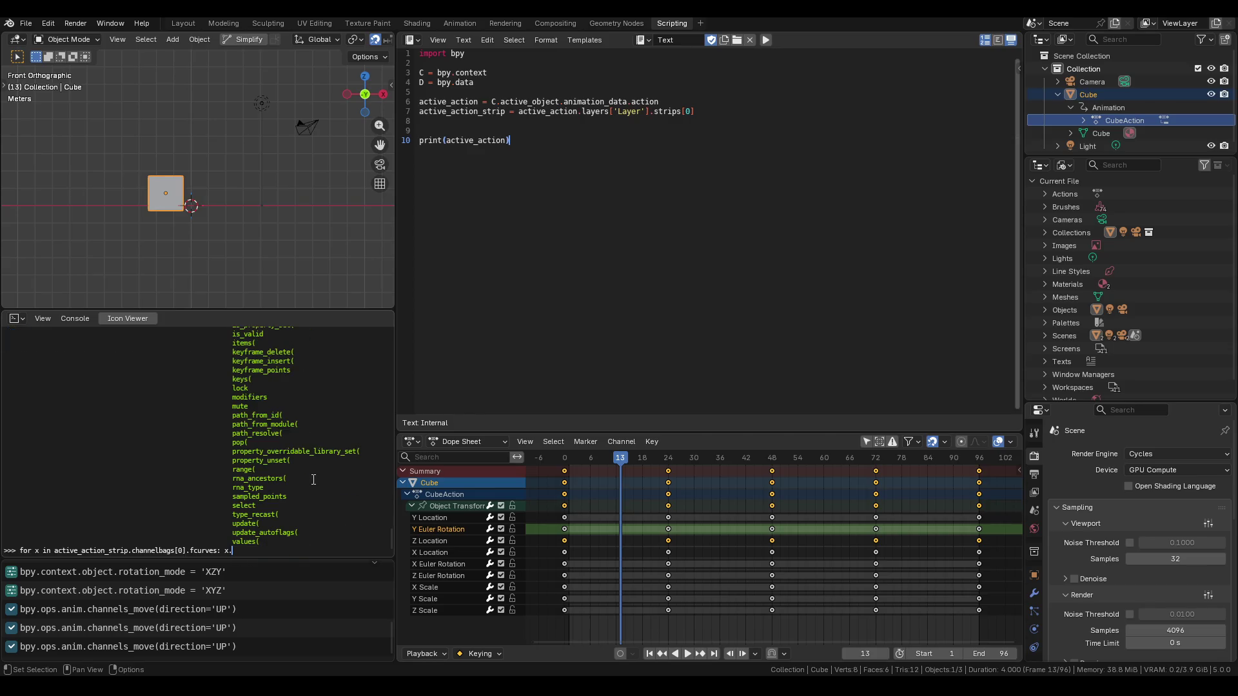
text(group)
key(Return)
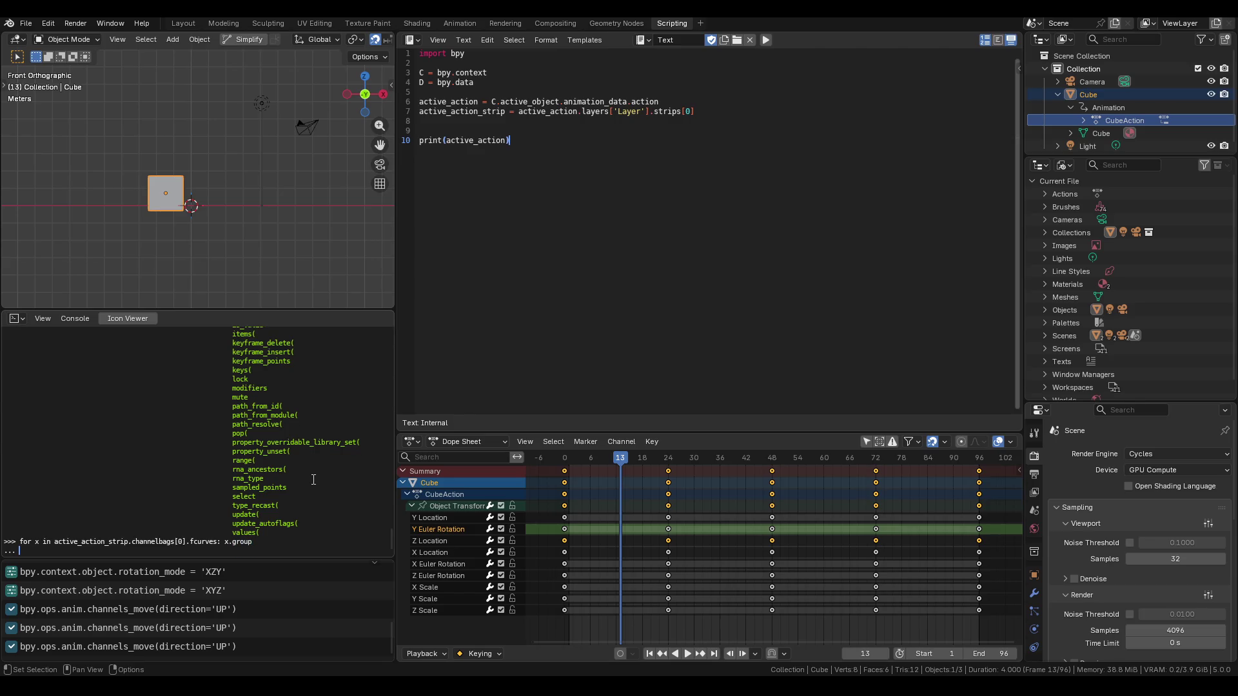
key(Return)
Run the loop again printing each F-curve's x.array_index.
key(Up)
key(BackSpace)
key(BackSpace)
key(BackSpace)
text(array_index)
key(Return)
key(Return)
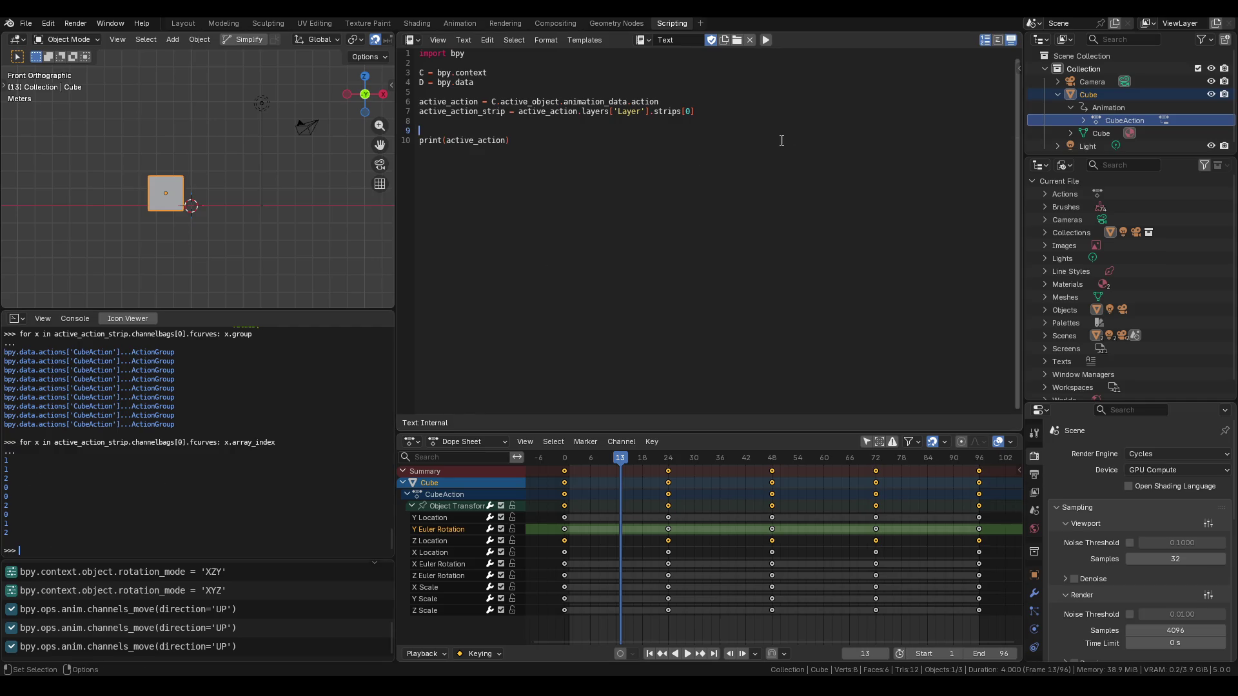
click(765, 120)
Add line 8 '_channelbag = active_action_strip.channelbags[0]' to the script.
click(740, 110)
key(Return)
text(activ)
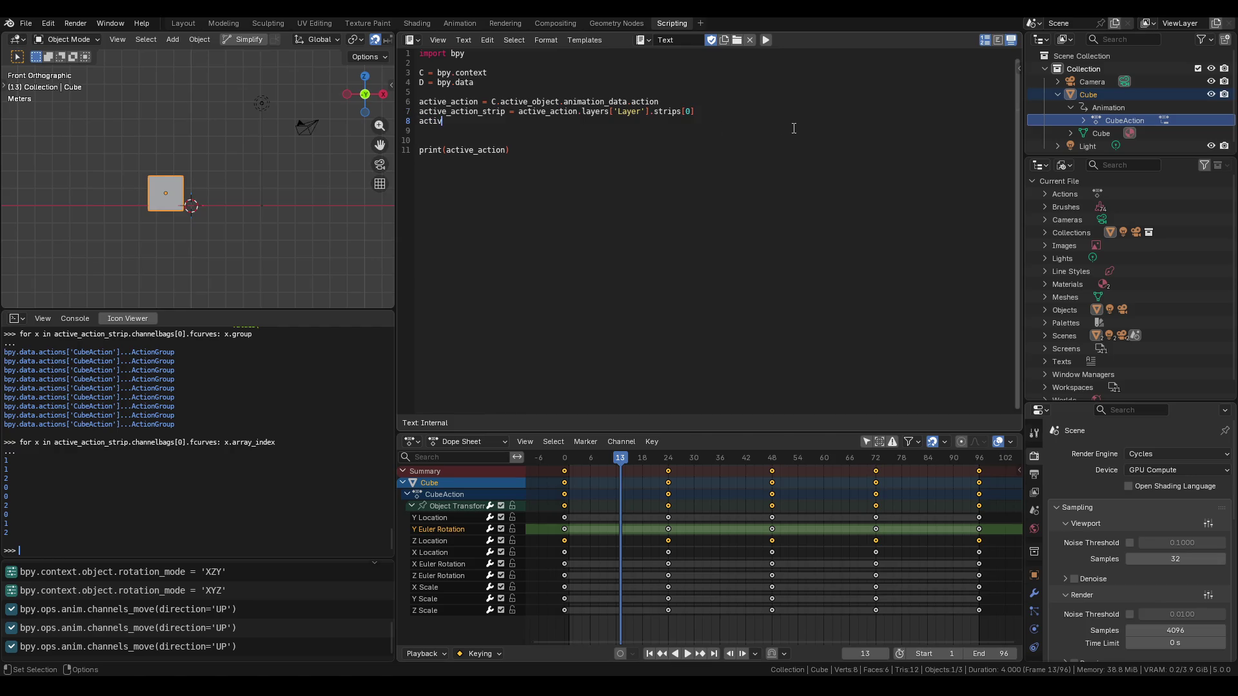
text(e_chann)
text(elbag =)
key(BackSpace)
key(BackSpace)
key(BackSpace)
text(ac)
text(tive_actio)
text(n_strip)
text(.channelb)
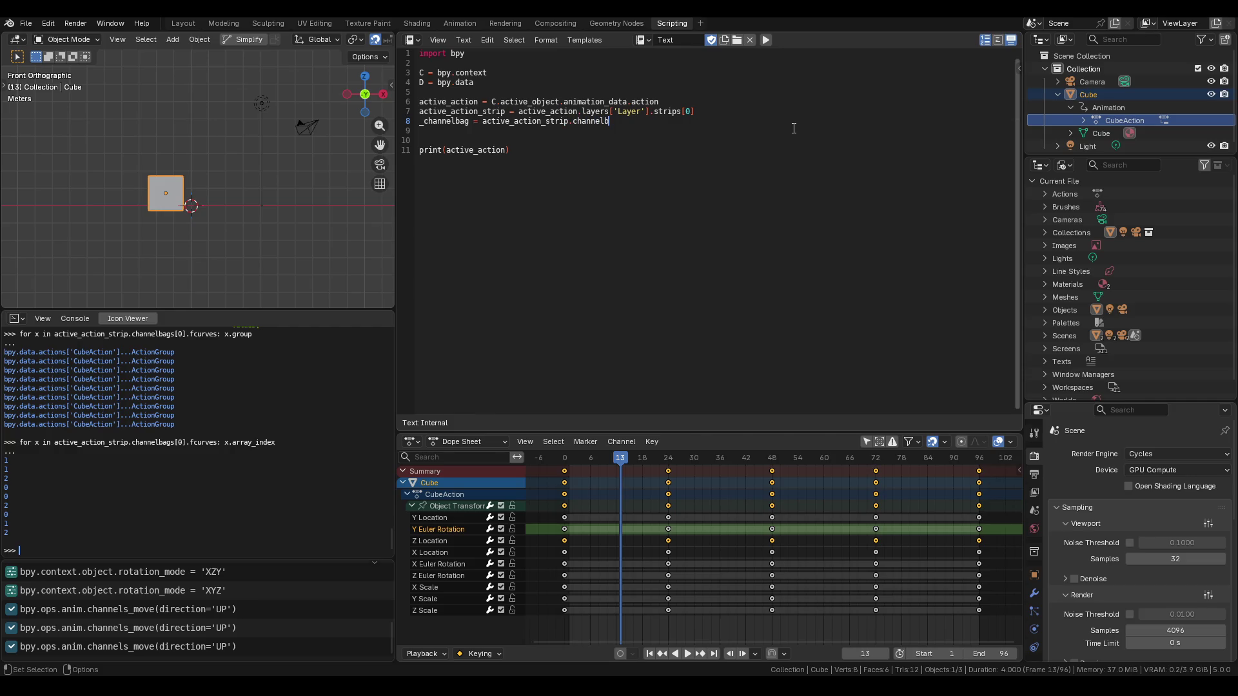
text(ags[0])
key(Return)
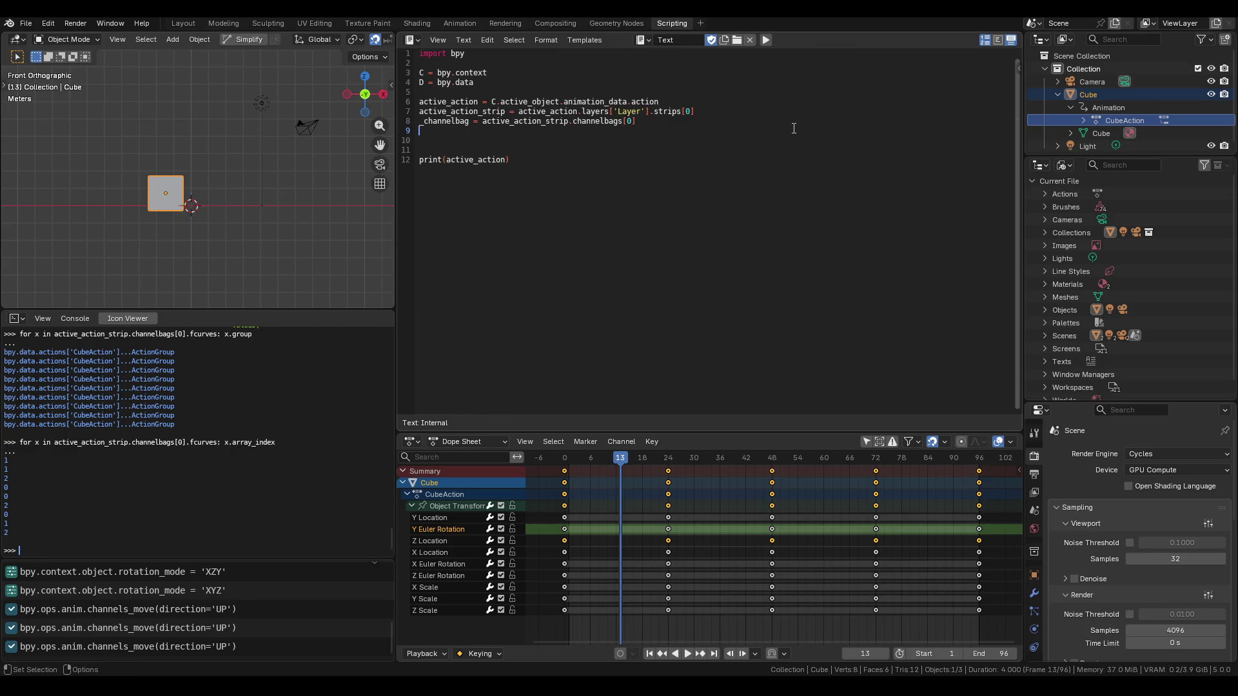
key(Return)
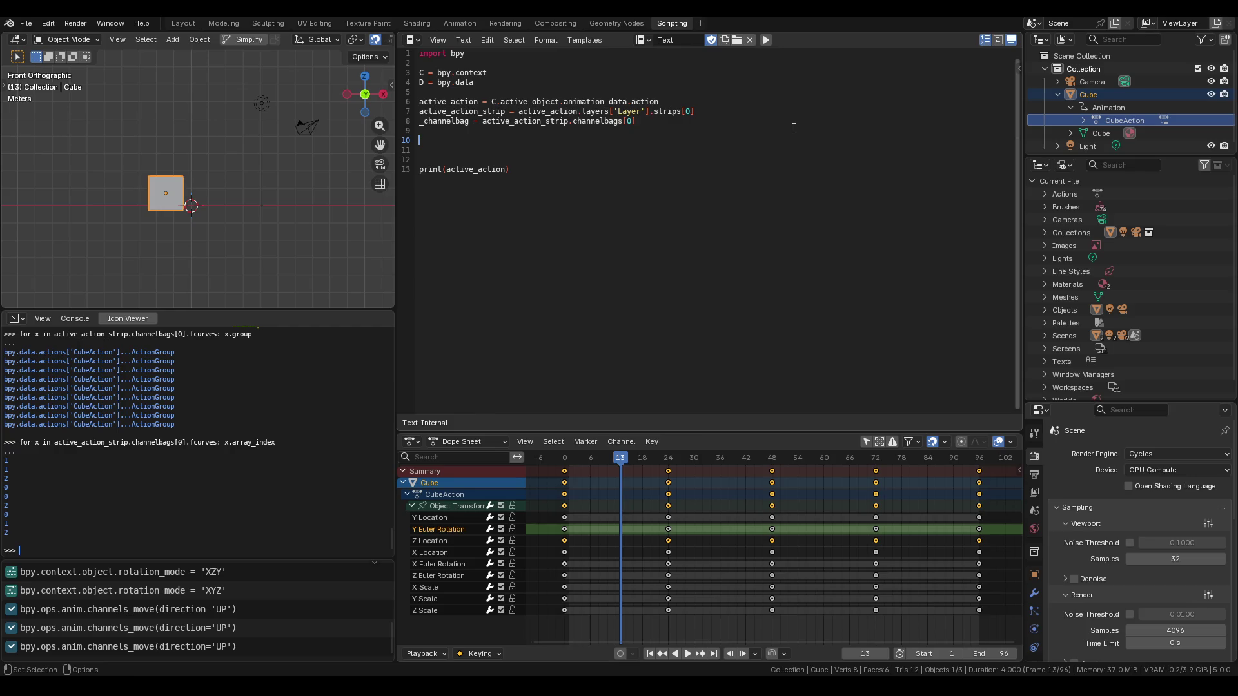
Delete the print(active_action) line, save VisualKeyframes.blend, and start the _channelbag for-loop.
drag(510, 169, 374, 168)
key(BackSpace)
key(BackSpace)
key(BackSpace)
key(ctrl+s)
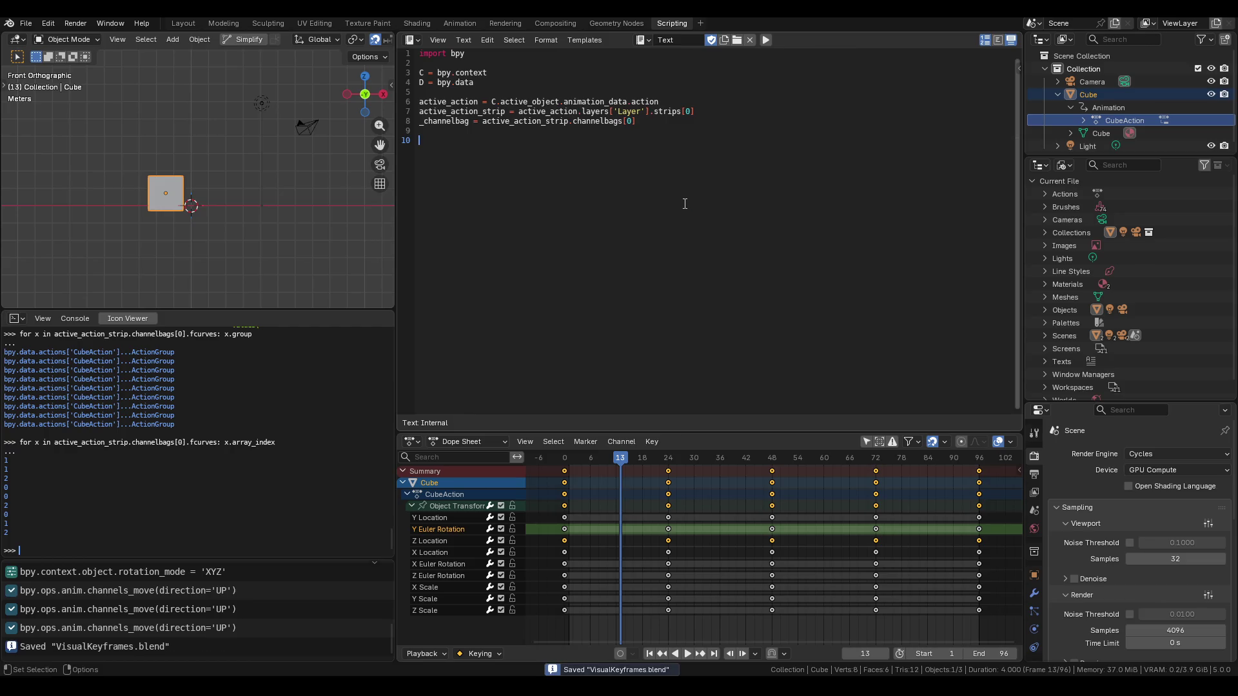
text(for x in )
text(_channel)
text(bag)
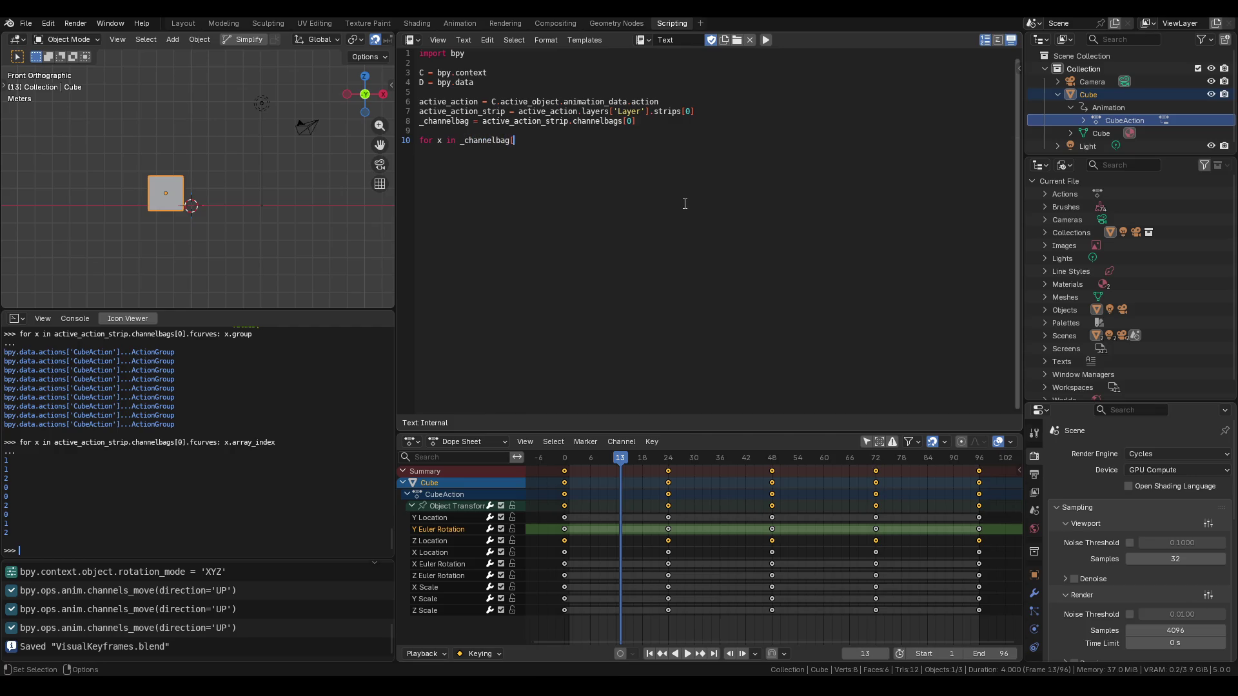
text(: )
text(print()
text(x.data)
text(_path.)
text(x.)
text(array_ind)
text(ex)
Fix the loop to iterate _channelbag.fcurves, rerun, and view output in the system console.
click(767, 39)
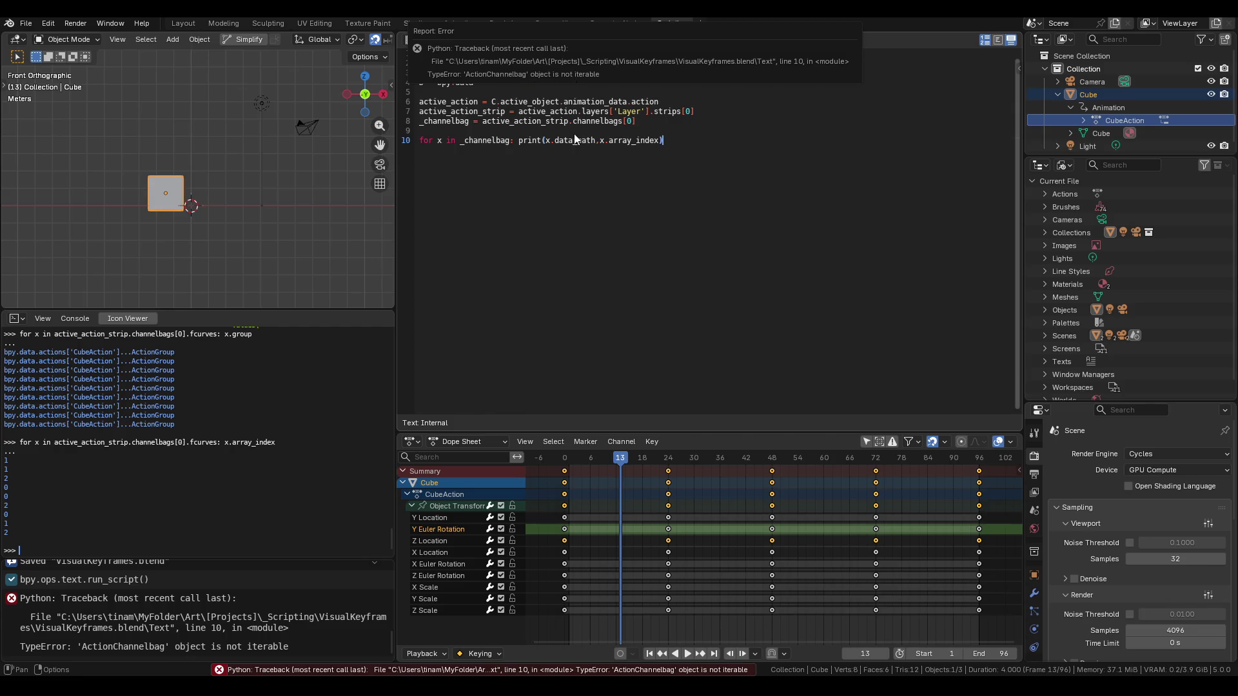
click(514, 139)
text(.fc)
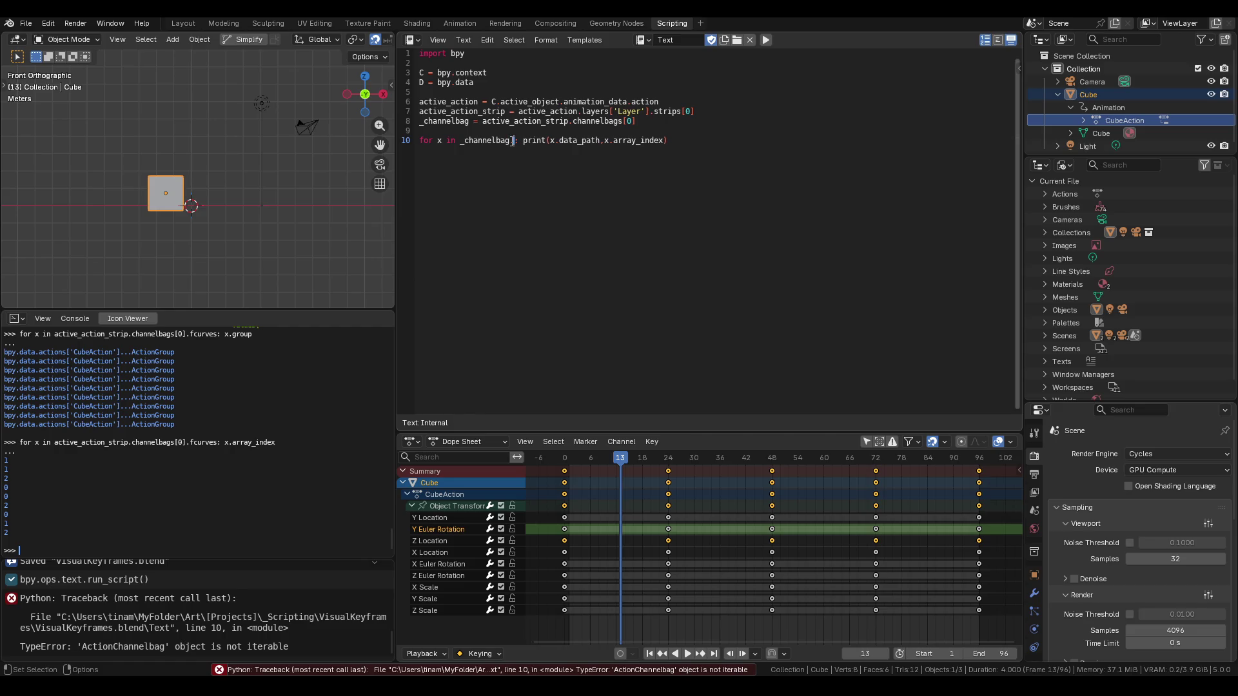
text(urves)
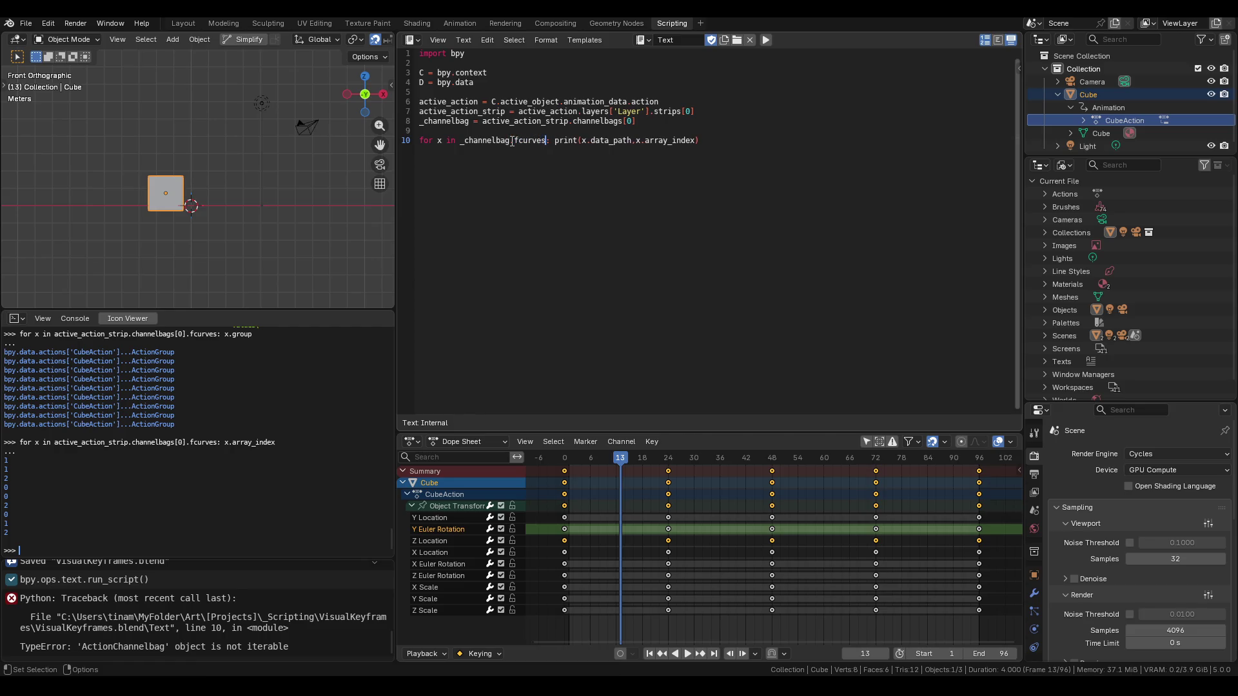
click(766, 40)
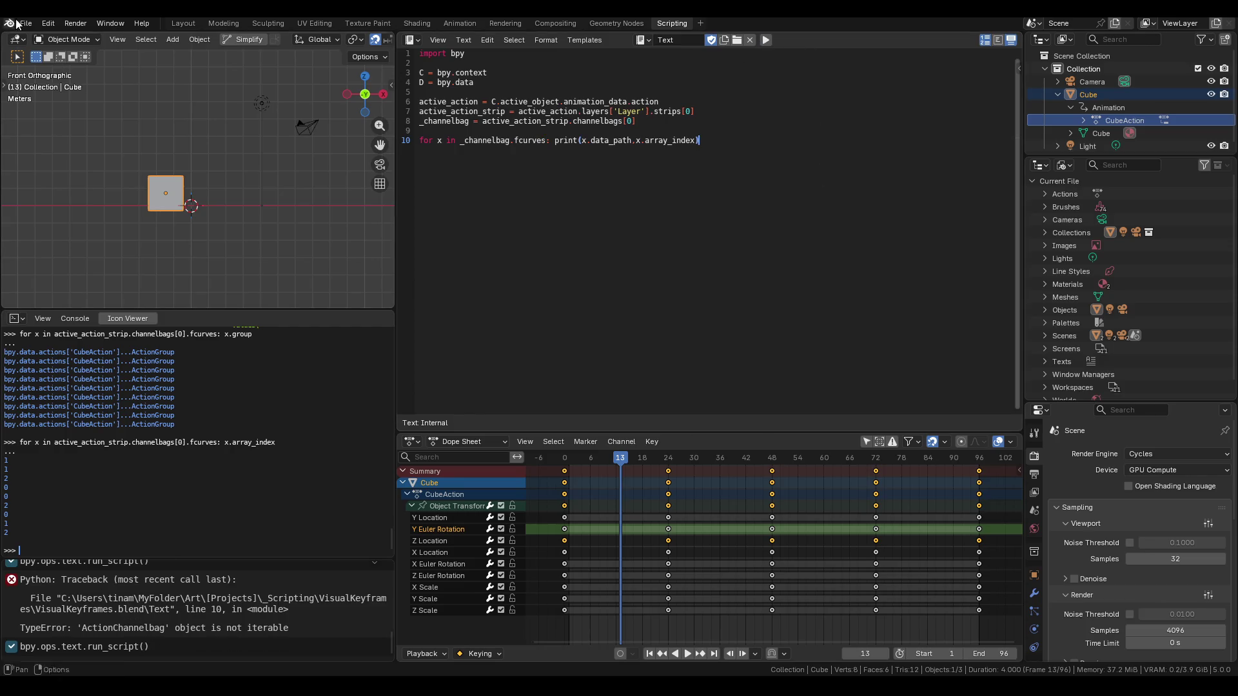
click(111, 25)
click(133, 162)
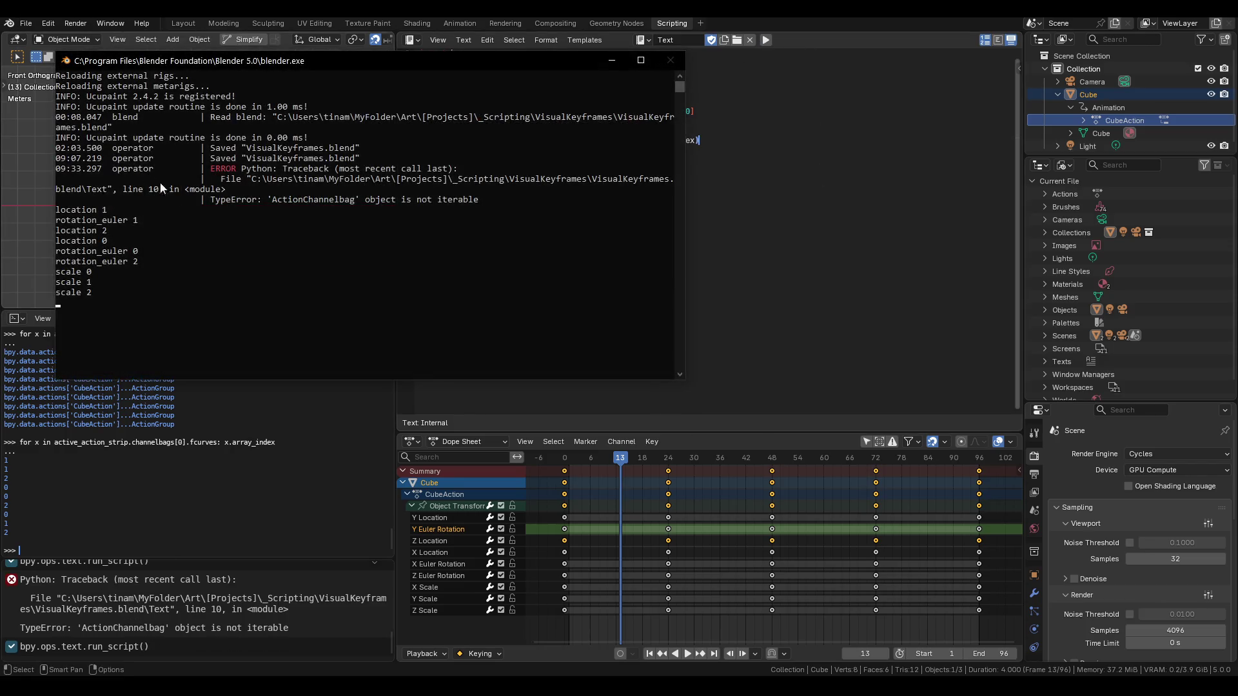
Review the printed data paths and indices, minimize the console, and insert blank lines above the loop.
mouse_move(125, 241)
mouse_down()
mouse_move(128, 292)
mouse_move(97, 129)
mouse_move(129, 287)
mouse_move(65, 210)
mouse_move(97, 284)
mouse_move(63, 214)
mouse_move(130, 315)
mouse_move(84, 284)
mouse_move(58, 219)
mouse_move(154, 297)
mouse_move(138, 293)
mouse_up()
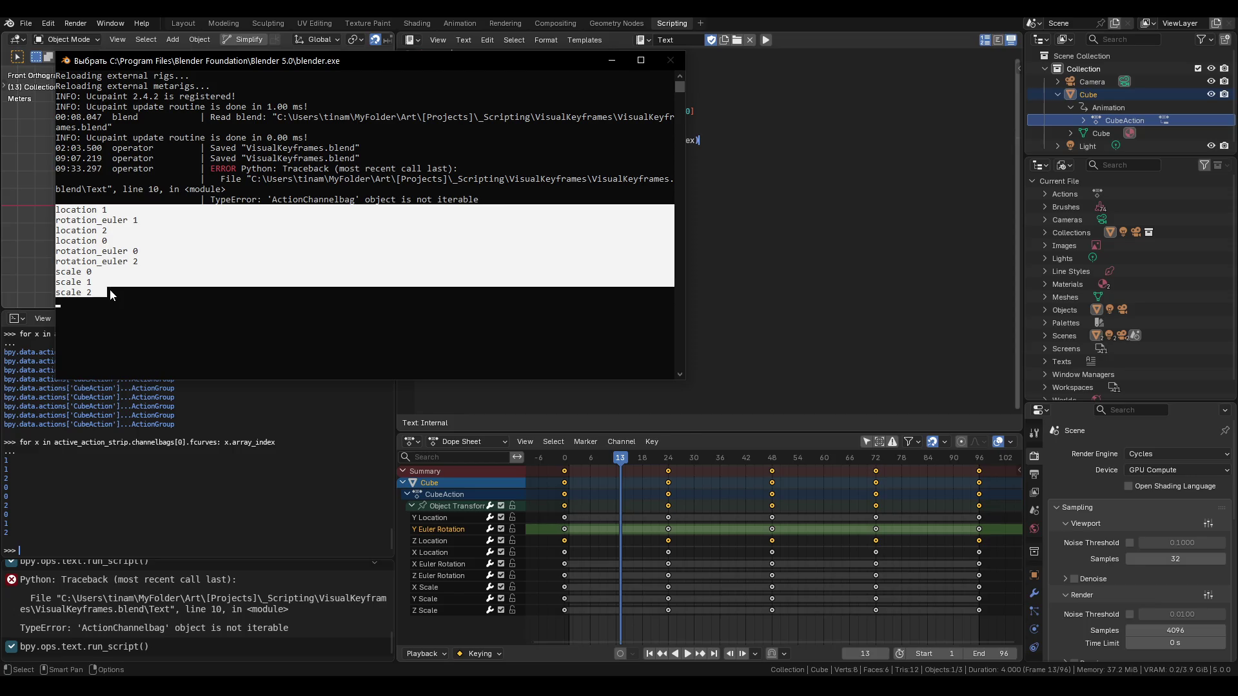
click(610, 61)
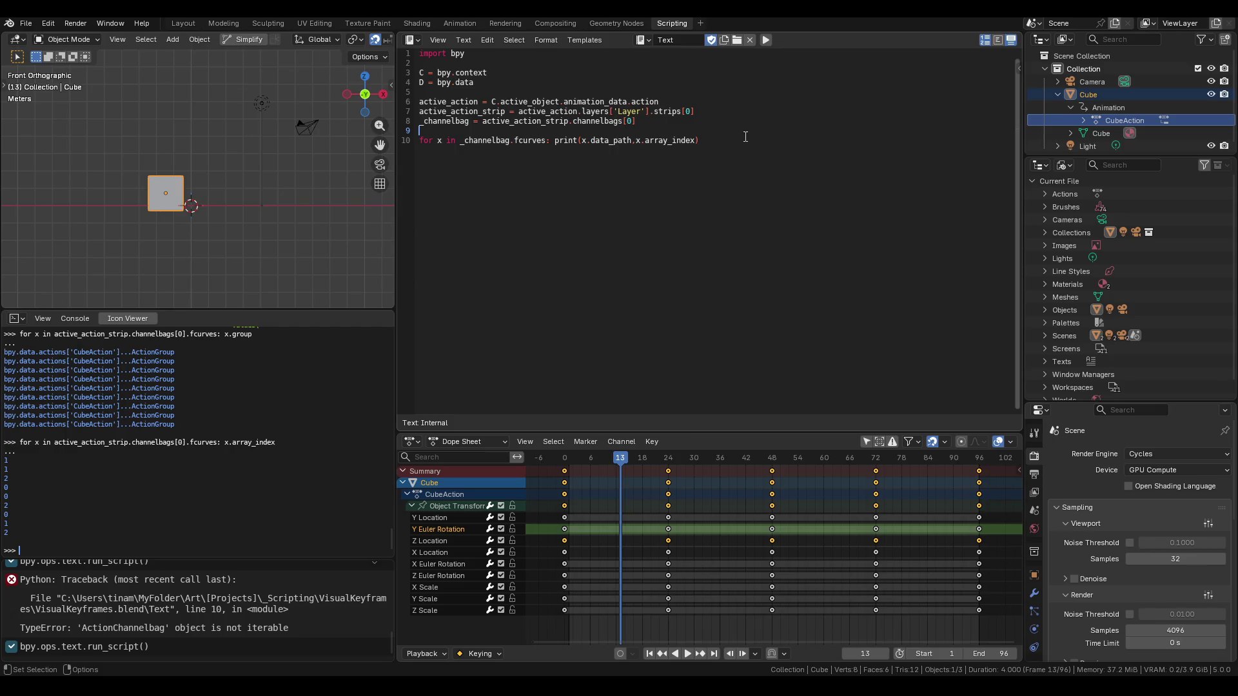
key(Return)
key(Return)
Define axes = ["X","Y","Z"] on line 10 of the script.
click(747, 137)
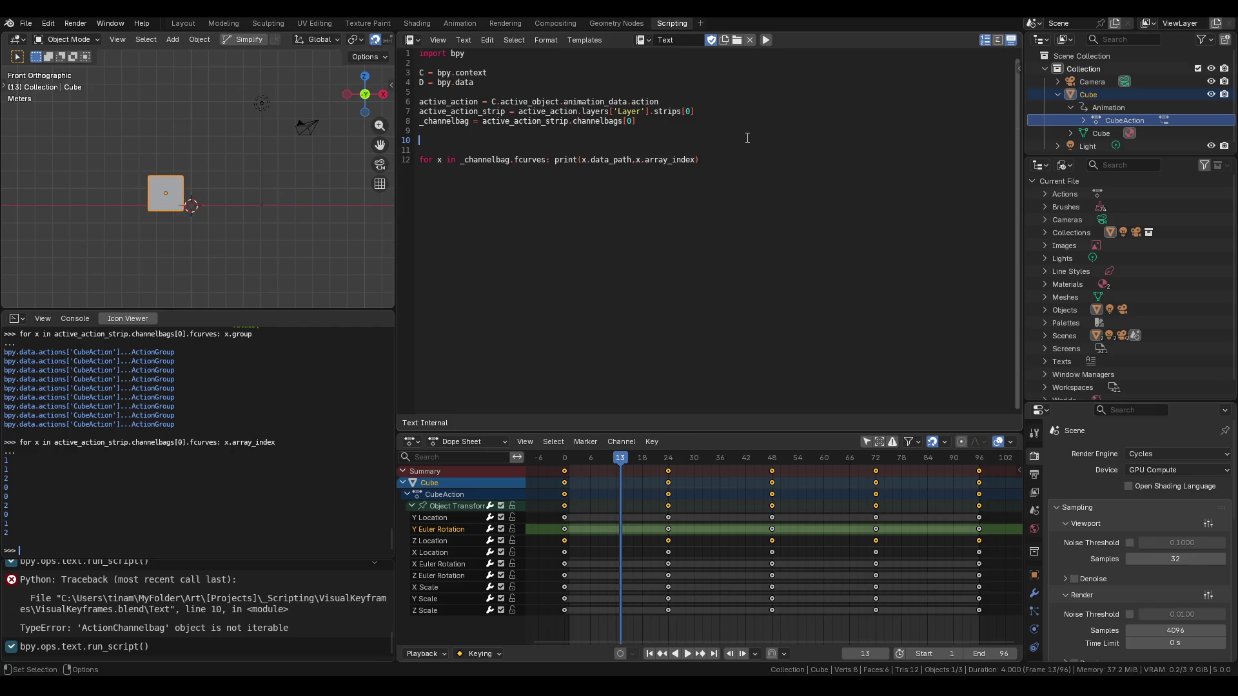
text(axes)
text( = )
text({)
text(0:")
key(BackSpace)
key(BackSpace)
key(BackSpace)
text([)
text("X)
text(","Y","Z")
text(])
Print axes[x.array_index] beside each data path, run the script, and view the console.
key(BackSpace)
text(,axes)
text([)
key(Right)
text(])
click(831, 137)
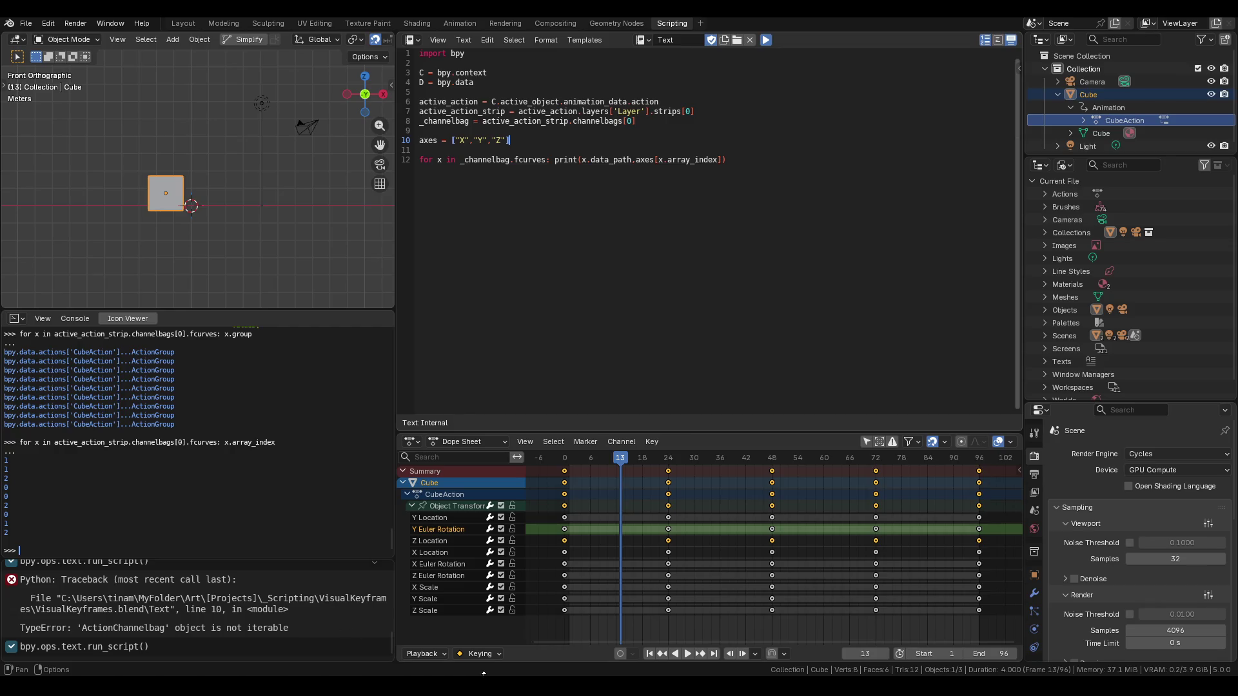
click(535, 657)
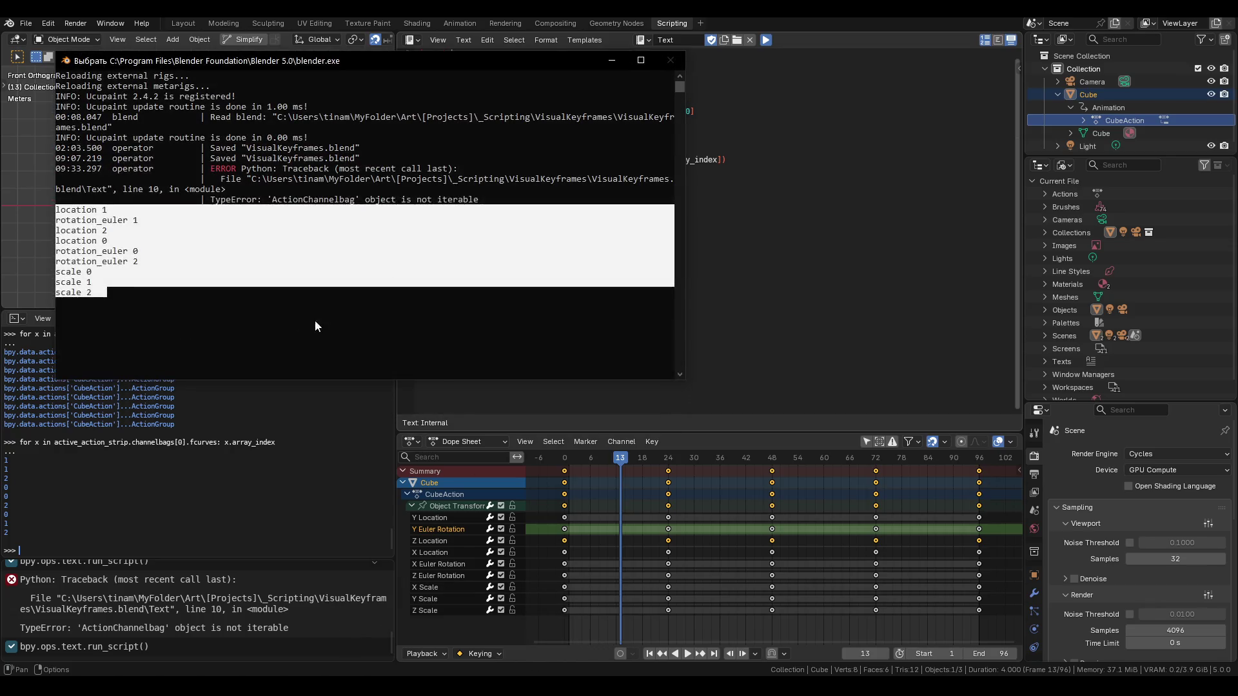
Resume the console output, shrink and move the console aside, and add an empty line 13 after the loop.
right_click(197, 303)
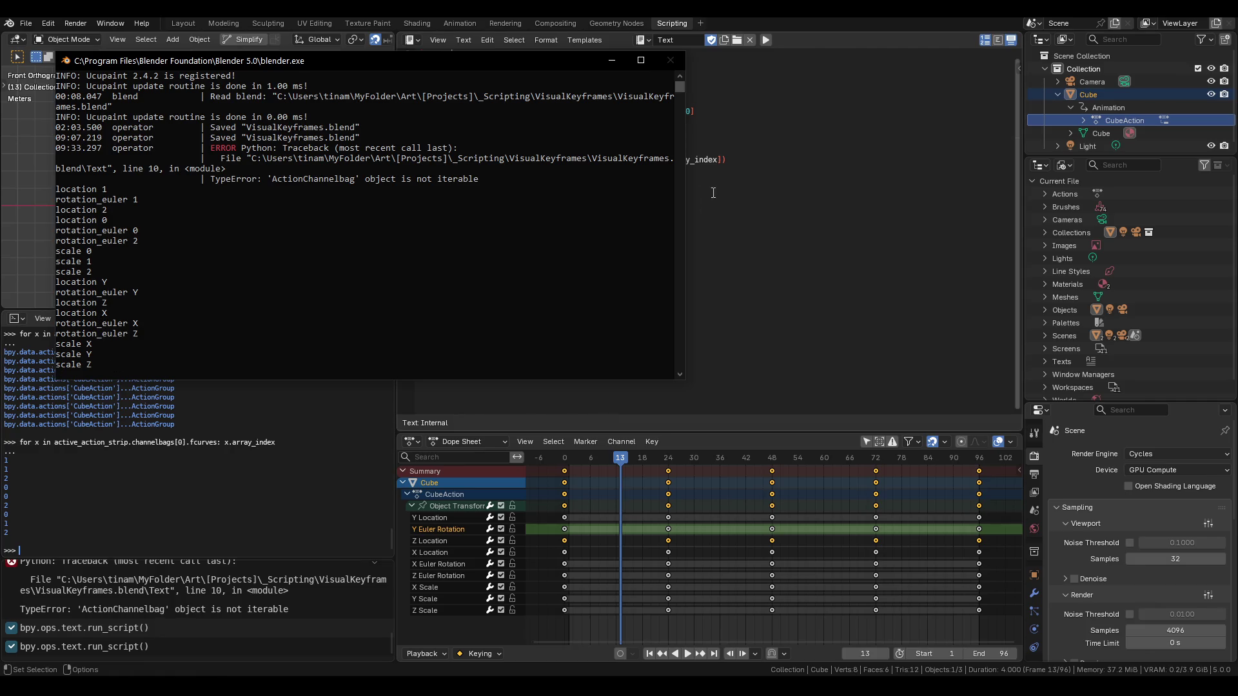
drag(685, 218, 183, 218)
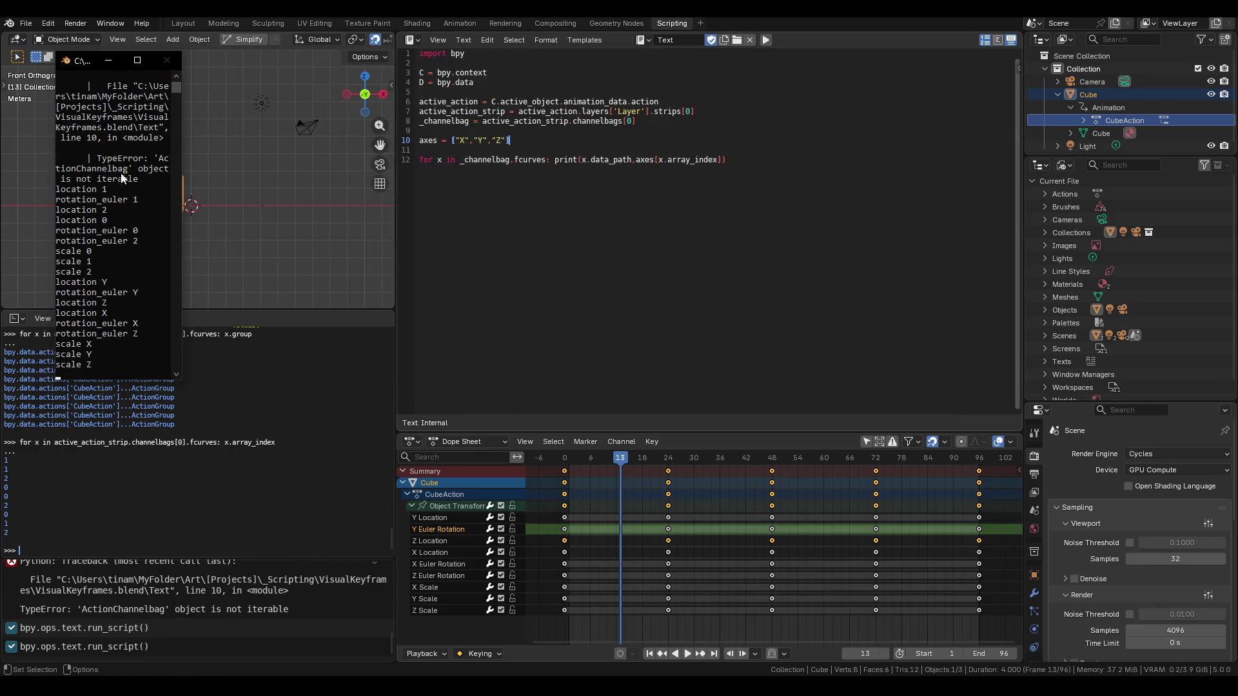
mouse_move(87, 70)
mouse_down()
mouse_move(367, 319)
mouse_move(585, 357)
mouse_move(589, 304)
mouse_move(599, 318)
mouse_up()
click(755, 153)
key(Return)
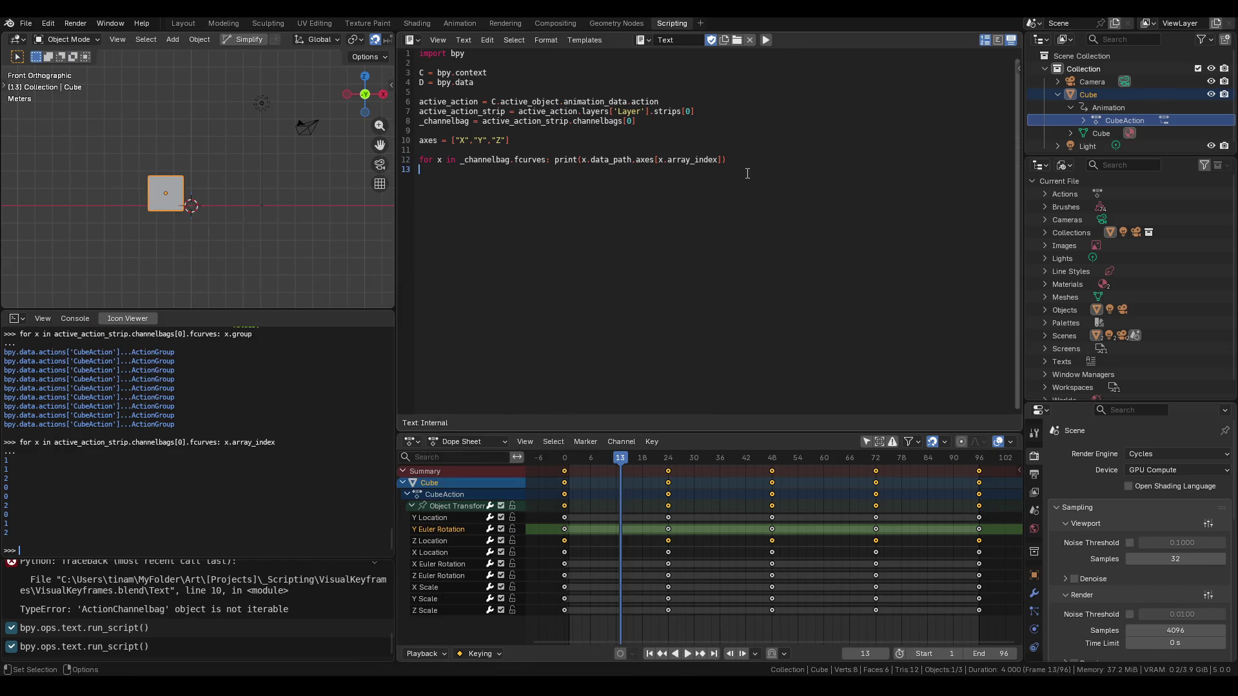
Add print("\n ______ END _____ \n") on line 13 and run the script.
text(print)
text(()
text("\n )
text(______)
text( END _____)
text( \n)
click(644, 159)
click(766, 40)
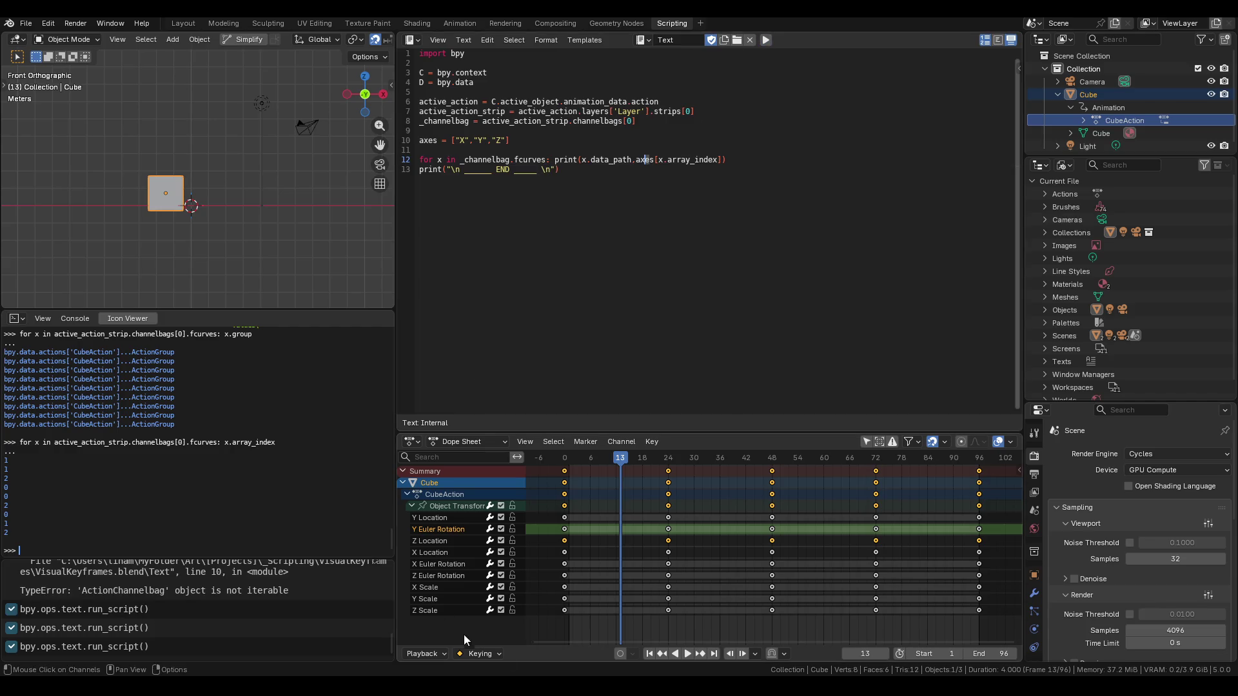
Check the END marker in the widened system console, minimize it, and insert SCRIPT before END.
mouse_move(524, 652)
click(571, 637)
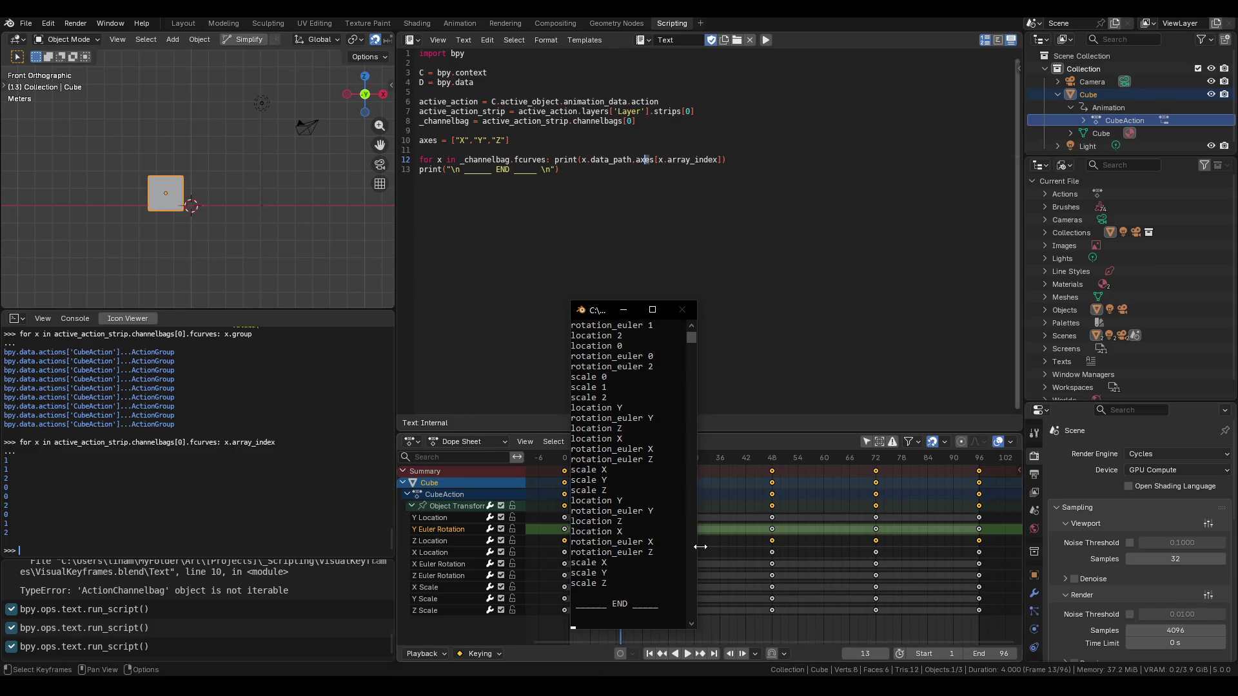
drag(699, 544, 878, 543)
drag(571, 441, 421, 441)
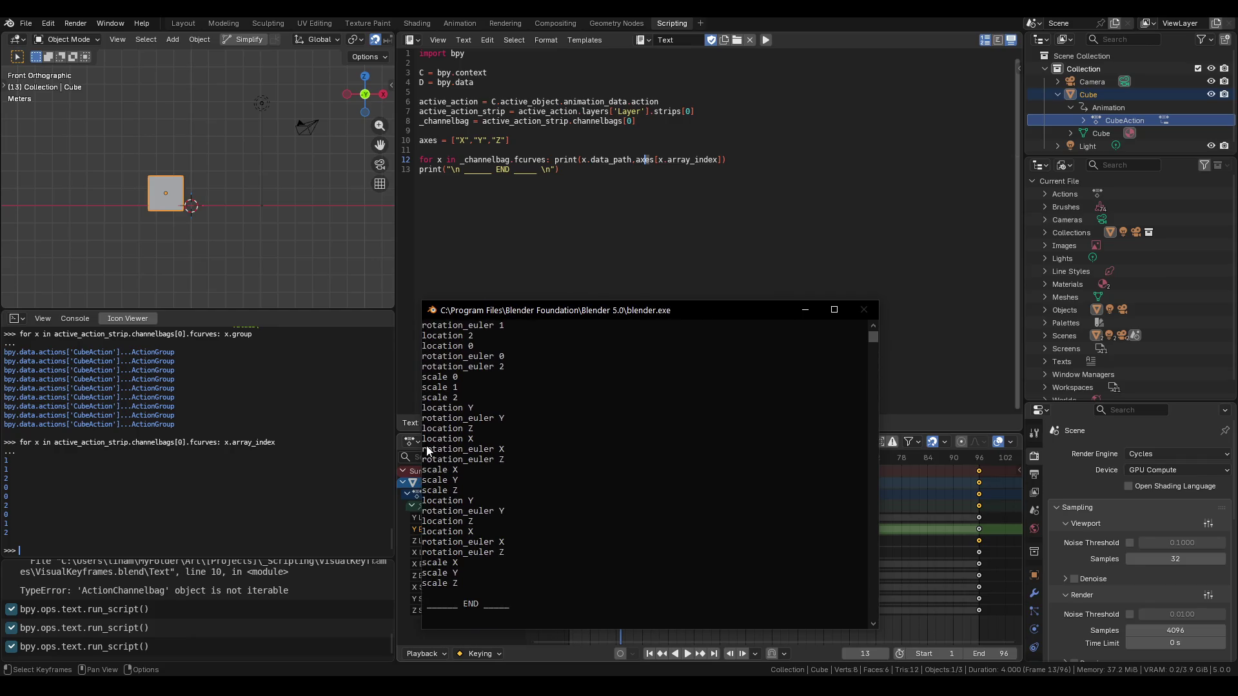
scroll(527, 475, up, 5)
scroll(528, 475, down, 5)
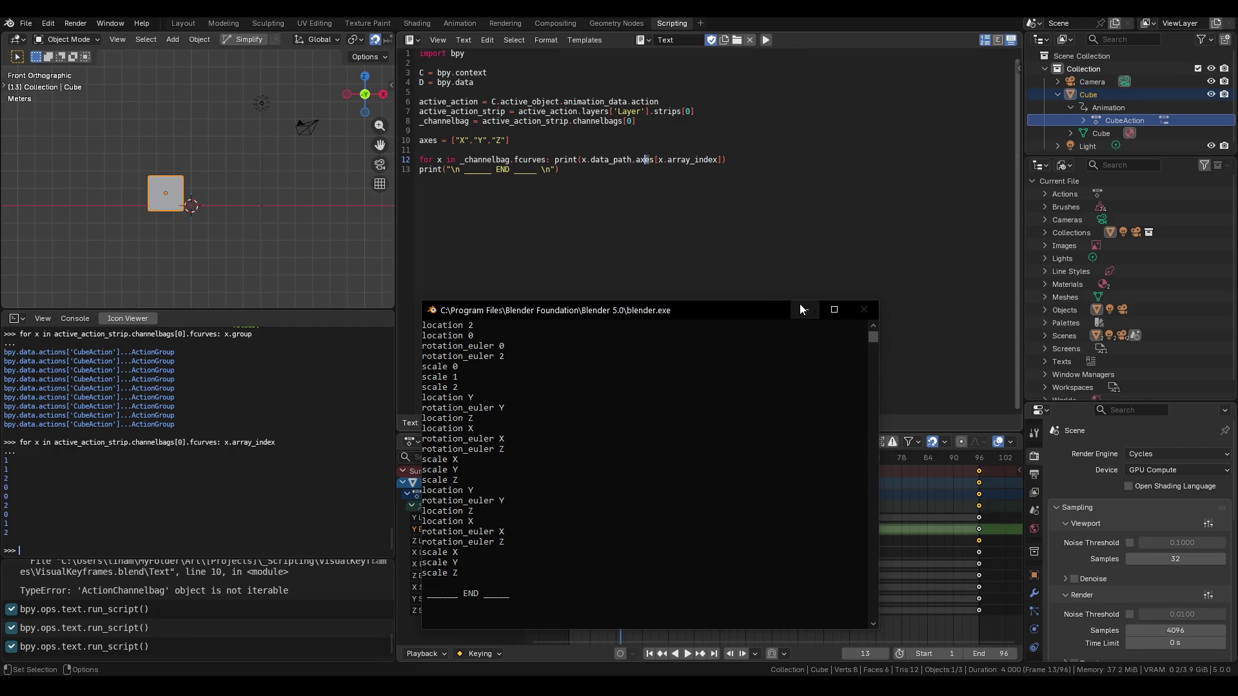
click(793, 308)
click(497, 181)
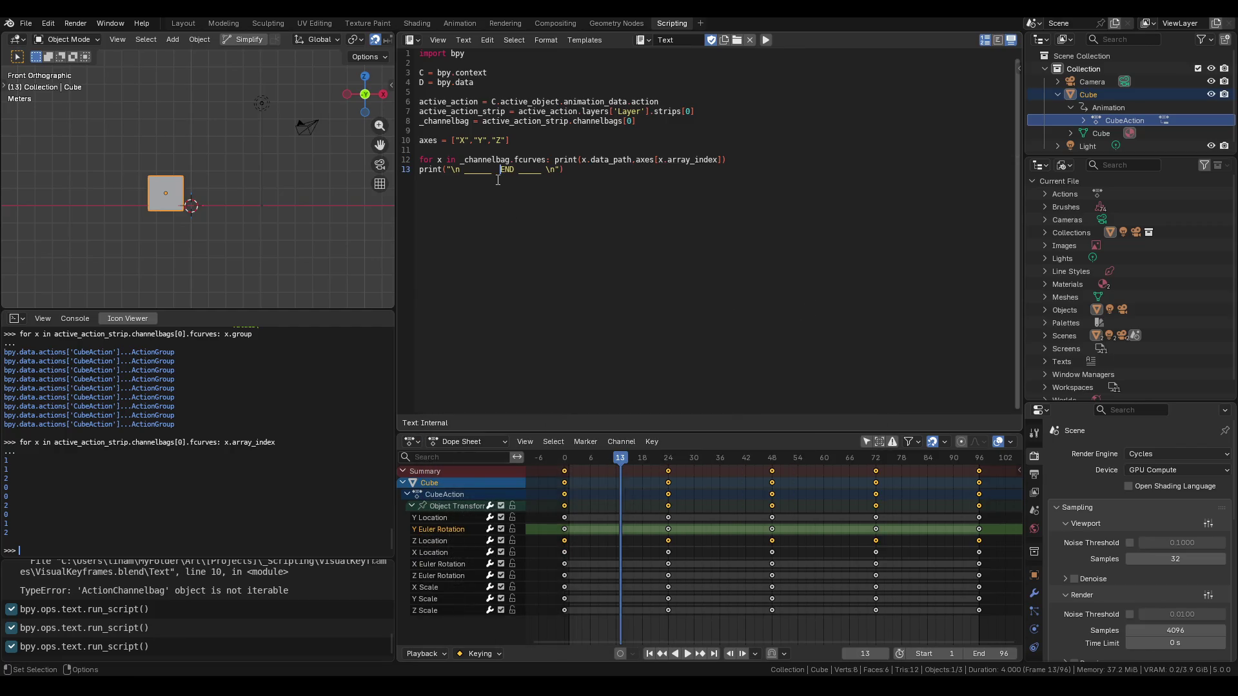
text(SC)
text(RIPT)
Rerun the script and read the console to verify SCRIPT END prints after the axis list.
click(563, 180)
click(767, 40)
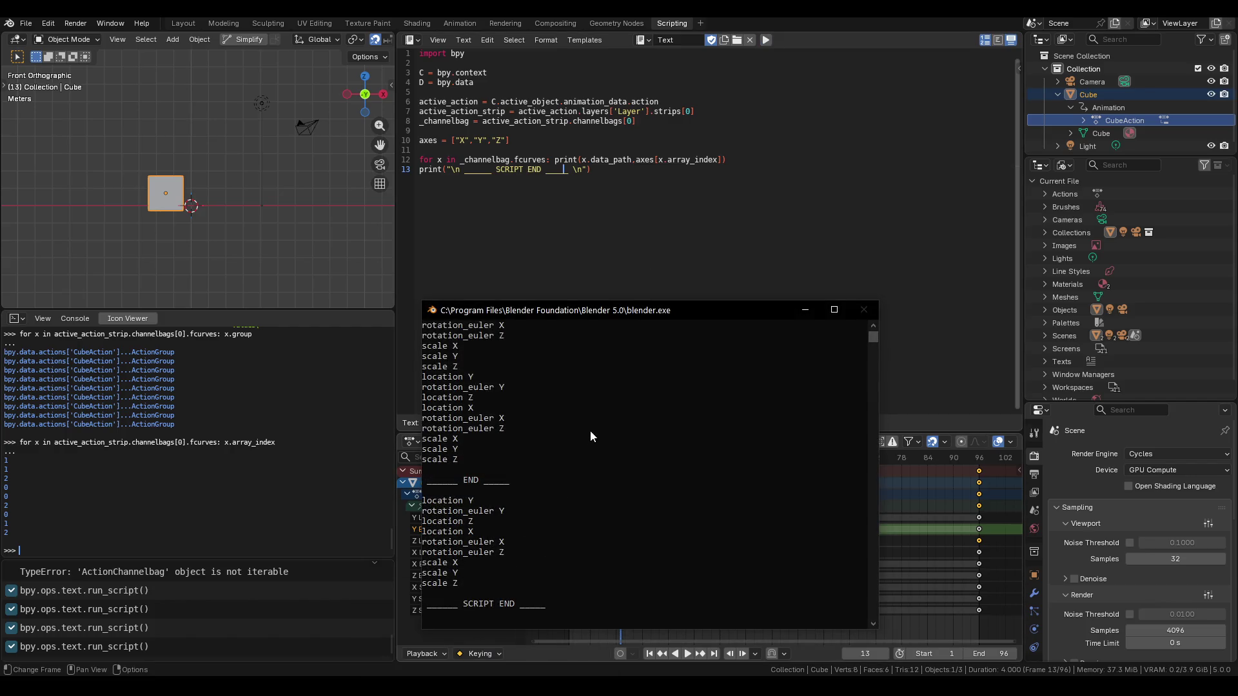
mouse_move(526, 313)
mouse_down()
mouse_move(660, 315)
mouse_move(637, 332)
mouse_up()
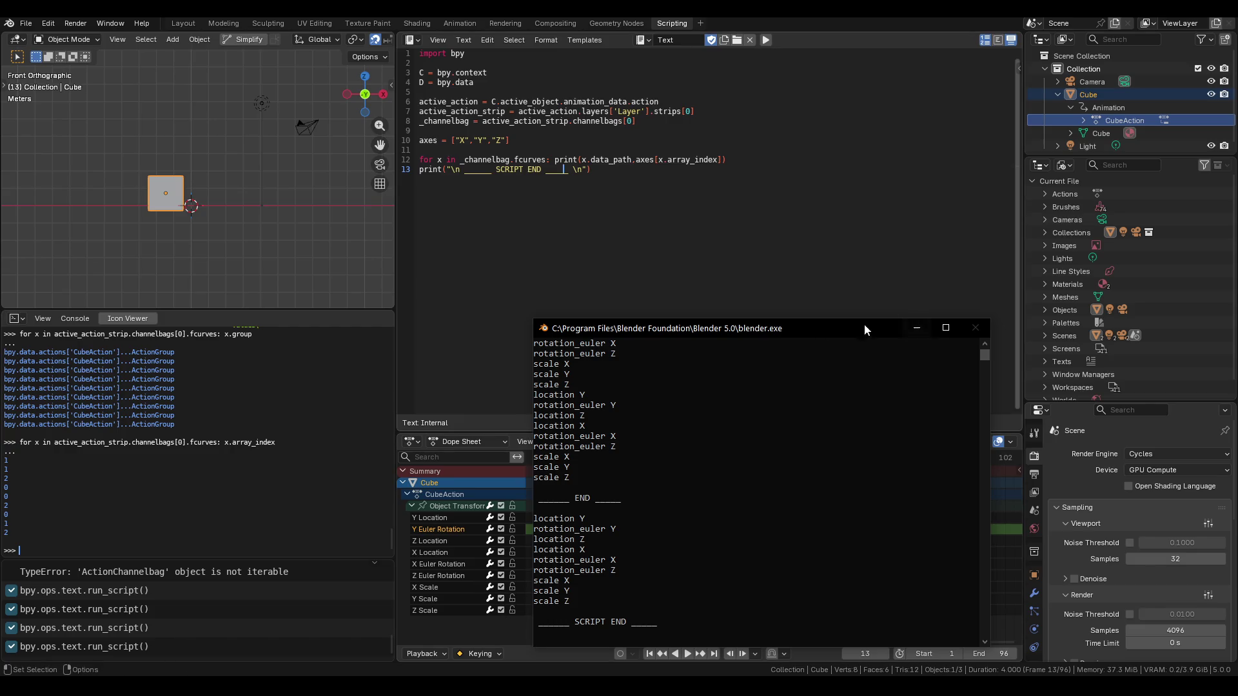
click(701, 420)
scroll(702, 421, up, 10)
scroll(644, 567, down, 3)
click(639, 574)
scroll(633, 574, down, 4)
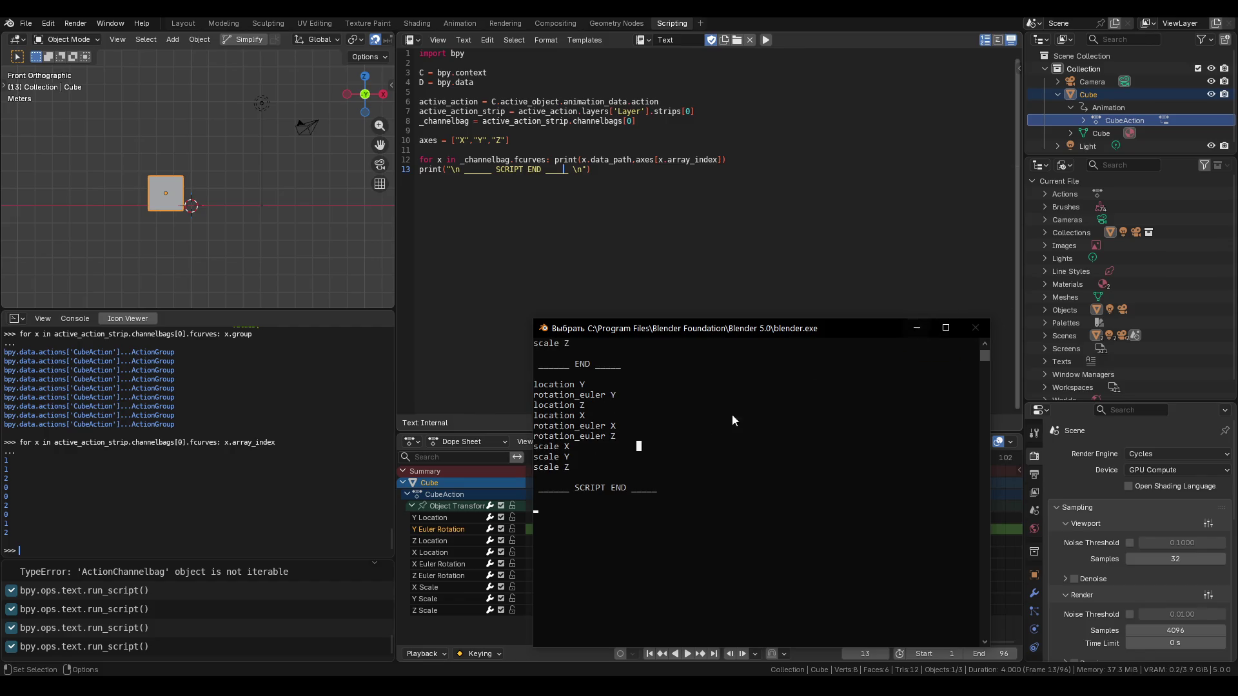
scroll(700, 431, up, 2)
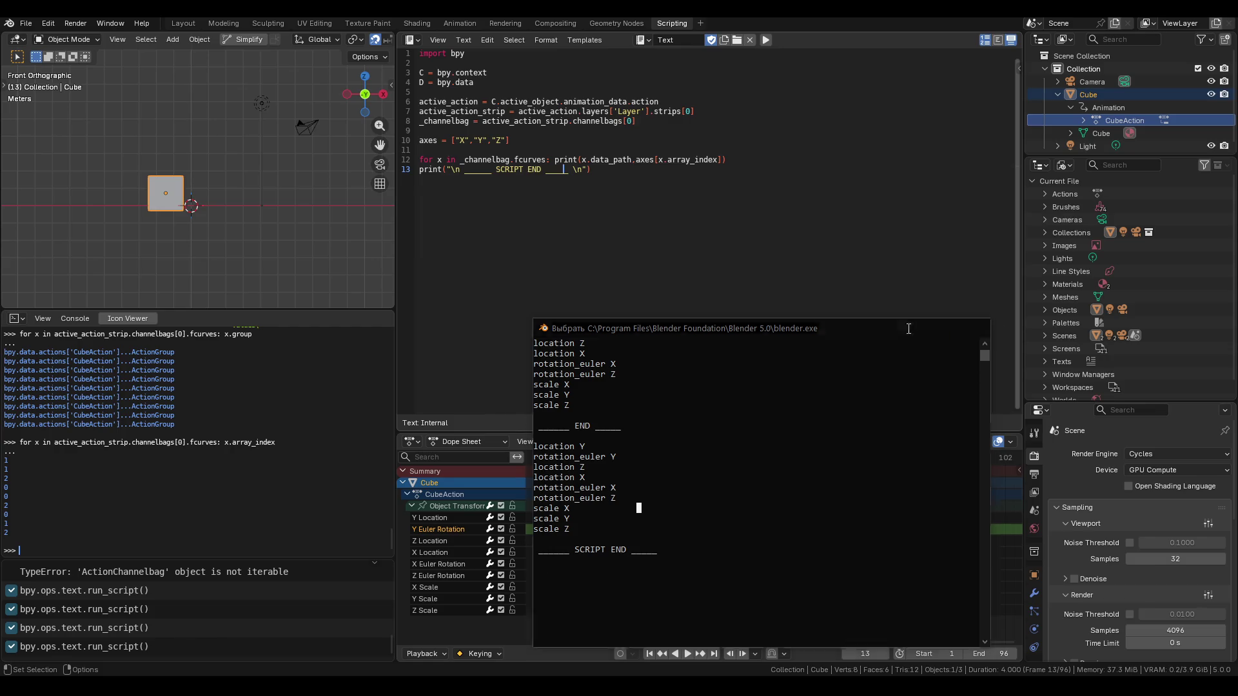
click(907, 327)
click(420, 57)
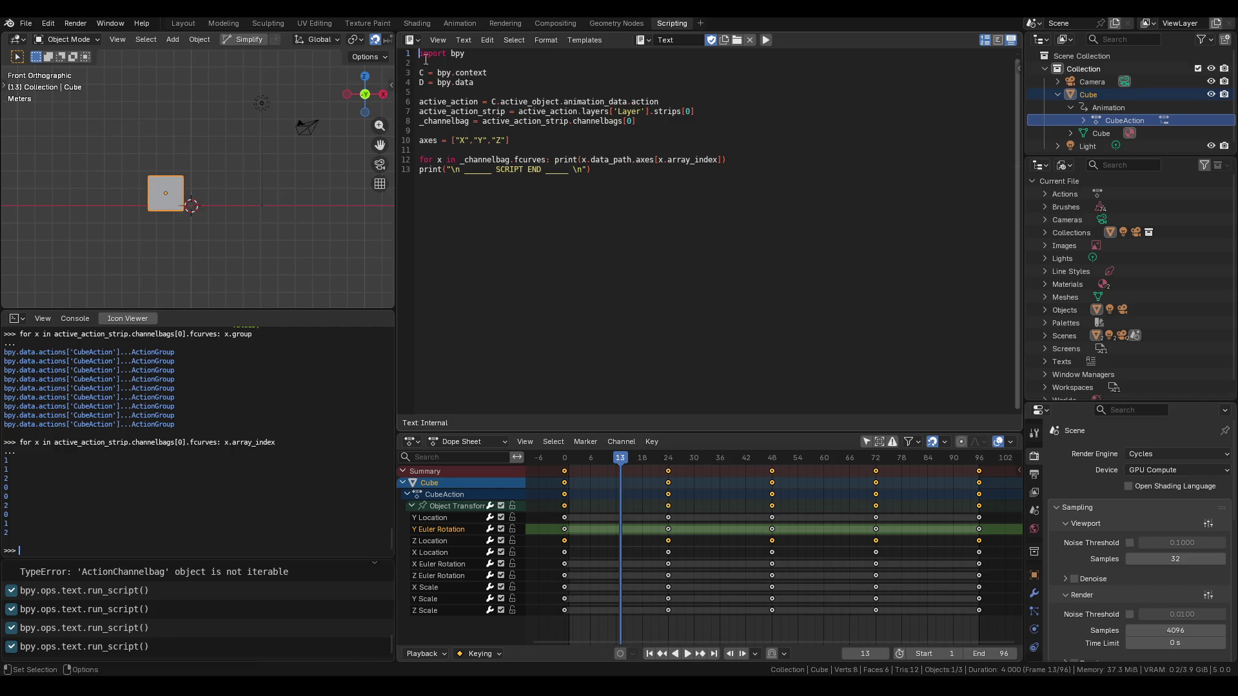
Add a SCRIPT START marker print on line 1 by pasting the SCRIPT END text and editing it.
key(Return)
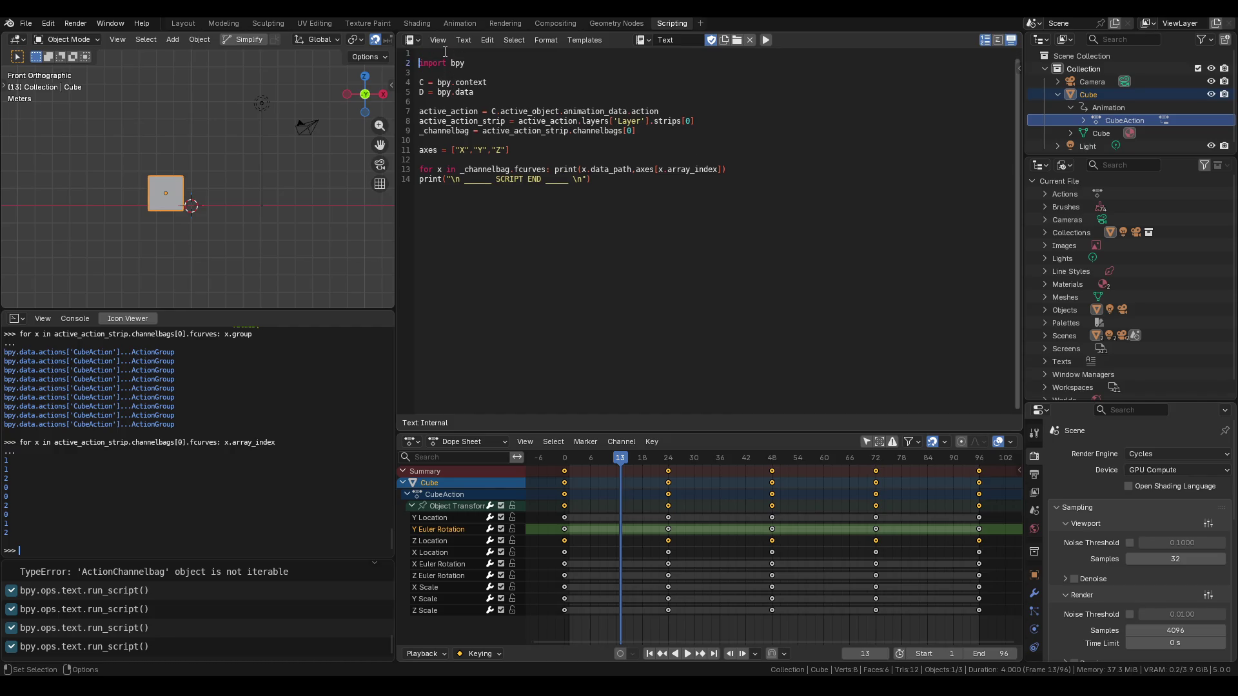
text(print())
text("\n")
key(BackSpace)
key(BackSpace)
key(BackSpace)
key(BackSpace)
key(BackSpace)
text(print )
text((")
text(\n __)
text(___)
click(568, 179)
text(_)
drag(572, 181, 468, 185)
key(ctrl+c)
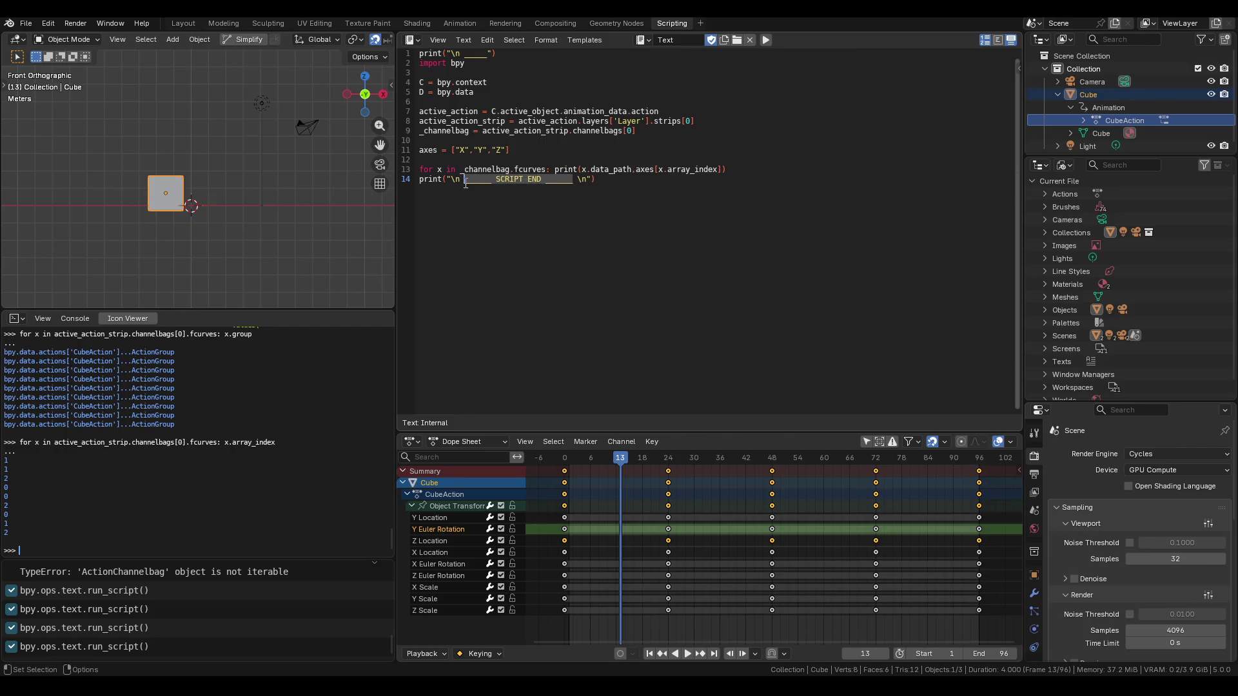
click(474, 57)
key(ctrl+v)
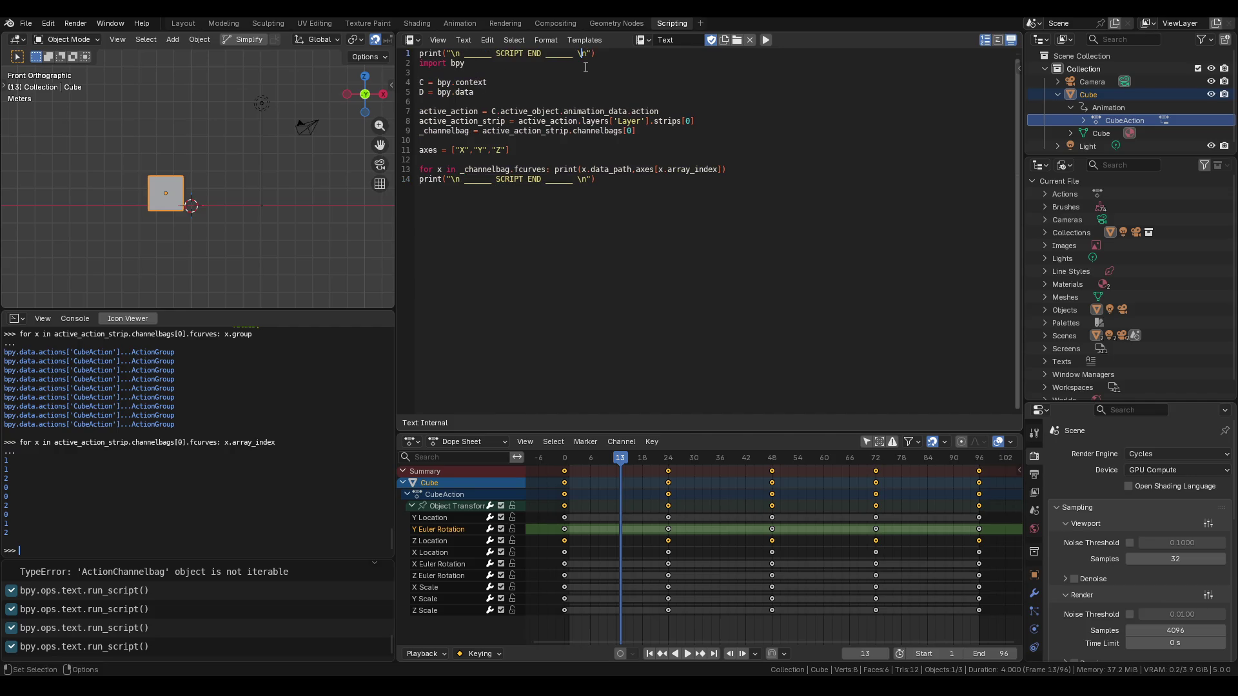
key(BackSpace)
key(BackSpace)
key(BackSpace)
text(STA)
text(RT)
click(586, 67)
Save VisualKeyframes.blend and run the script with Alt+P.
key(ctrl+s)
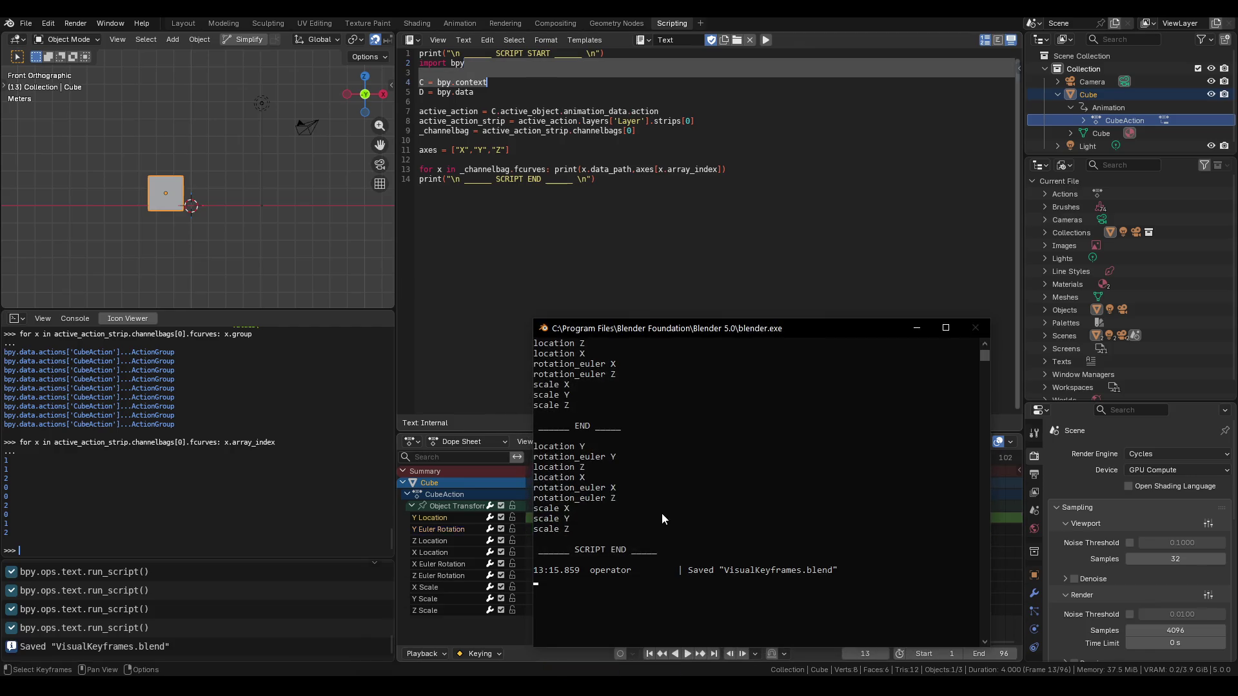
click(601, 340)
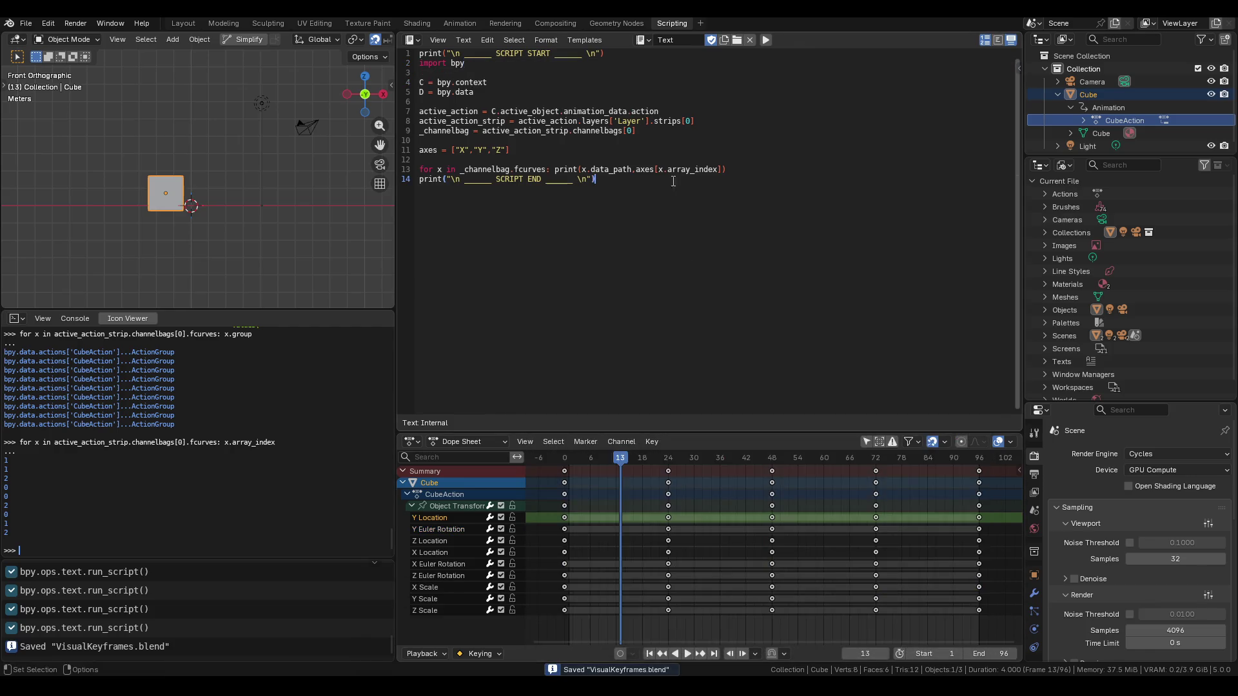
key(alt+p)
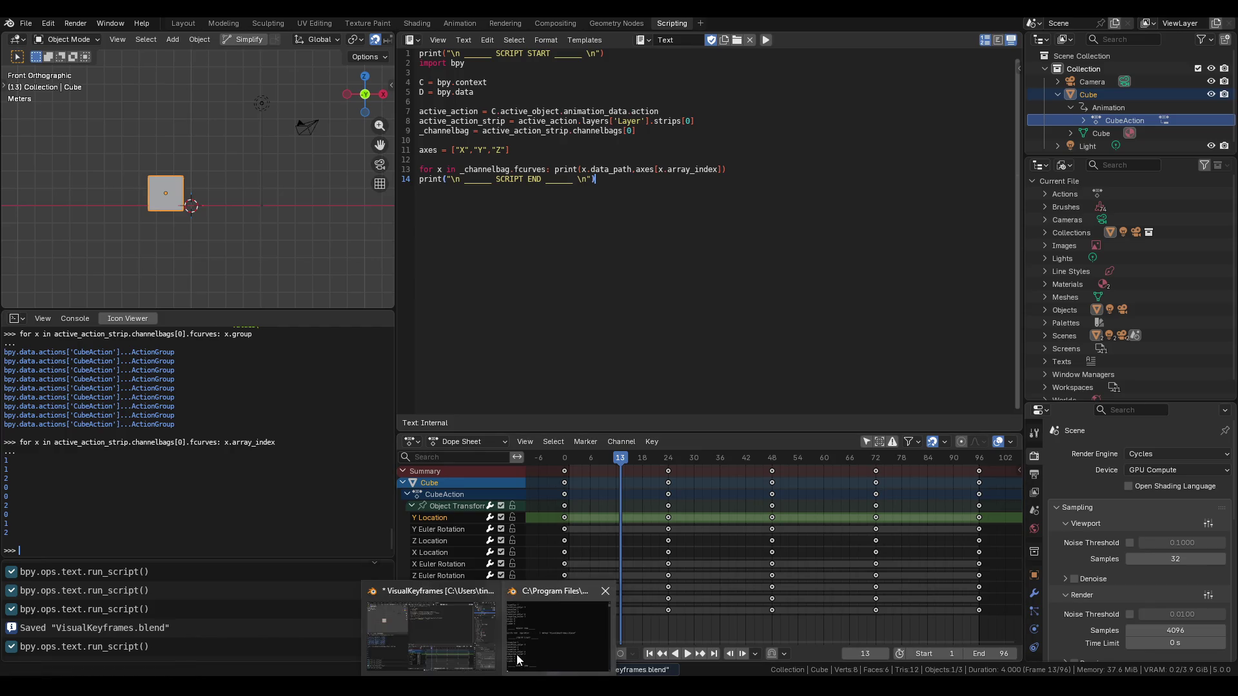
mouse_move(505, 647)
click(543, 645)
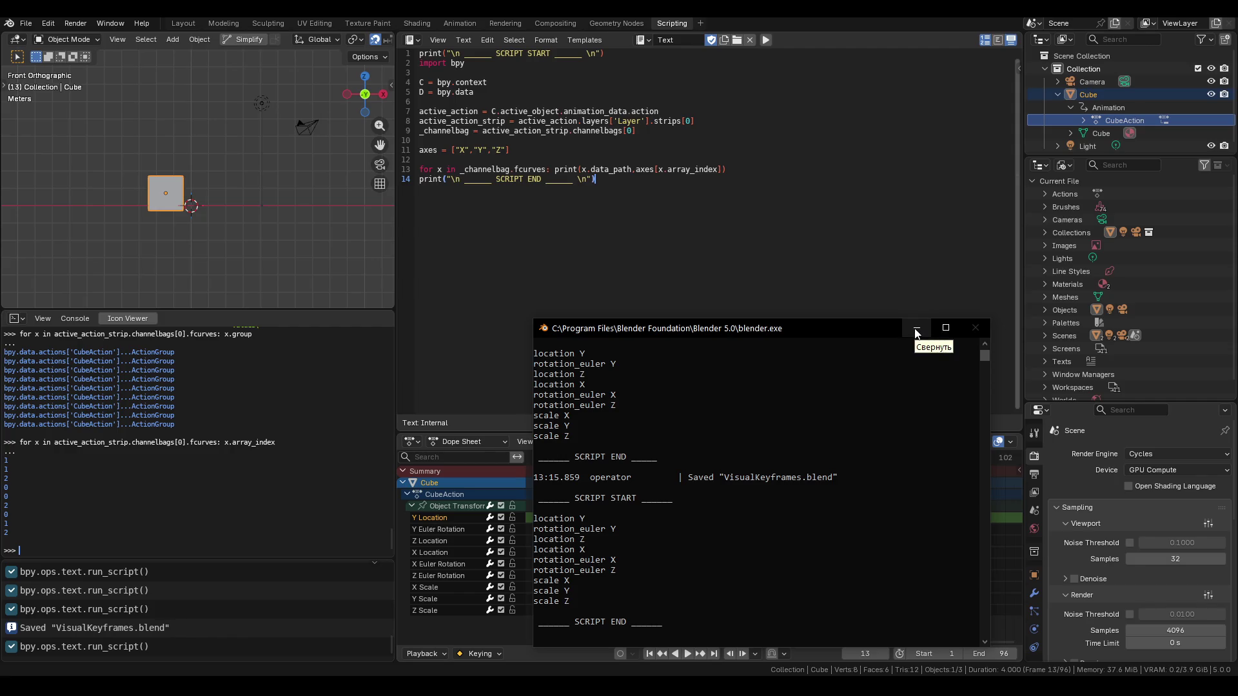
click(916, 329)
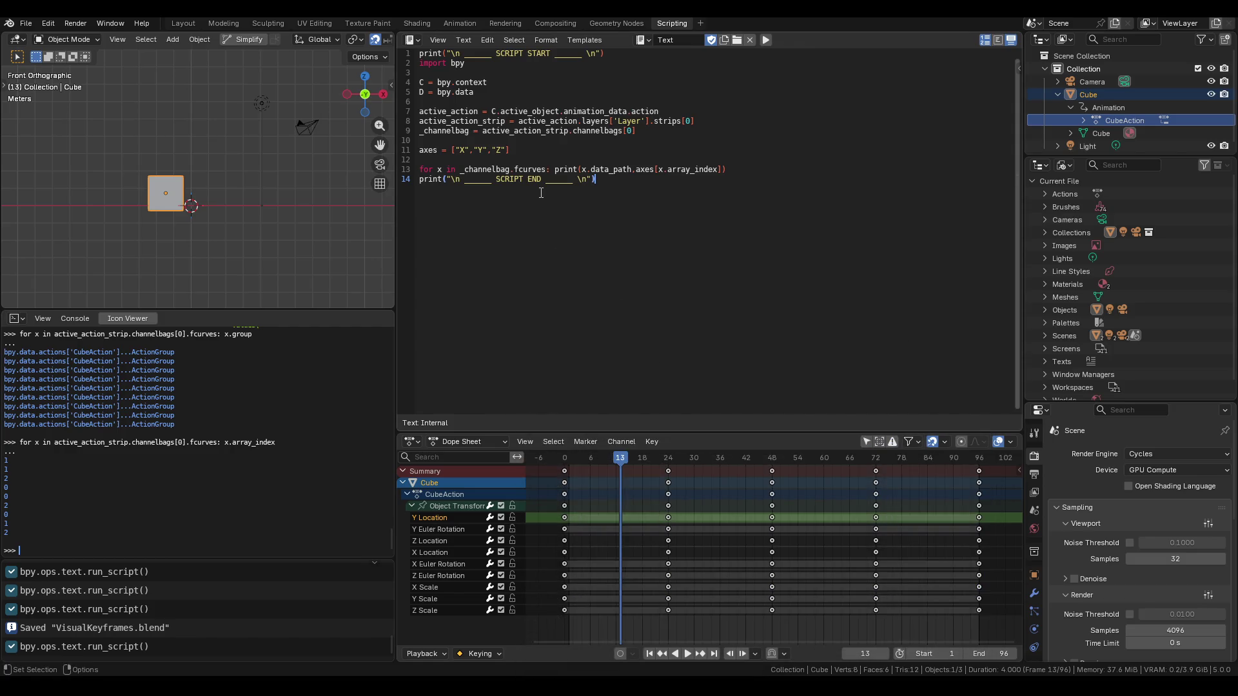
click(533, 155)
Save the file and start an x.data_path == " condition line inside the F-curve loop.
key(Return)
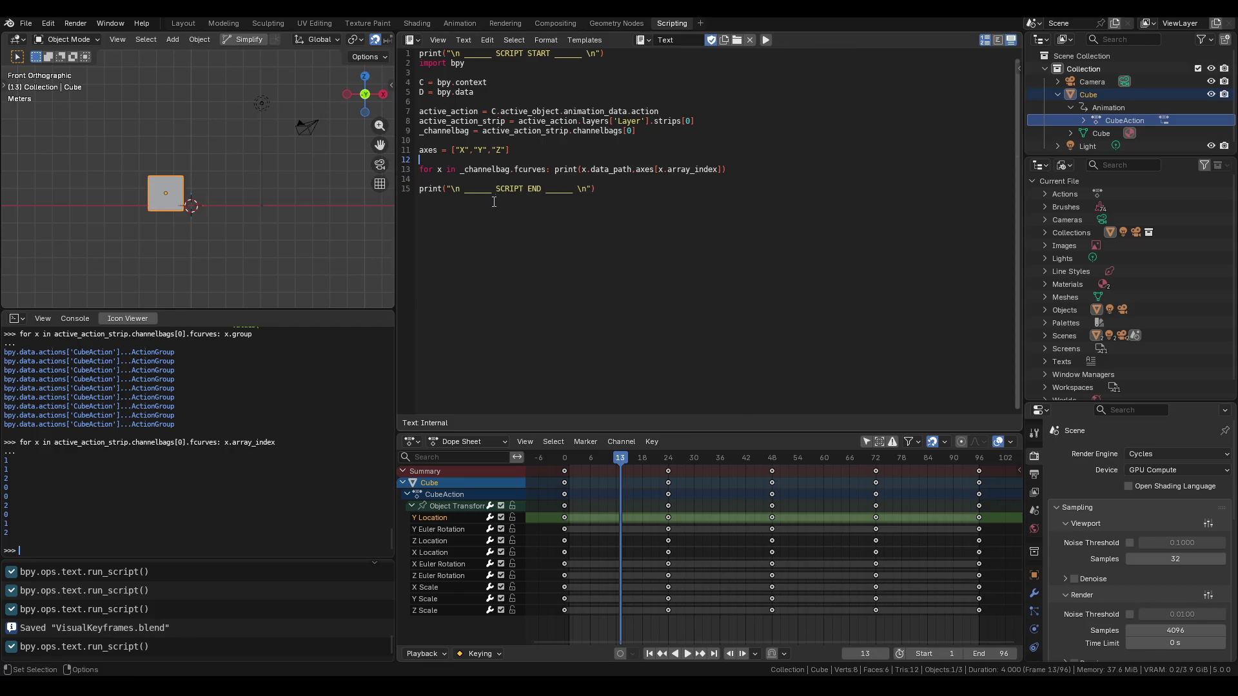
click(732, 168)
key(ctrl+s)
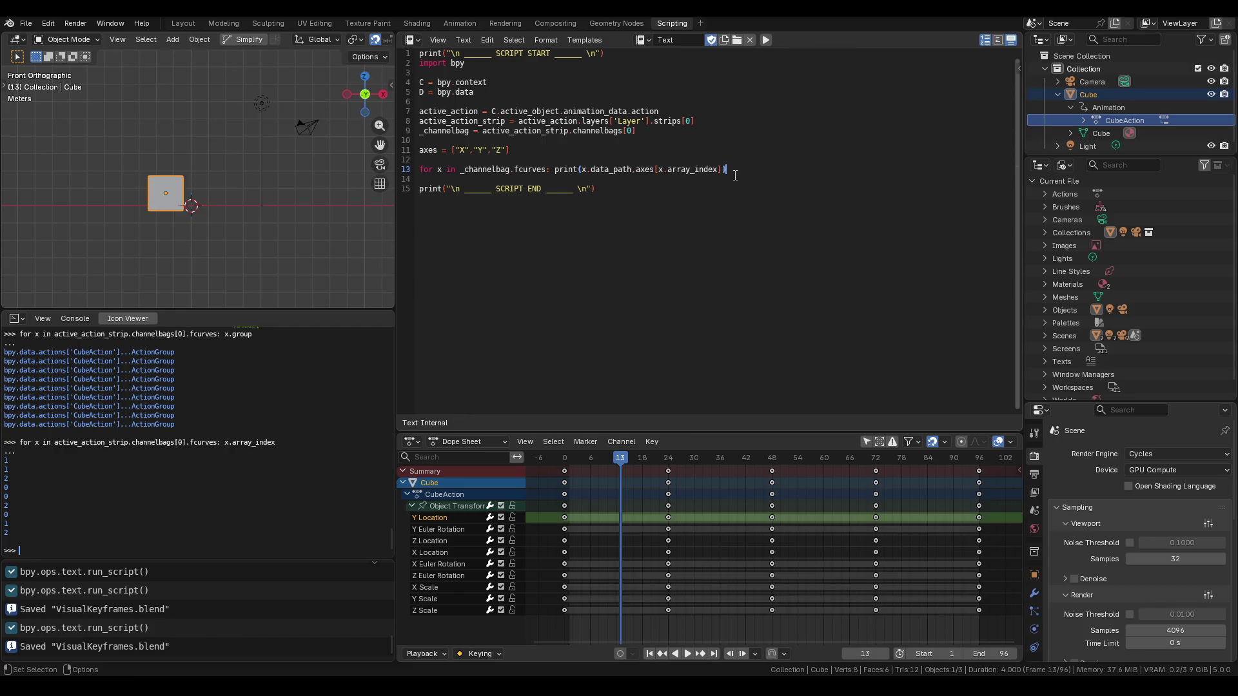
click(555, 169)
key(Return)
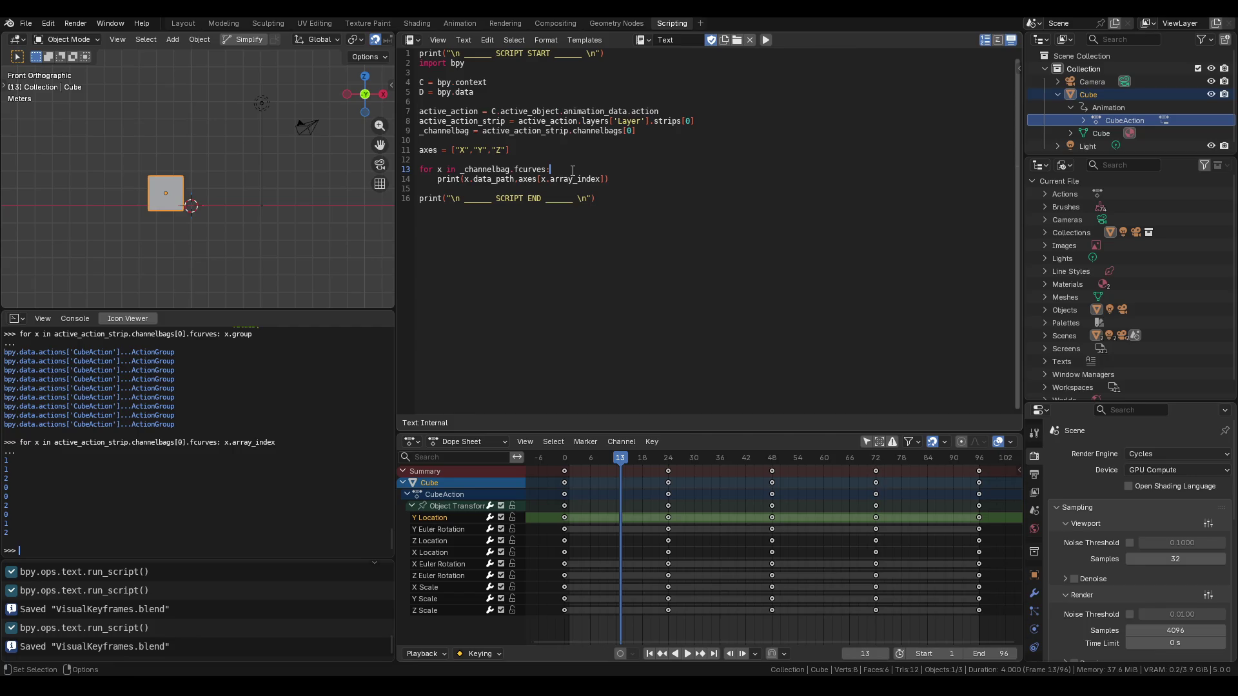
key(Return)
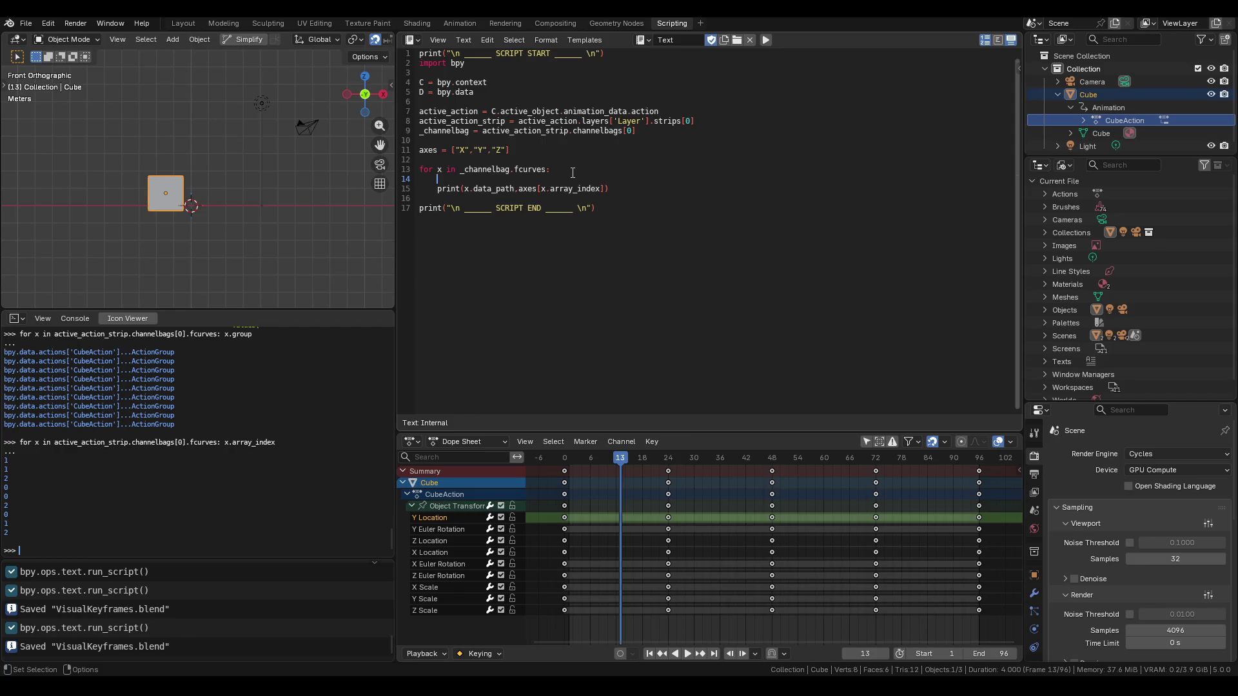
text(ifx.)
text(data_path == )
text(")
Complete the condition as if x.data_path == "location":, indent the print under it, and save.
scroll(168, 398, up, 15)
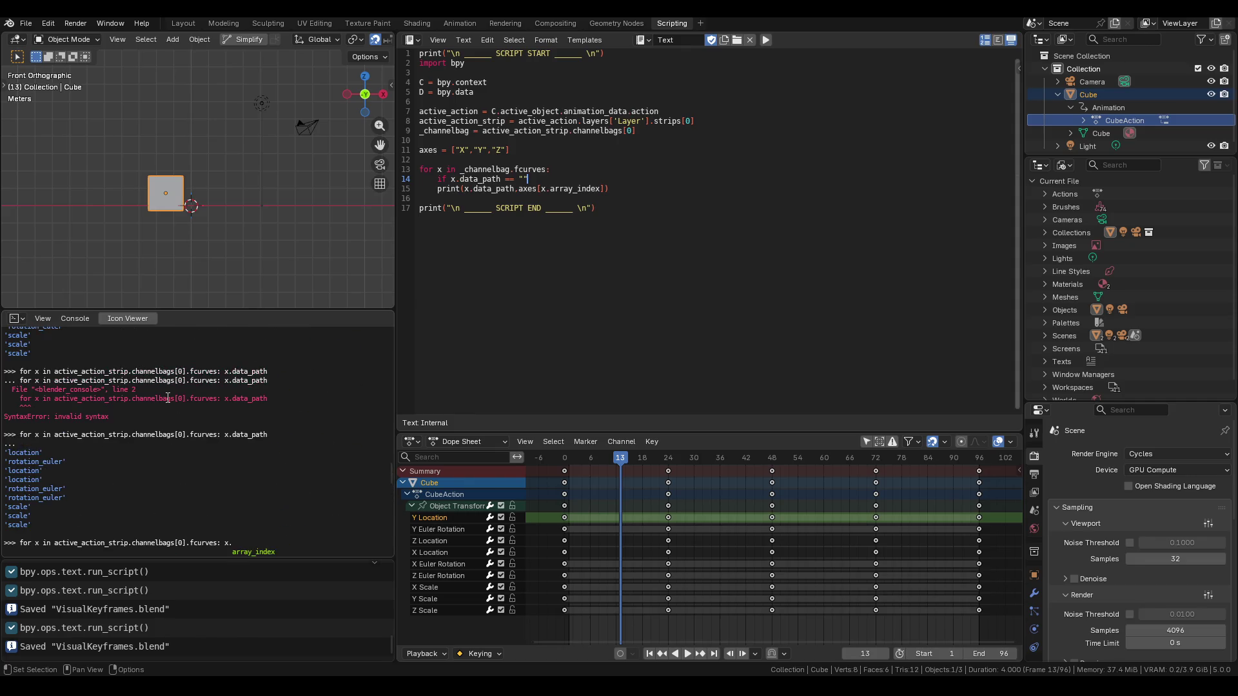
double_click(23, 452)
text(location)
scroll(277, 387, down, 15)
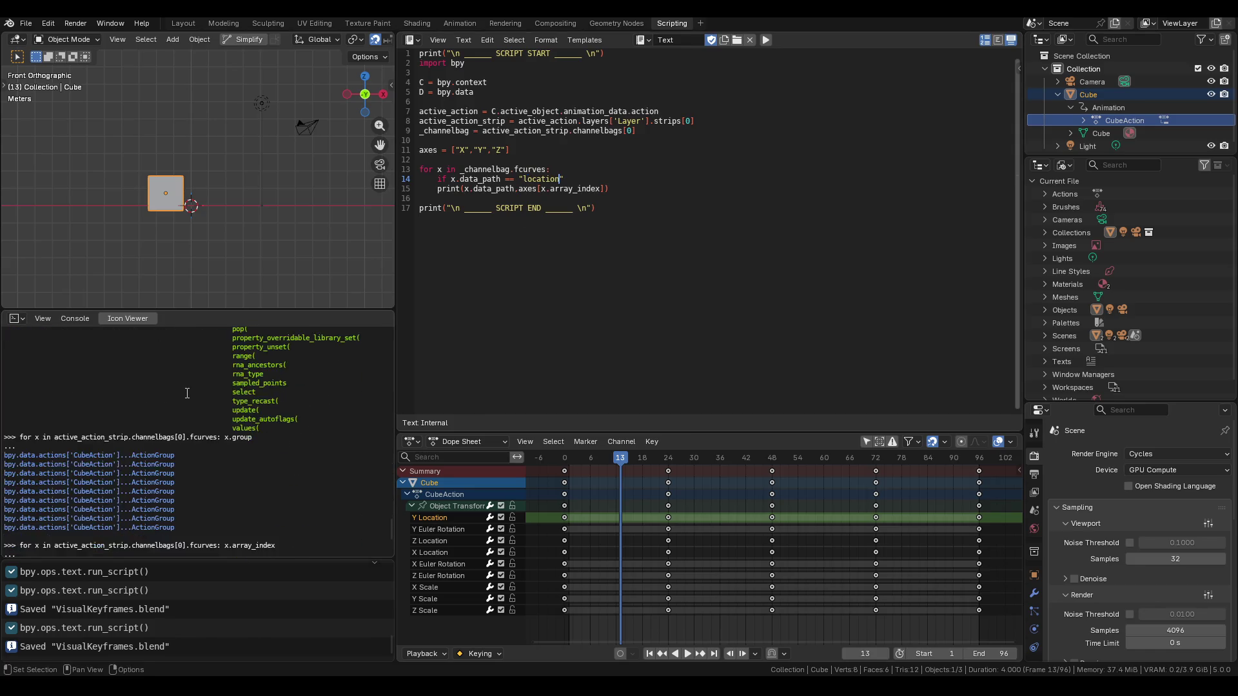
click(604, 208)
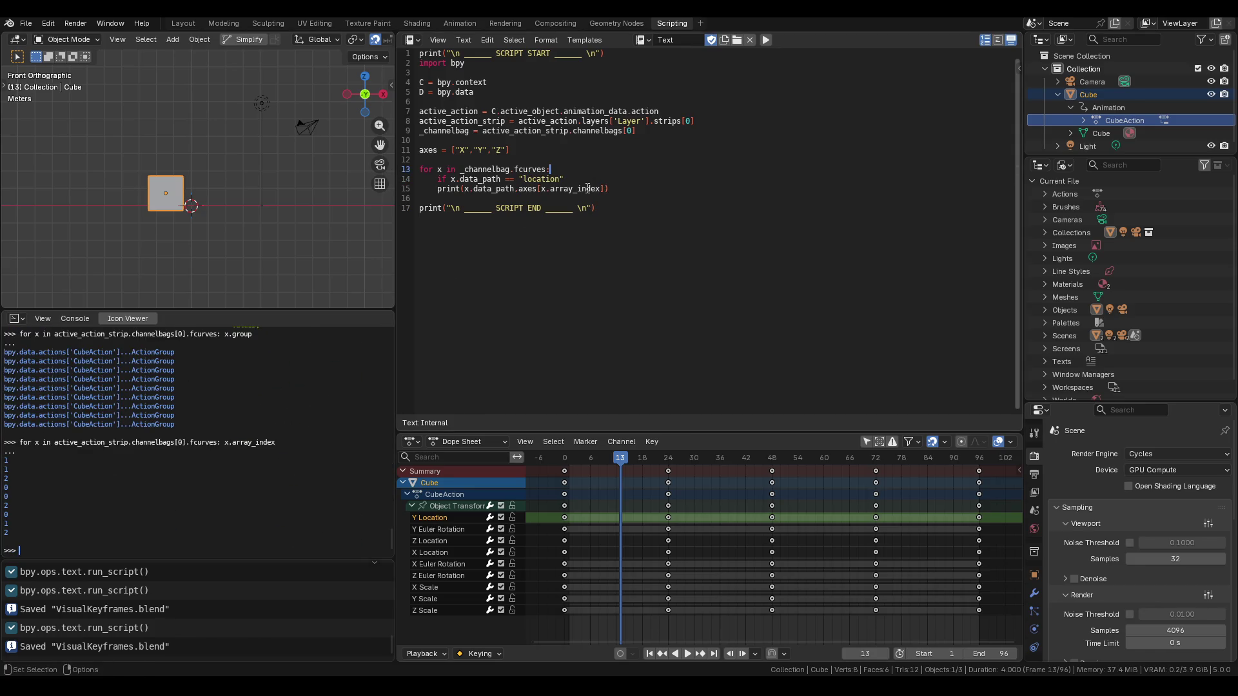
click(594, 178)
text(:)
key(Tab)
key(ctrl+s)
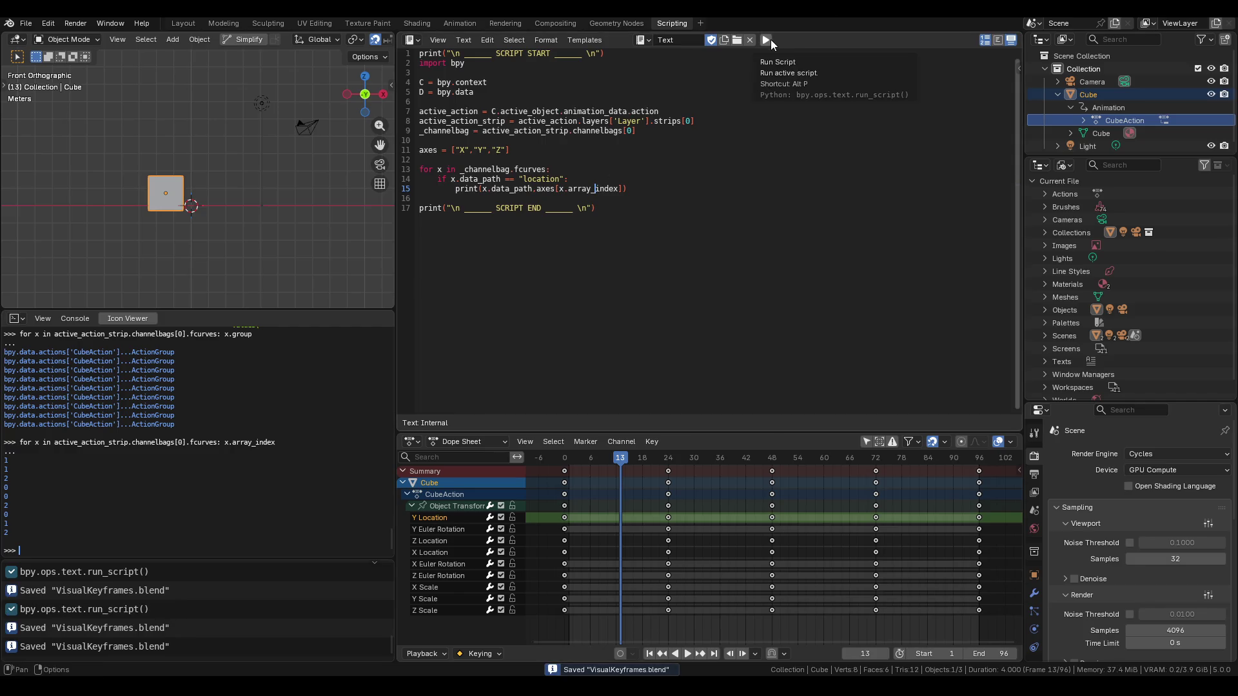
Run the filtered script and confirm the console lists only location Y, Z and X.
click(766, 40)
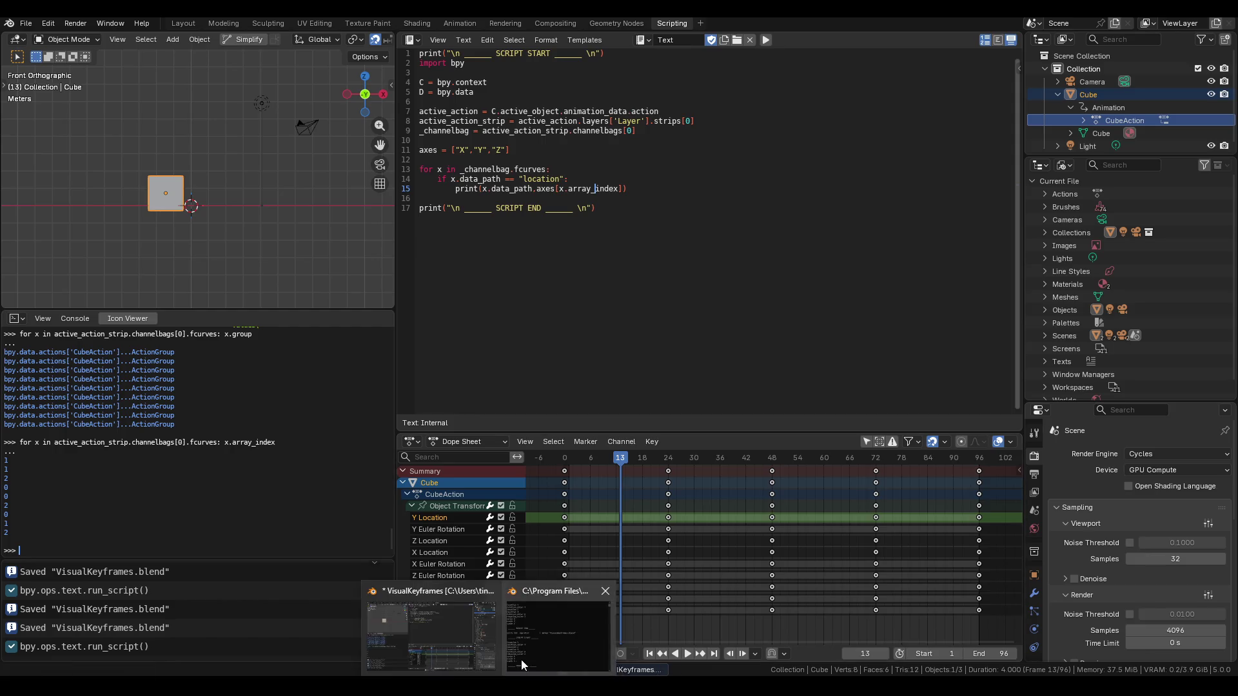
click(521, 659)
scroll(682, 524, up, 3)
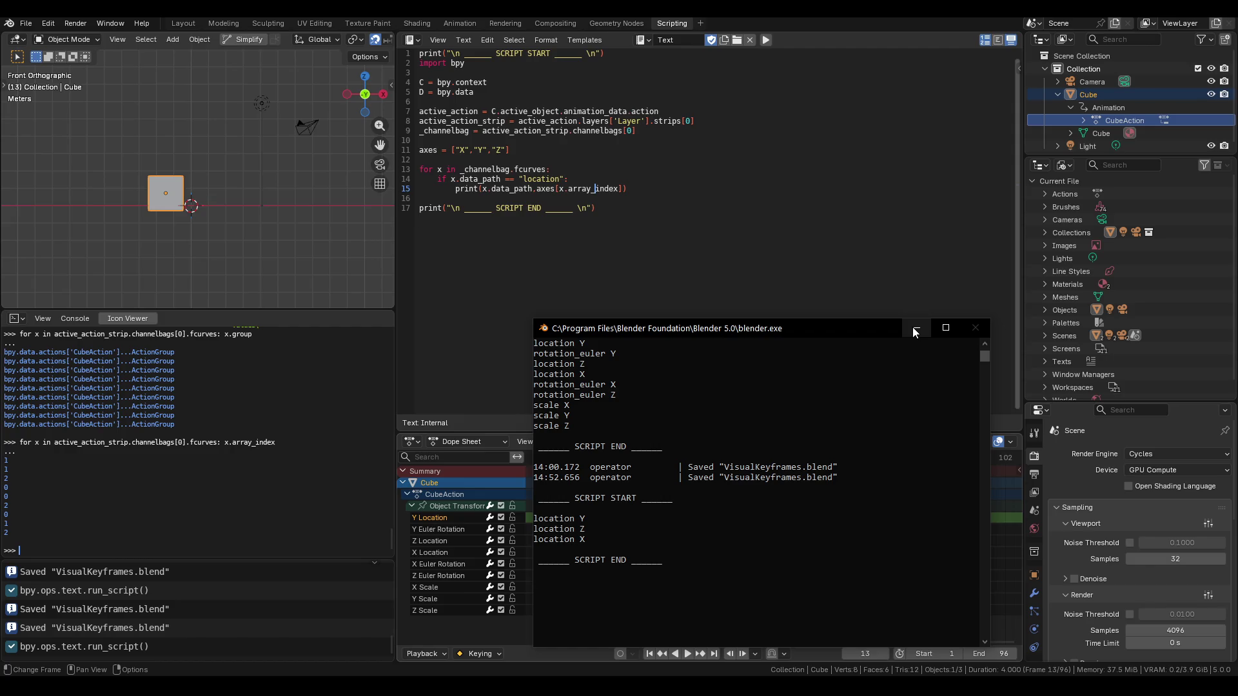
click(916, 330)
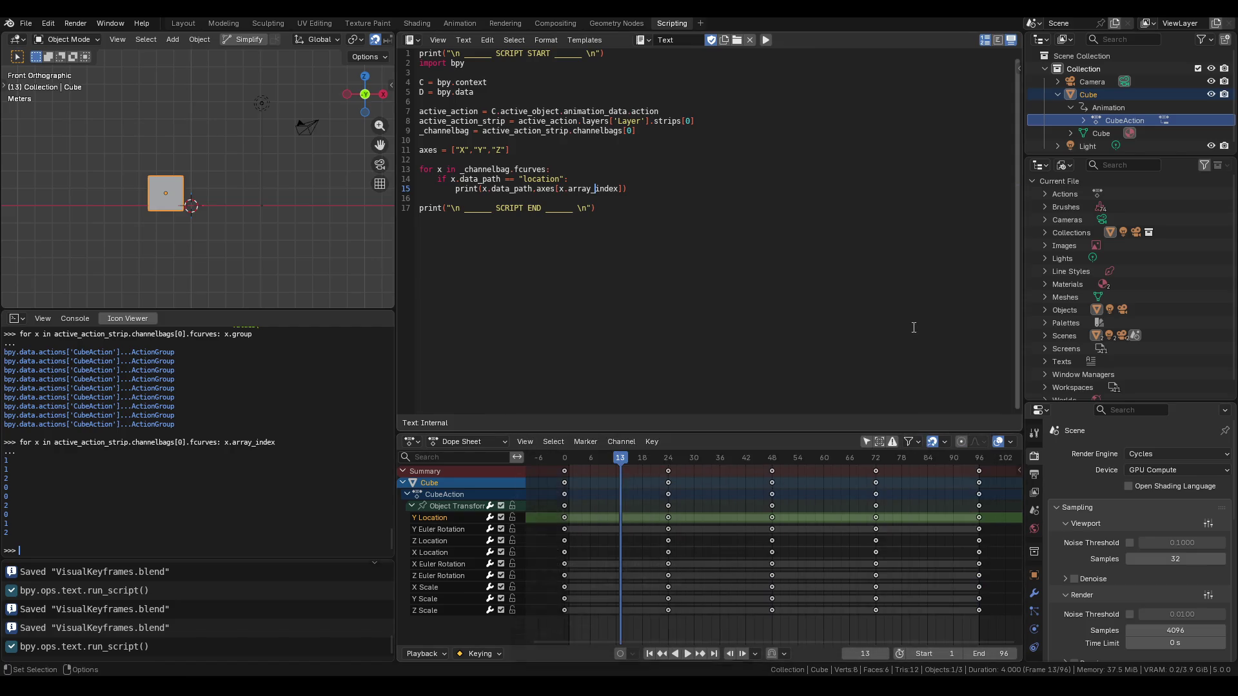
click(662, 188)
click(565, 150)
Add an empty action_location_curves = [] list after the axes line.
key(Return)
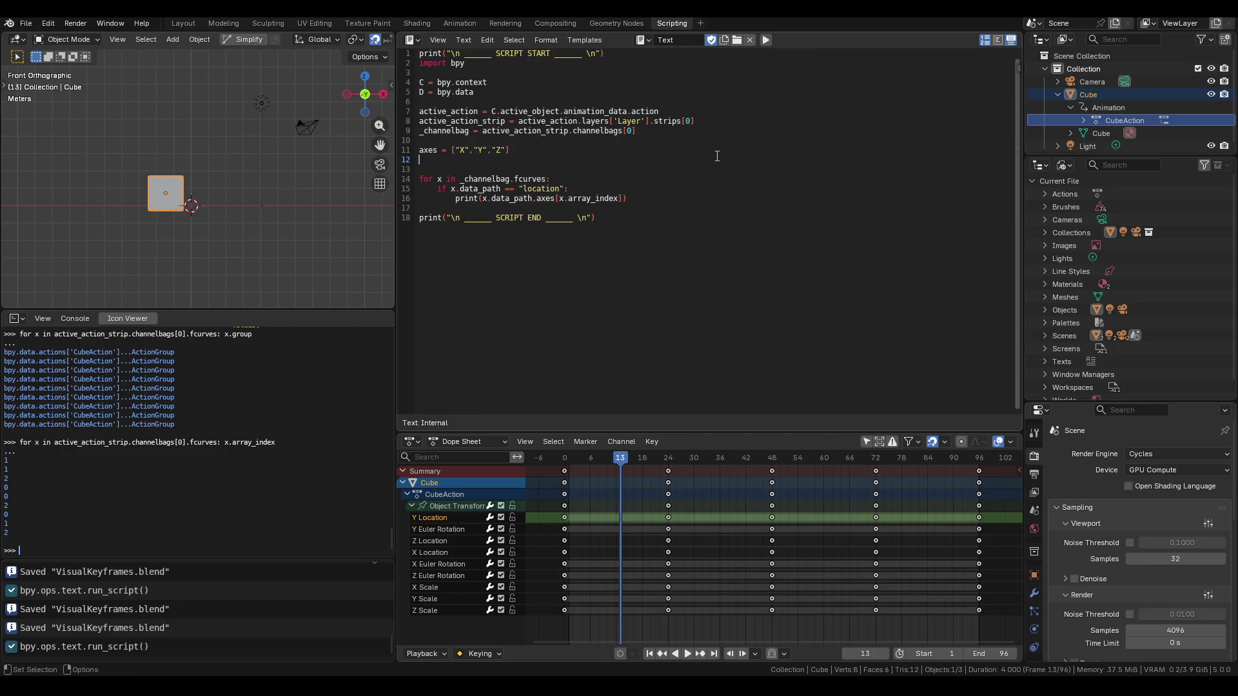
key(Return)
text(actino)
key(BackSpace)
key(BackSpace)
text(on_location = )
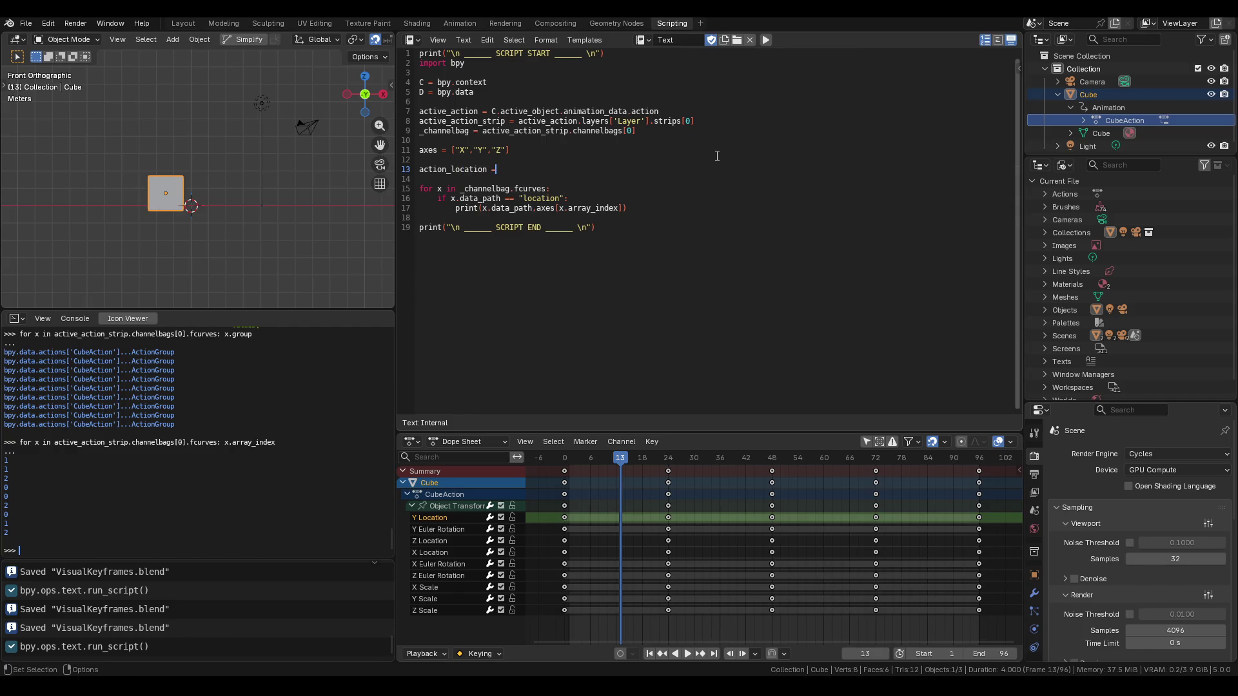
text([])
click(629, 208)
click(486, 169)
text(_curves)
Inside the if, store each curve with action_location_curves[x.array_index] = x.
click(630, 209)
key(Return)
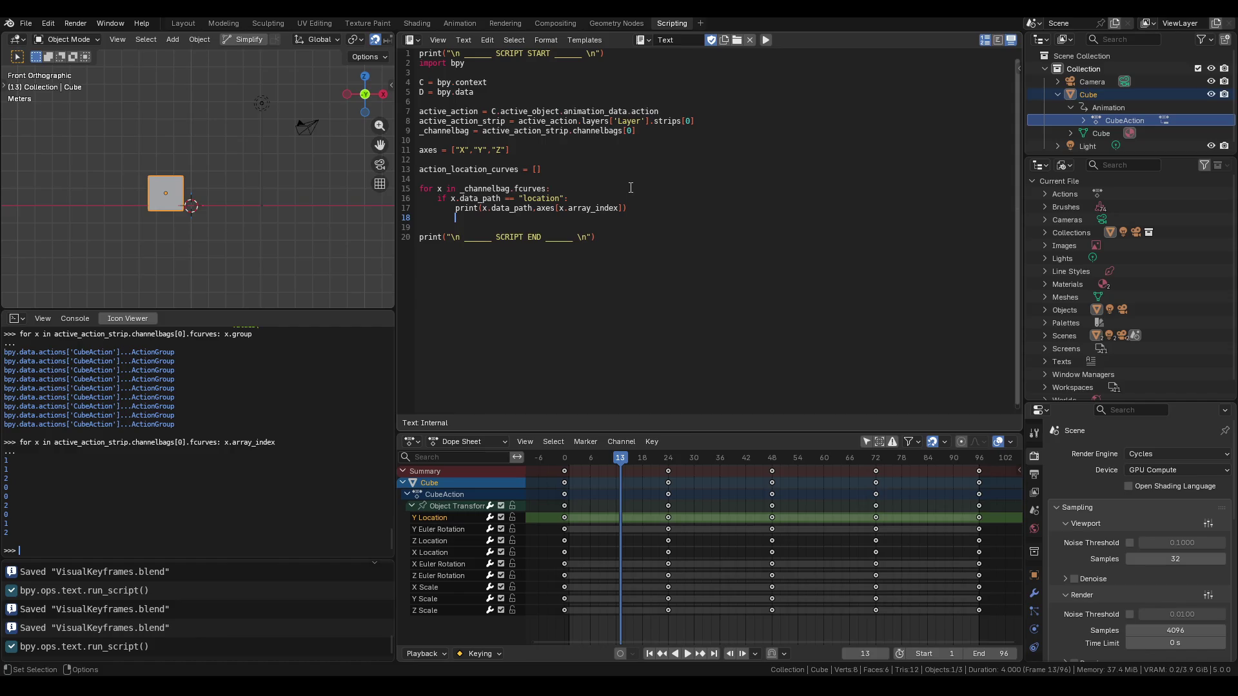
text(action)
text(_location)
text(_curves[])
text(.array_)
text(index)
key(End)
text(= x)
Run the script, hit the IndexError, then try [,,] in the list, which gives a syntax error.
click(767, 39)
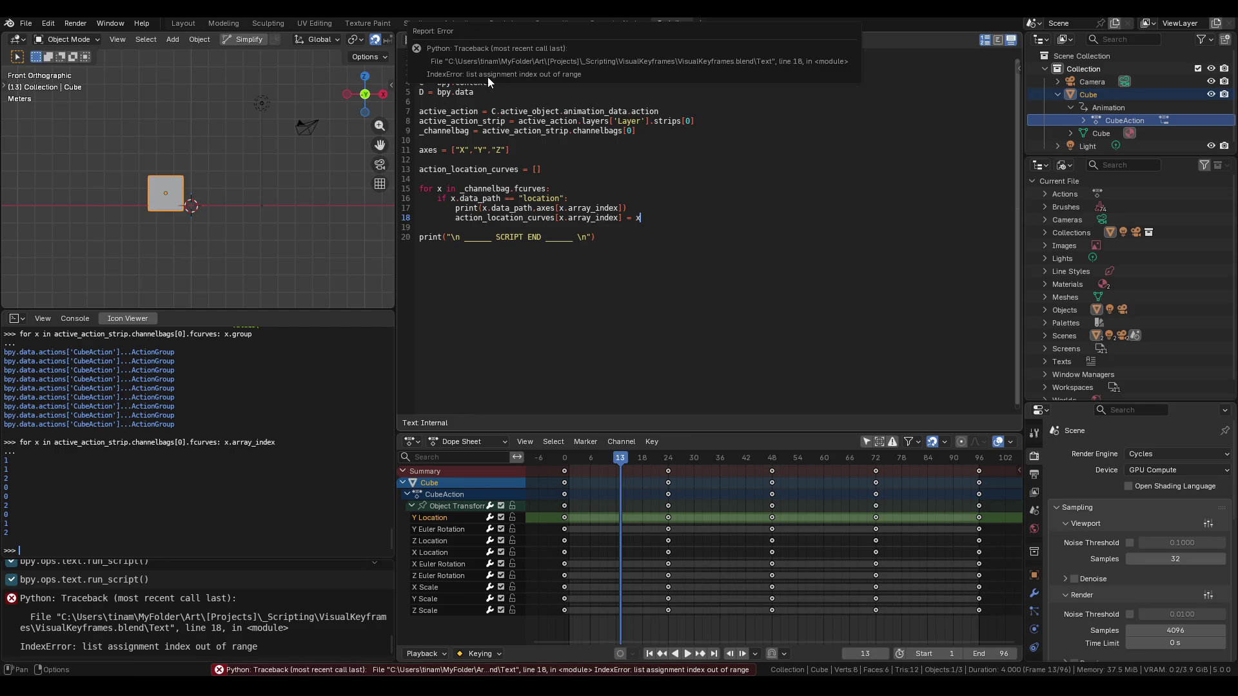
click(533, 169)
text(,,)
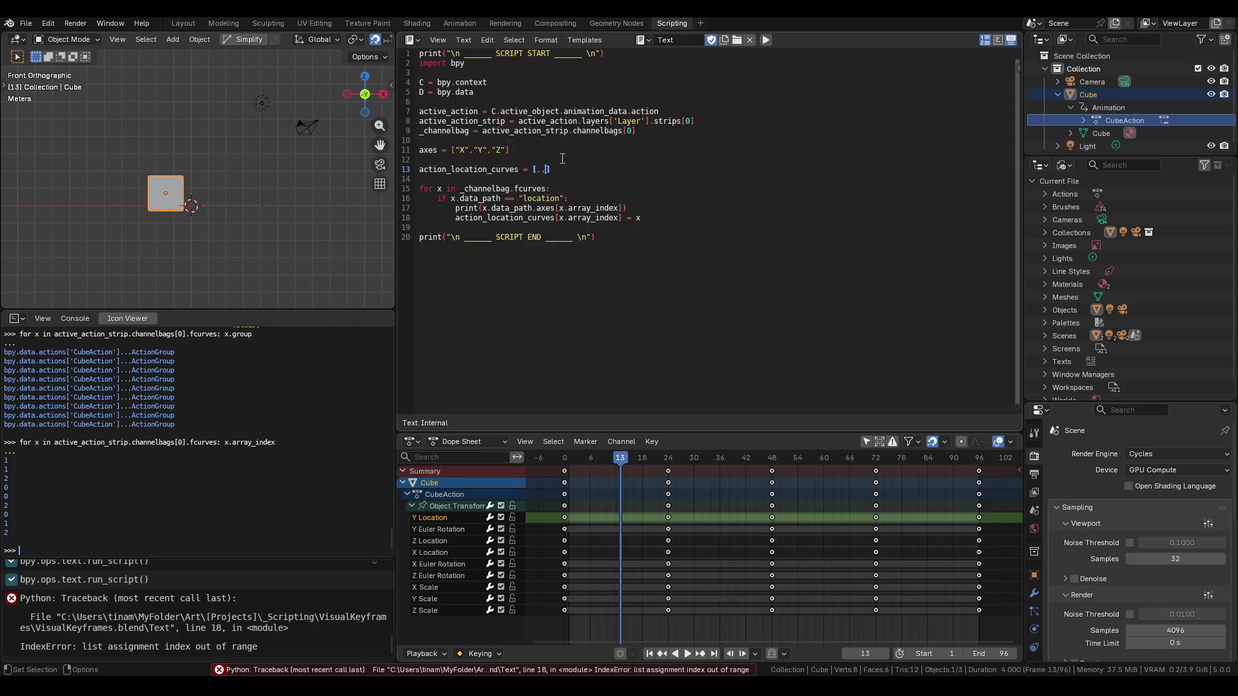
key(alt+p)
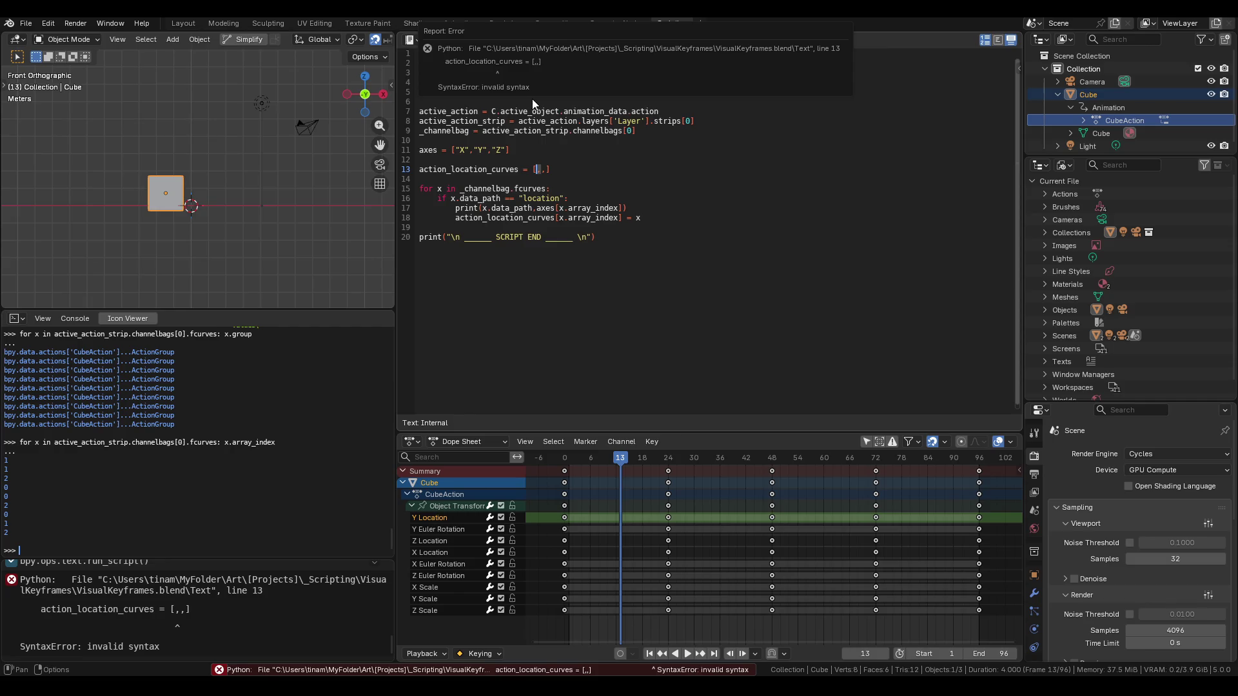
key(Up)
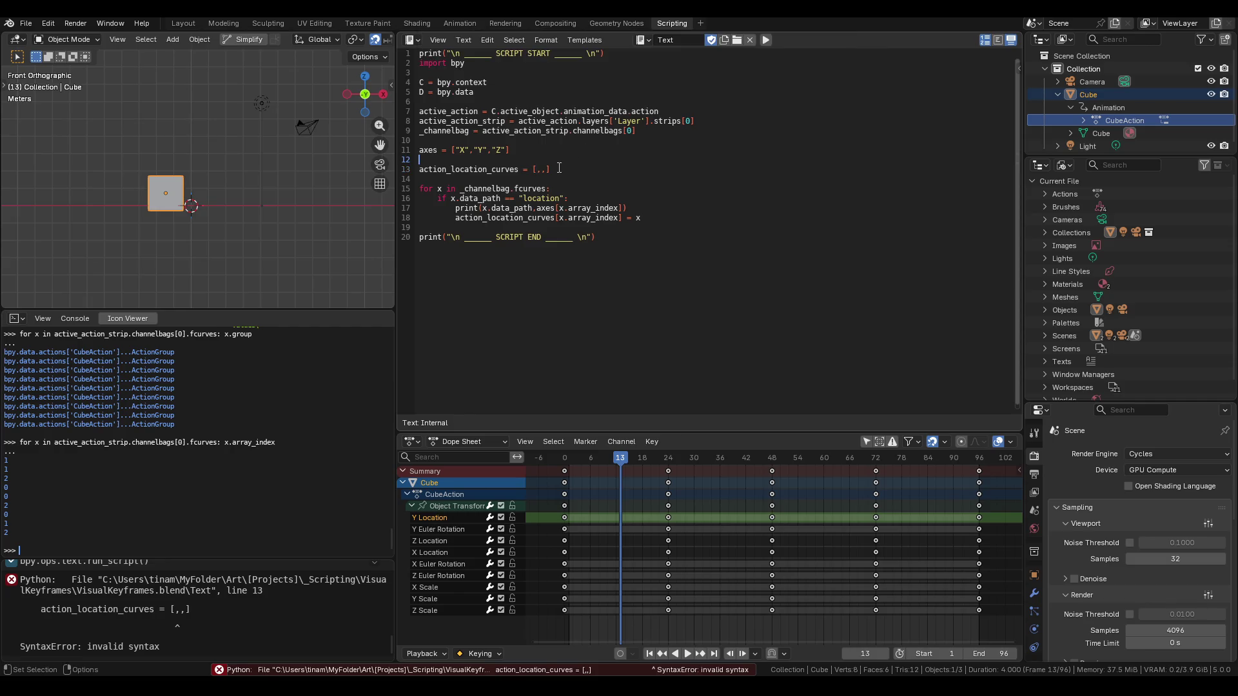
Change the list to [None,None,None] and run the script without errors.
click(547, 169)
text(null)
key(BackSpace)
text(Null)
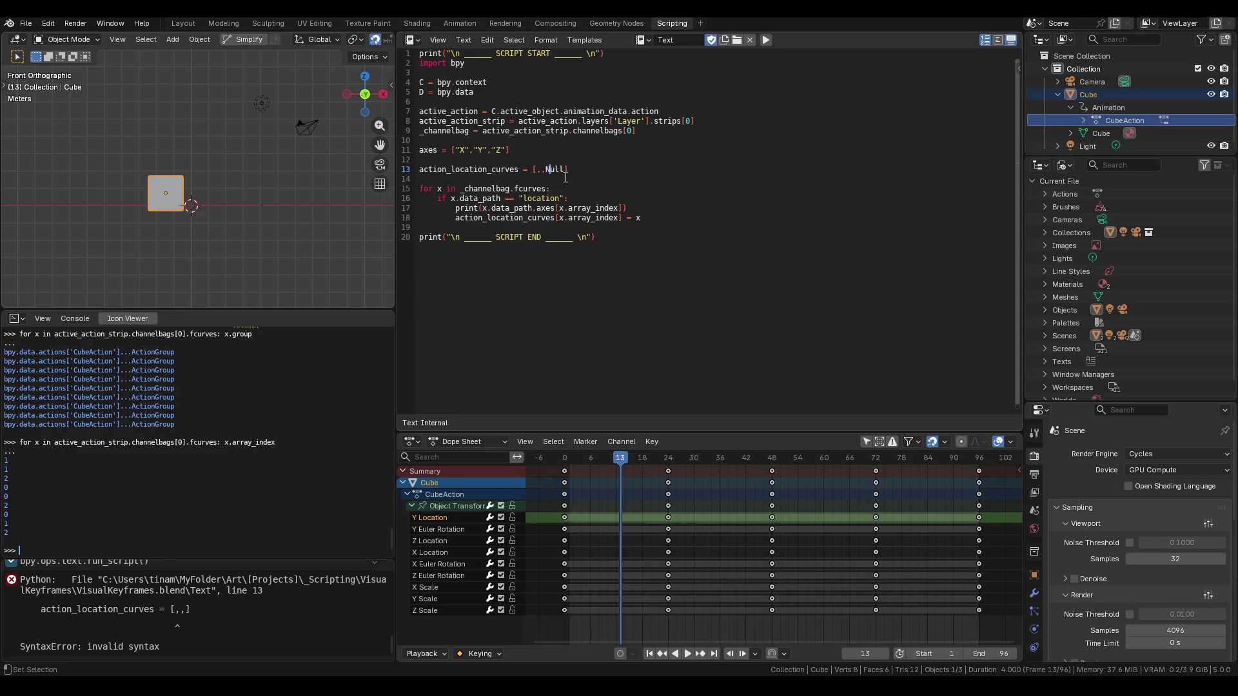
click(565, 168)
key(BackSpace)
key(BackSpace)
key(BackSpace)
text(one,None,)
text(None)
click(766, 40)
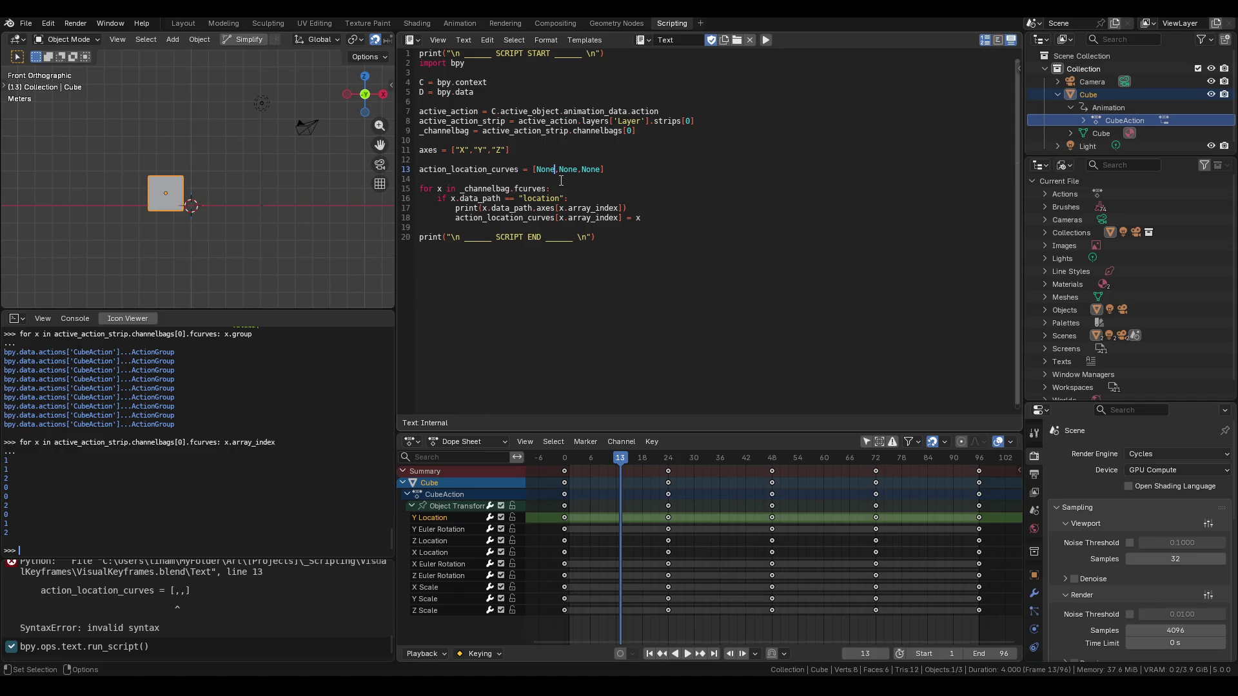
Add a top-level for x in action_location_curves: loop printing x.data_path and axes[x.array_index].
click(664, 220)
key(Return)
key(BackSpace)
key(BackSpace)
text(for x in action_locatio)
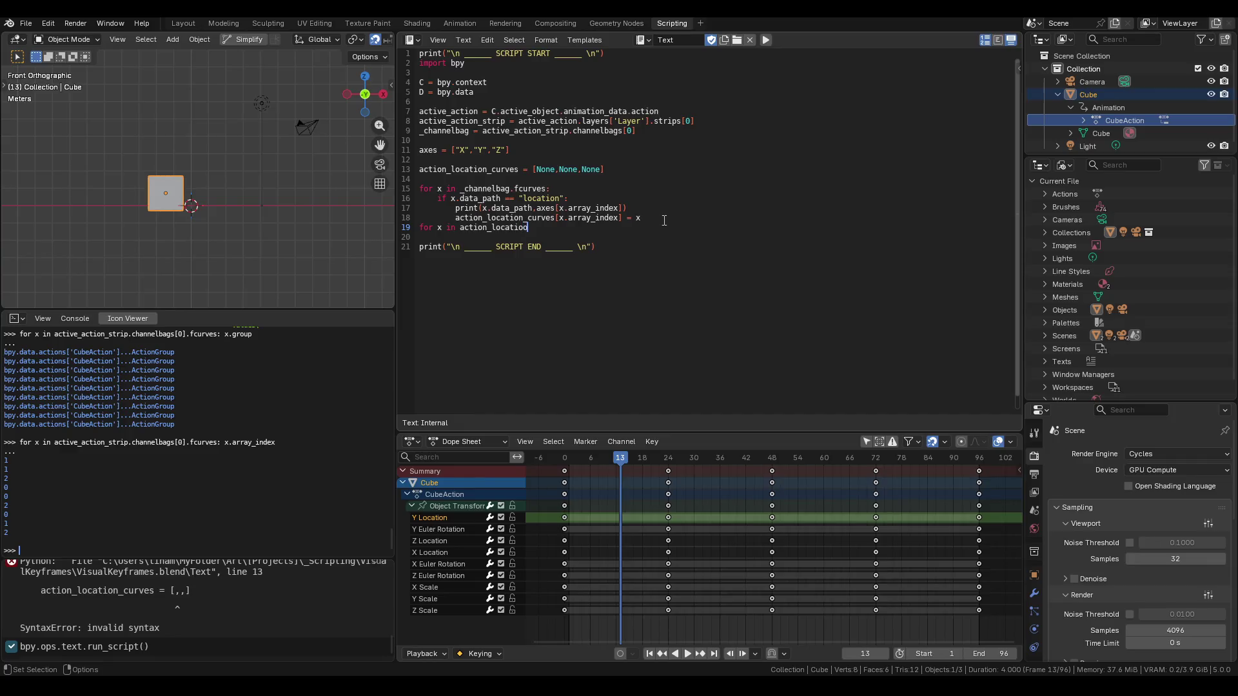
text(n_curves:)
key(Return)
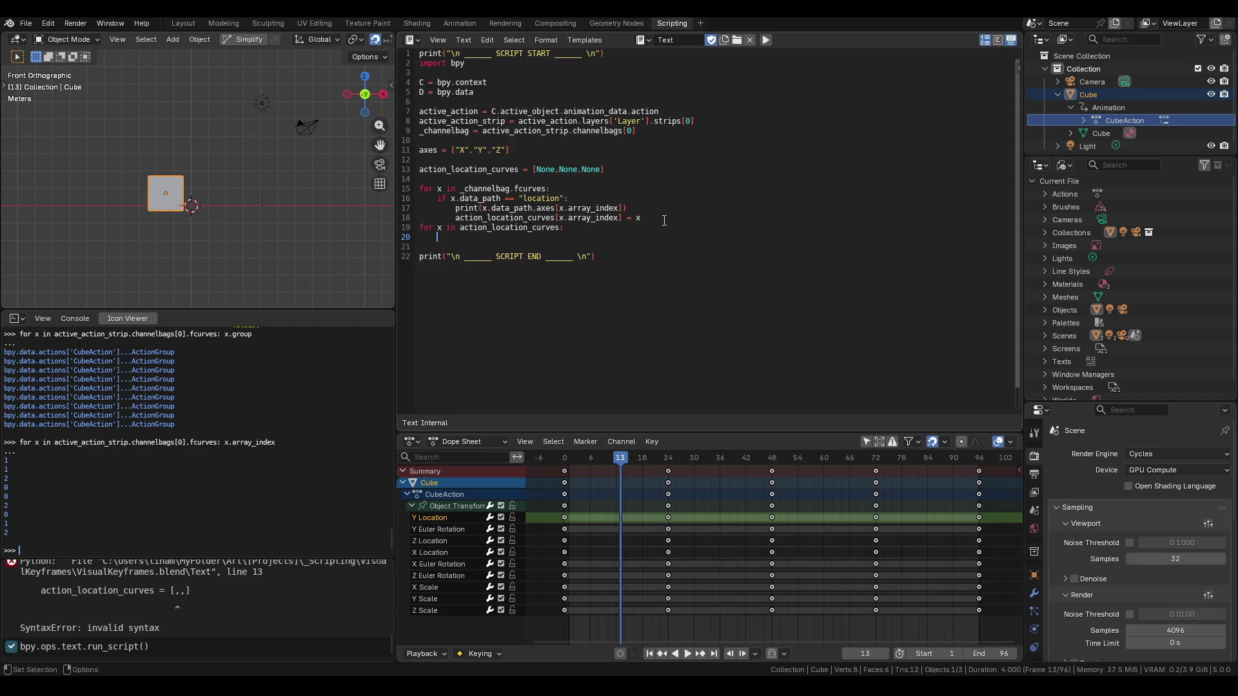
text(x)
text(rint(x)
text(.)
text(data_pat)
text(h)
text(,)
text(axes)
key(BackSpace)
key(BackSpace)
key(BackSpace)
key(BackSpace)
text(.)
text(x)
text(.)
key(BackSpace)
key(BackSpace)
text(axes[x.arrays)
key(BackSpace)
text(_index])
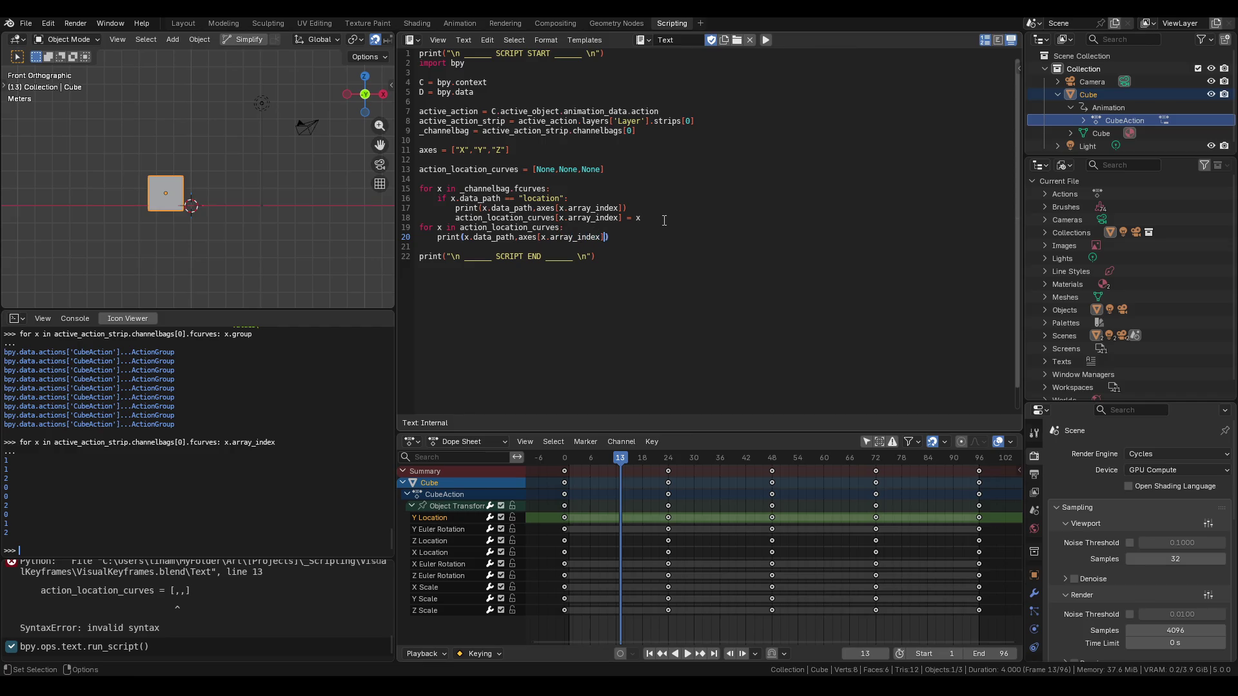
key(End)
Run the script and confirm the console lists location X, Y, Z in order.
click(765, 40)
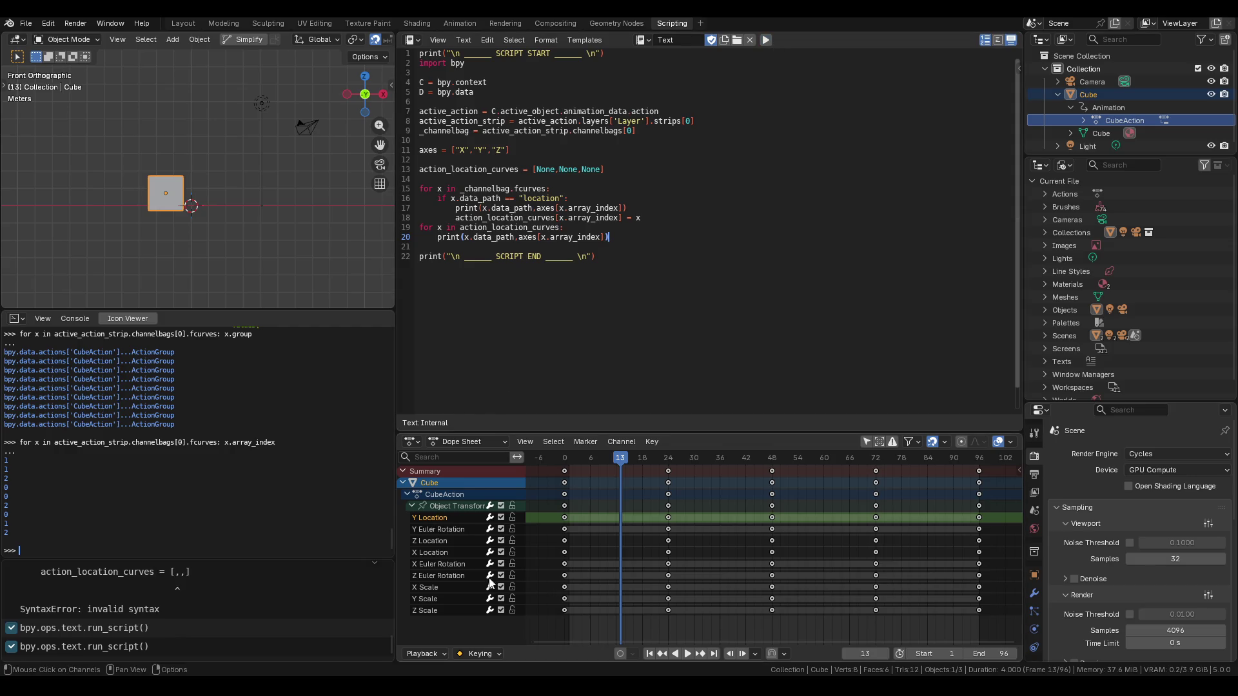
mouse_move(490, 690)
click(567, 632)
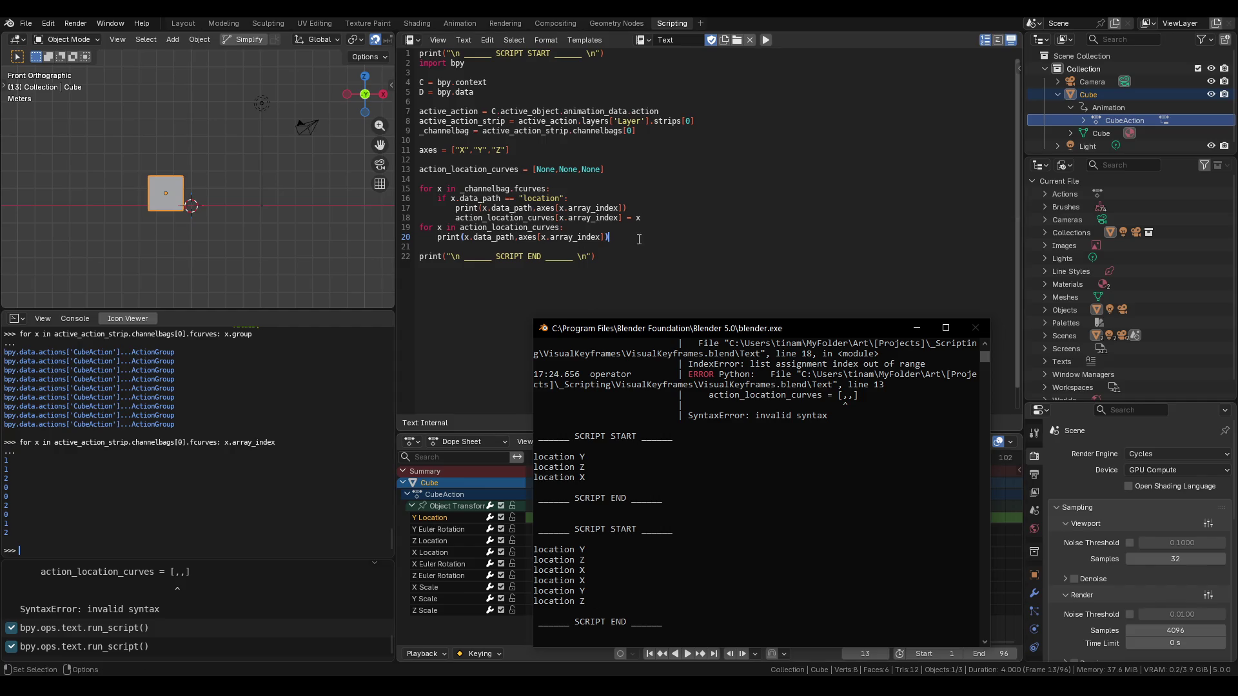
click(664, 245)
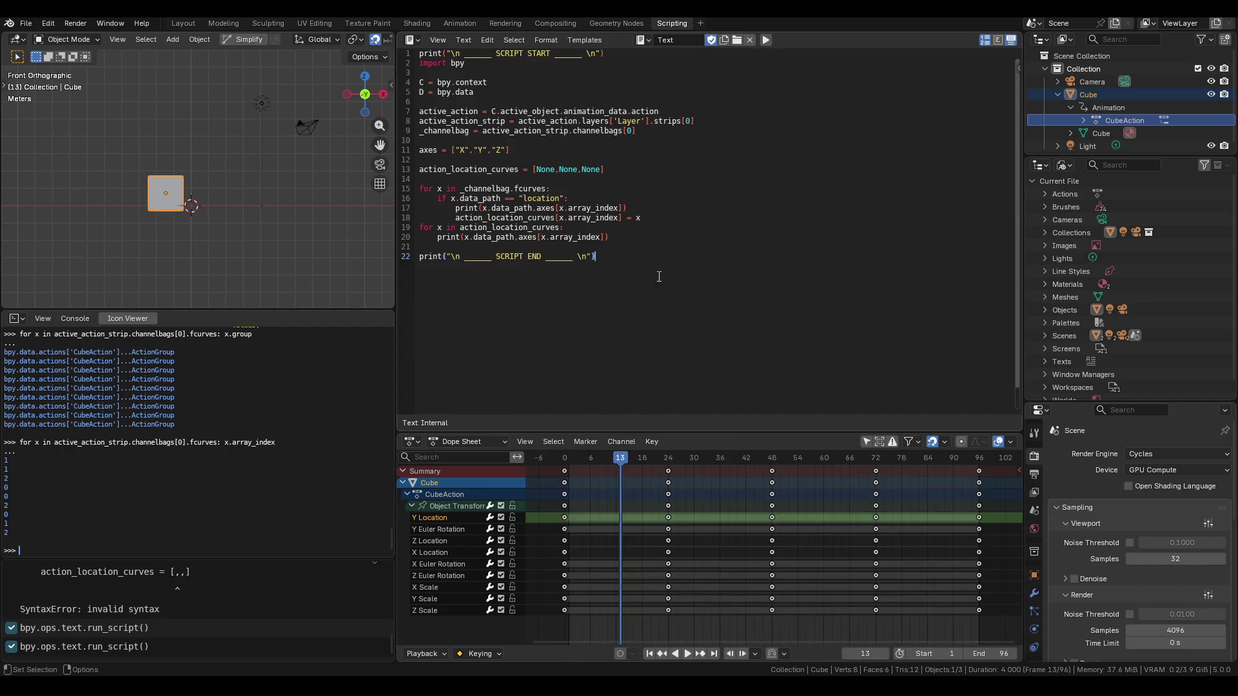
Remove the stray typed letters and insert an empty indented line after line 18.
click(665, 237)
text(Y)
key(BackSpace)
key(BackSpace)
text(E S)
key(BackSpace)
key(BackSpace)
key(BackSpace)
click(681, 217)
key(Return)
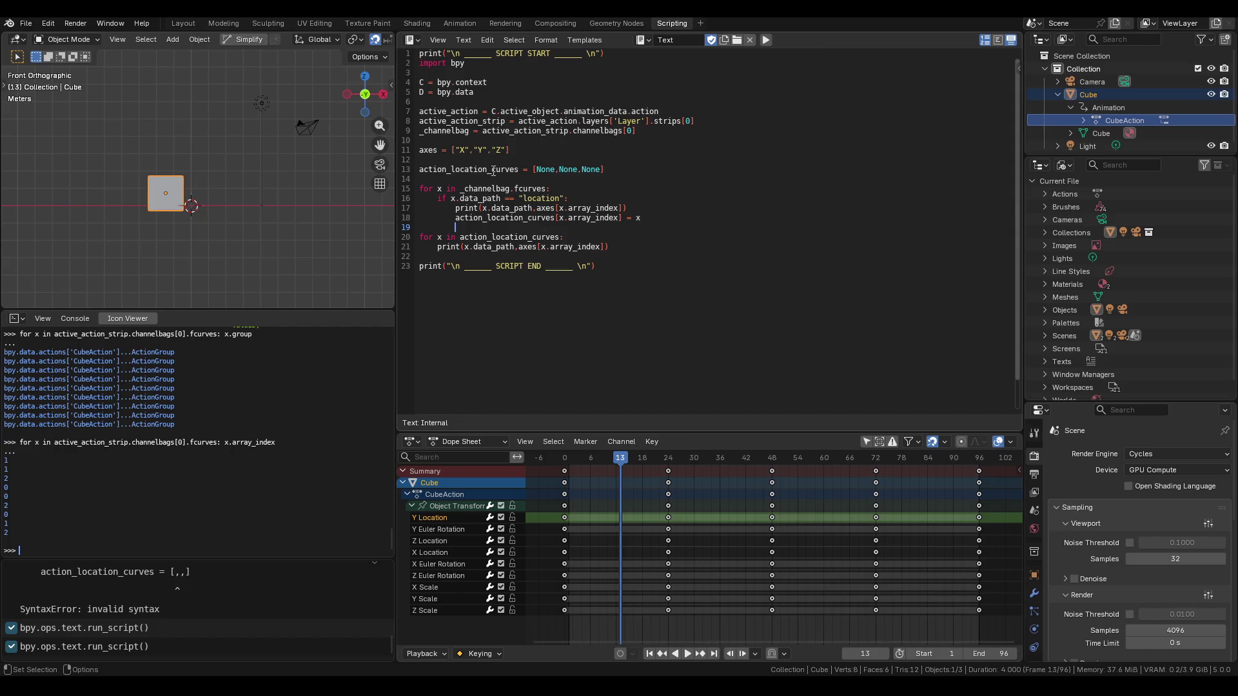
Type a #Sorted comment above the curve assignment, with a blank line above it.
click(679, 210)
key(Return)
text(#sorte)
key(BackSpace)
key(BackSpace)
key(BackSpace)
text(Sorted)
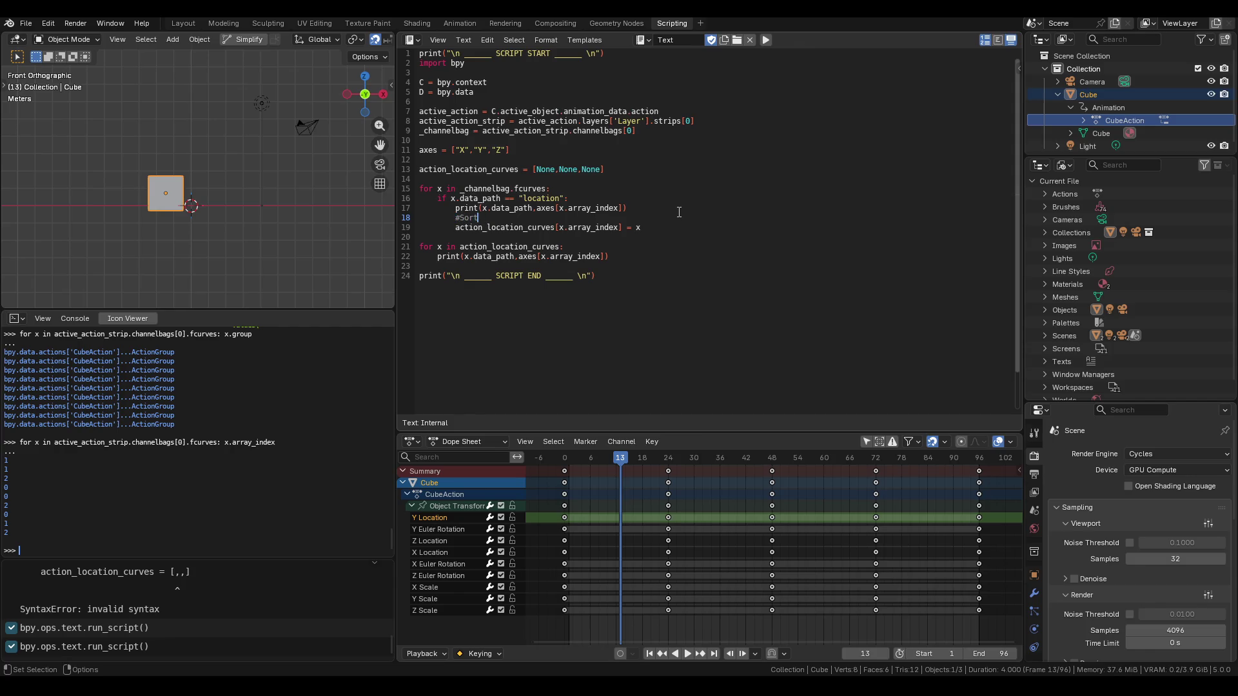
click(626, 208)
key(Return)
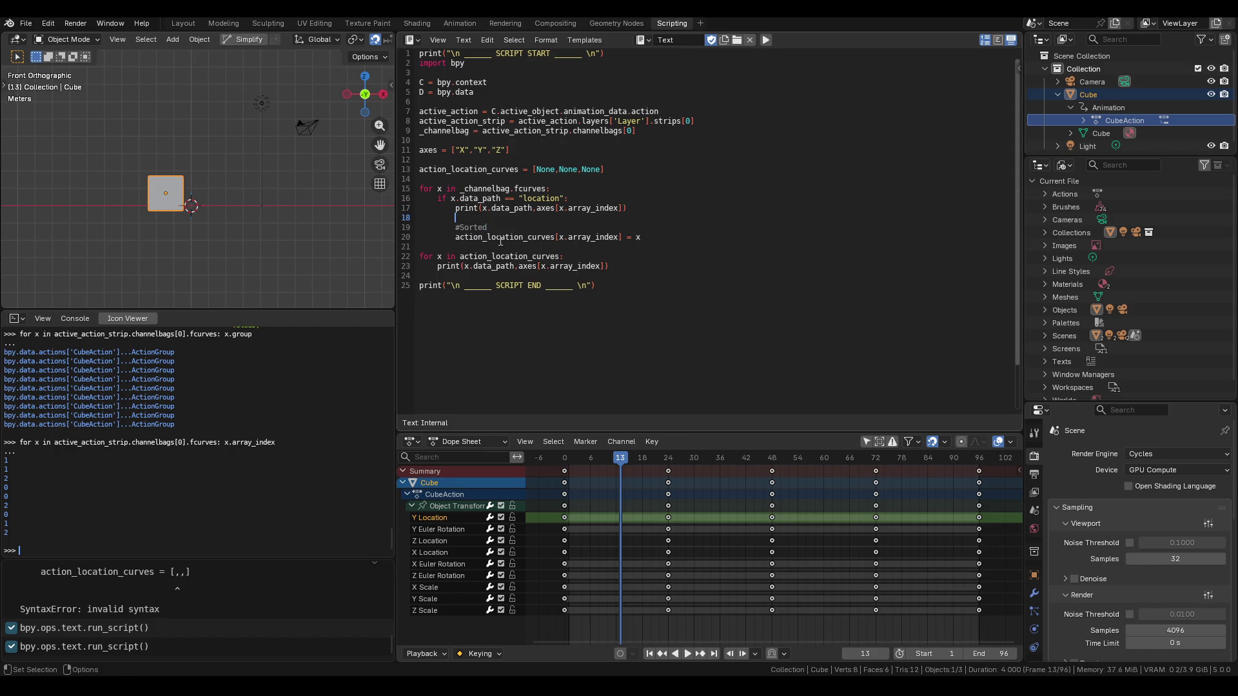
key(Down)
key(End)
Place the caret after axes on line 11, then search Google for 'name of enum elements'.
click(436, 150)
click(439, 150)
key(alt+Tab)
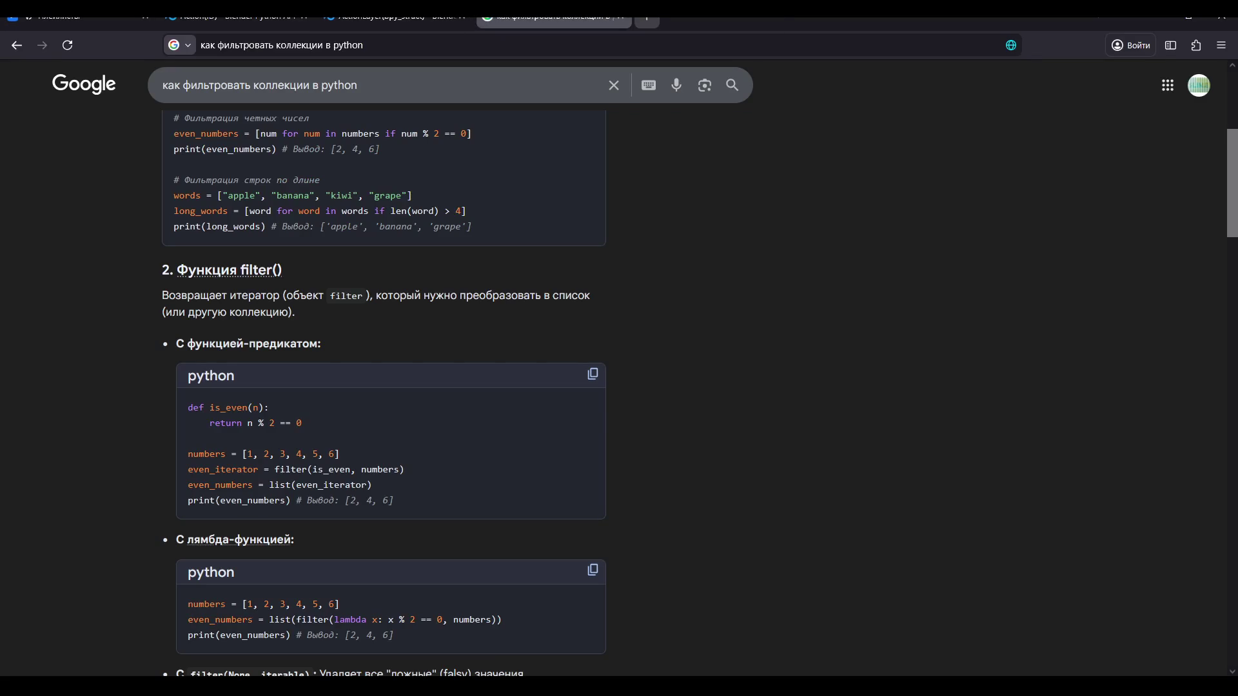
scroll(386, 193, up, 5)
triple_click(290, 96)
text(enum)
key(BackSpace)
key(BackSpace)
key(BackSpace)
key(BackSpace)
text(name of e)
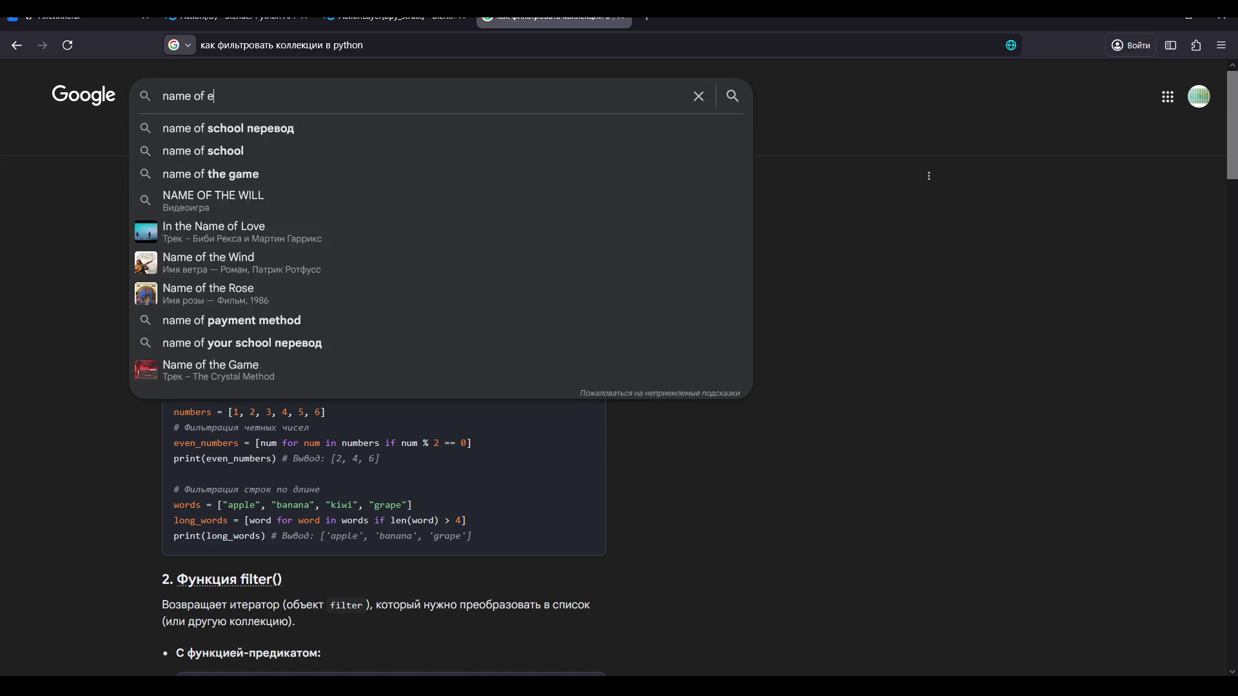
text(num elements)
key(Return)
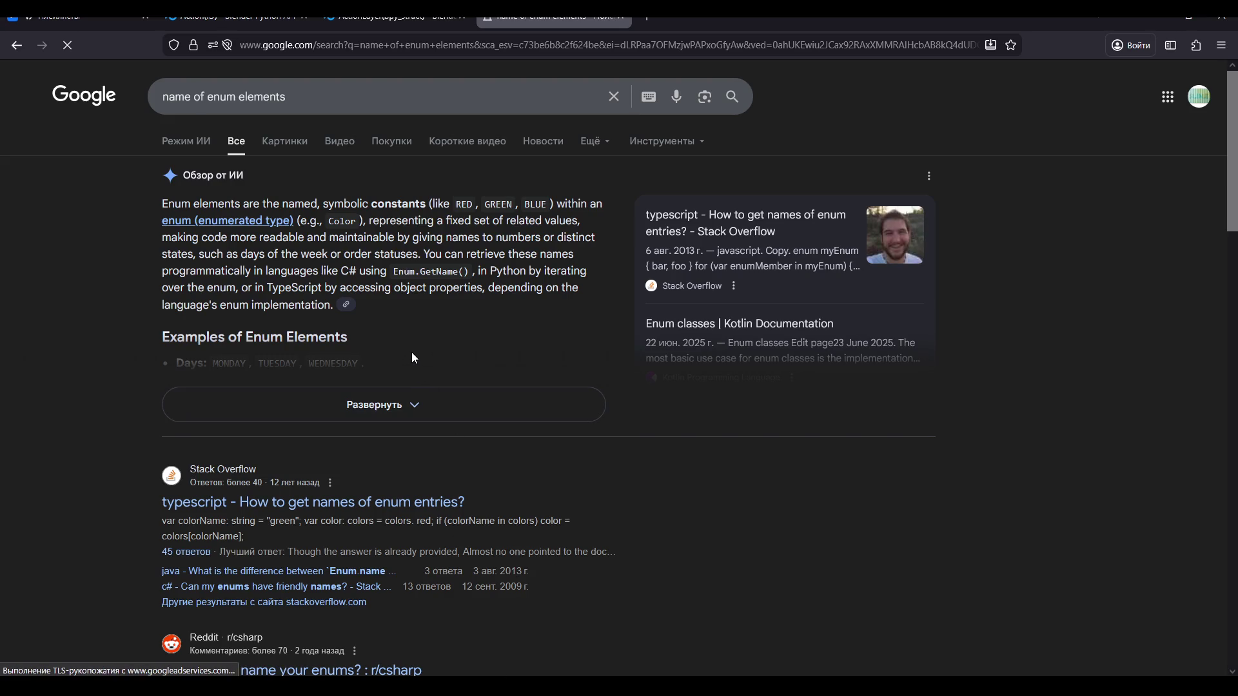
Replace the Google query with 'python constant' and run the search.
key(slash)
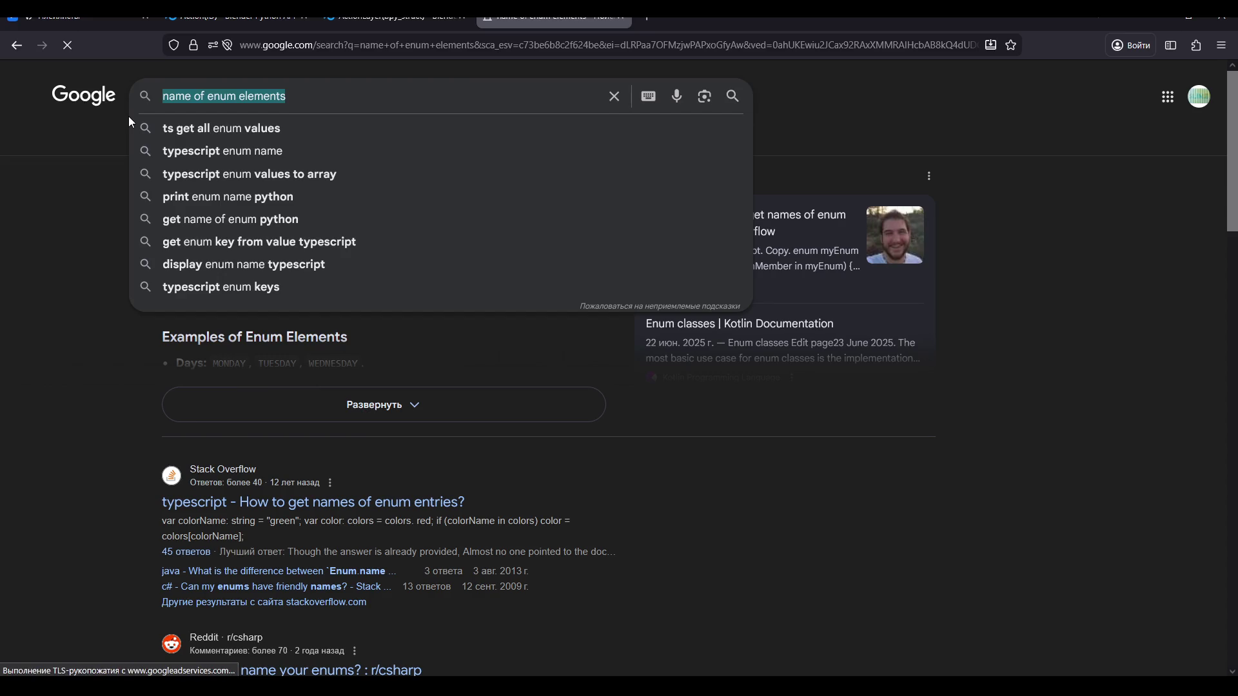
key(BackSpace)
text(python)
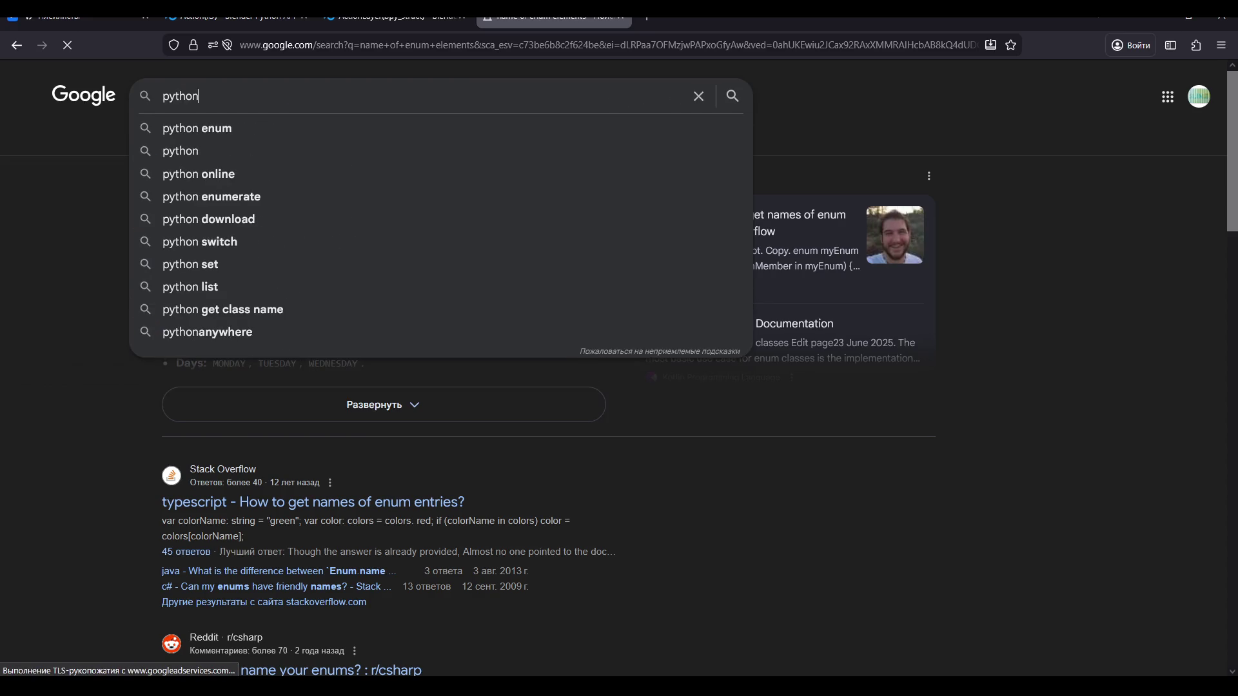
text( constant)
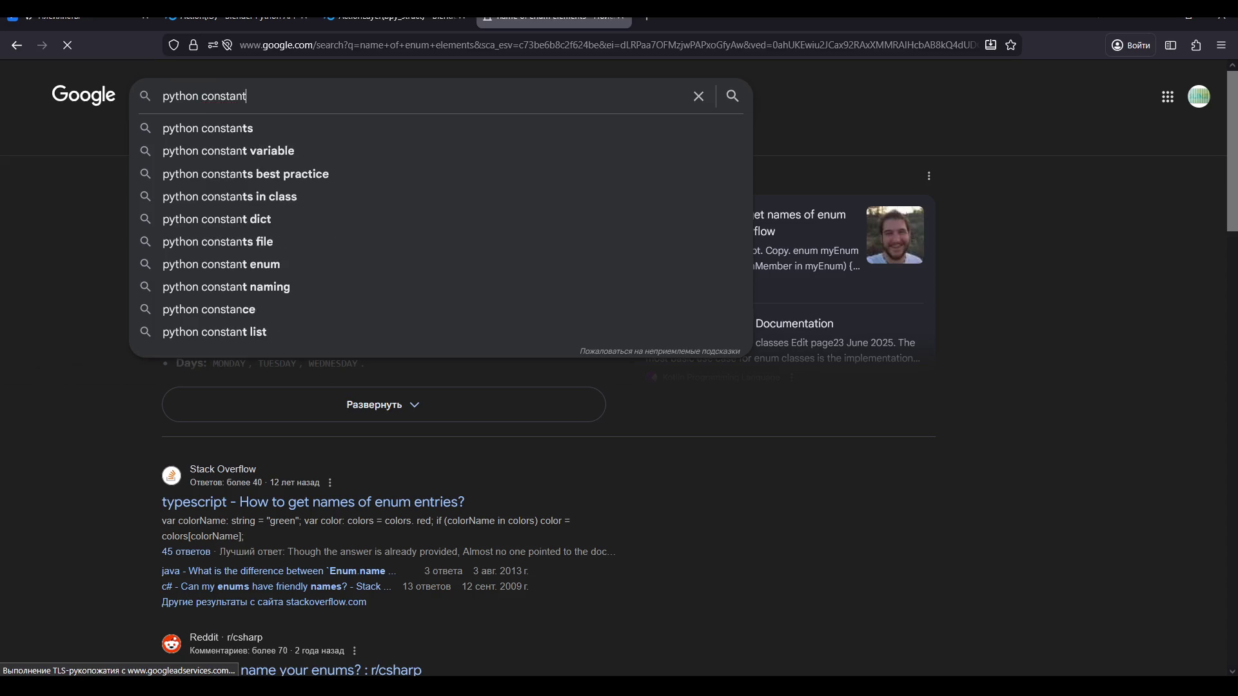
key(Return)
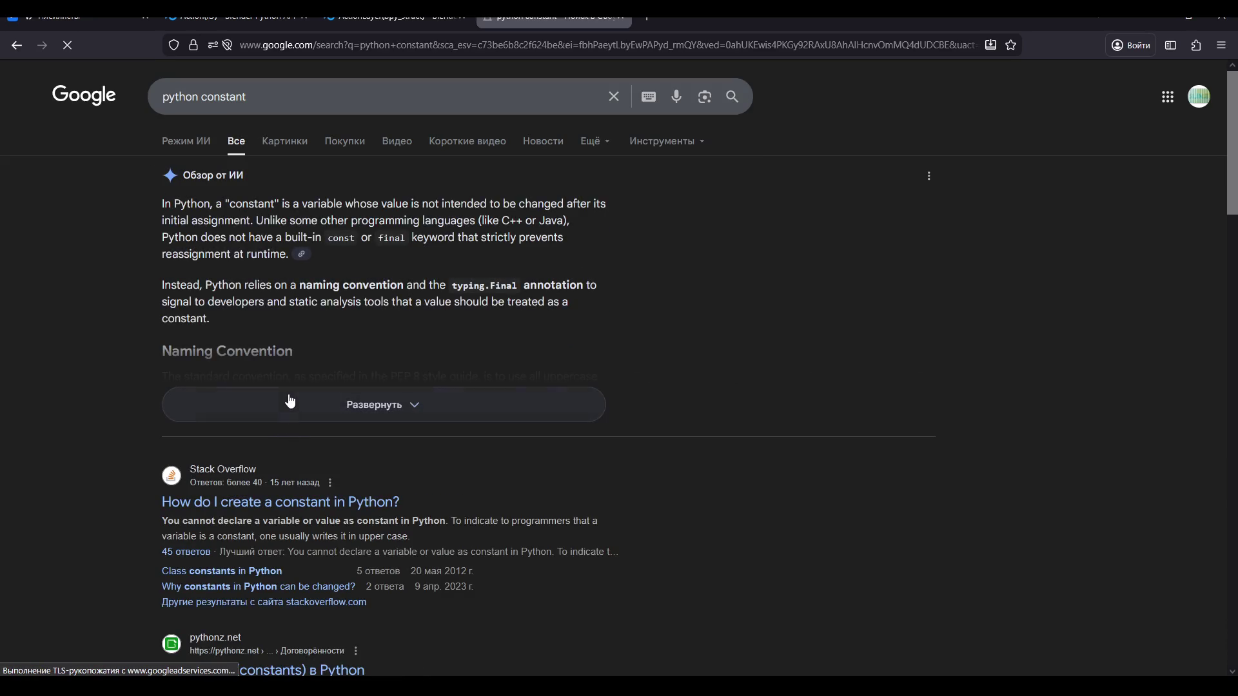
Expand and read the full AI overview on Python constants, then return to Blender.
click(290, 401)
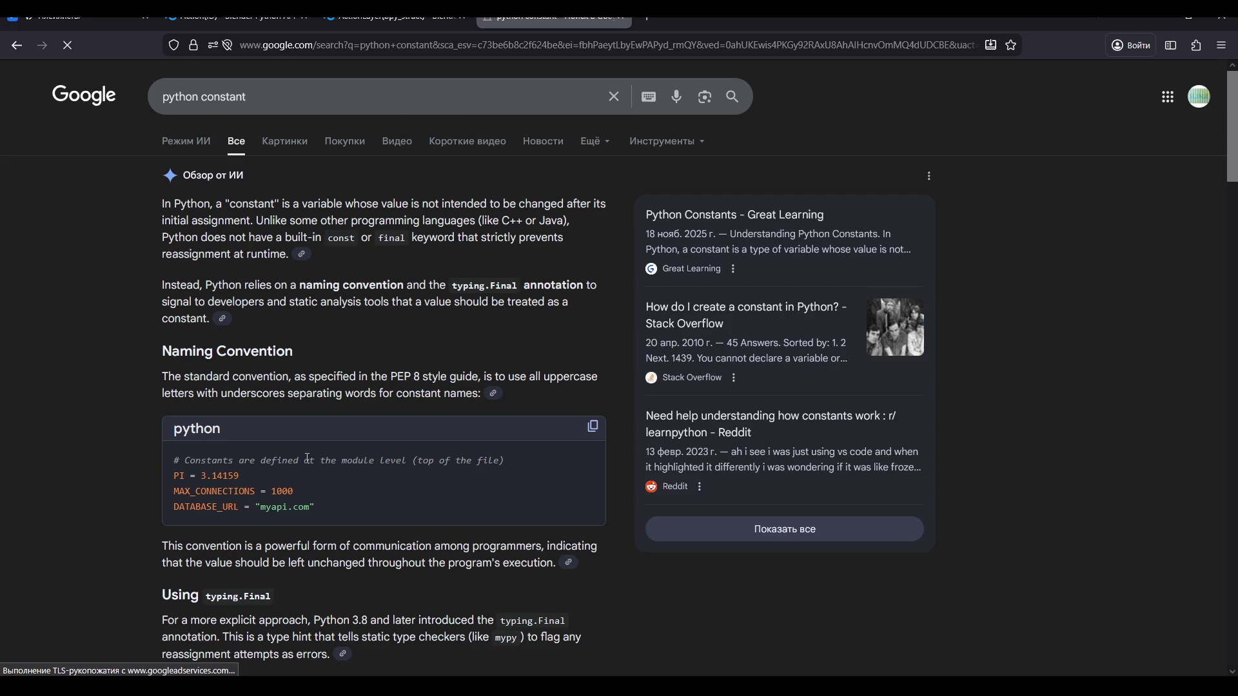
scroll(309, 457, down, 4)
scroll(314, 458, down, 1)
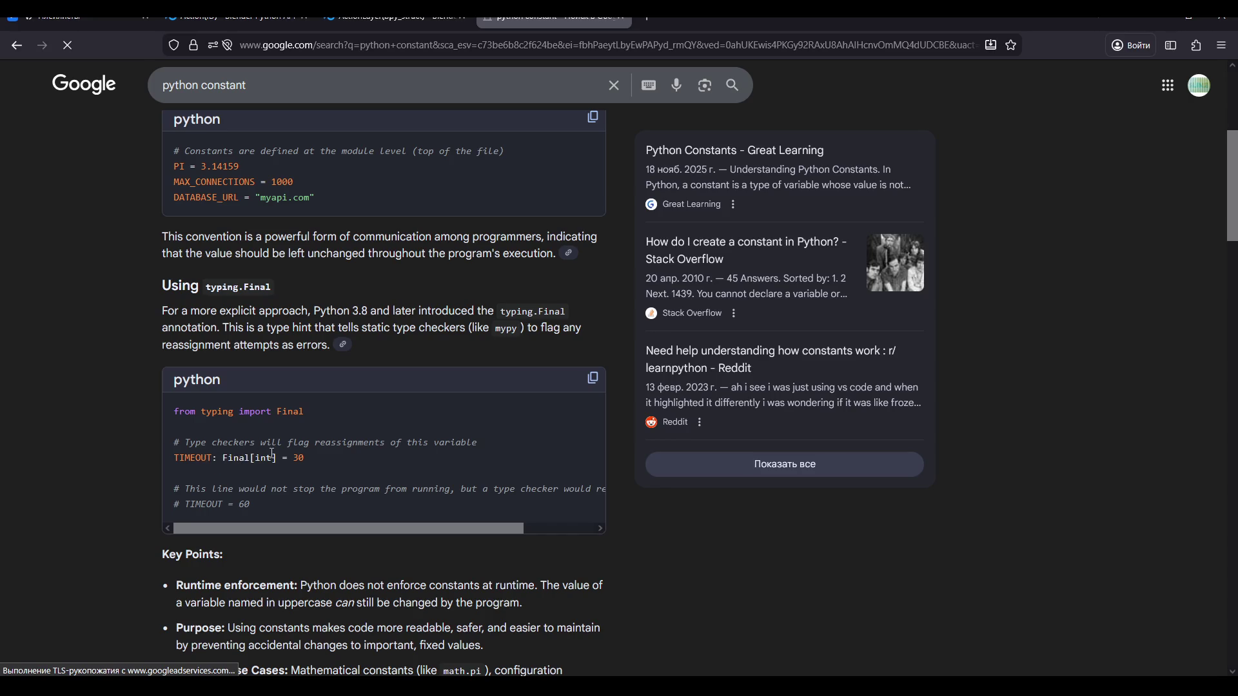
scroll(272, 455, down, 5)
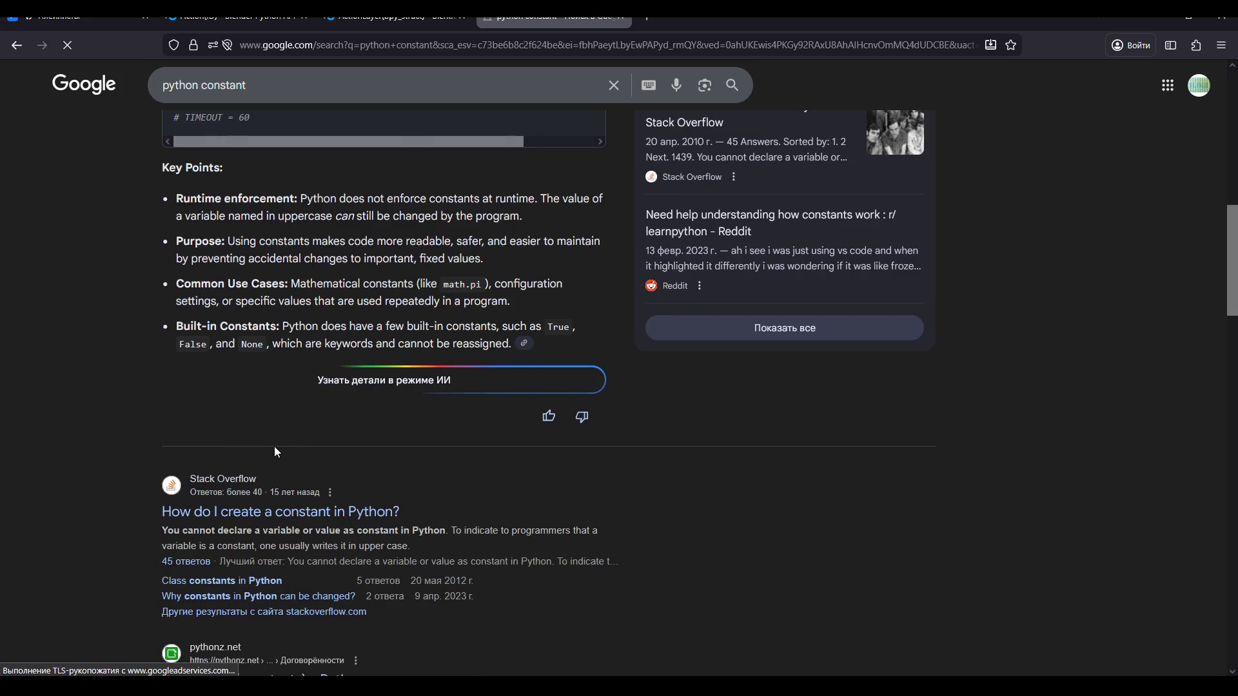
scroll(274, 443, up, 8)
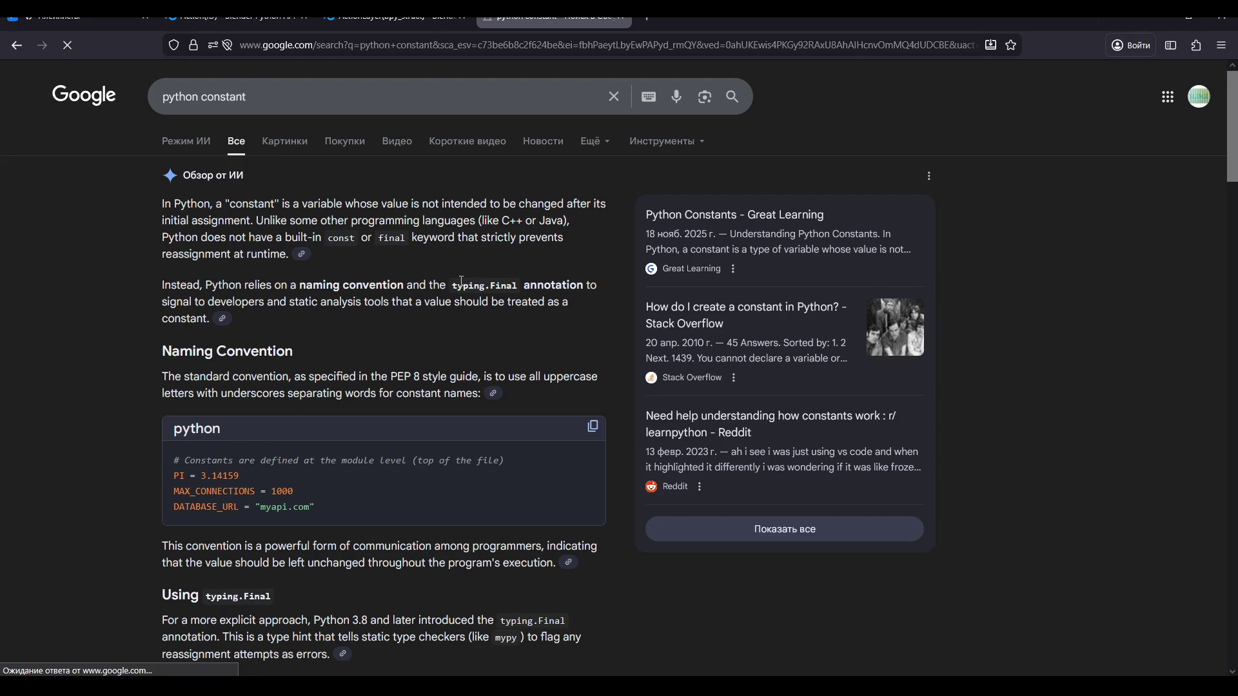
scroll(192, 362, down, 2)
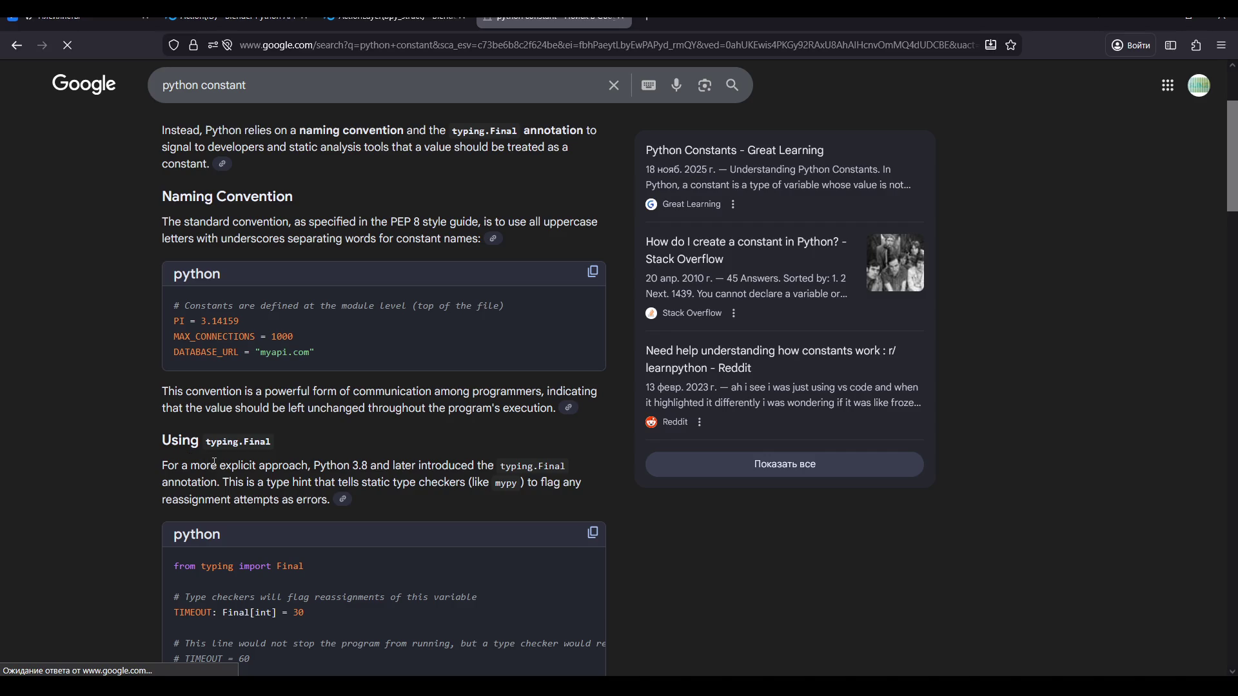
scroll(214, 463, down, 2)
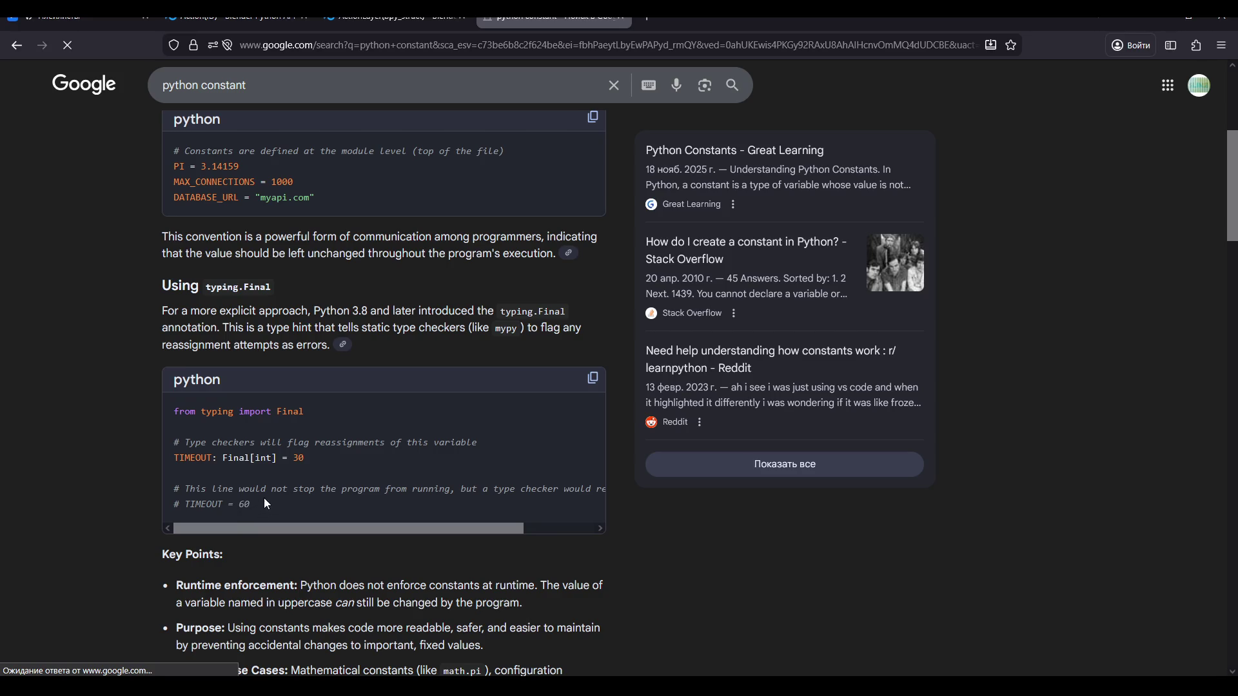
scroll(279, 442, up, 4)
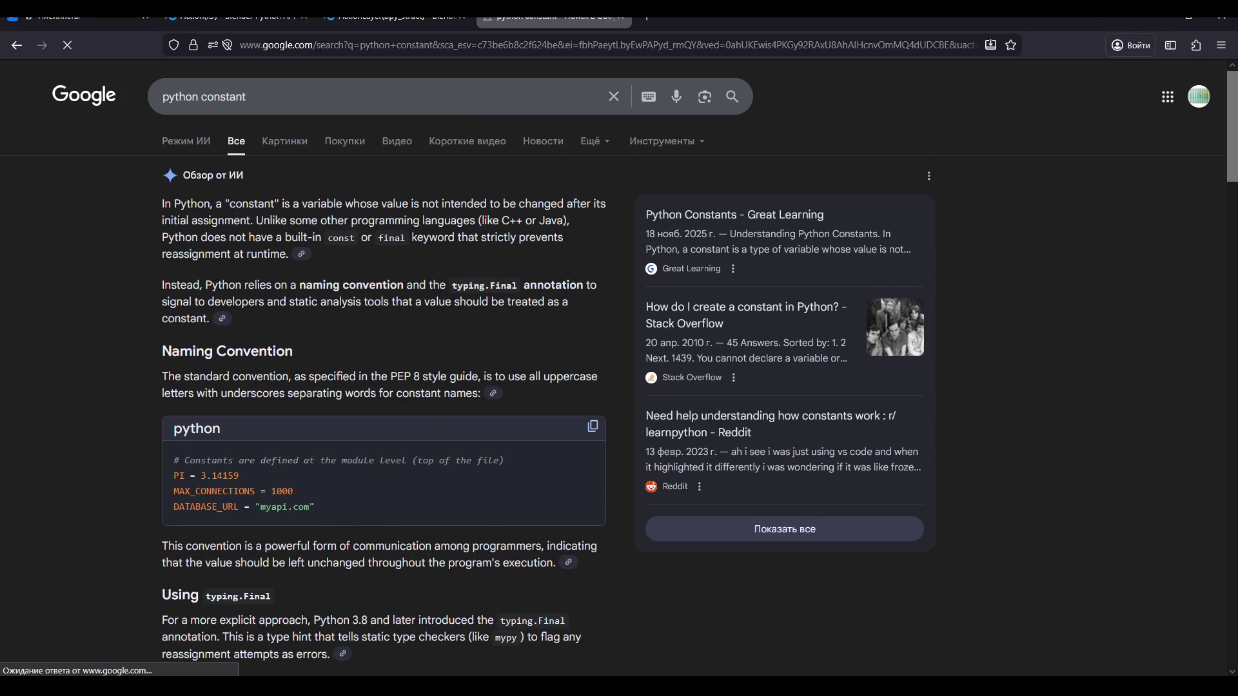
click(473, 633)
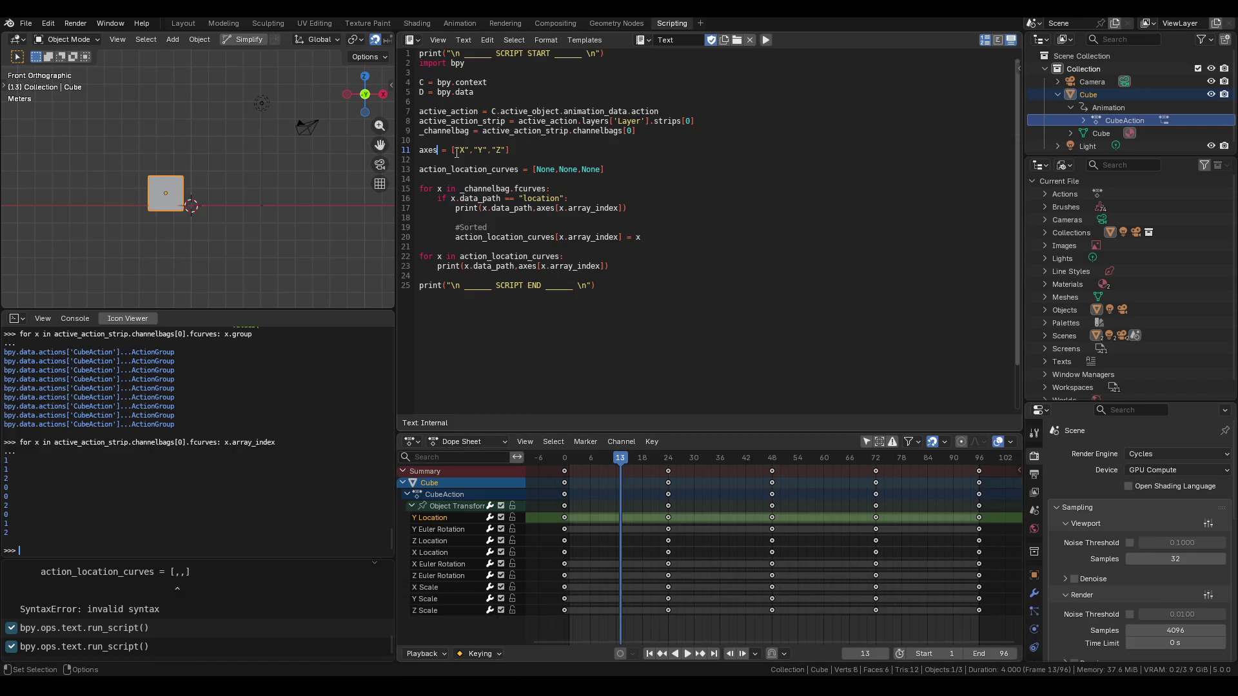
Rename axes to AXES on line 11 and paste AXES over axes on lines 17 and 23.
key(BackSpace)
key(BackSpace)
key(BackSpace)
text(AXES)
double_click(416, 149)
key(ctrl+c)
double_click(545, 207)
key(ctrl+v)
double_click(527, 266)
key(ctrl+v)
click(630, 261)
click(598, 217)
Save VisualKeyframes.blend, run the script and check its printed output in the system console.
key(ctrl+s)
click(766, 40)
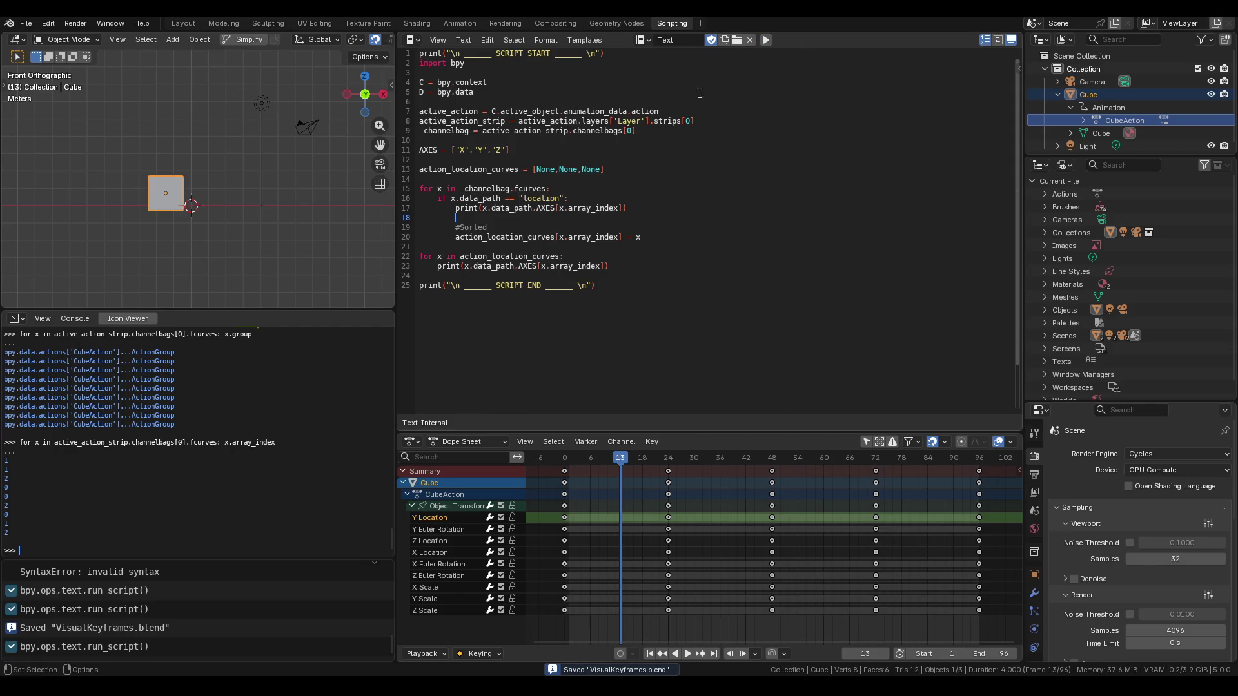
key(alt+Tab)
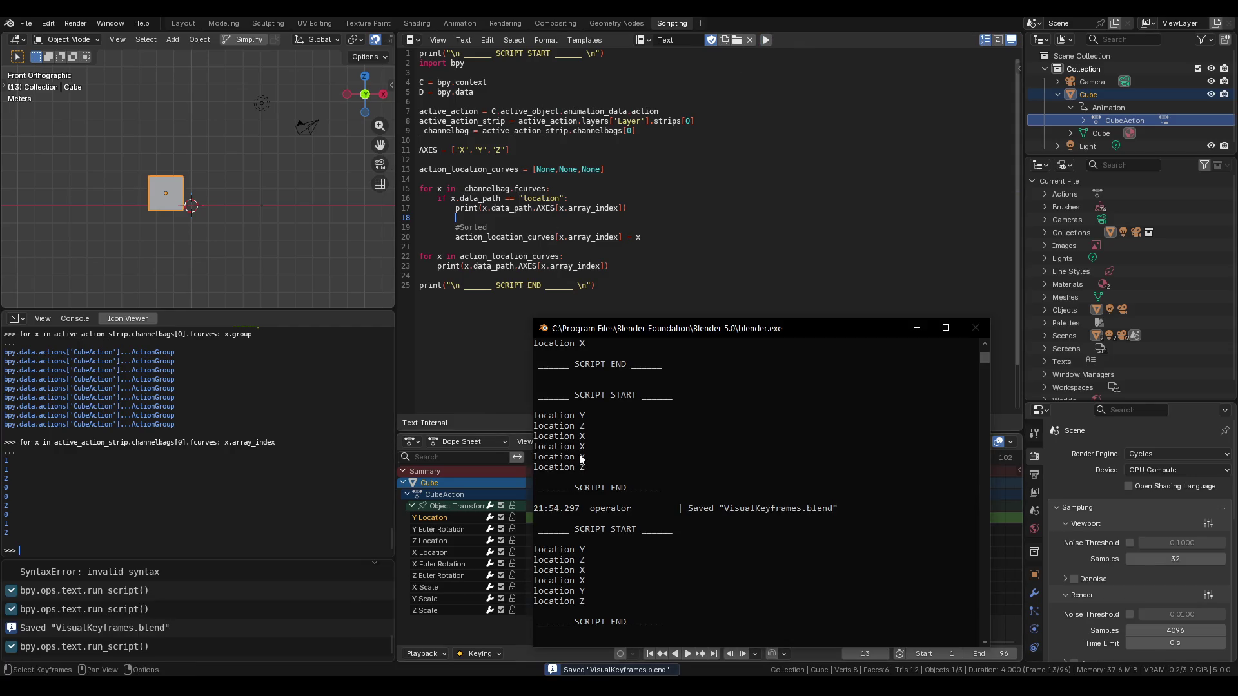
click(916, 328)
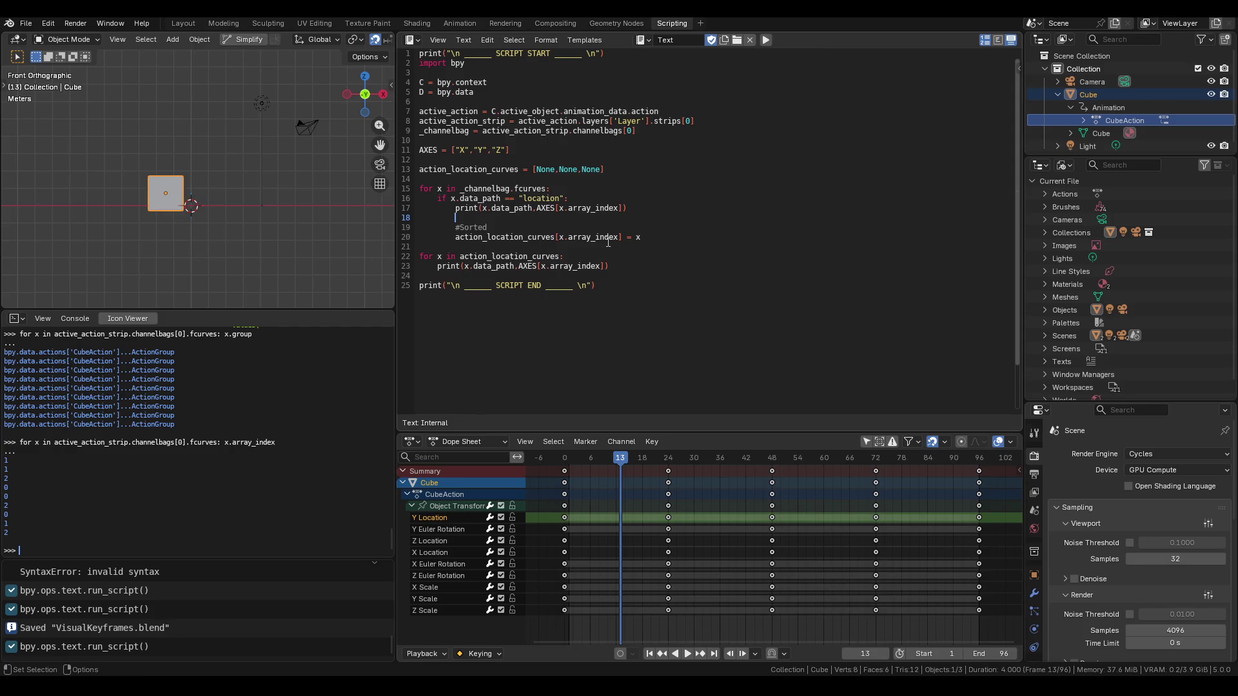
click(623, 269)
Review the console output and append ',x.' to the print call on line 23.
click(502, 613)
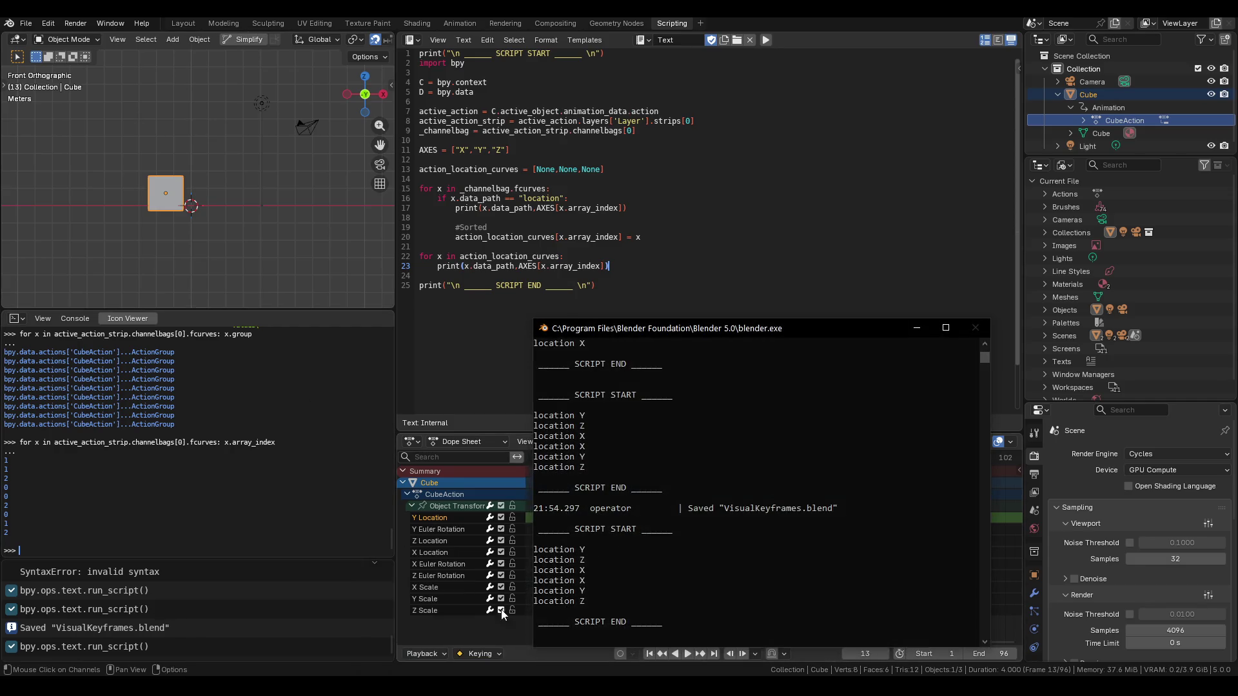
click(917, 327)
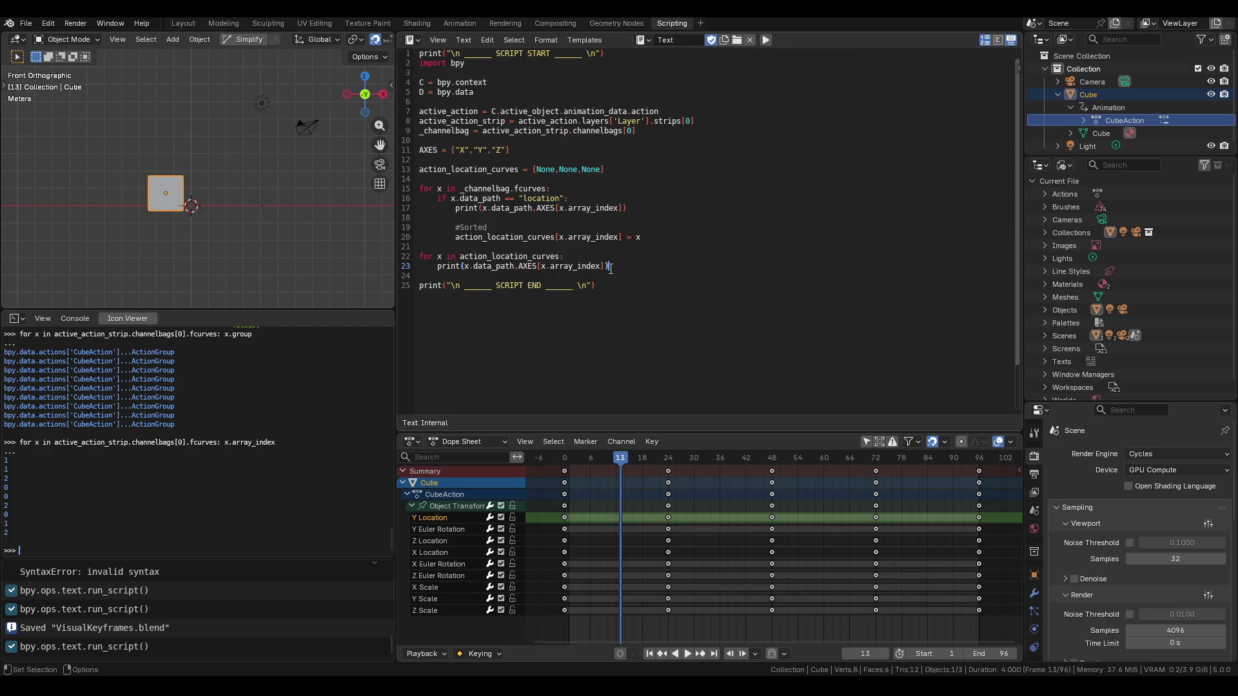
text(,)
text(x.)
Recall the previous Python Console command and autocomplete evaluate on the first F-curve [0].
key(Up)
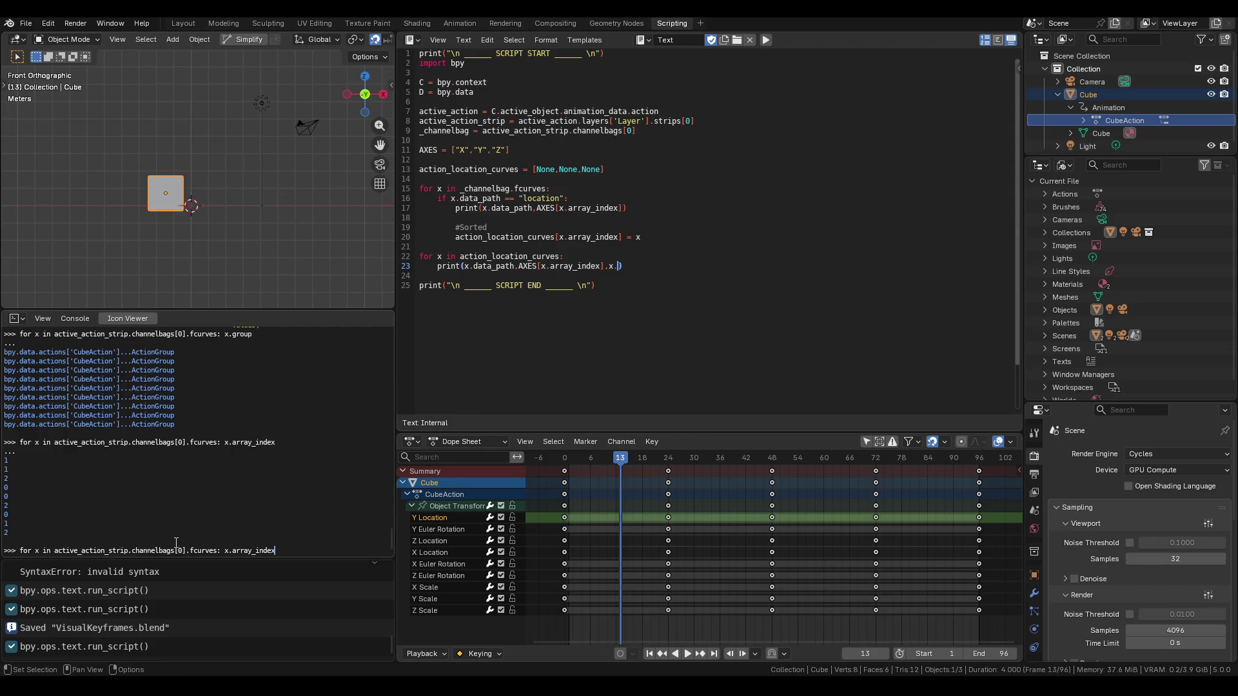
key(BackSpace)
key(BackSpace)
key(BackSpace)
text([0].)
key(ctrl+space)
text(ev)
key(ctrl+space)
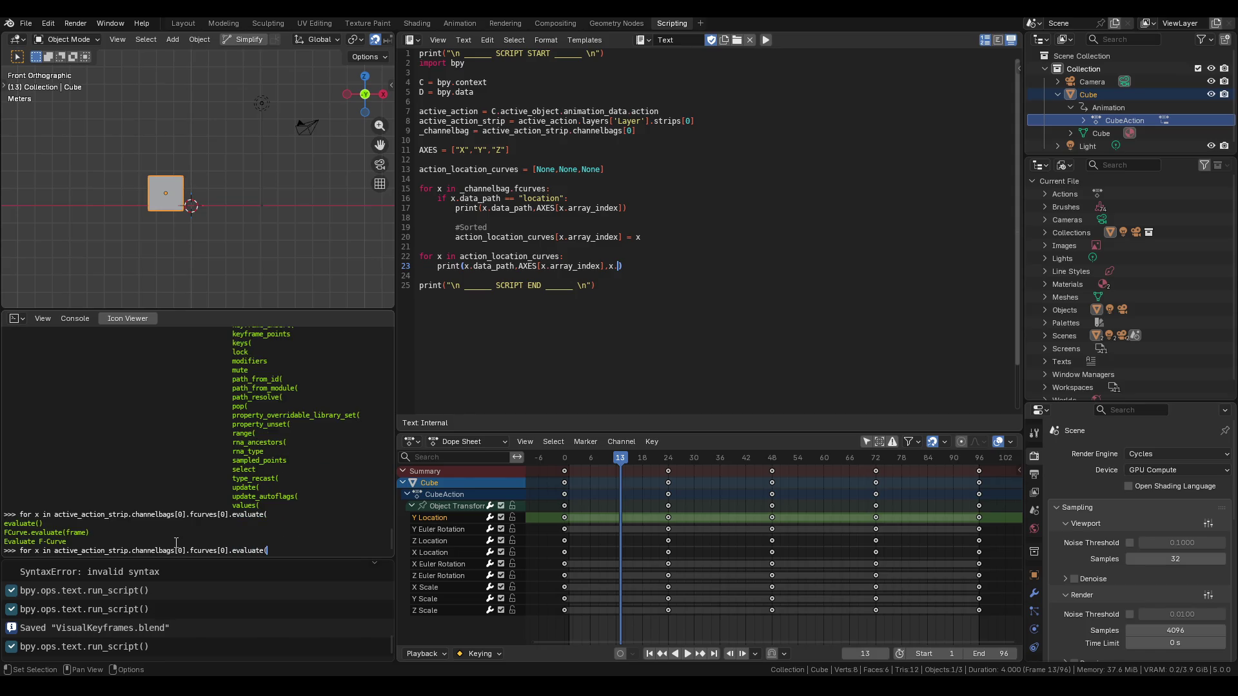
key(BackSpace)
key(BackSpace)
key(BackSpace)
Autocomplete and run [0].keyframe_points in the Python Console.
text(key)
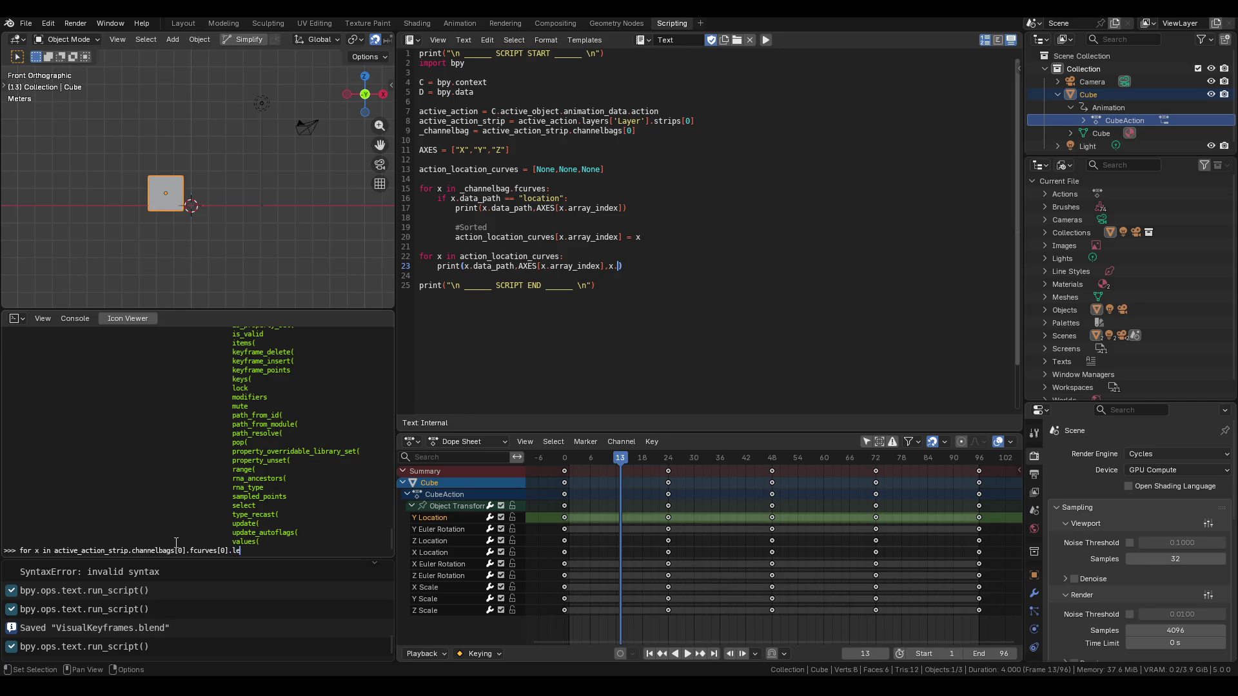
key(ctrl+space)
text(frame_)
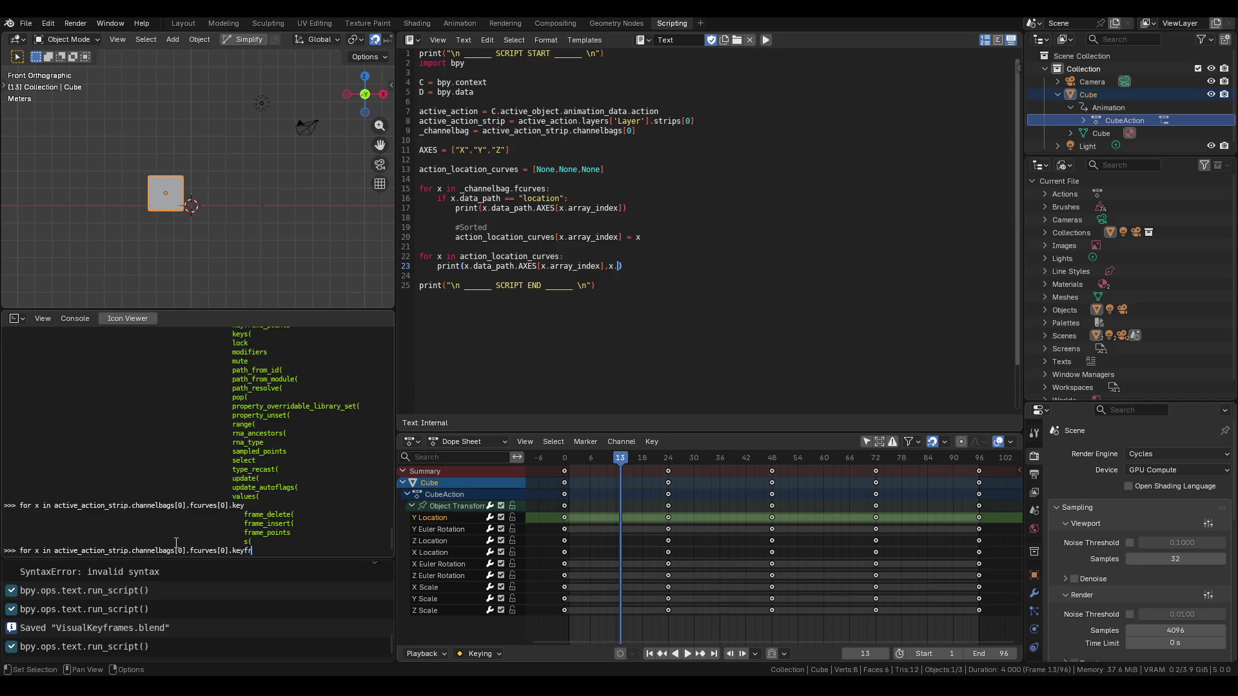
key(ctrl+space)
text(points)
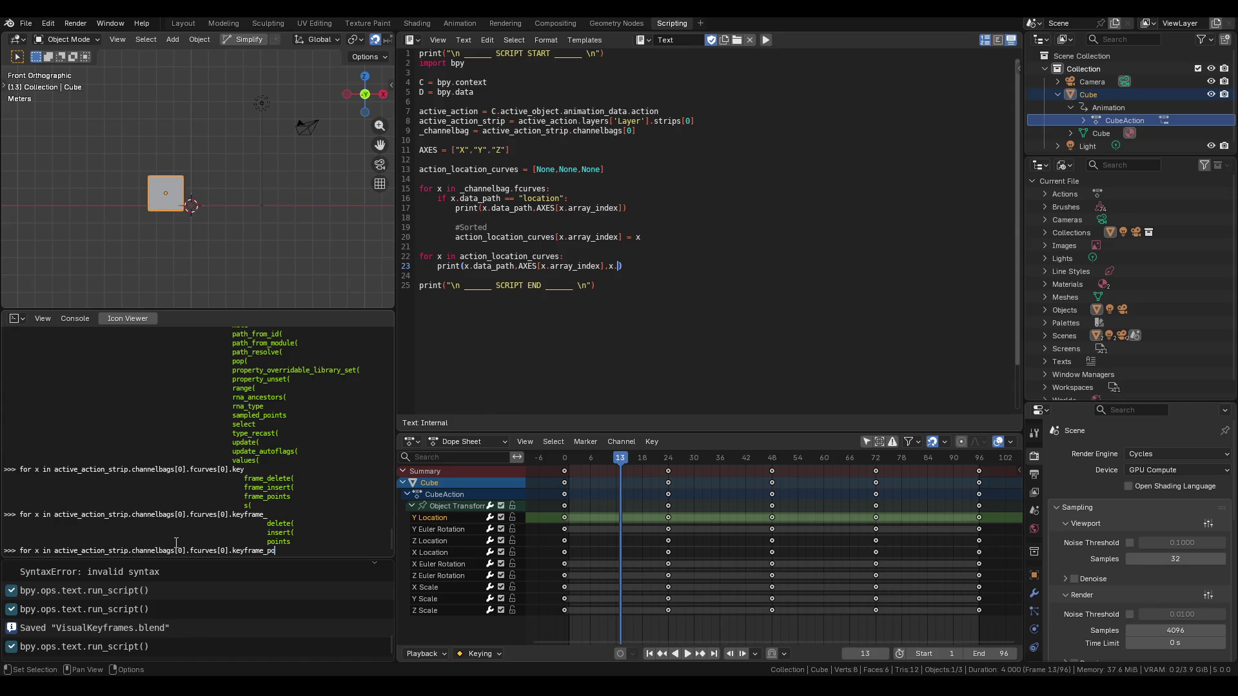
key(Return)
Rerun the command as keyframe_points() and see the not-callable TypeError.
key(Up)
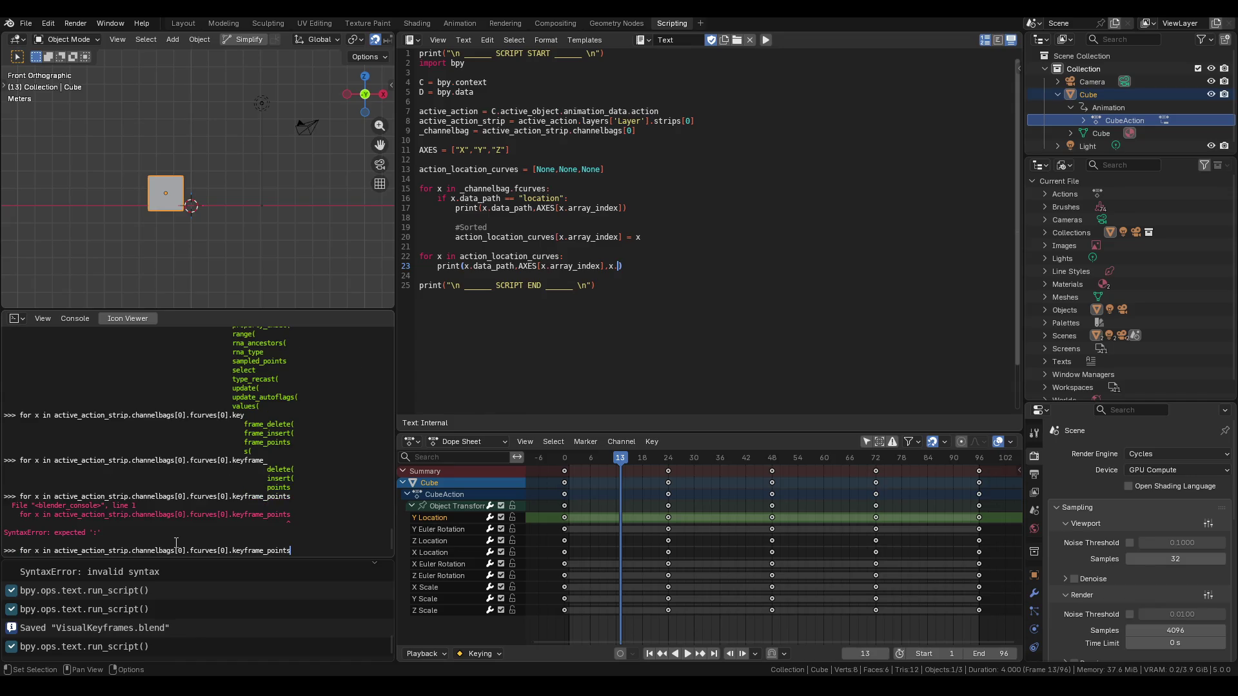
text(())
key(Return)
key(Up)
key(BackSpace)
key(Tab)
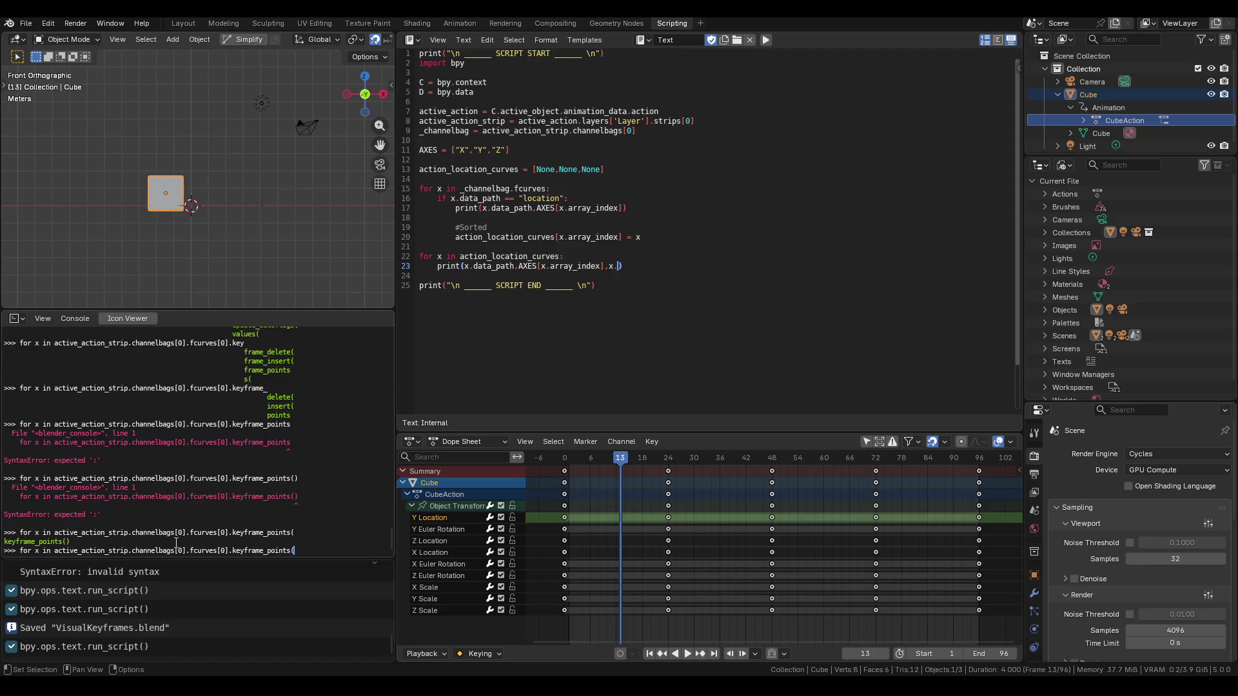
text())
key(Return)
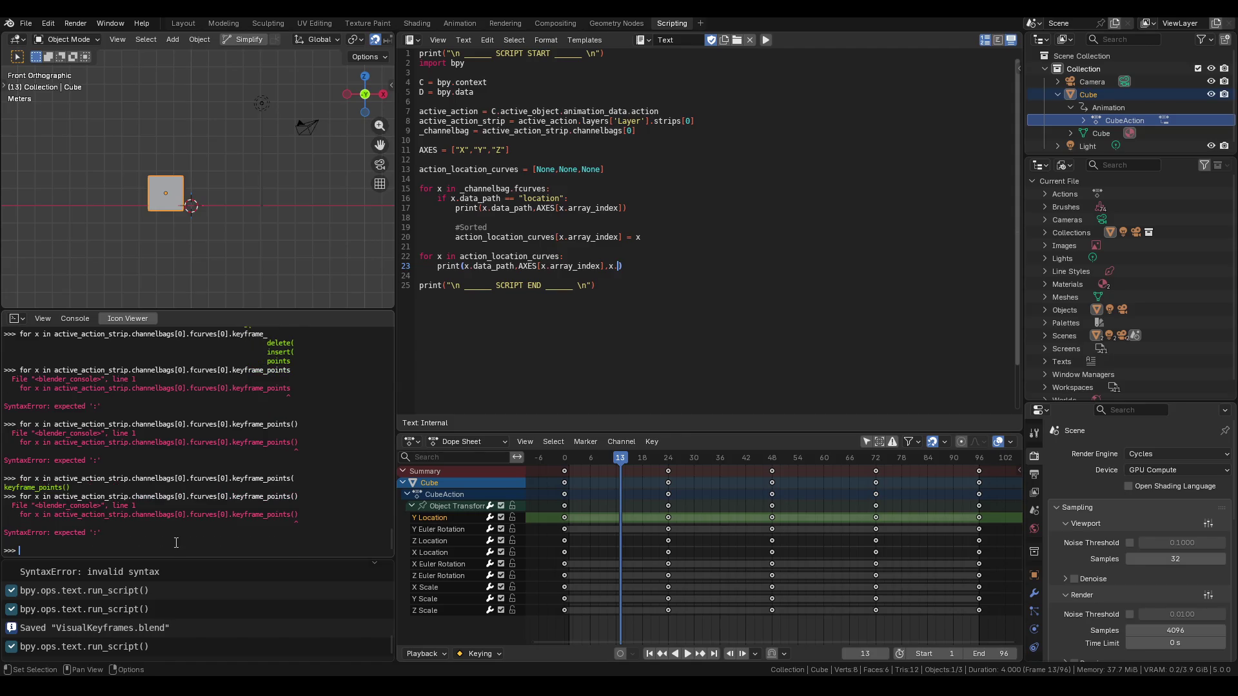
Remove the 'for x in' prefix and rerun the keyframe_points() call.
key(Up)
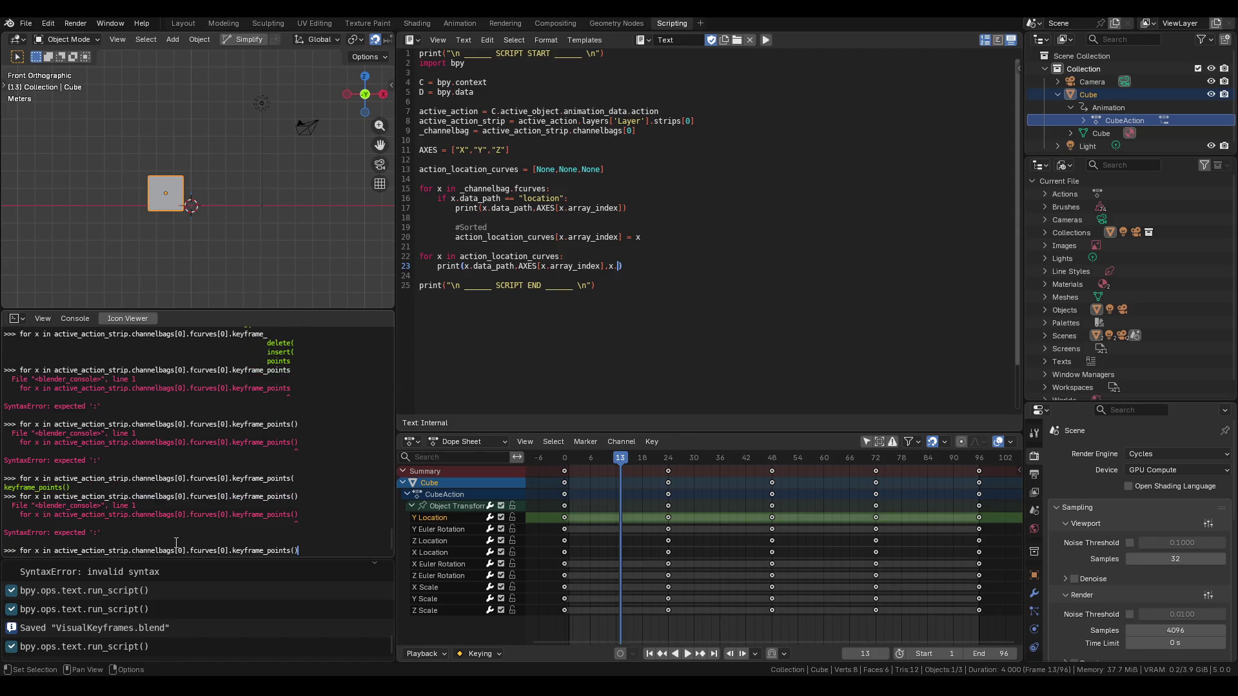
drag(2, 550, 53, 550)
key(BackSpace)
key(Return)
key(Up)
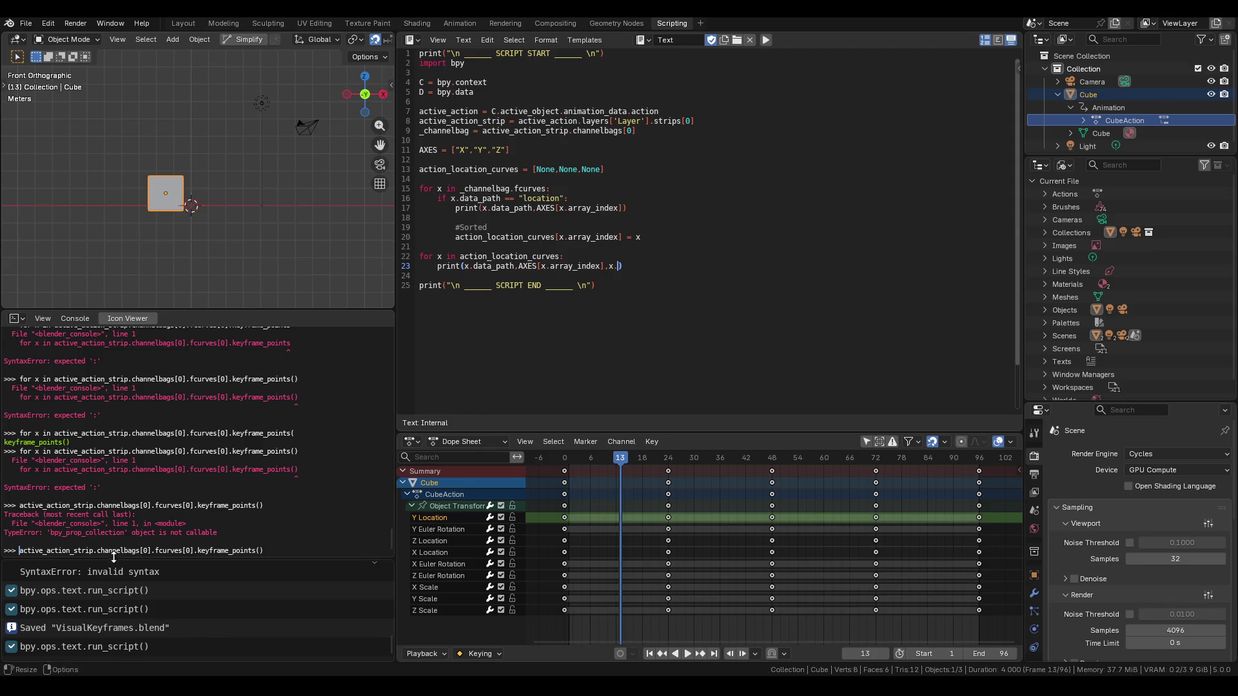
key(Return)
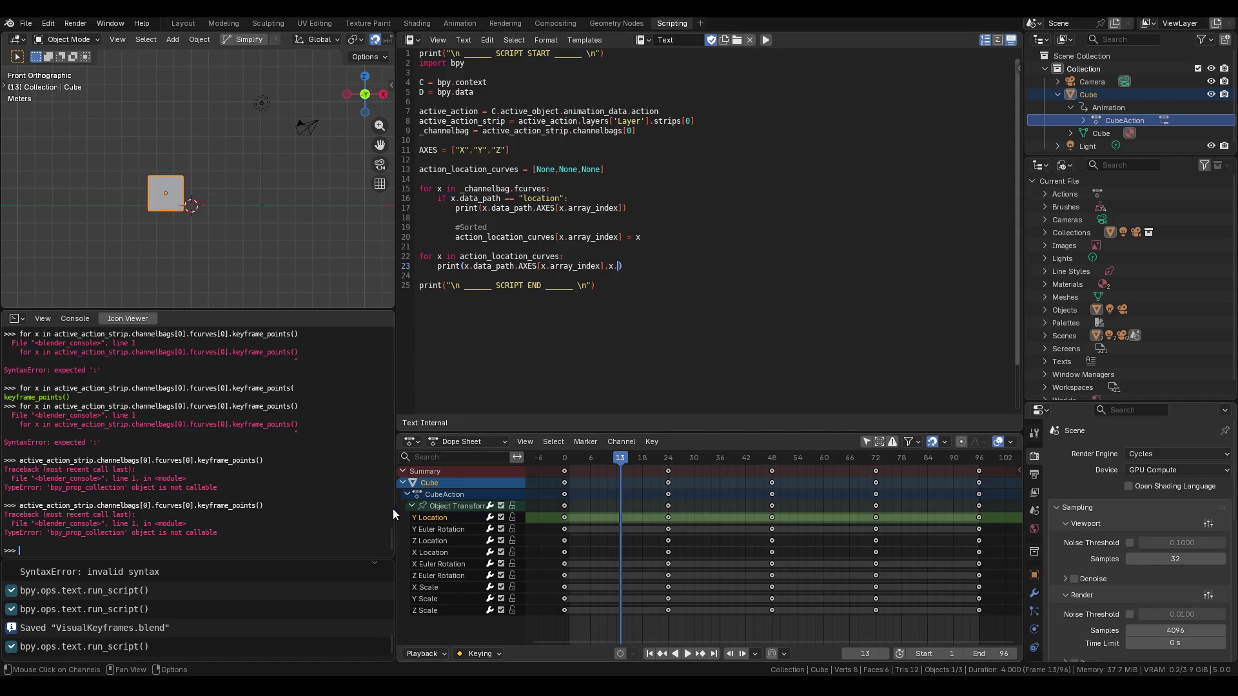
Retype keyframe_points() with autocompletion and run it, then add evaluate(13) on line 23.
key(Up)
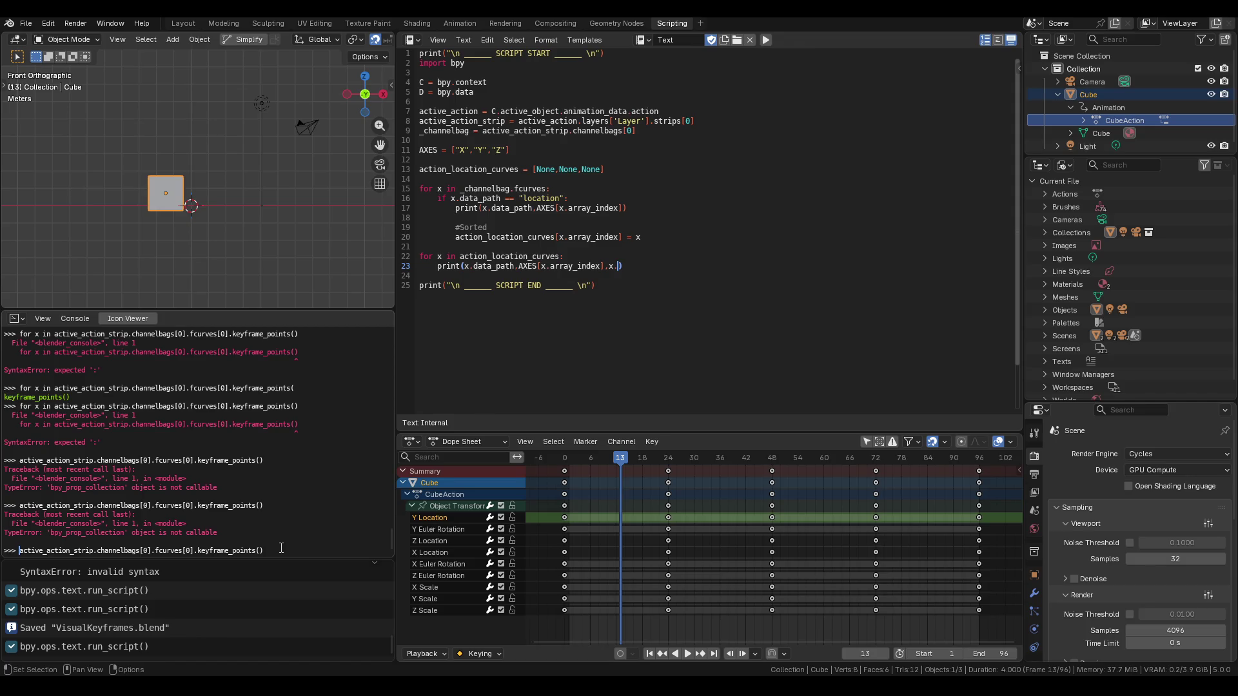
drag(281, 548, 200, 549)
key(BackSpace)
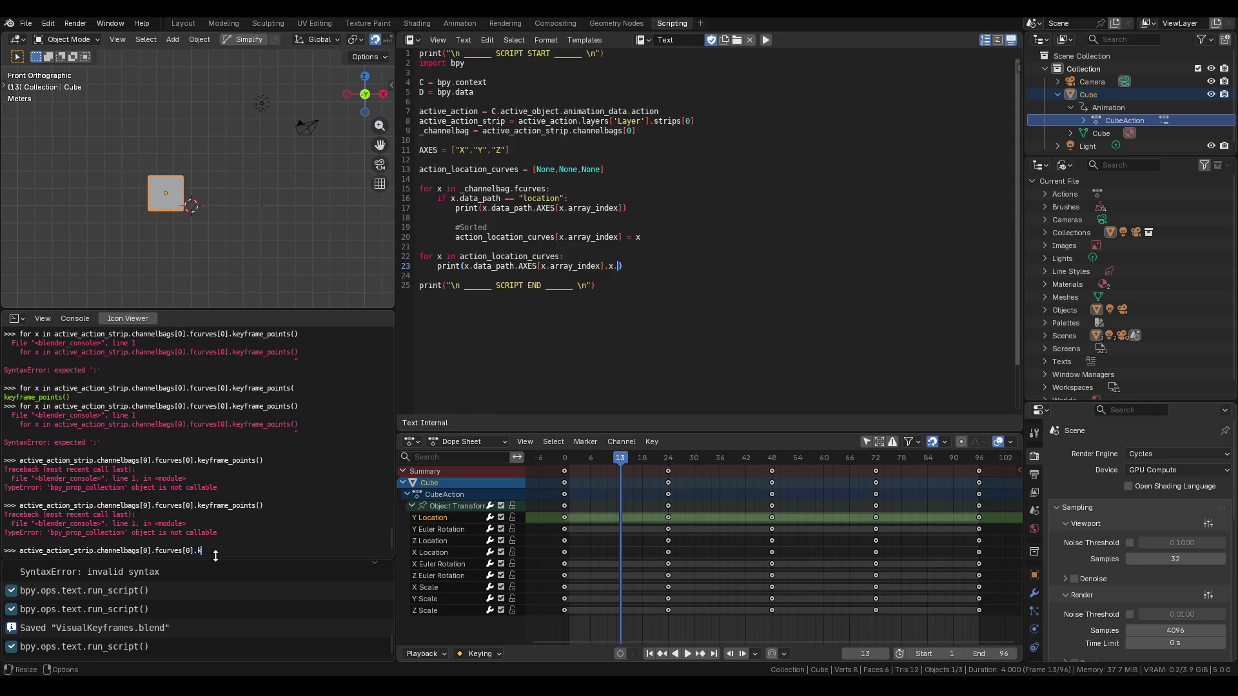
text(key)
key(ctrl+space)
text(f)
text(points)
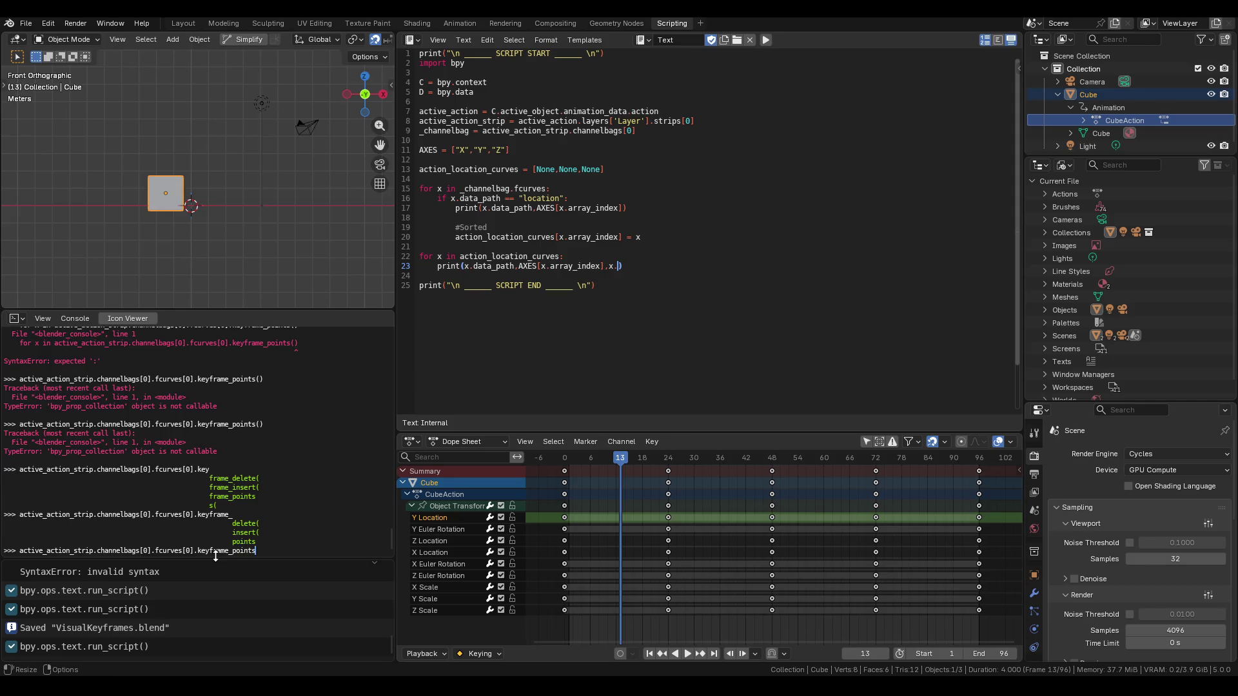
text(())
key(Return)
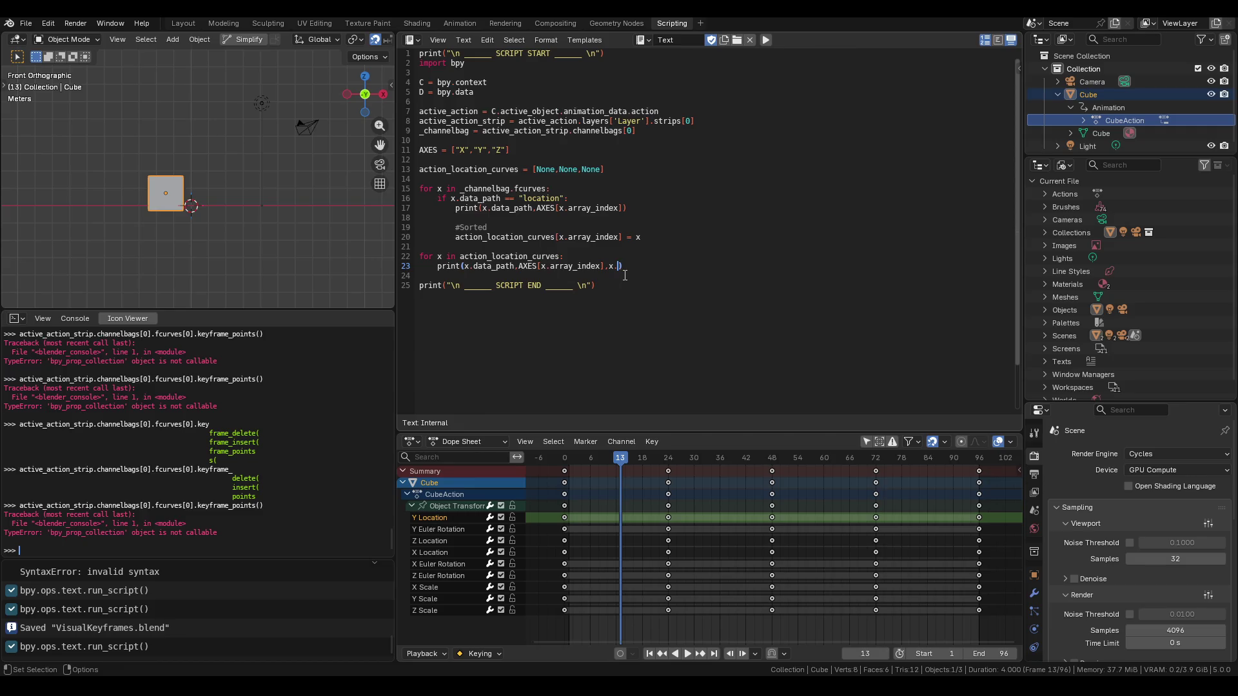
text(evaluate)
text(()
text(13)
Run the script and read the frame 13 evaluated values in the system console.
click(766, 40)
mouse_move(488, 684)
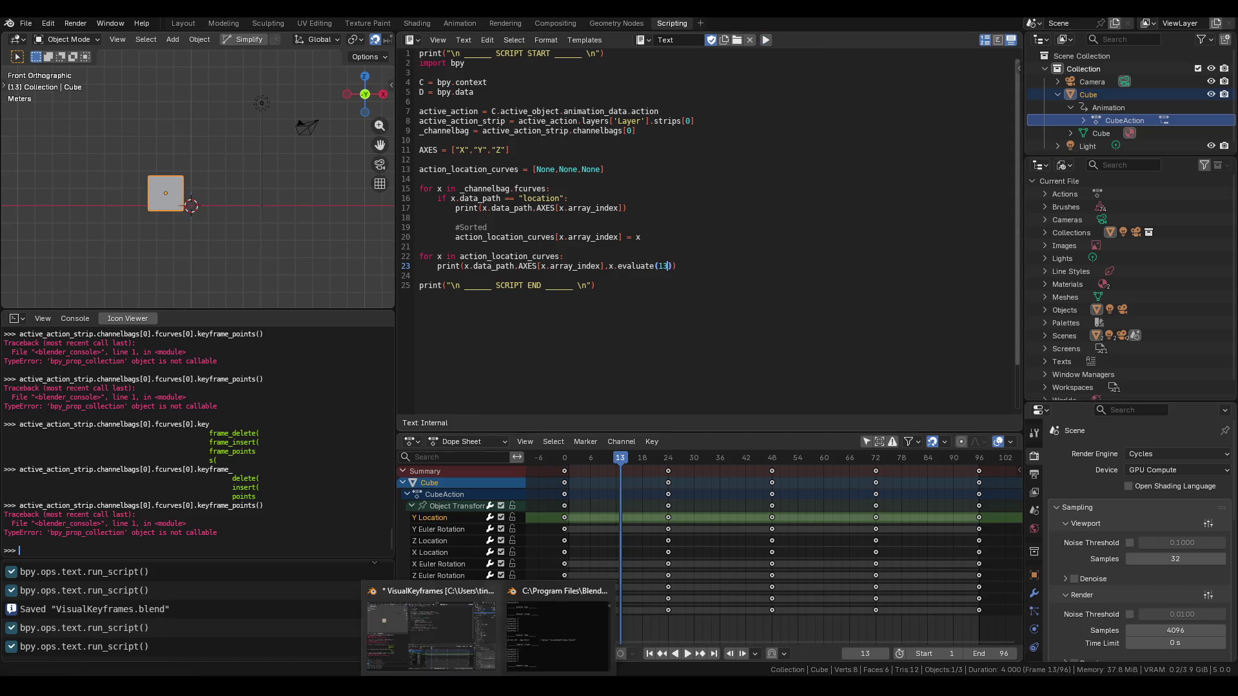
click(558, 629)
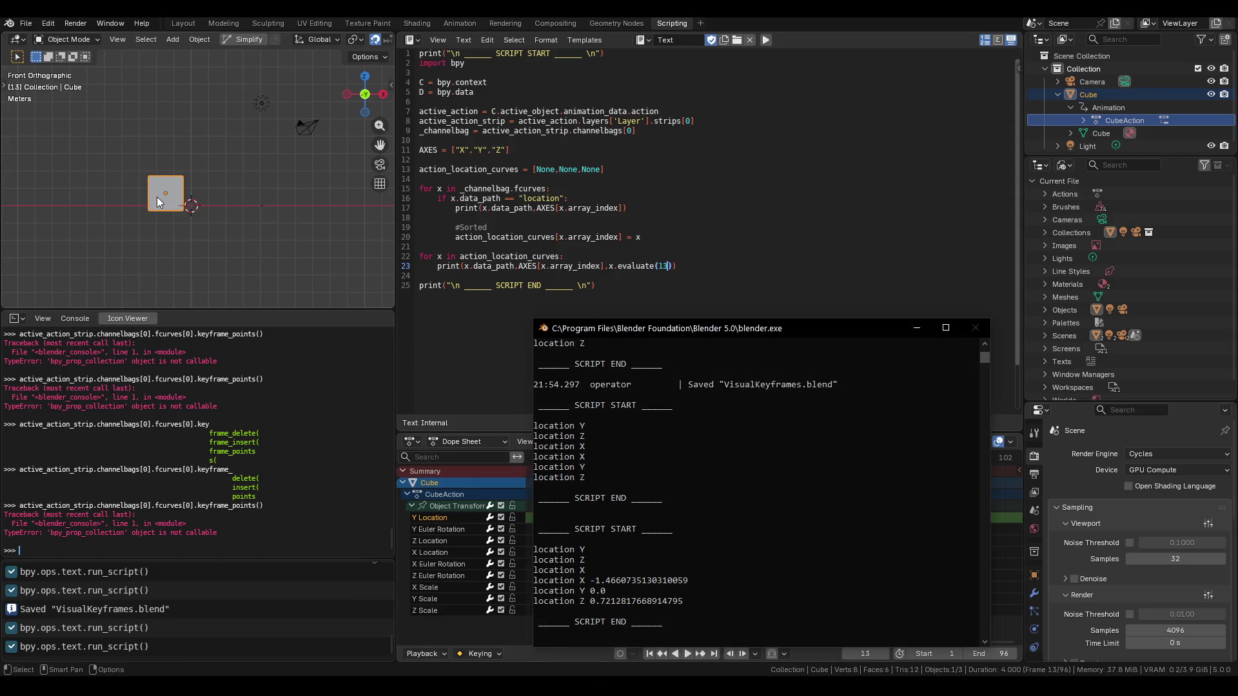
scroll(164, 196, up, 5)
click(300, 190)
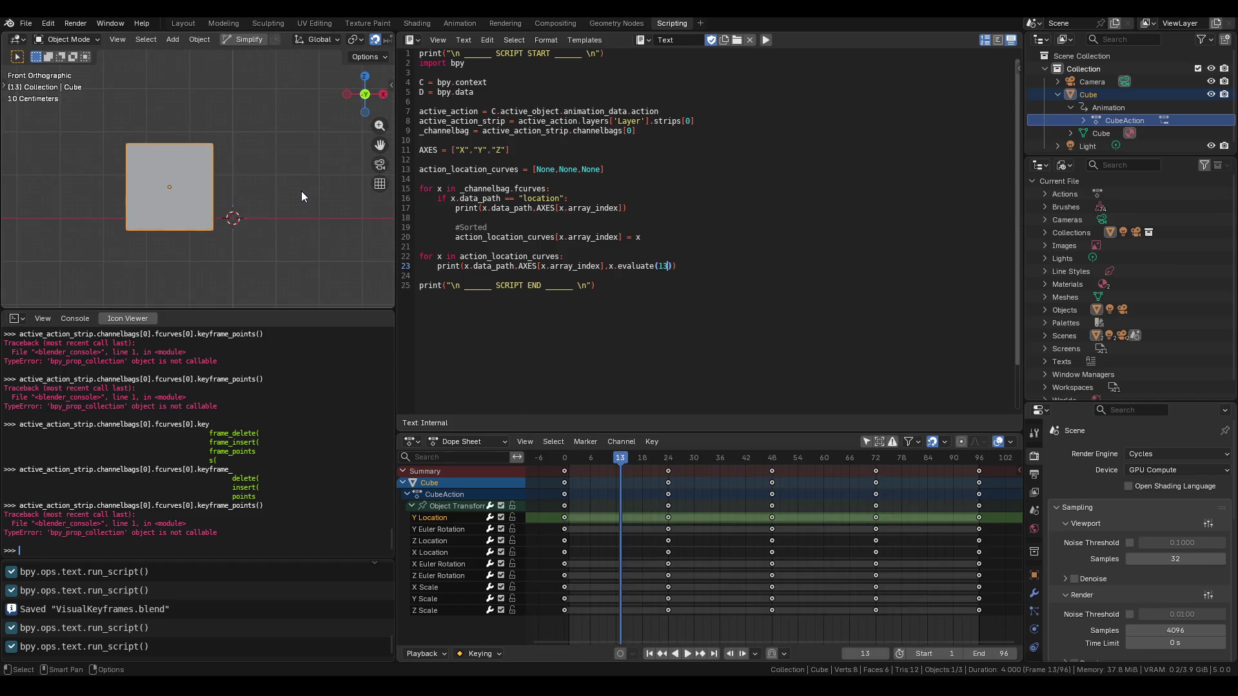
Open the N sidebar to compare the cube's transform values, repositioning the console beside it.
key(n)
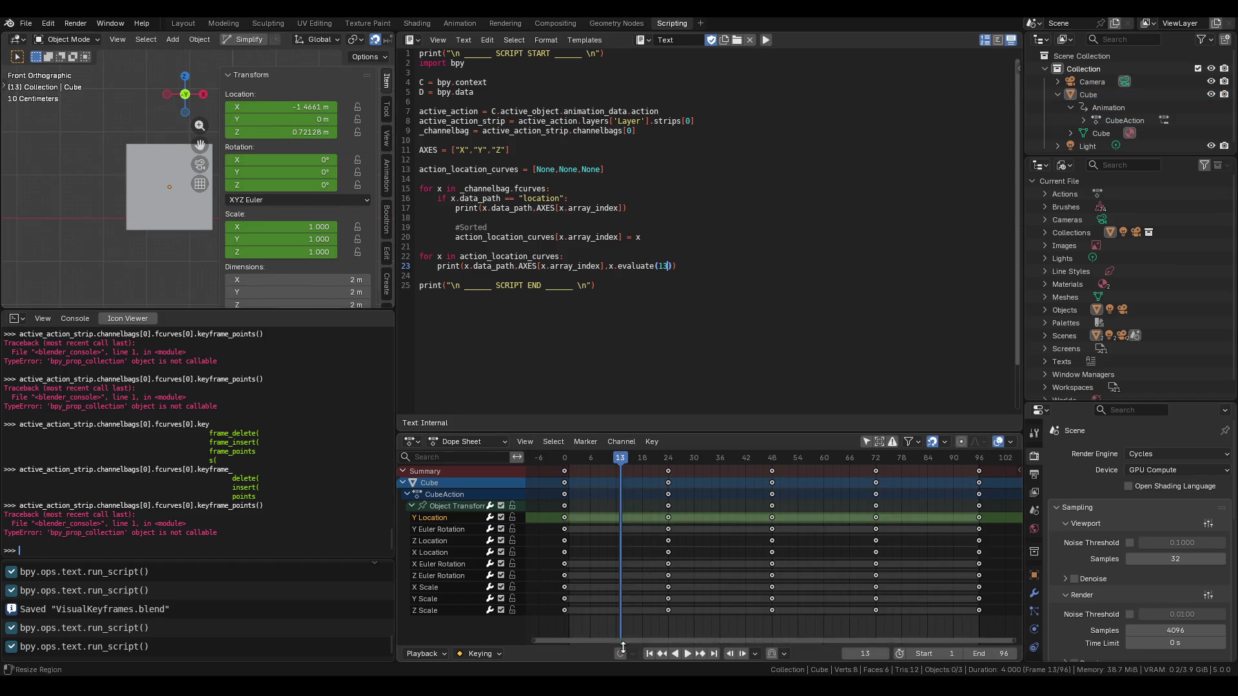
key(alt+Tab)
scroll(582, 497, down, 1)
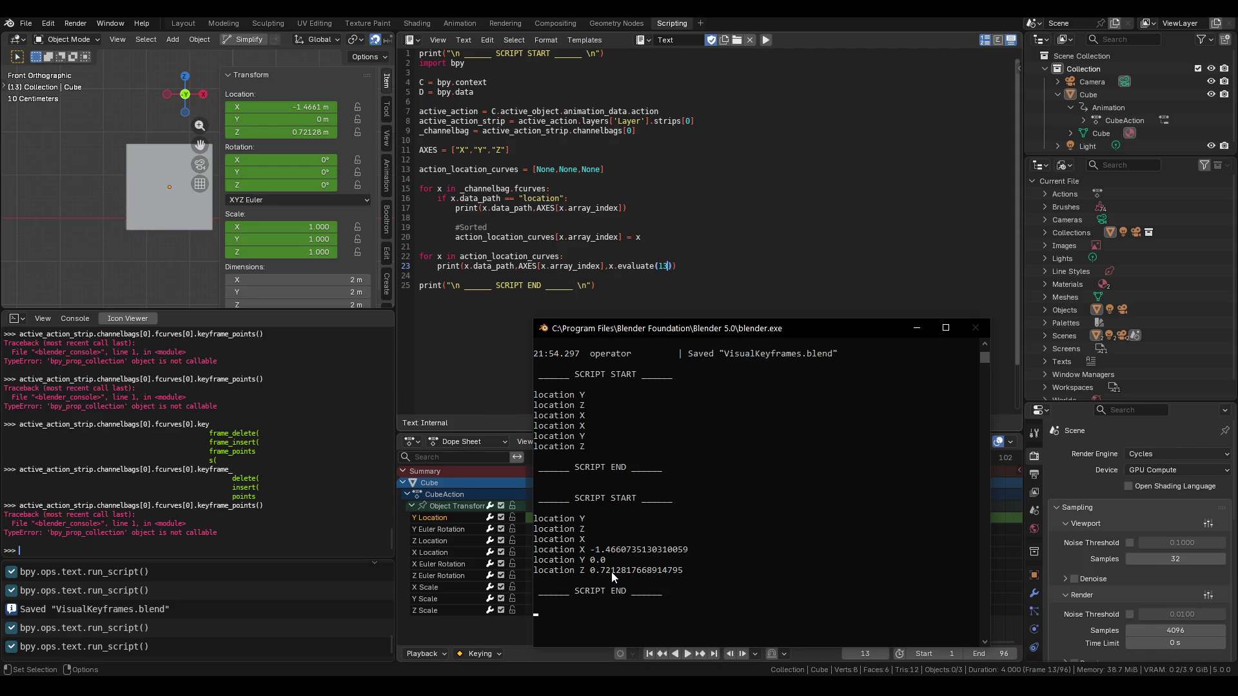
mouse_move(606, 330)
mouse_down()
mouse_move(462, 68)
mouse_move(437, 48)
mouse_move(717, 353)
mouse_move(743, 366)
mouse_move(749, 332)
mouse_move(756, 342)
mouse_up()
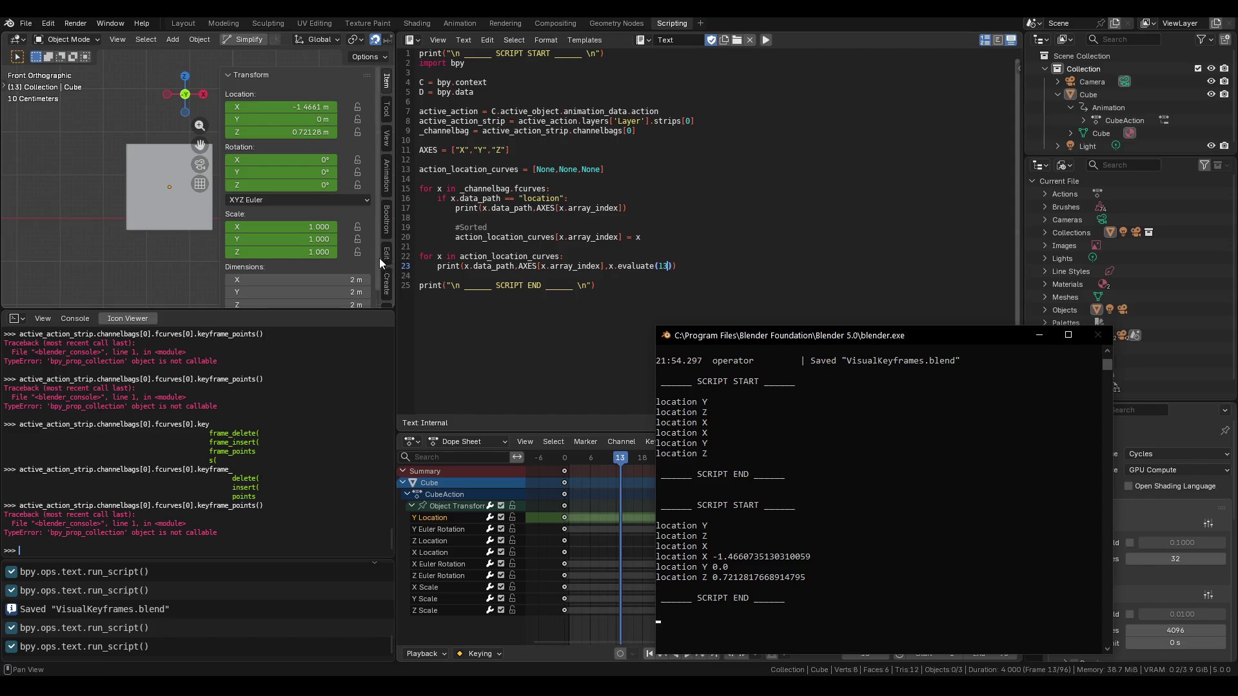
click(689, 271)
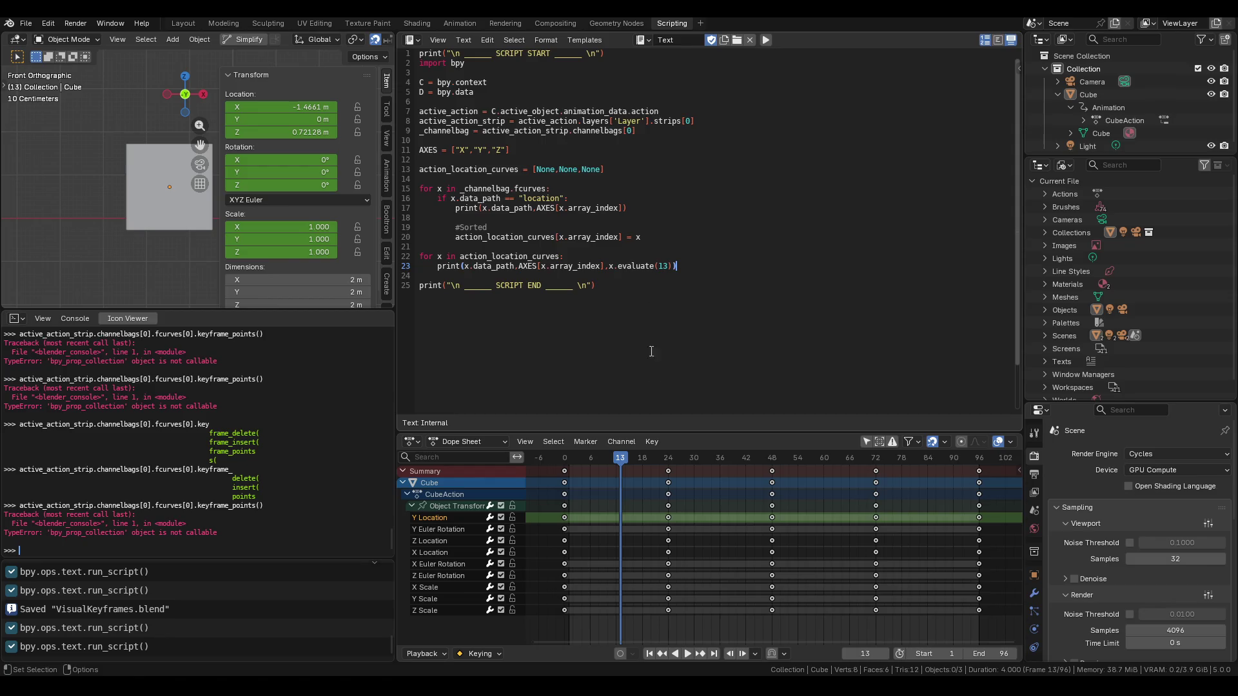
click(668, 266)
Replace evaluate(13) on line 23 with key and run x.keyframe_points in the Python Console.
drag(671, 266, 617, 267)
text(key)
text(x.)
text(key)
key(Tab)
text(frame_)
key(Tab)
text(points)
key(Return)
Show the first keyframe, x.keyframe_points[0], and print its coordinates (0.0, 1.0).
key(Up)
text(())
key(Return)
key(Up)
key(BackSpace)
key(BackSpace)
text([0])
key(Return)
key(Up)
text(.)
key(ctrl+space)
text(co)
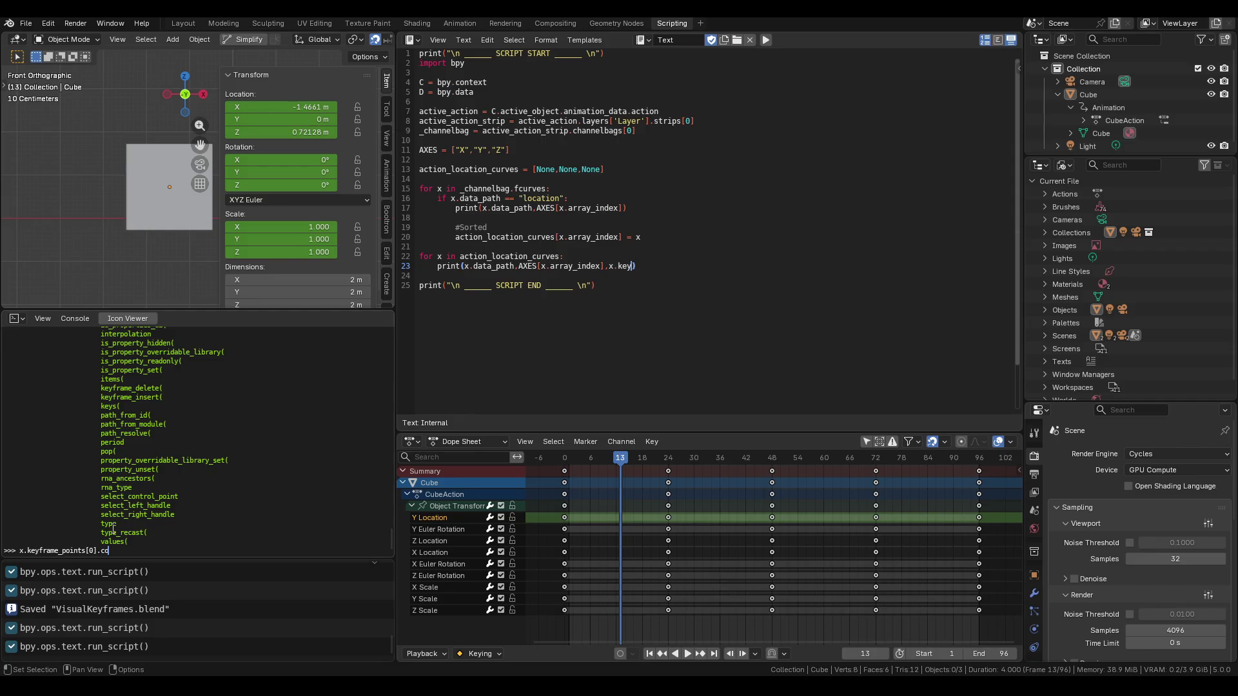
key(Return)
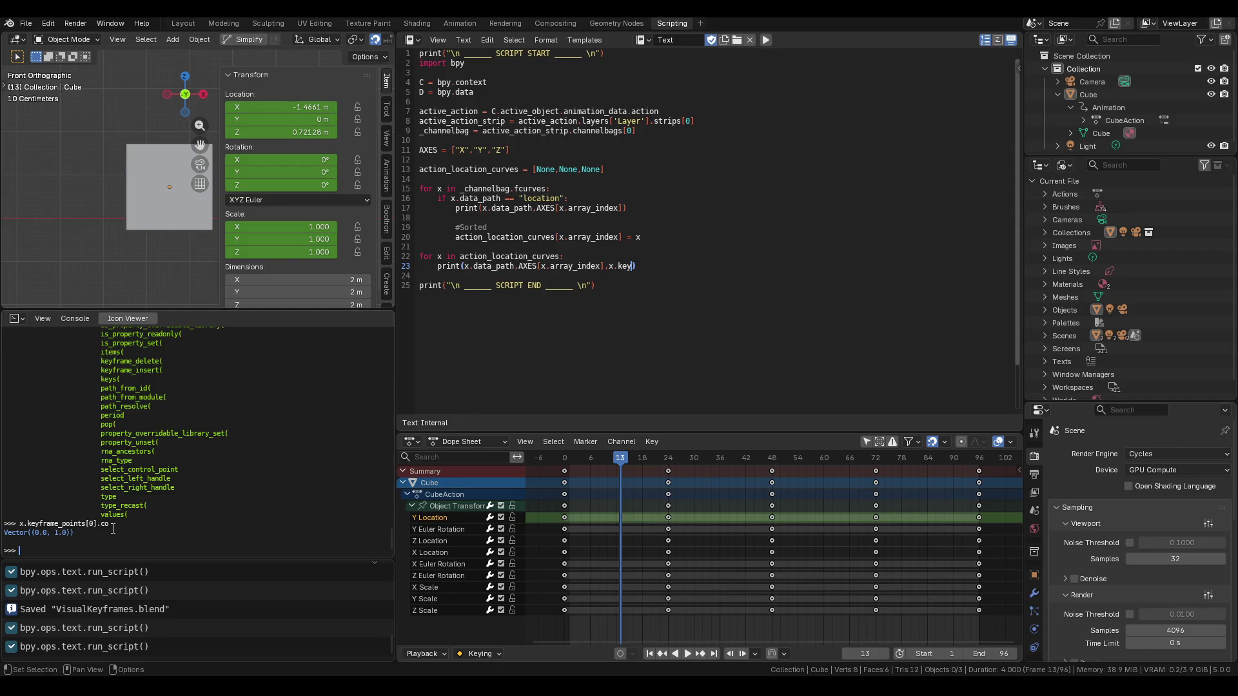
Print the second keyframe's coordinates (24.0, 1.0), then complete line 23 as x.keyframe_points[0].co.
key(Up)
key(BackSpace)
text(1)
key(Return)
key(Up)
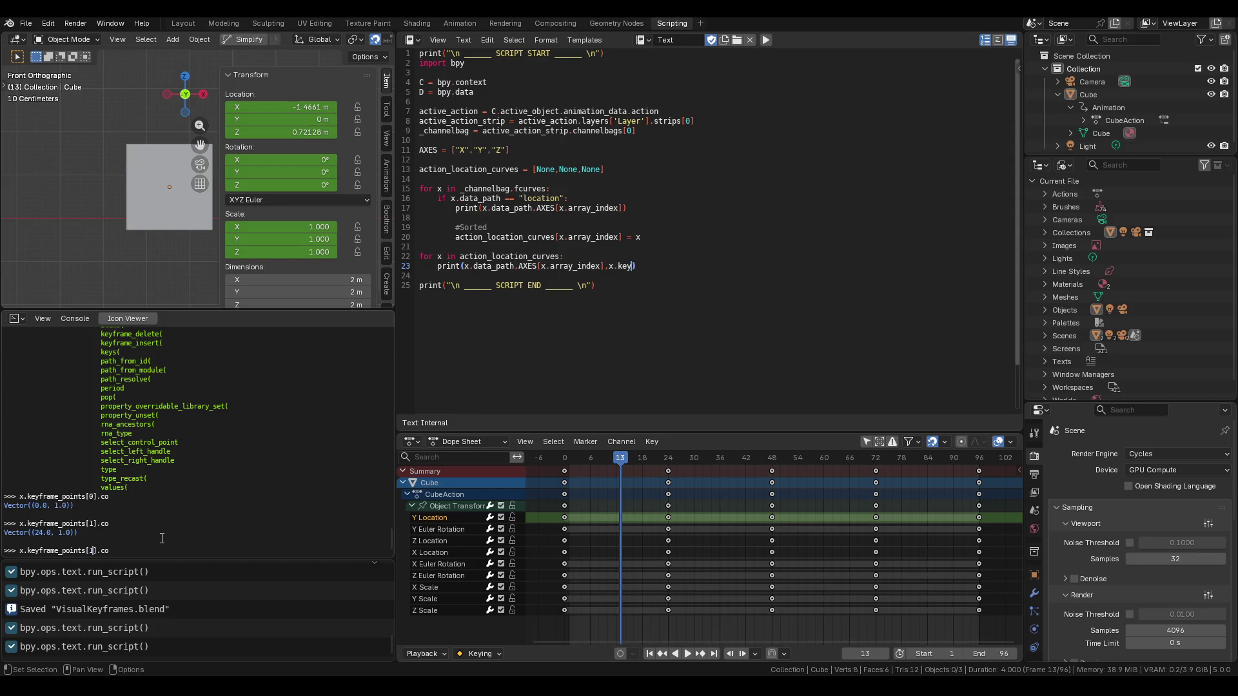
scroll(161, 534, up, 10)
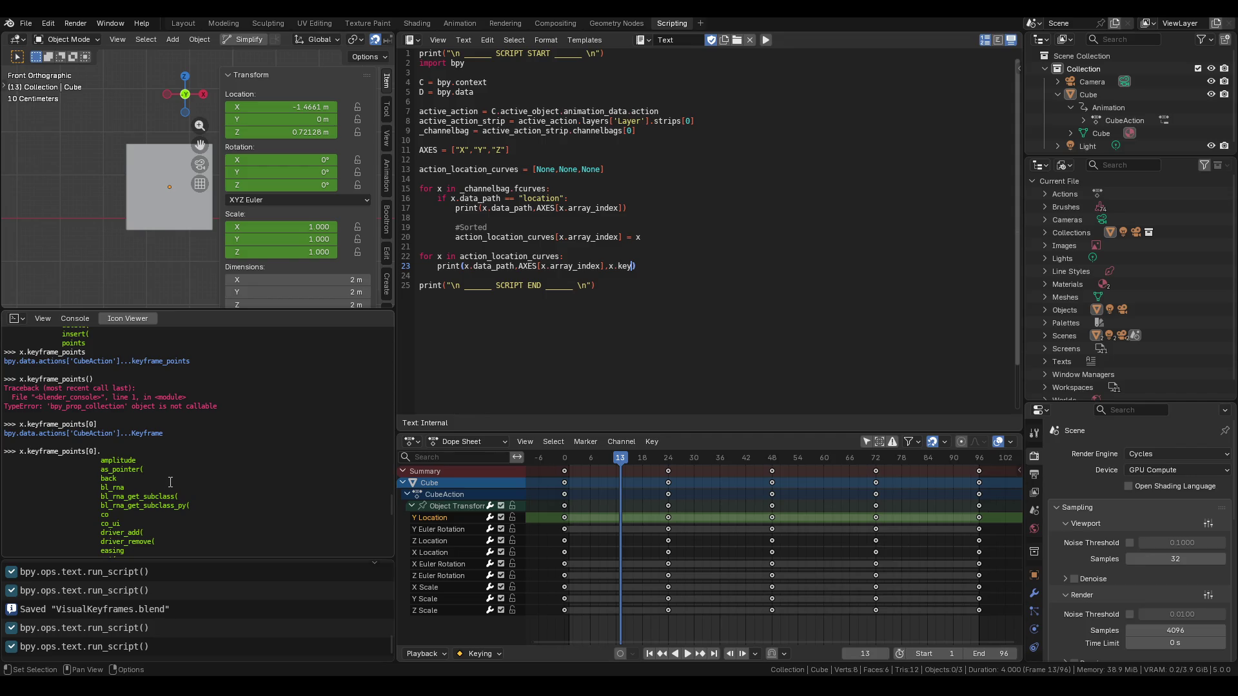
scroll(170, 482, down, 10)
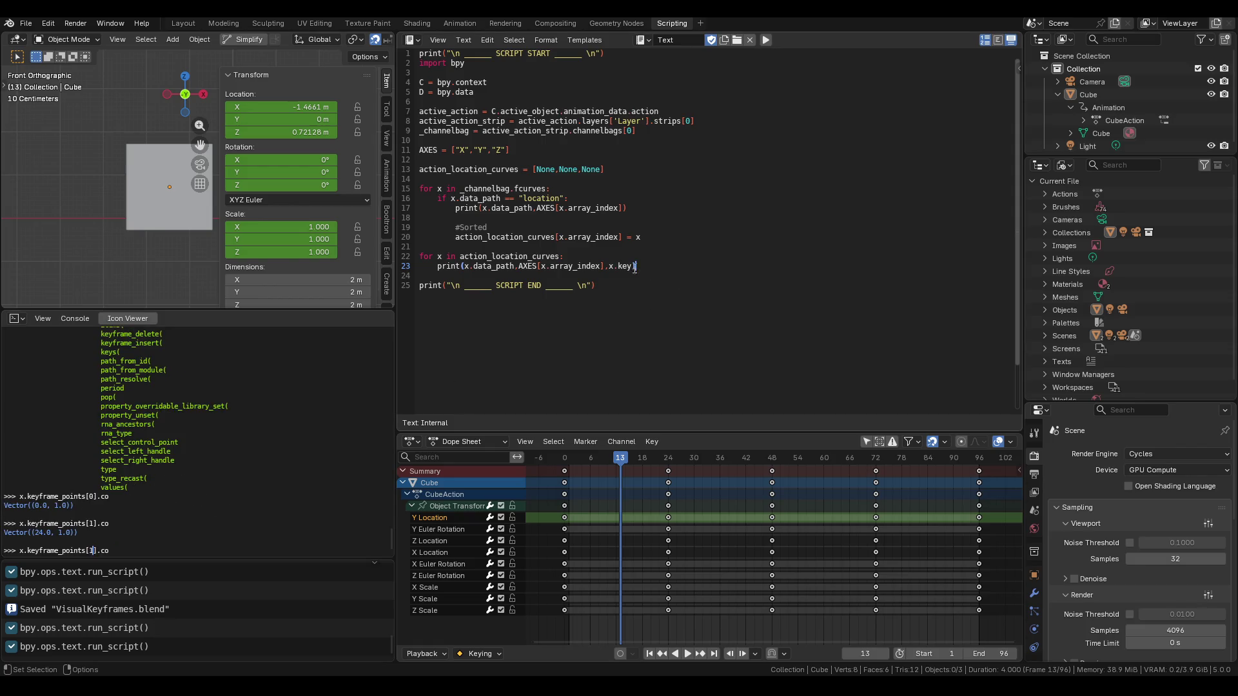
text(frame_poi)
text(nts)
text([)
text(0].co)
Print keyframe_points[0] then [1] coordinates (frame 24: X -2, Y 0, Z 2) and scrub the timeline.
click(765, 40)
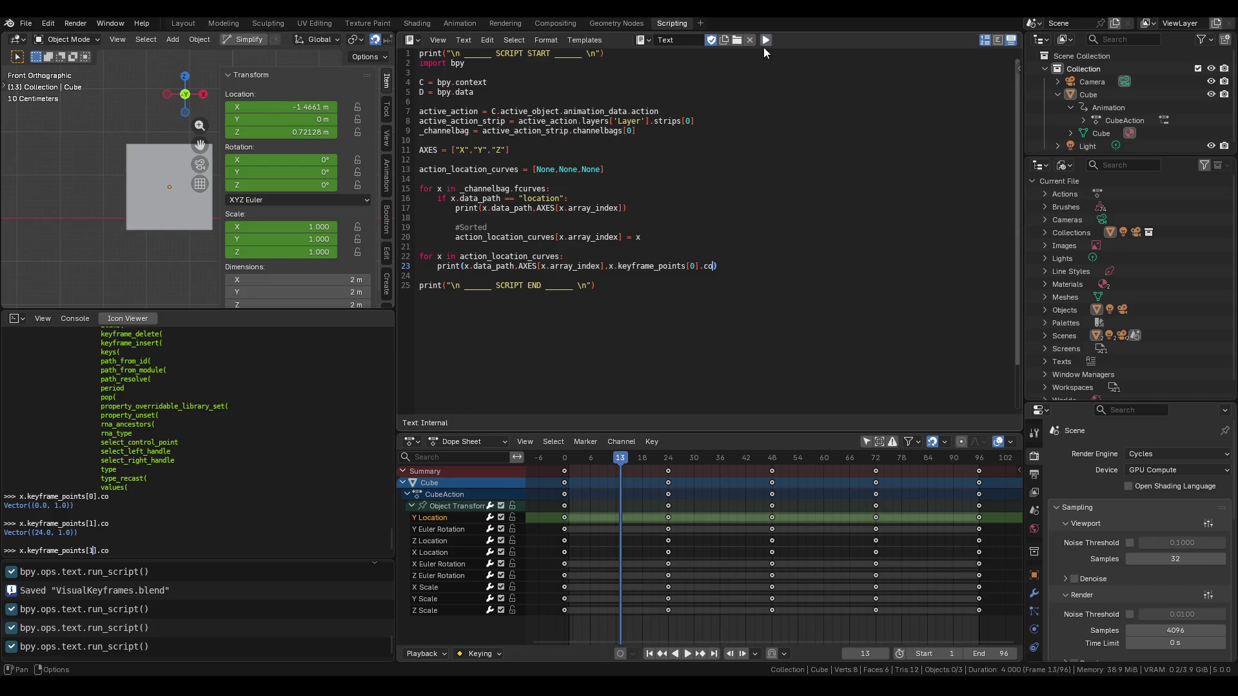
key(alt+Tab)
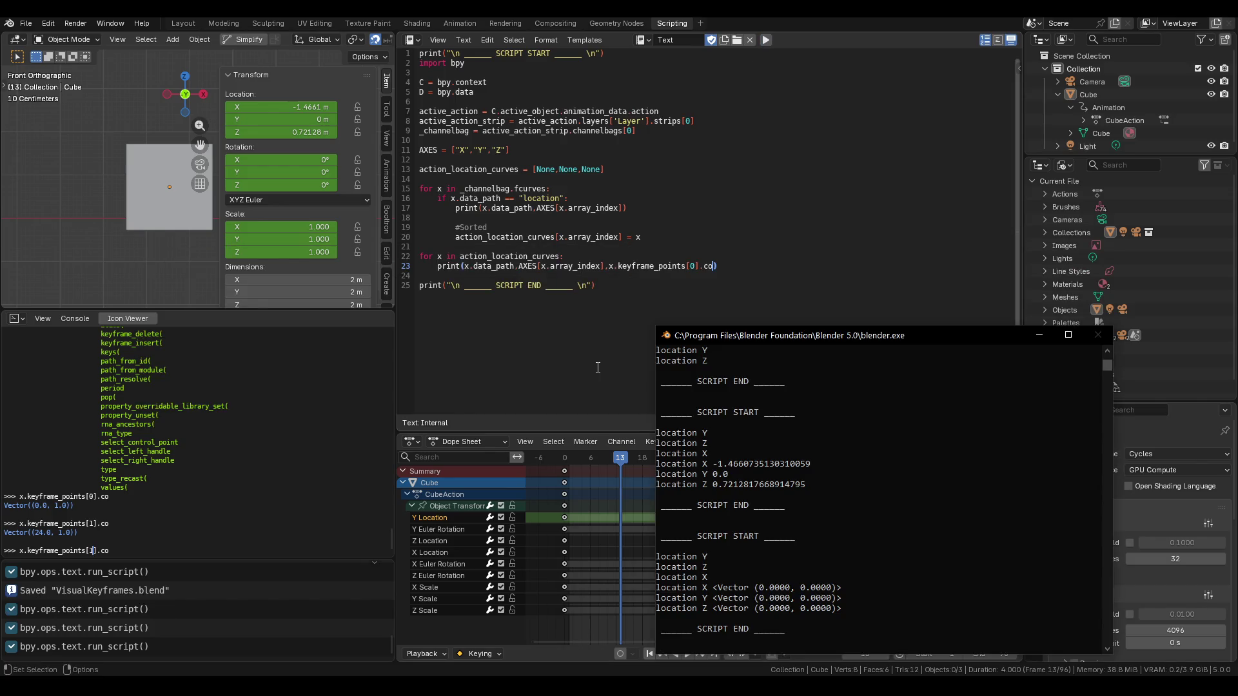
click(692, 266)
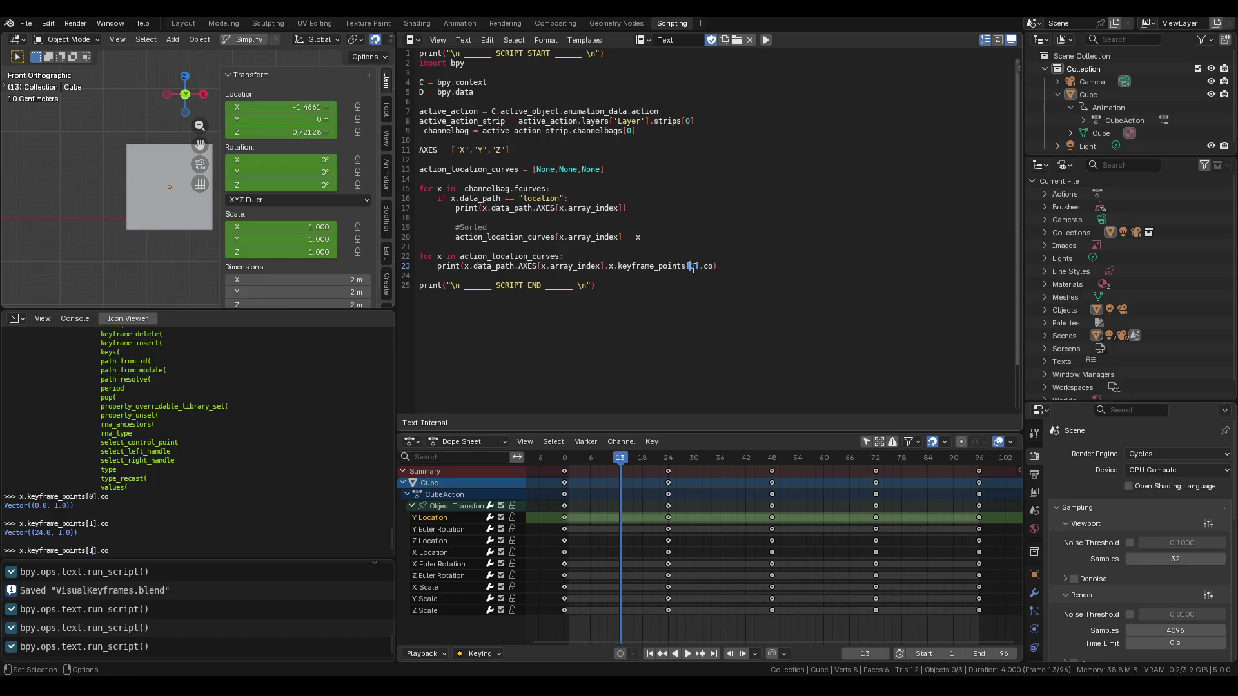
text(1)
key(alt+p)
key(alt+Tab)
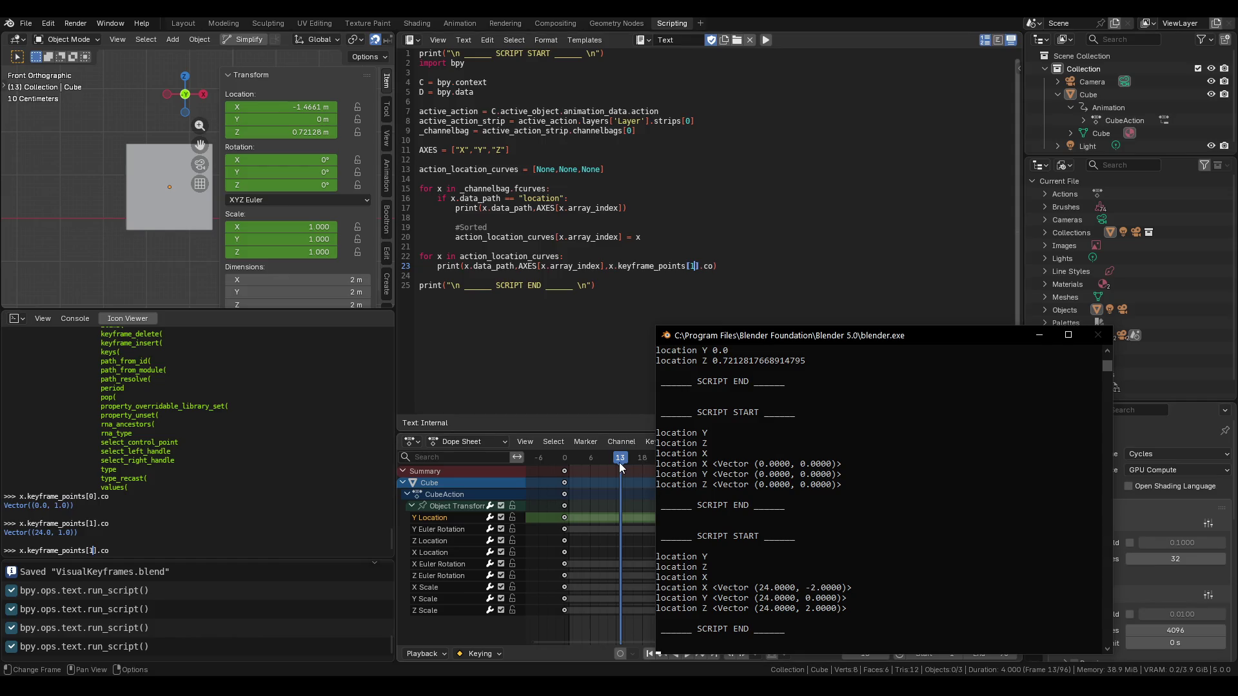
click(1039, 335)
mouse_move(642, 457)
mouse_down()
mouse_move(772, 465)
mouse_move(576, 455)
mouse_up()
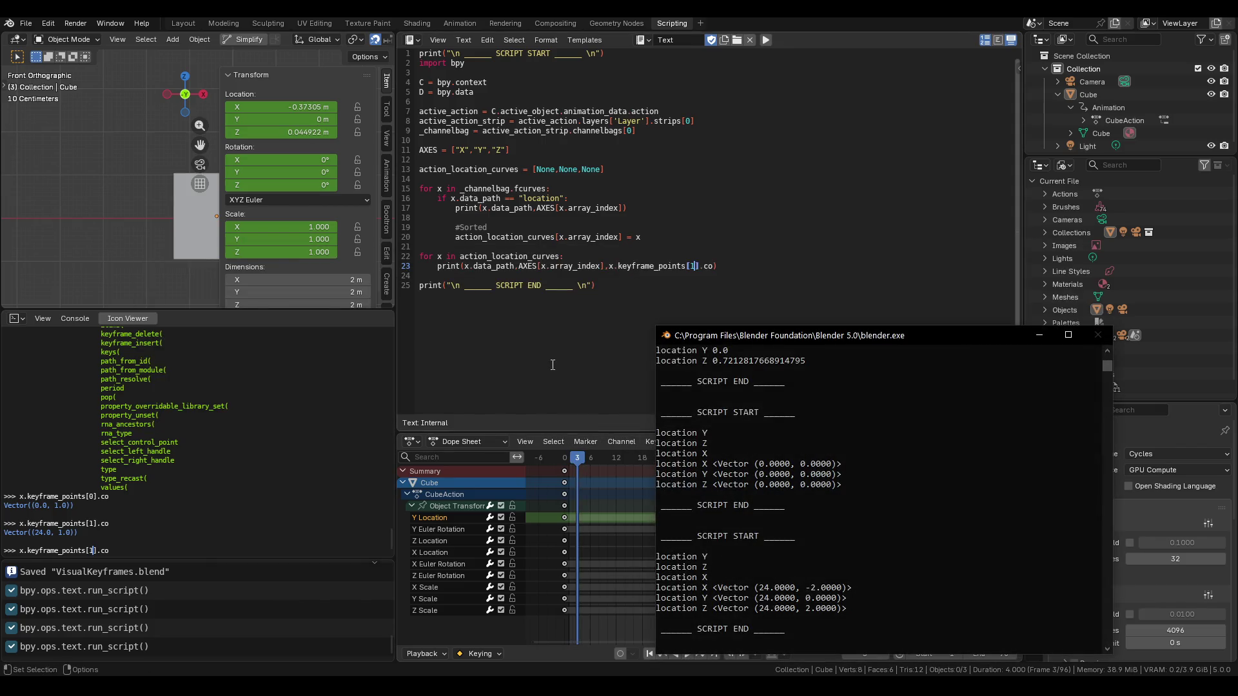
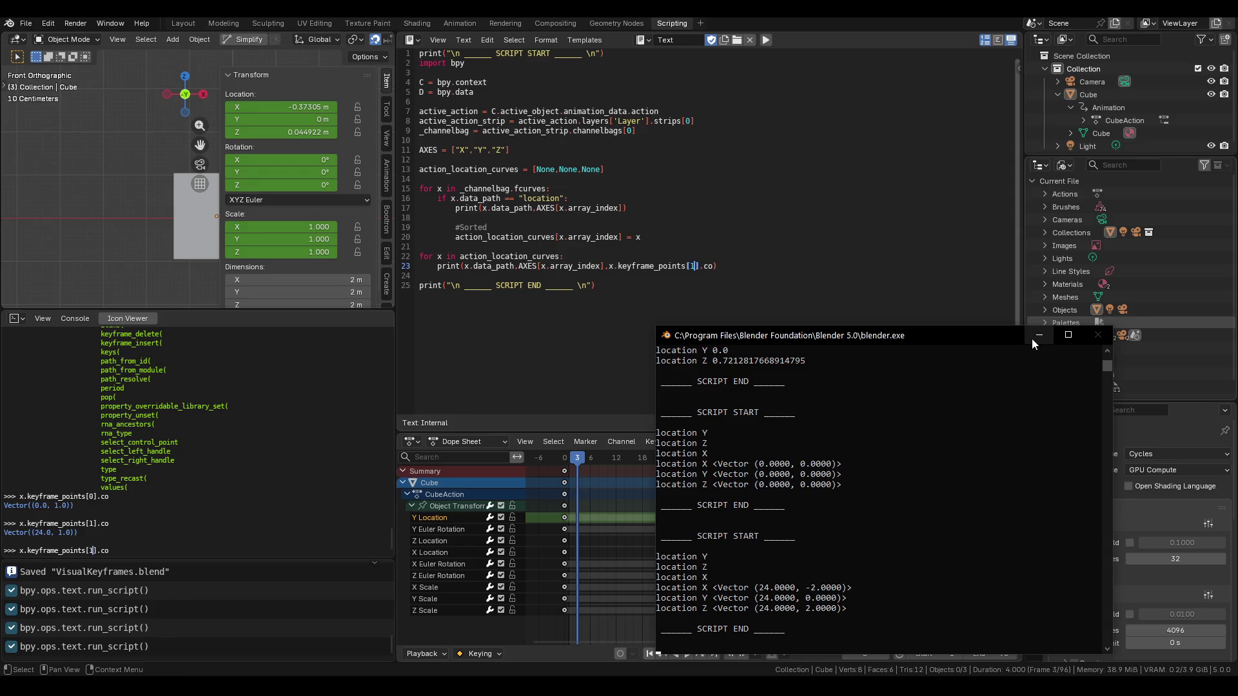
Hide the system console and autocomplete x.keyframe_points[1]. to browse the keyframe point's attributes.
click(1033, 336)
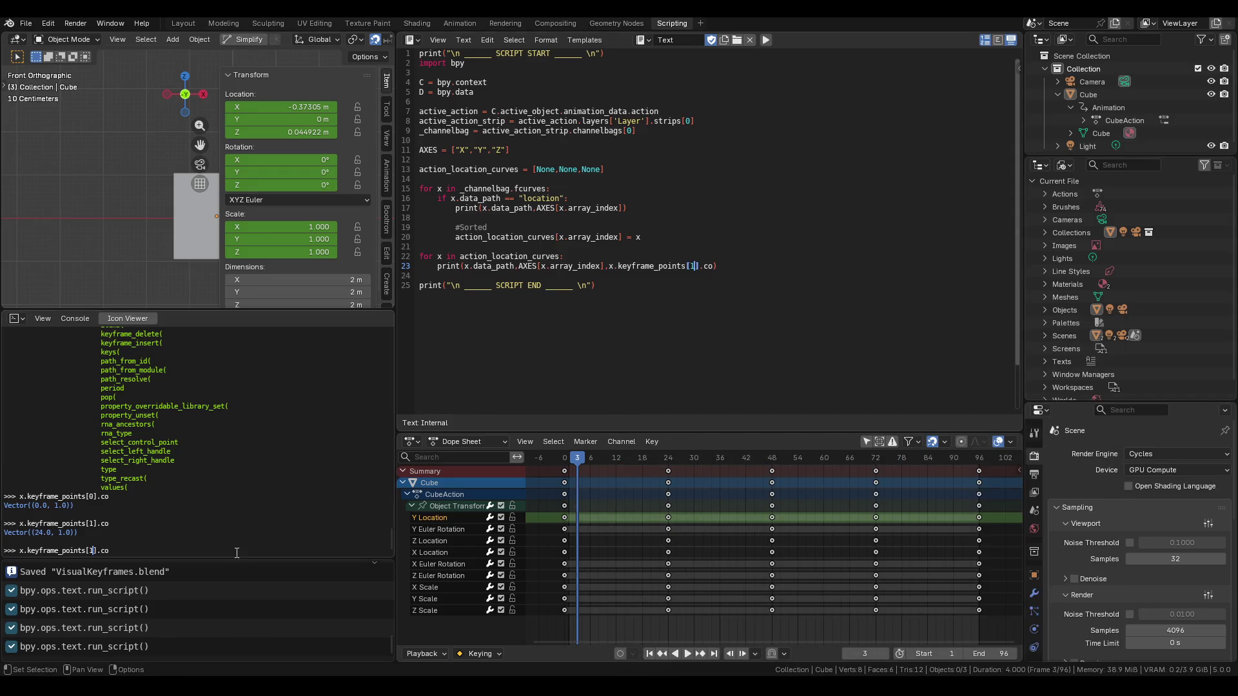
key(BackSpace)
key(BackSpace)
key(ctrl+space)
key(Left)
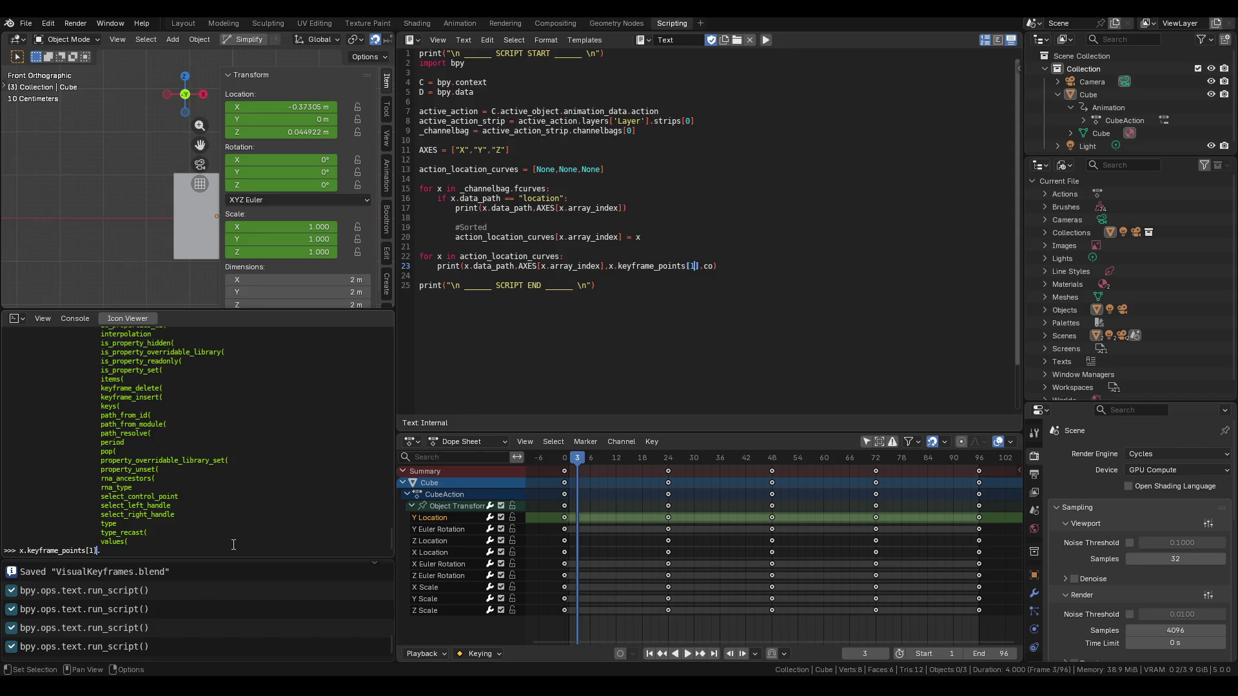
key(BackSpace)
key(BackSpace)
key(Right)
key(Left)
text(x.)
key(ctrl+space)
key(End)
key(ctrl+space)
scroll(208, 539, up, 10)
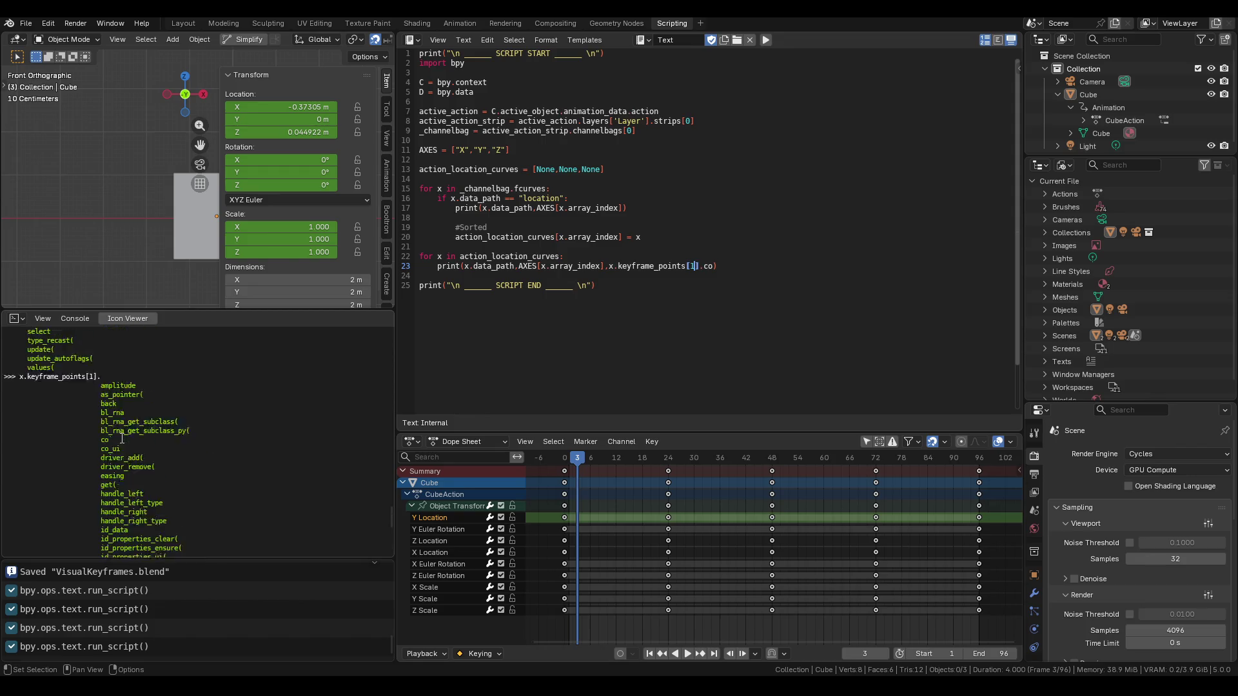
scroll(122, 438, up, 10)
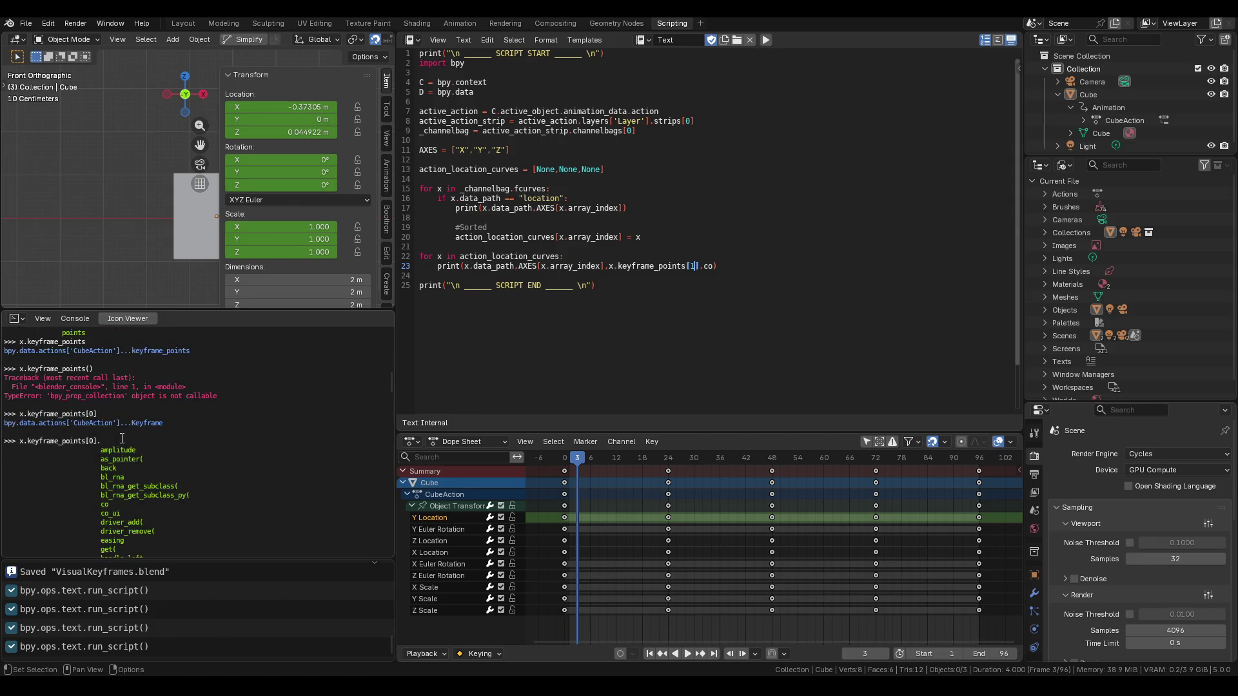
scroll(122, 439, up, 10)
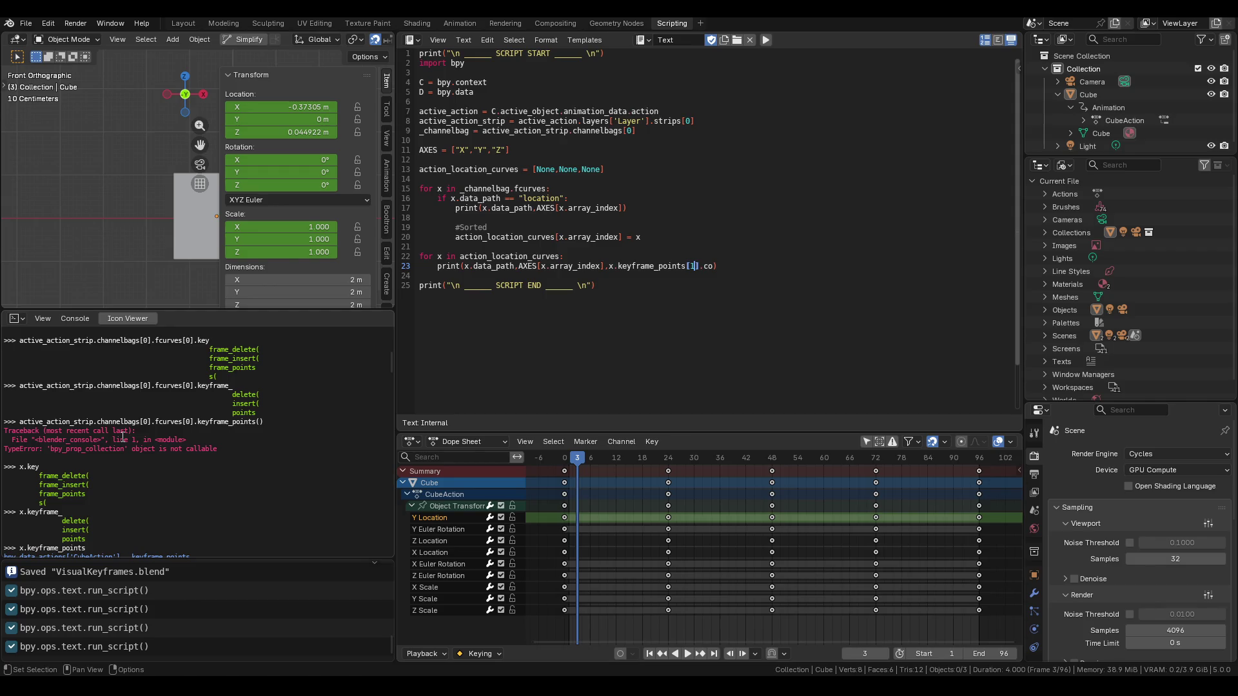
scroll(121, 438, up, 5)
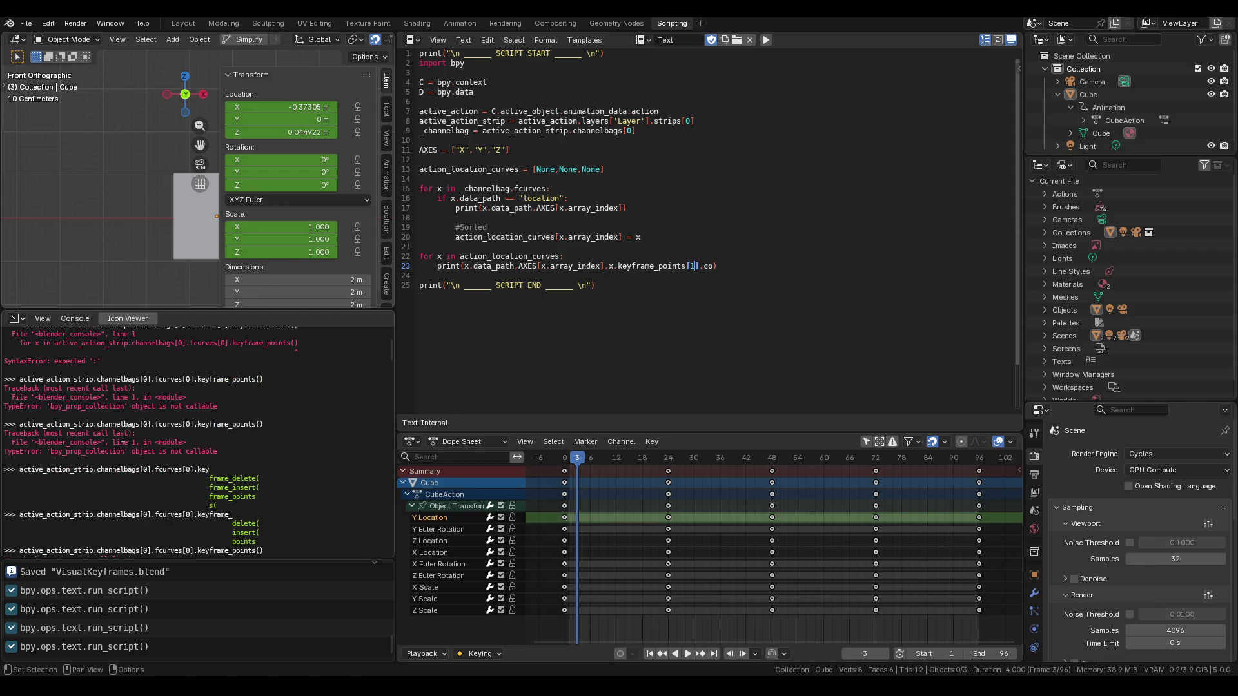
scroll(122, 437, down, 4)
scroll(122, 437, up, 1)
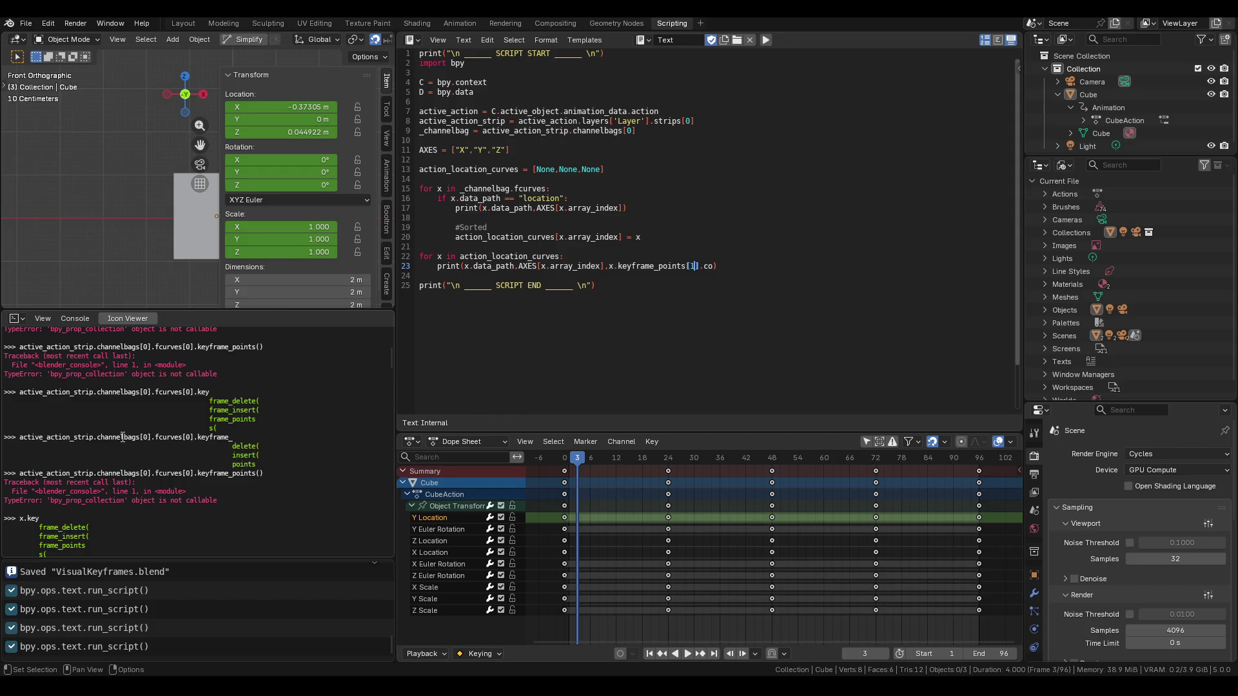
scroll(122, 434, up, 5)
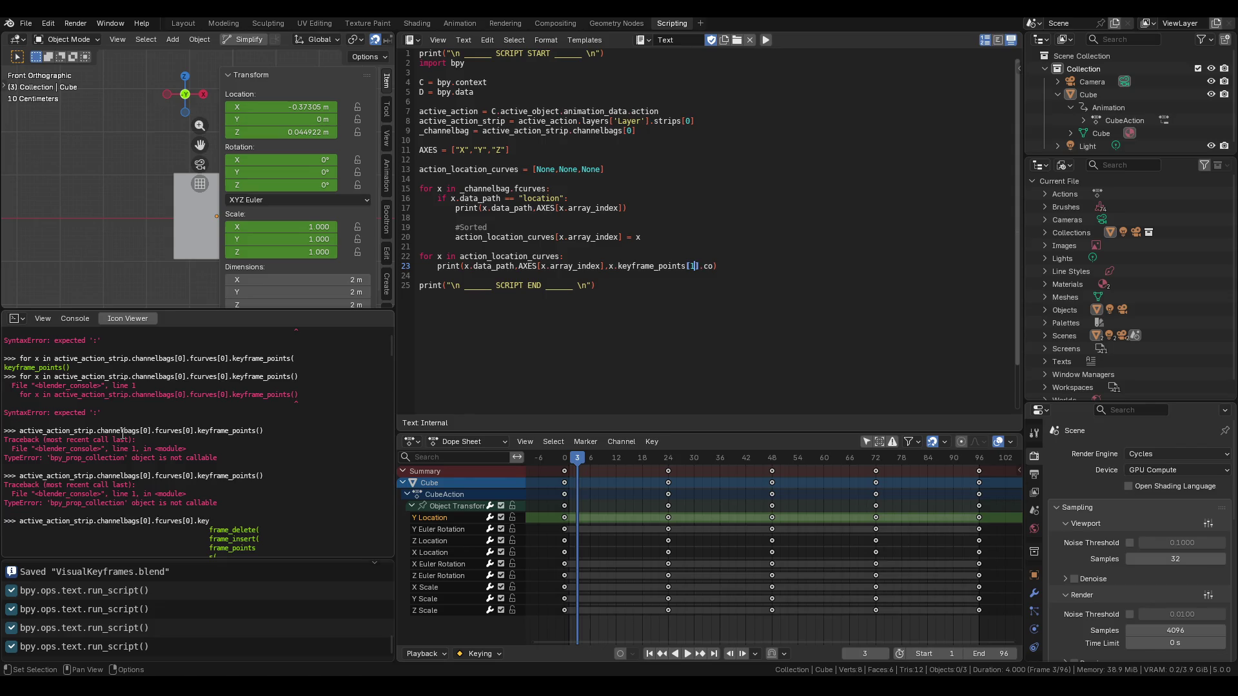
scroll(122, 436, down, 10)
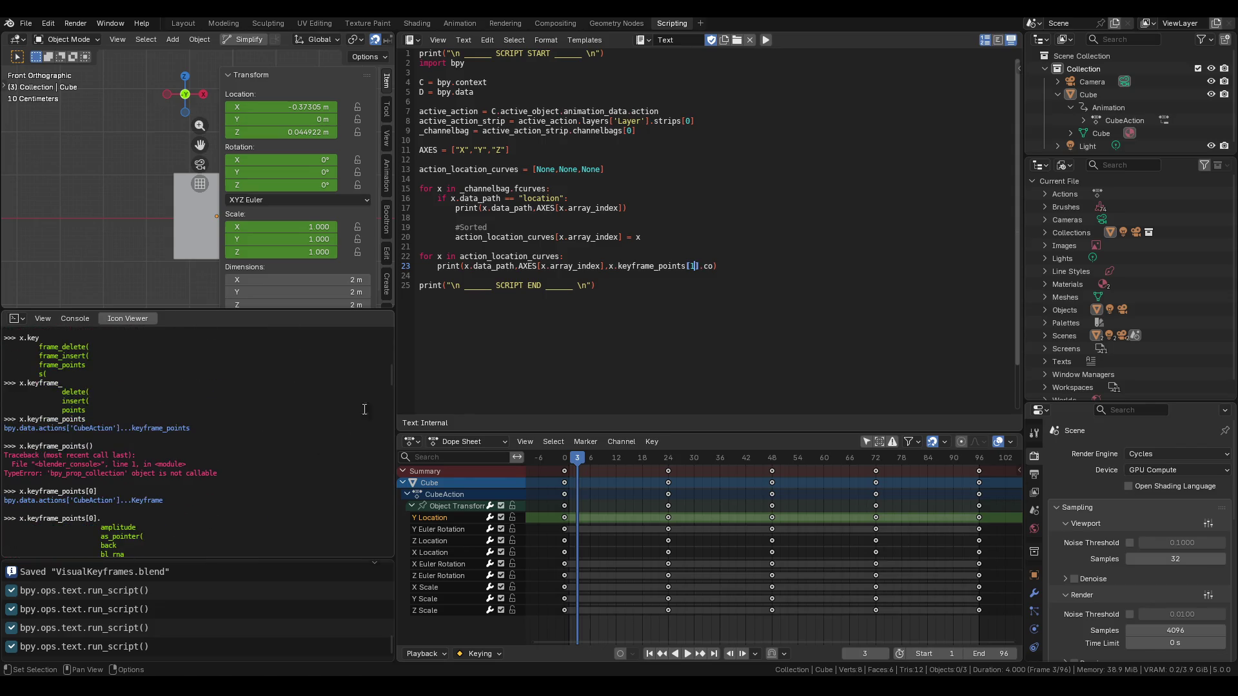
Trim the command back to x. and browse the F-curve's attribute list.
drag(392, 374, 350, 560)
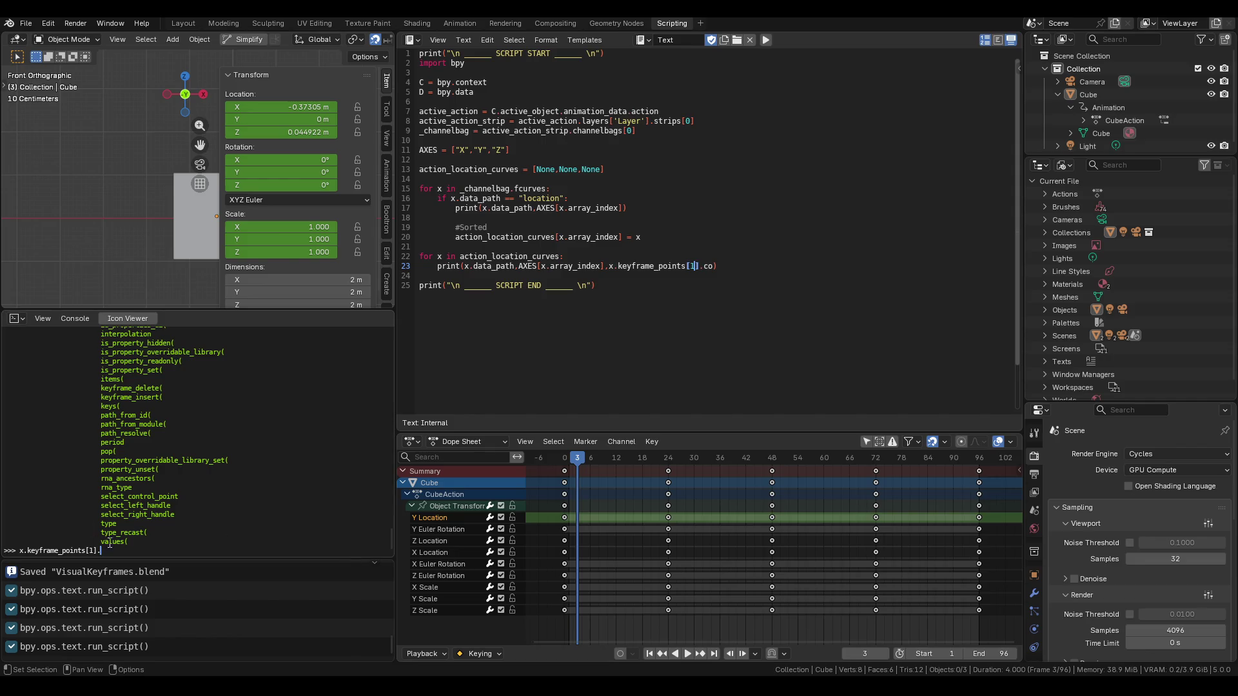
key(BackSpace)
key(BackSpace)
key(BackSpace)
key(Tab)
scroll(161, 532, up, 6)
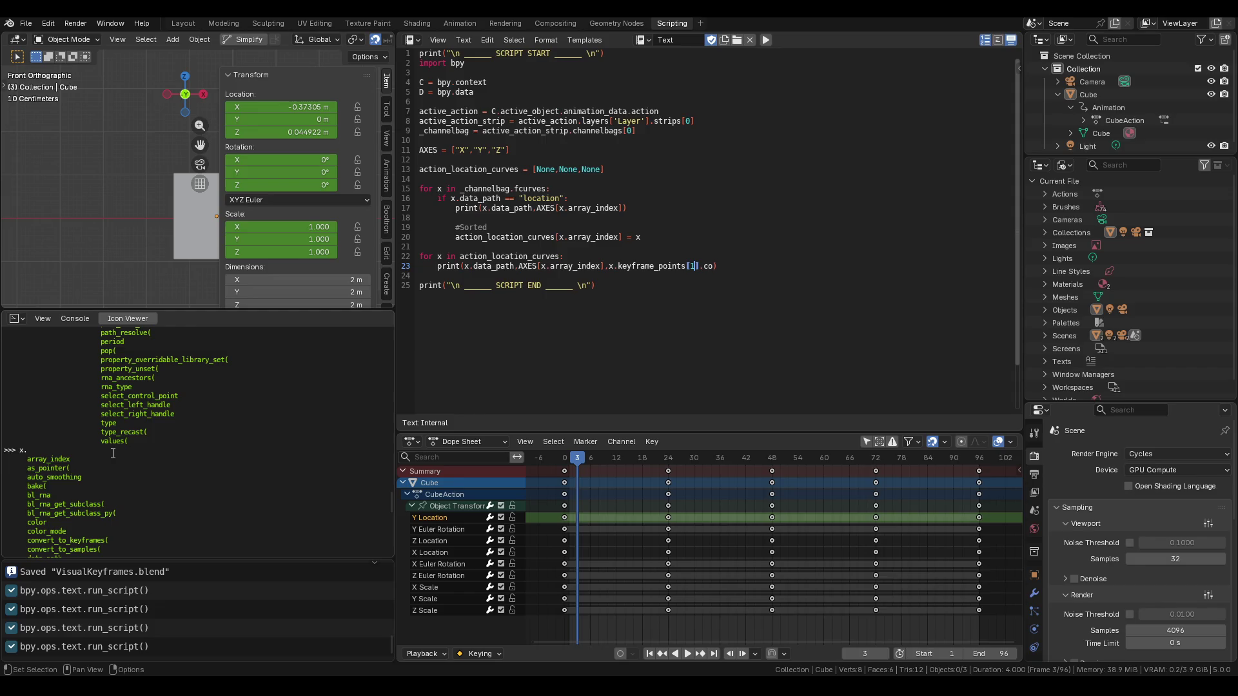
scroll(114, 450, down, 6)
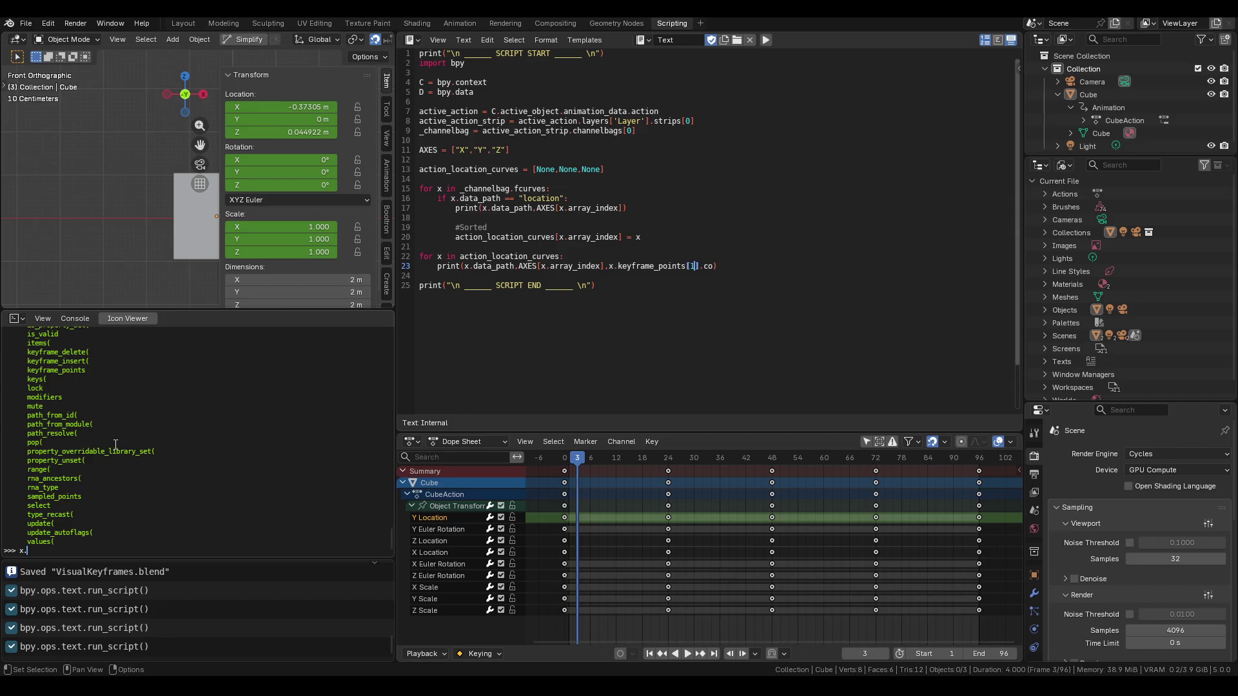
scroll(116, 445, up, 10)
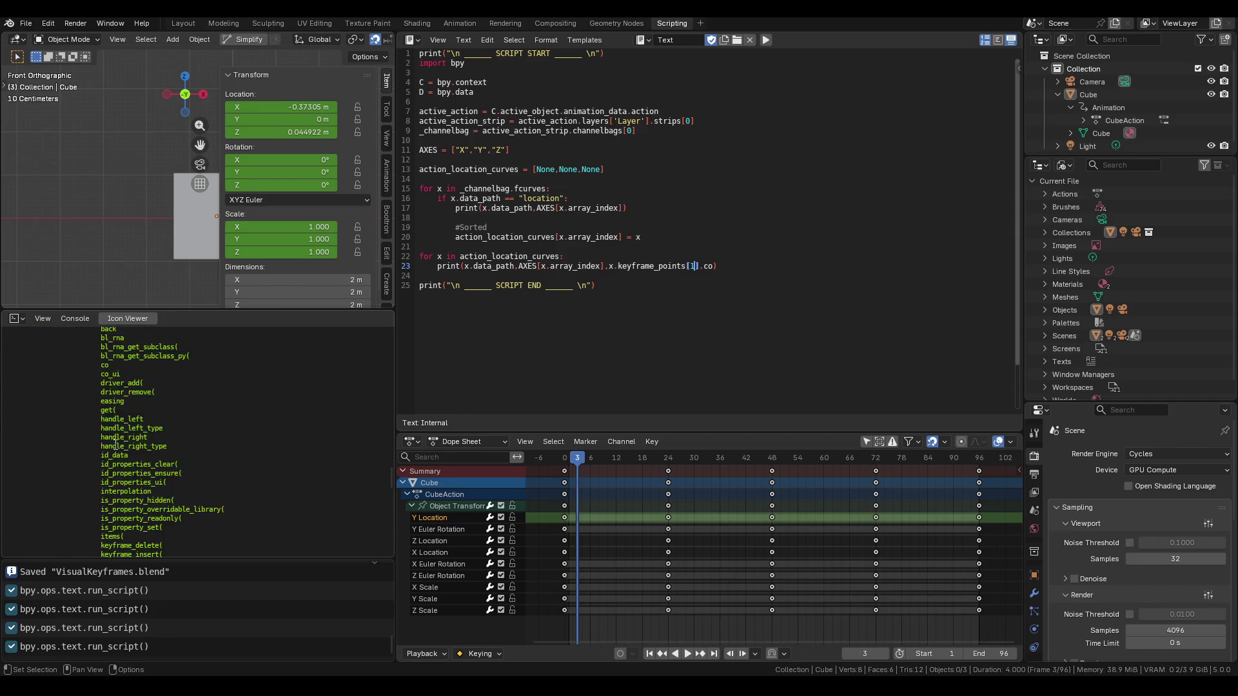
scroll(117, 445, down, 15)
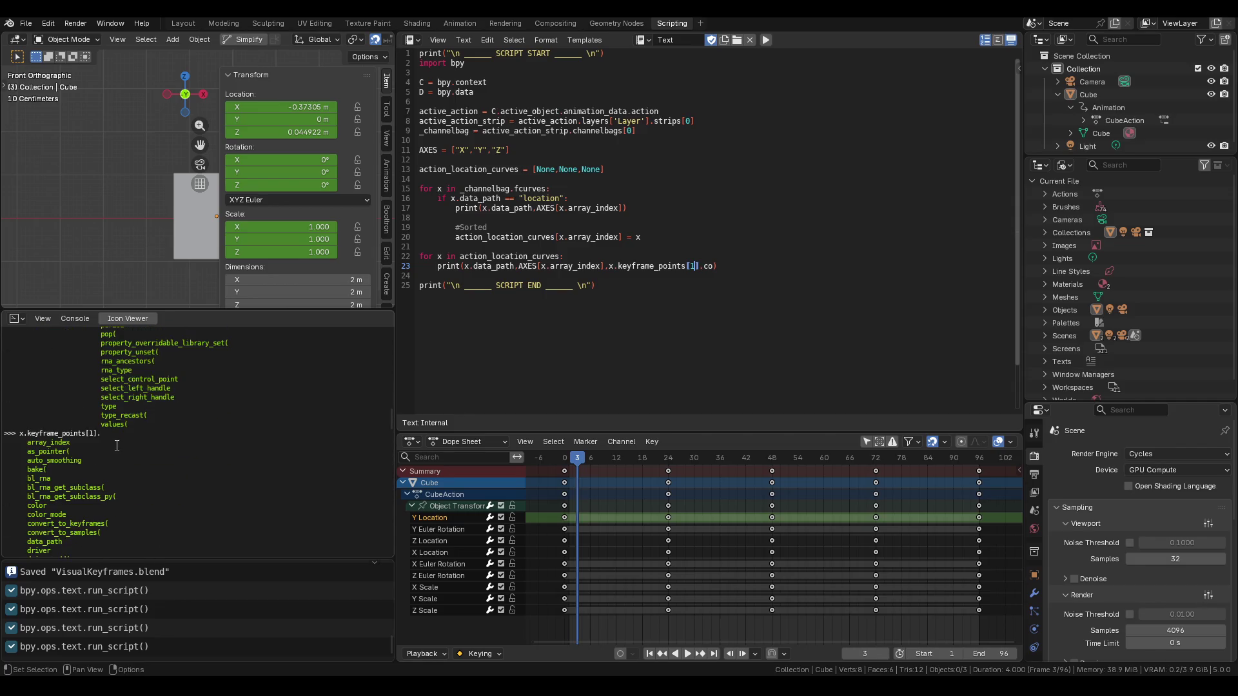
scroll(117, 446, up, 3)
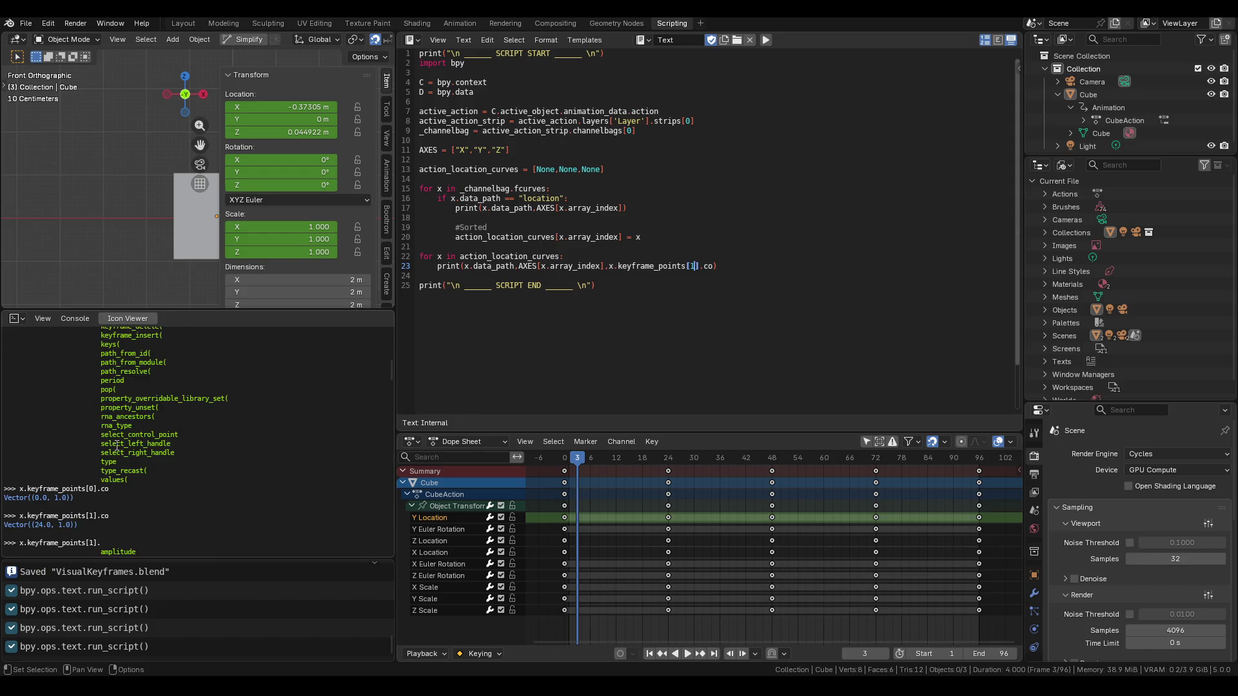
scroll(117, 445, up, 10)
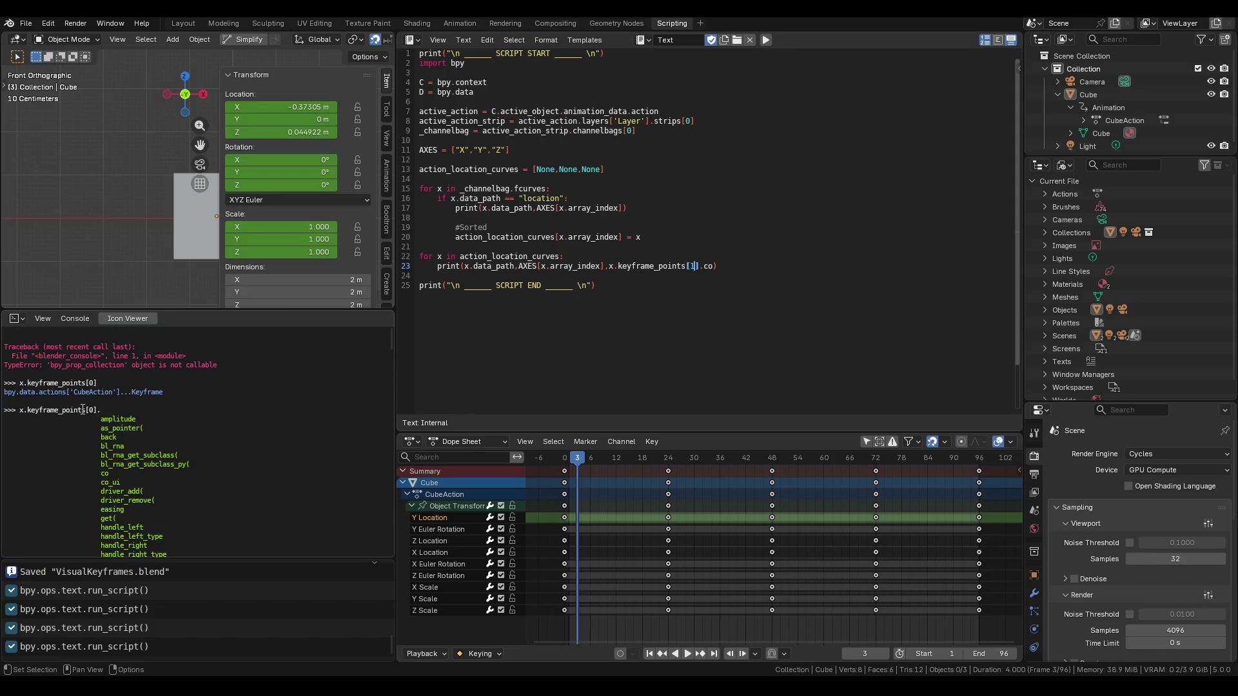
scroll(105, 424, down, 5)
drag(392, 359, 384, 590)
Autocomplete x.keyframe_points. to list the collection's members.
text(key)
key(ctrl+space)
text(frame_)
key(ctrl+space)
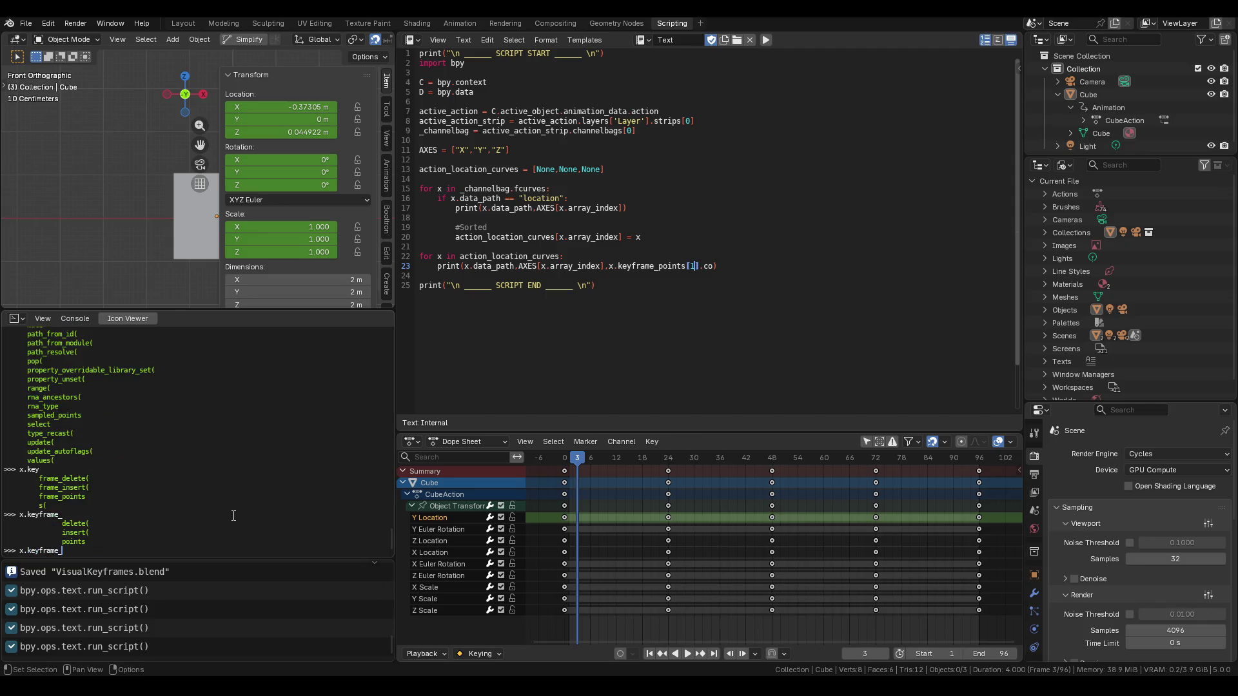
text(points)
text(.)
key(ctrl+space)
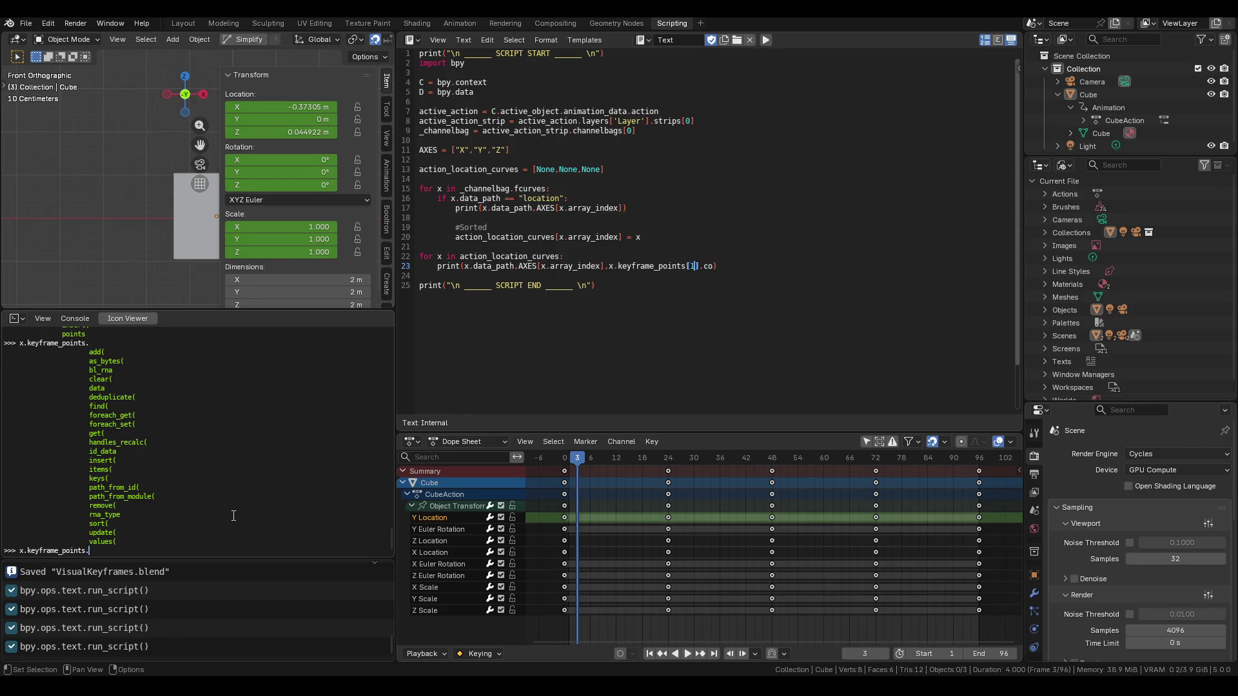
key(ctrl+space)
Run x.keyframe_points.sort(), then list the collection's members again.
text(sc)
text(rt)
key(Return)
key(Up)
text(()
key(ctrl+space)
key(ctrl+space)
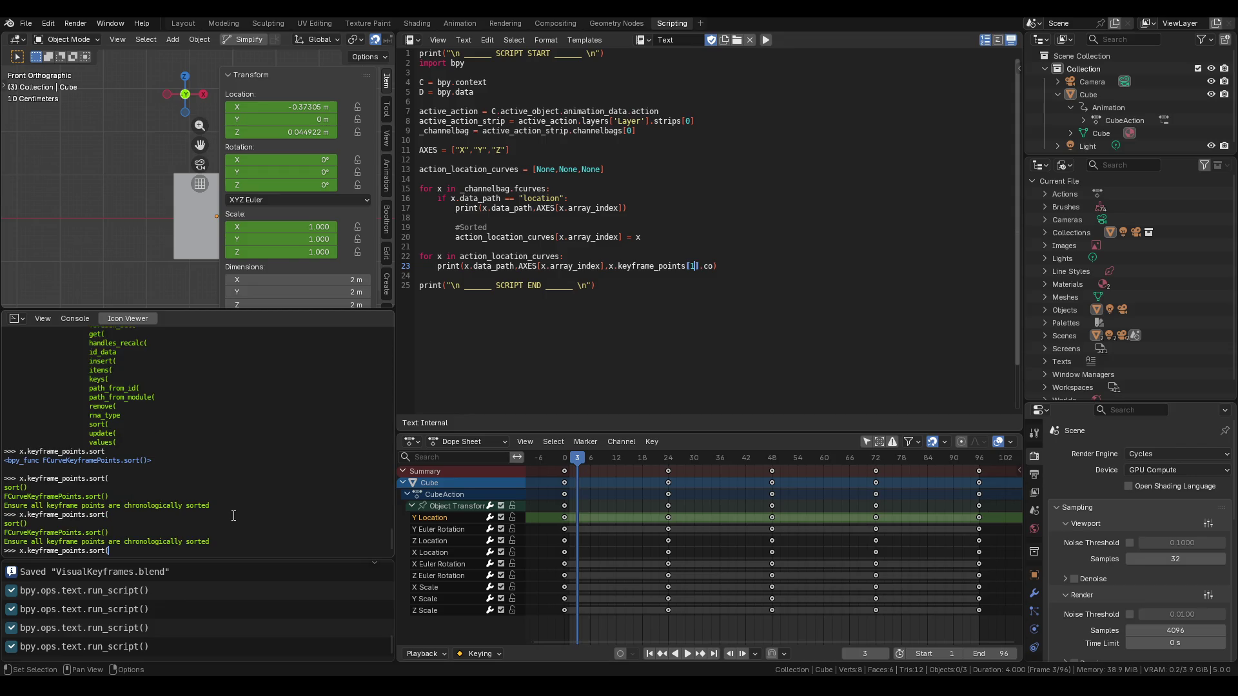
text())
key(Return)
key(Up)
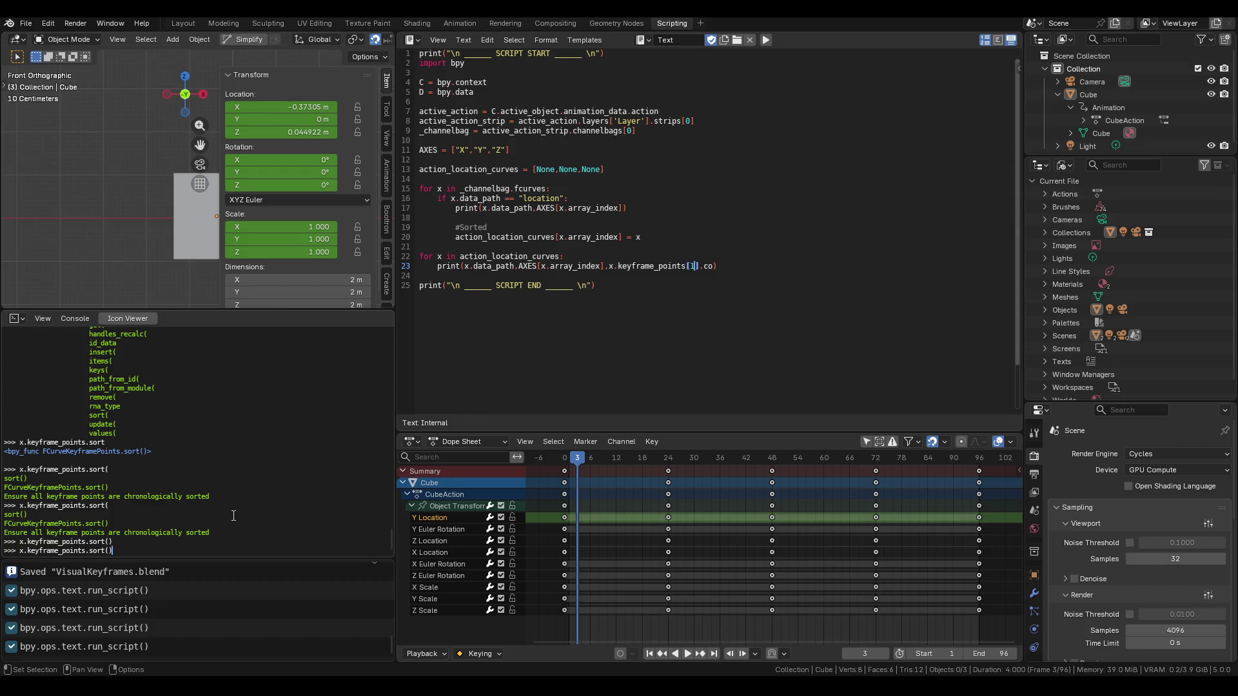
key(BackSpace)
key(BackSpace)
key(BackSpace)
key(ctrl+space)
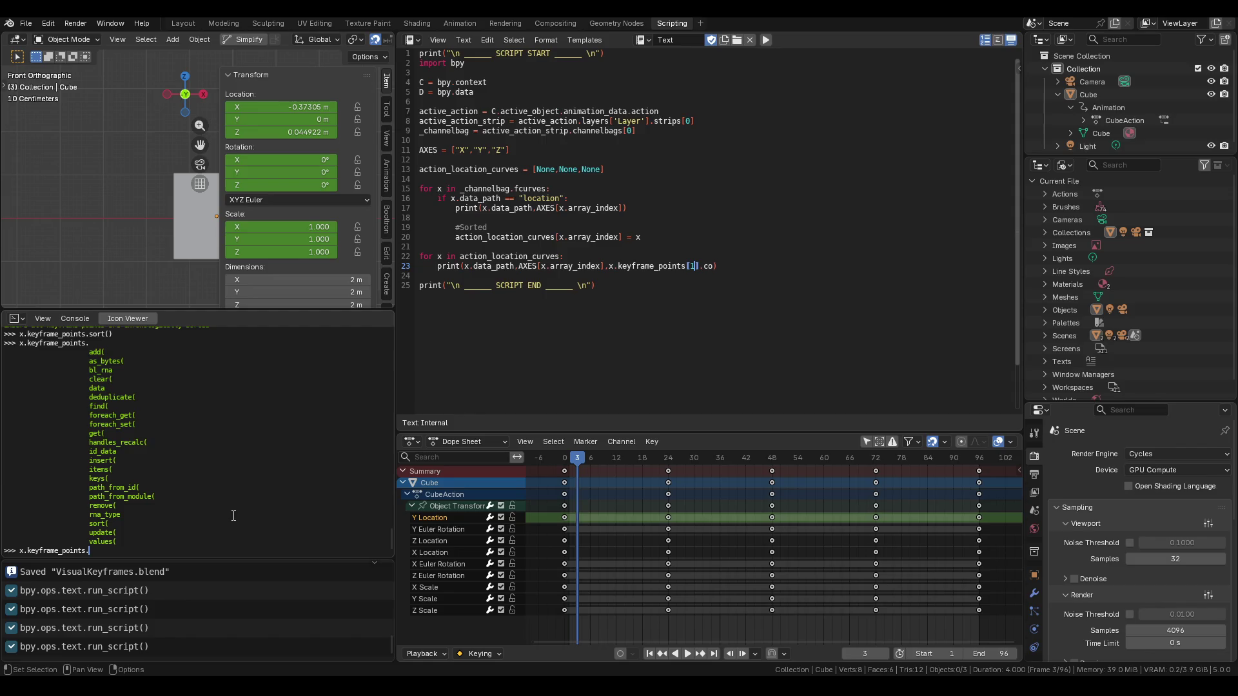
Autocomplete x.keyframe_points[0]. to browse the first keyframe point's attributes.
key(Tab)
key(BackSpace)
text([0].)
key(Tab)
scroll(233, 515, up, 6)
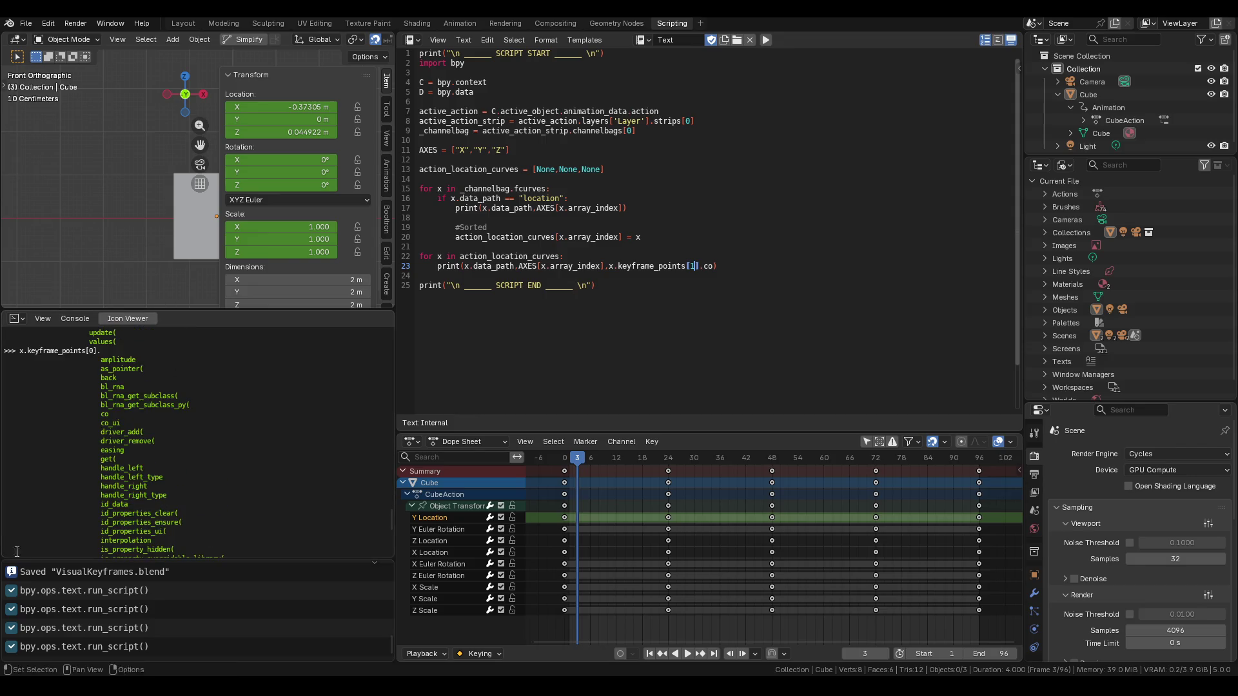
drag(17, 558, 17, 645)
scroll(165, 498, down, 5)
scroll(166, 499, up, 4)
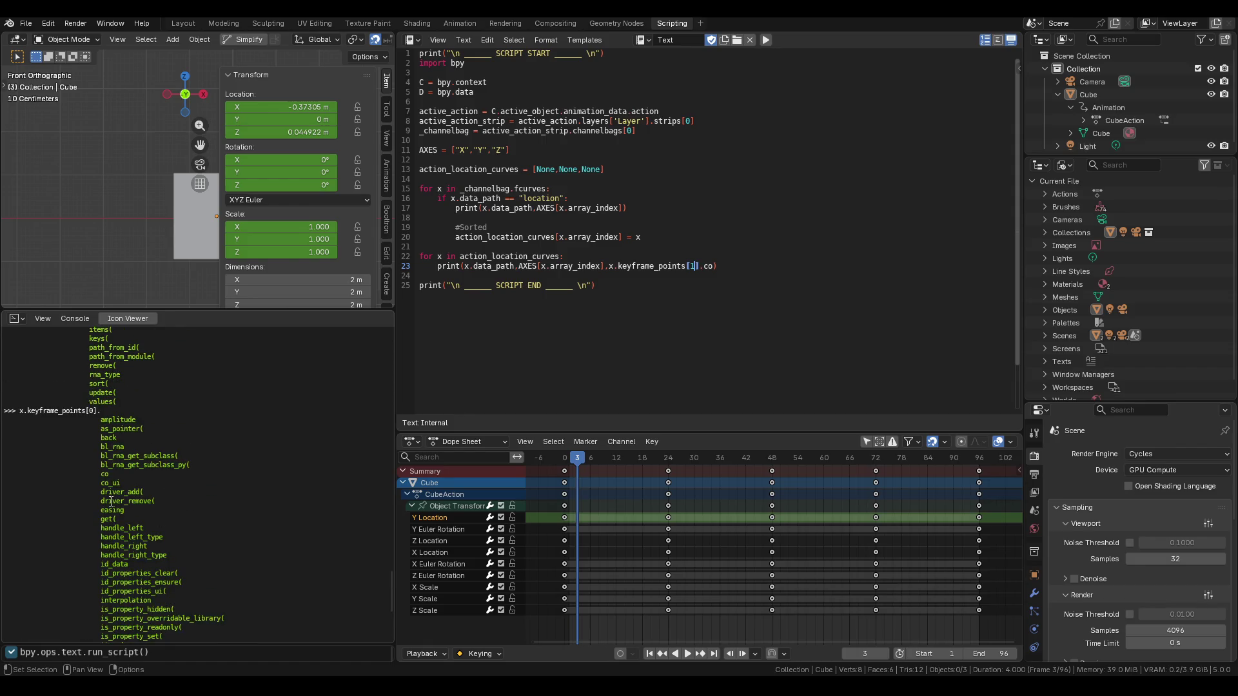
scroll(237, 487, down, 7)
Print the first keyframe's co_ui and then co, both returning (0.0, 1.0).
text(co)
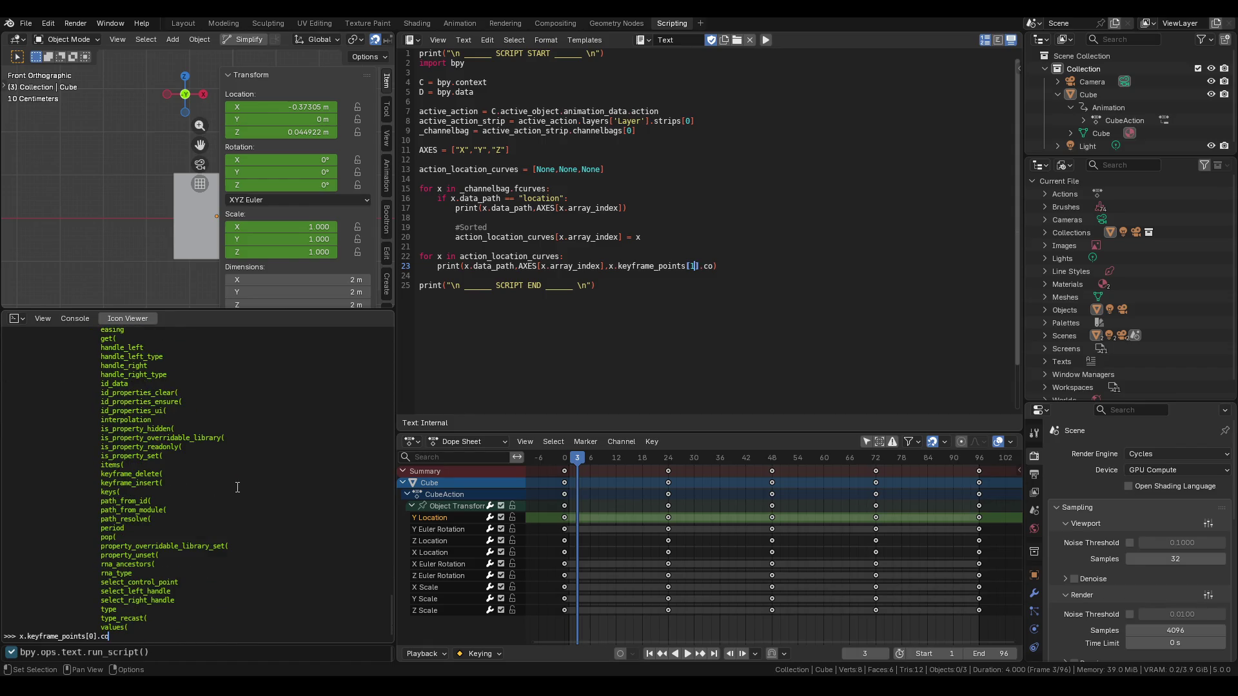
text(_ui)
key(Return)
key(Up)
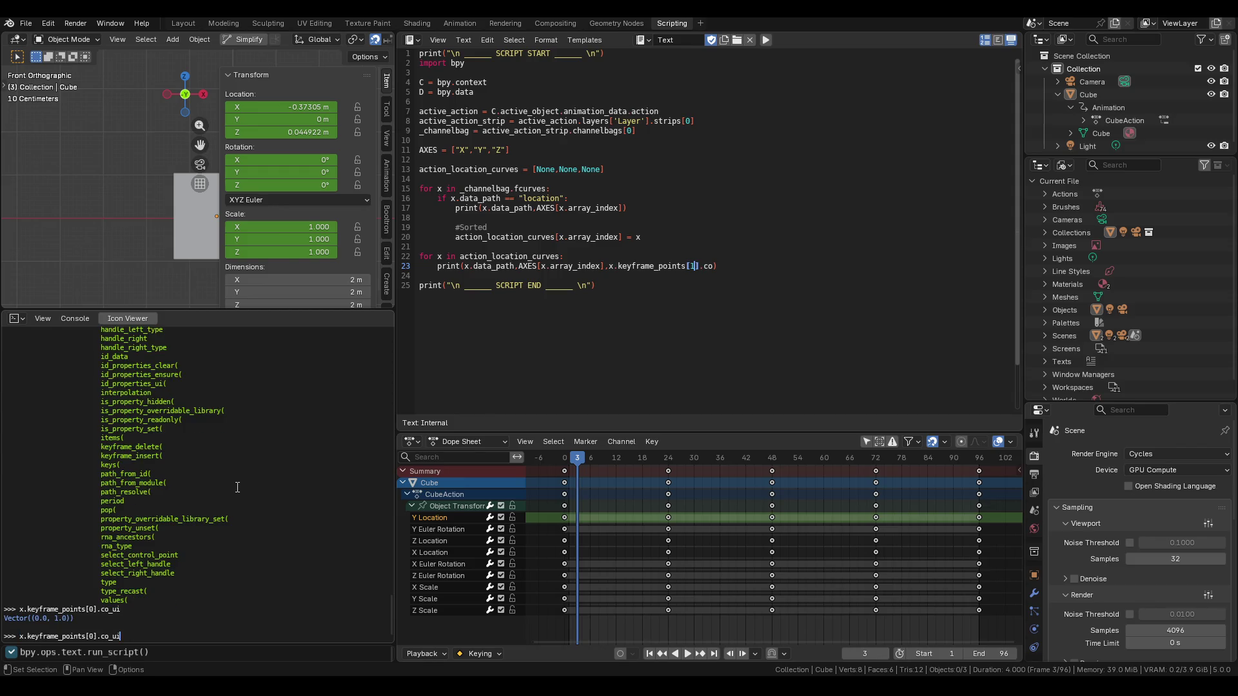
key(BackSpace)
key(BackSpace)
key(BackSpace)
key(Return)
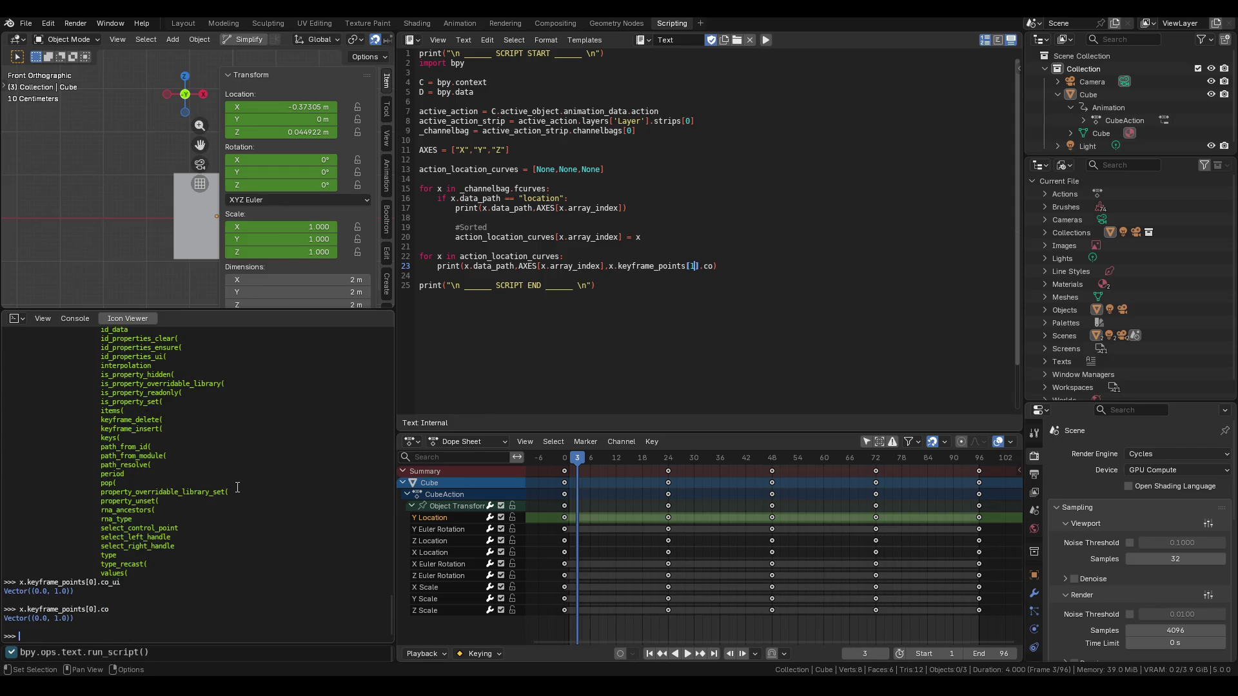
Change .co to .co_ui on line 23, run the script and check the console output.
click(714, 270)
text(_ui)
click(813, 247)
key(alt+p)
key(alt+Tab)
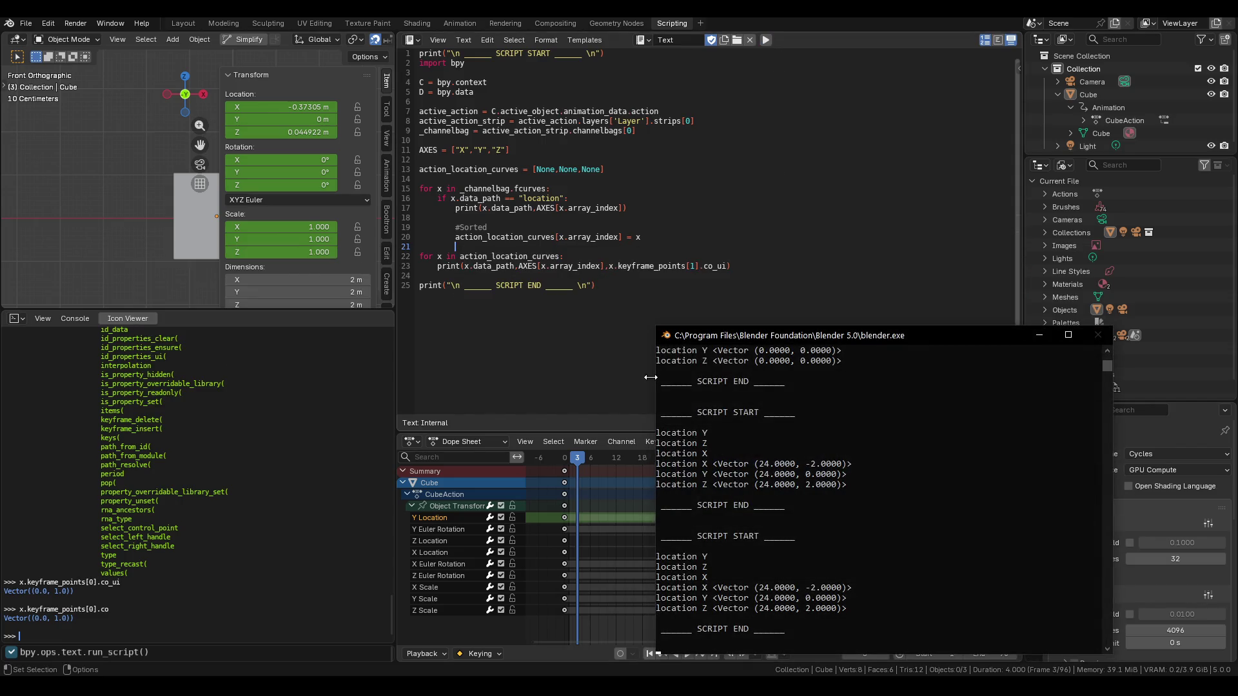
key(alt+Tab)
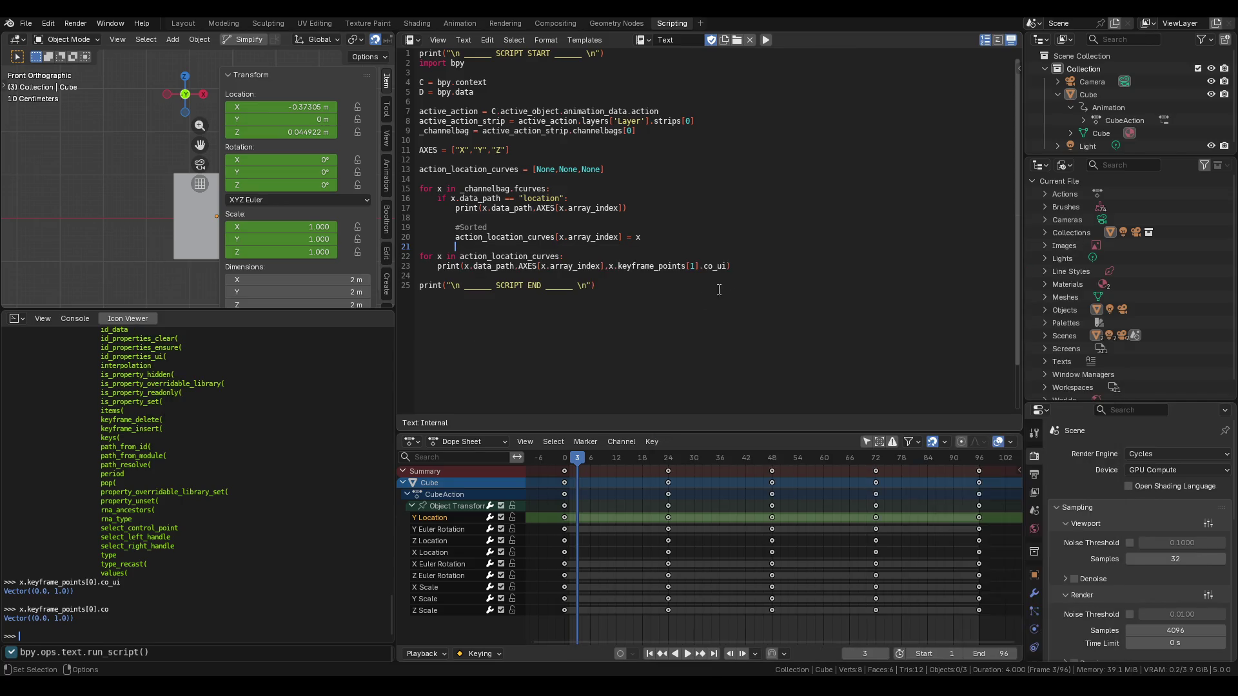
Restore .co on line 23 and rerun the script, checking the printed X, Y, Z keyframes.
key(BackSpace)
key(BackSpace)
key(BackSpace)
key(alt+p)
key(alt+Tab)
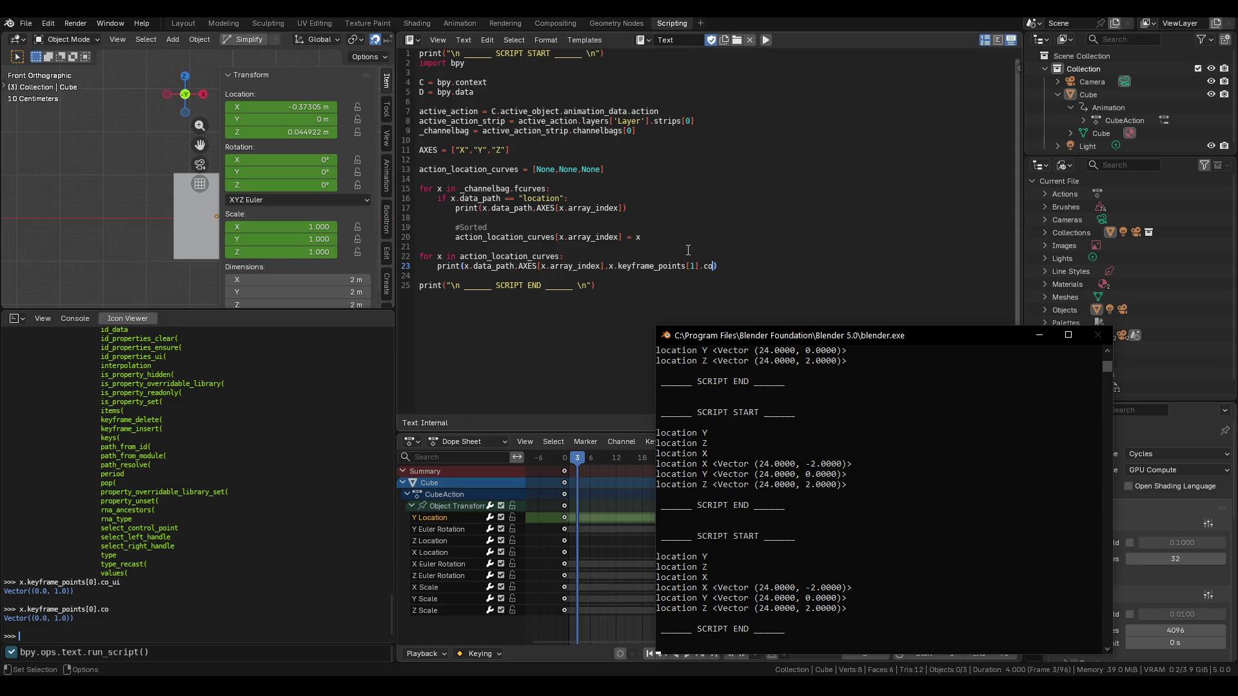
key(alt+Tab)
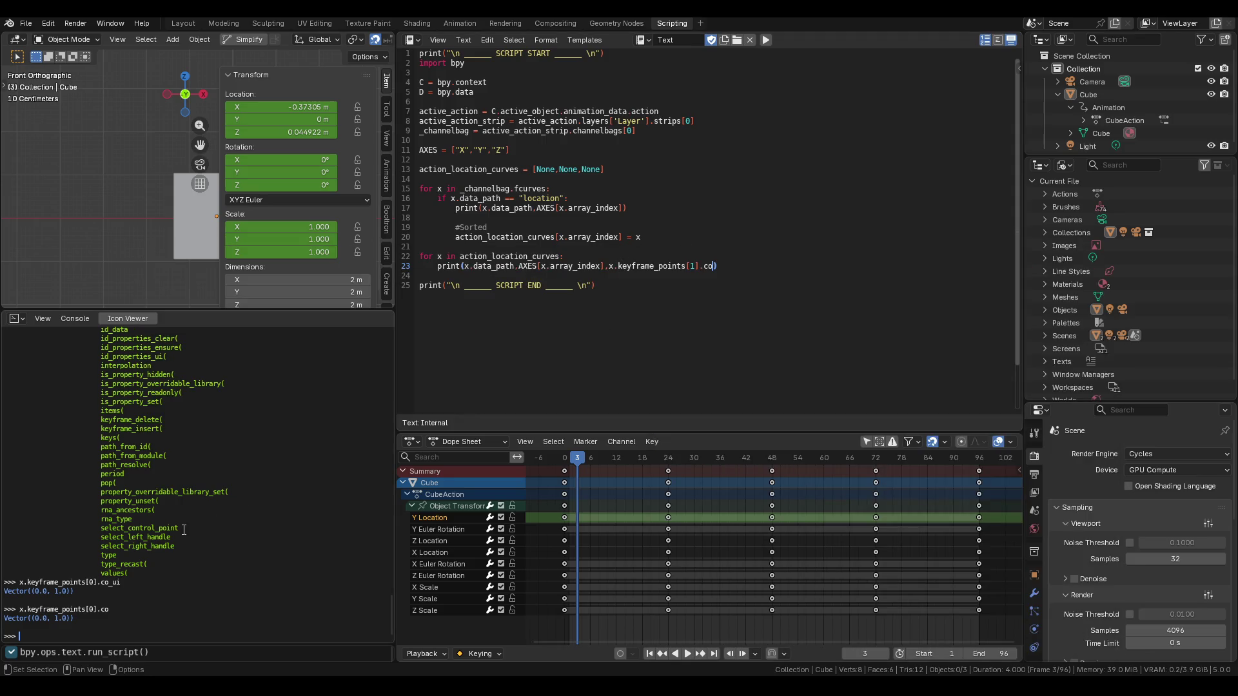
scroll(183, 530, up, 4)
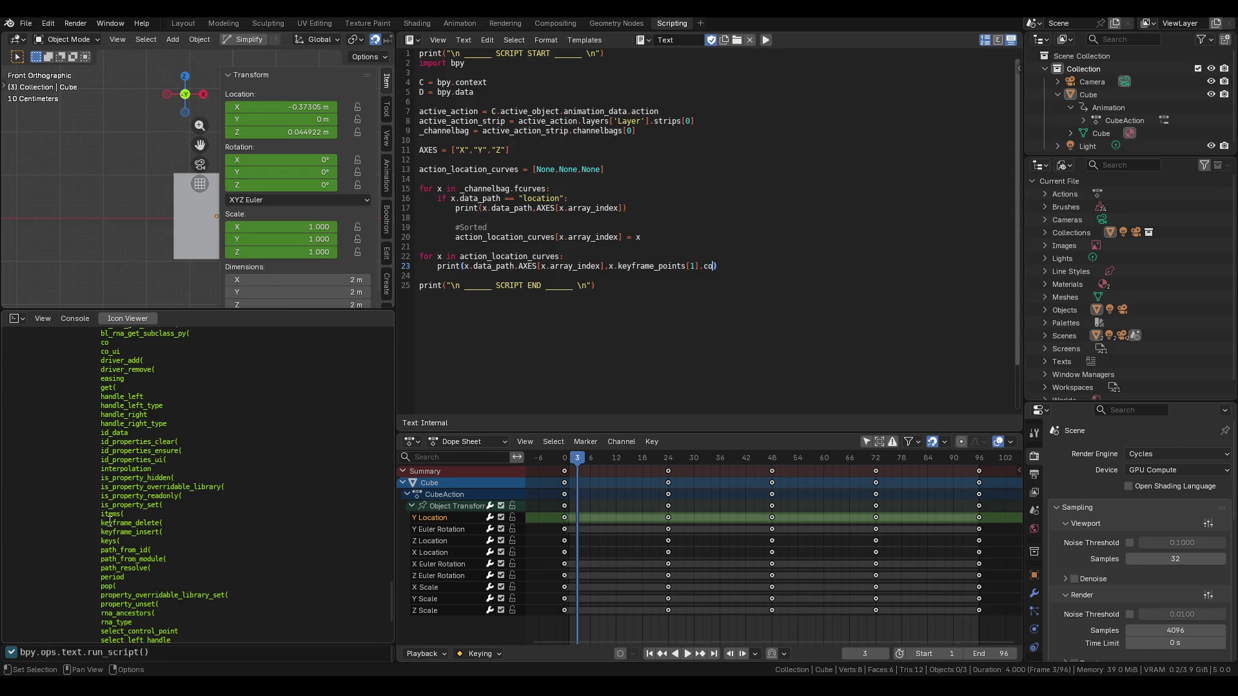
scroll(110, 519, up, 5)
scroll(119, 518, down, 8)
scroll(118, 517, up, 3)
scroll(121, 516, down, 2)
scroll(122, 516, up, 5)
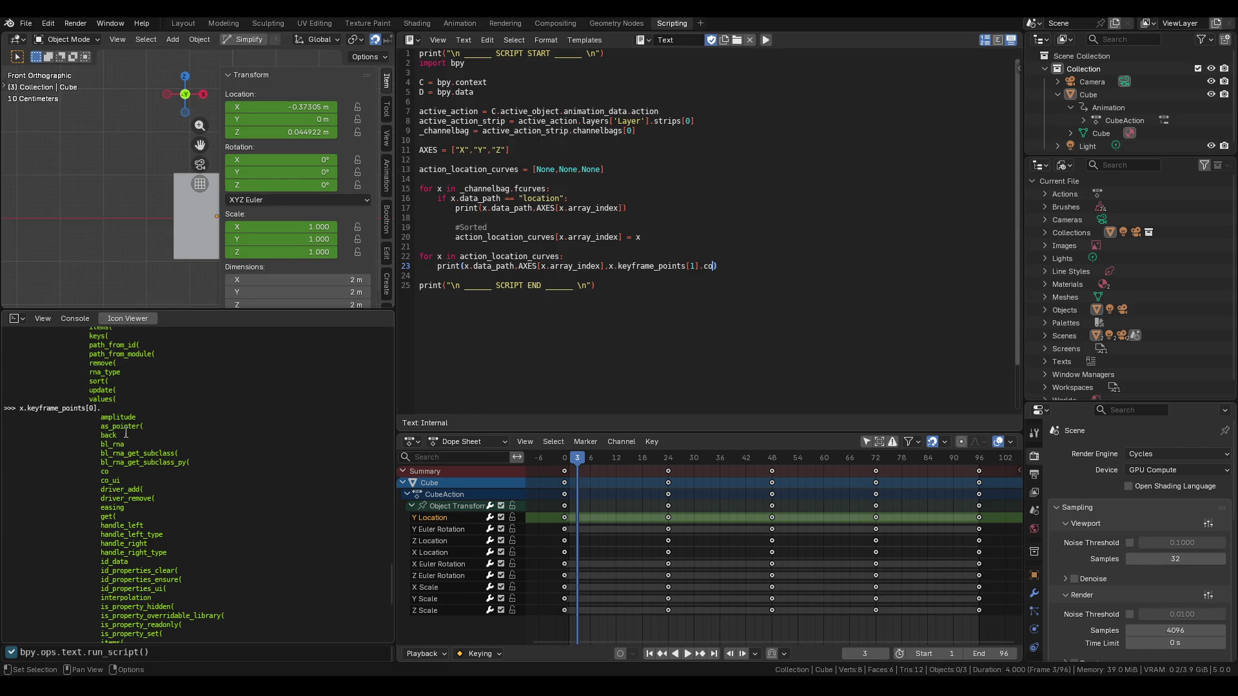
scroll(123, 434, down, 1)
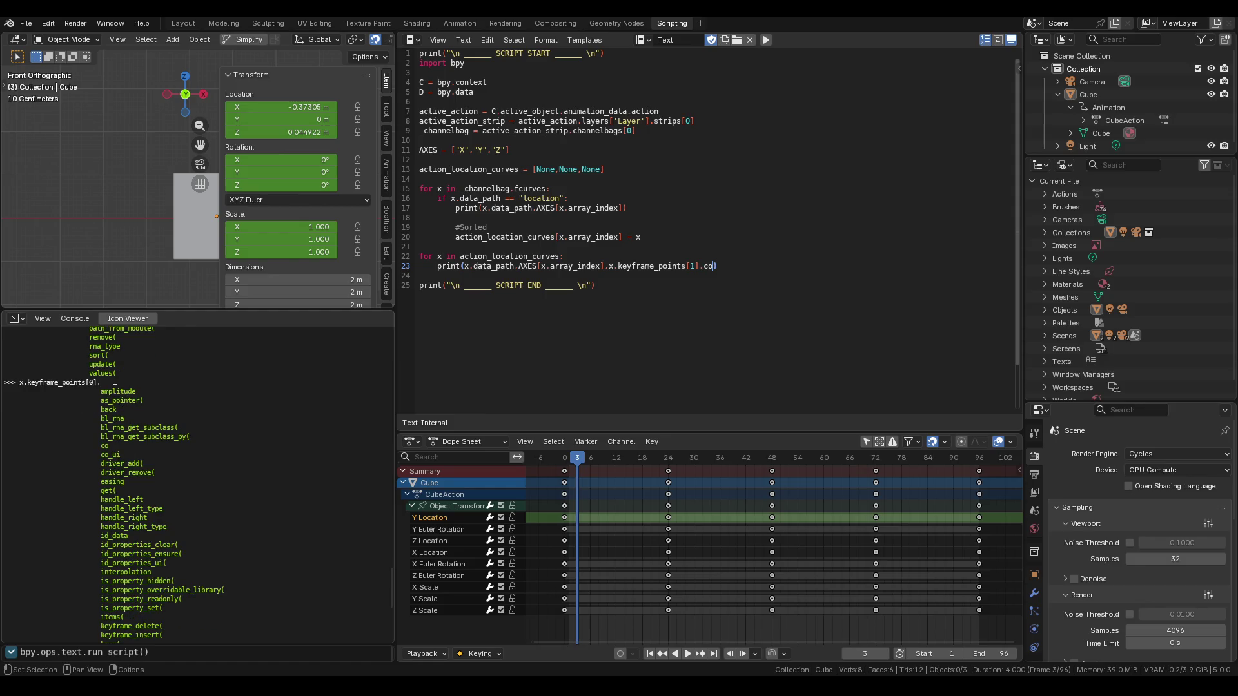
scroll(109, 518, down, 1)
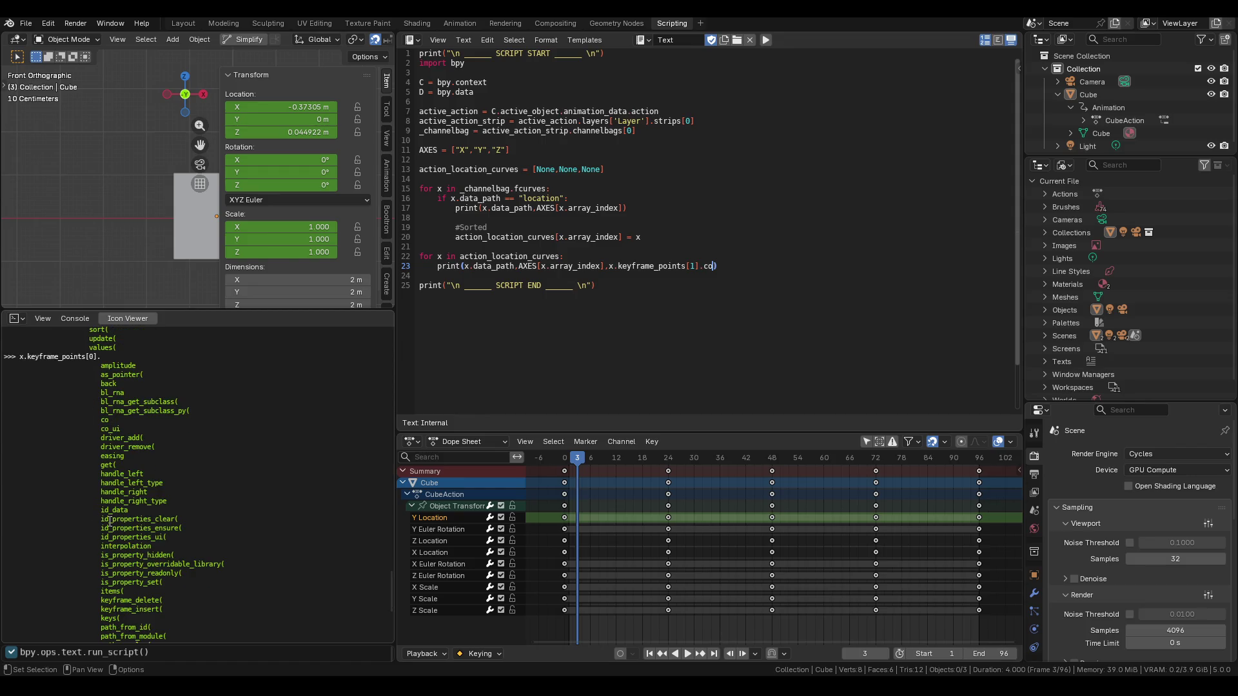
scroll(110, 521, down, 2)
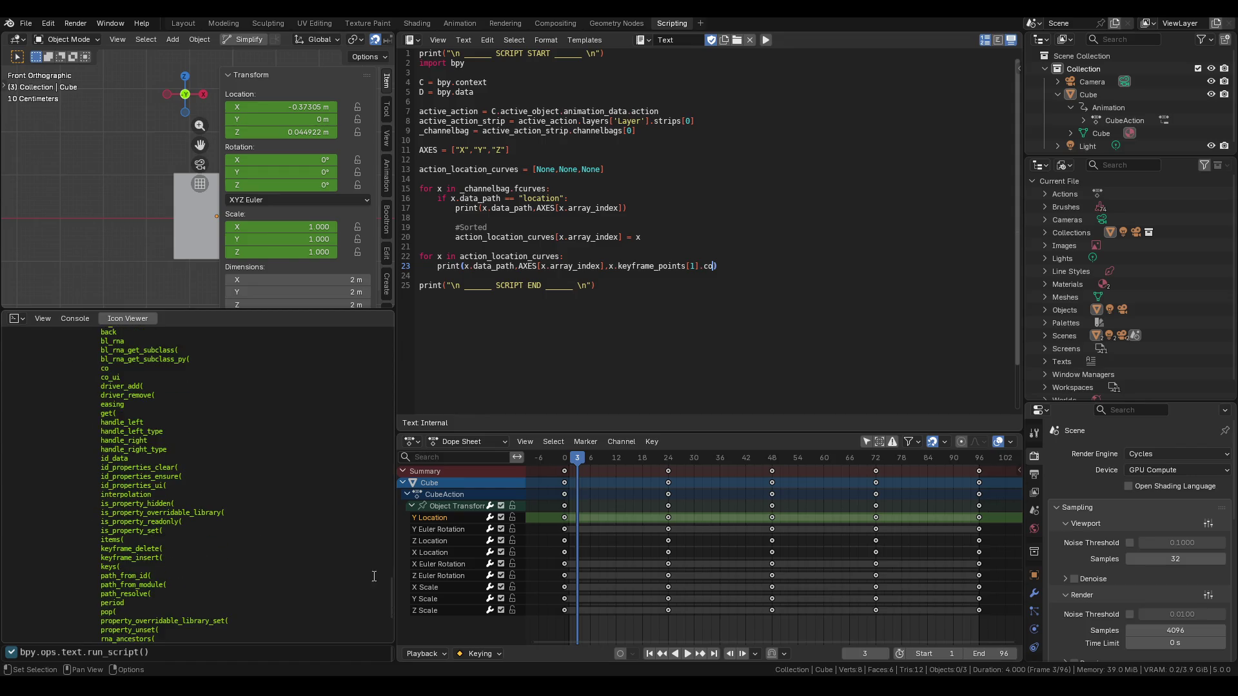
key(alt+Tab)
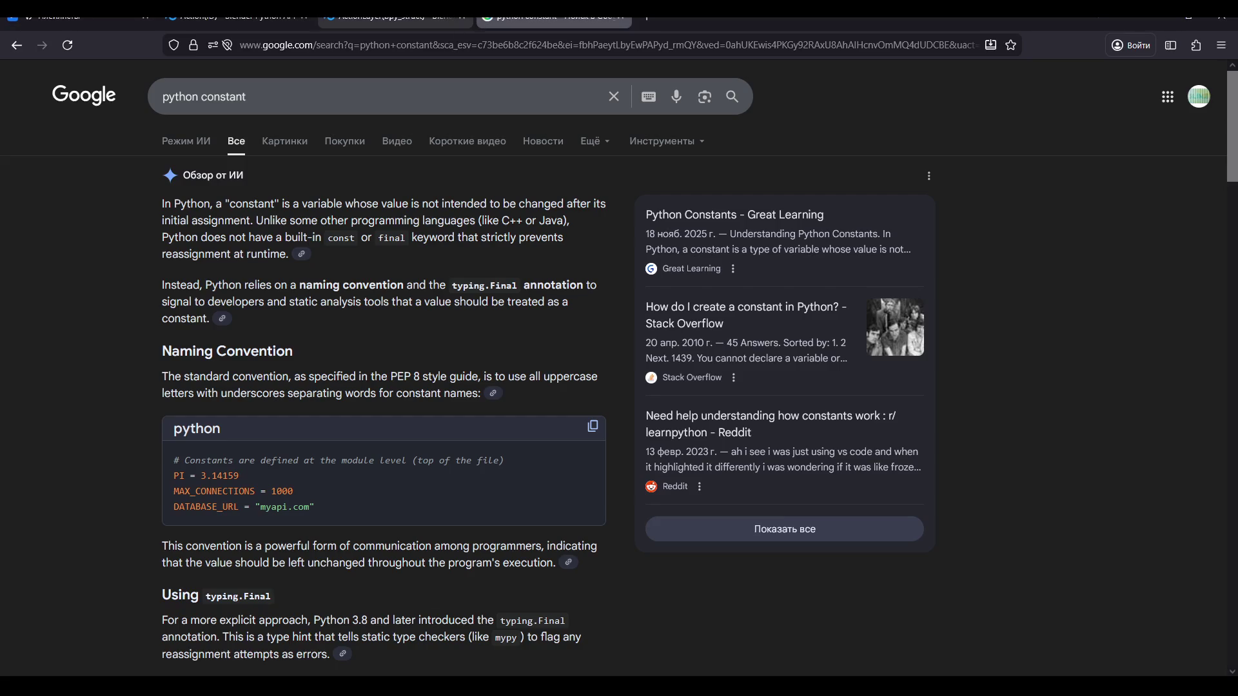
Follow the API docs from ActionStrip through ActionKeyframeStrip and ActionChannelbag to the FCurve reference.
click(394, 19)
click(239, 20)
key(ctrl+Tab)
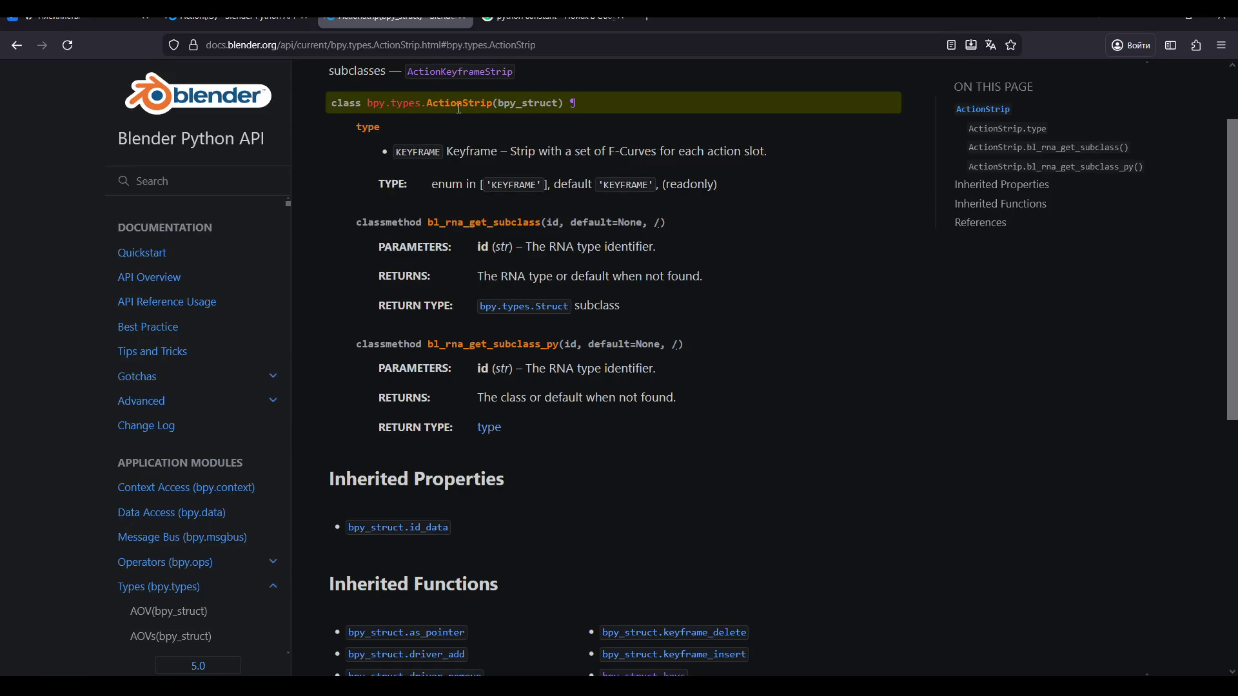
scroll(437, 200, up, 3)
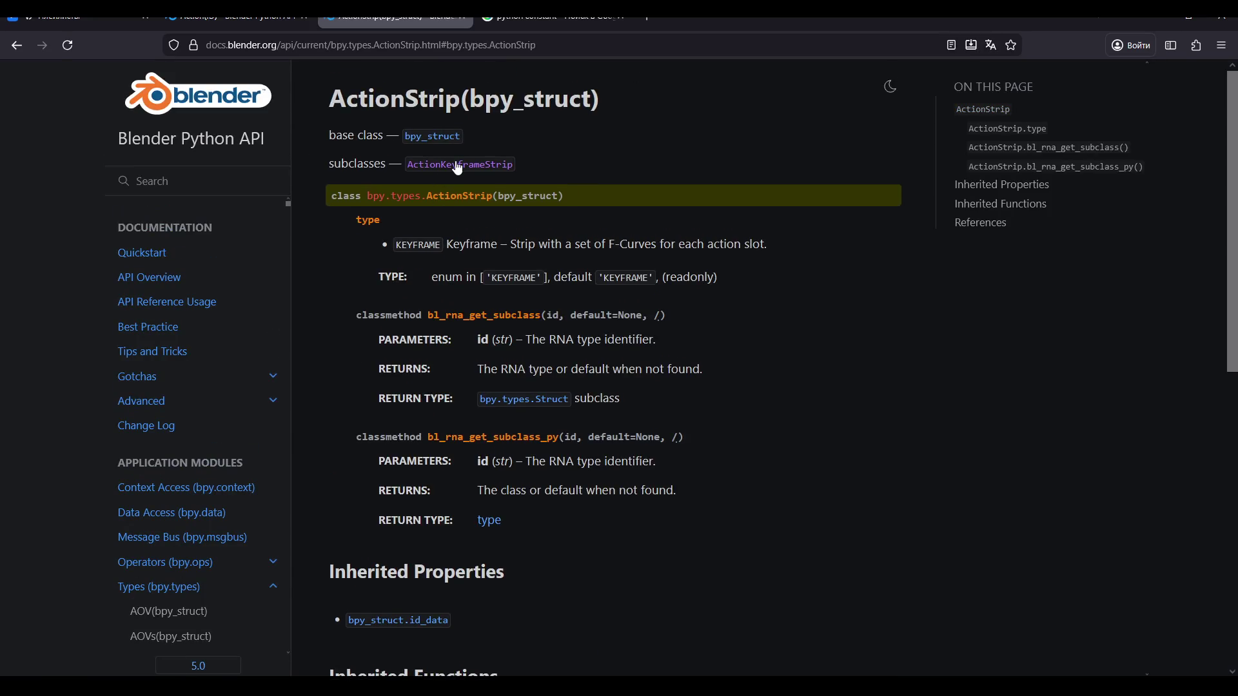
click(451, 165)
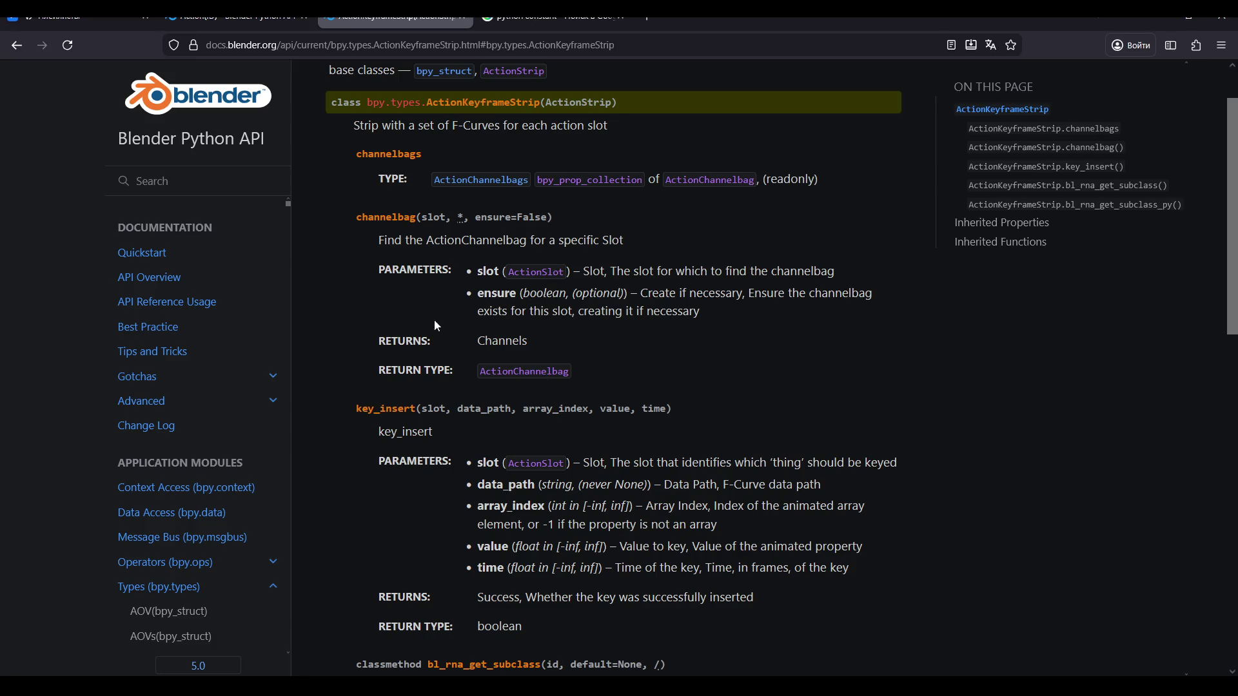
scroll(425, 258, down, 1)
scroll(432, 233, up, 2)
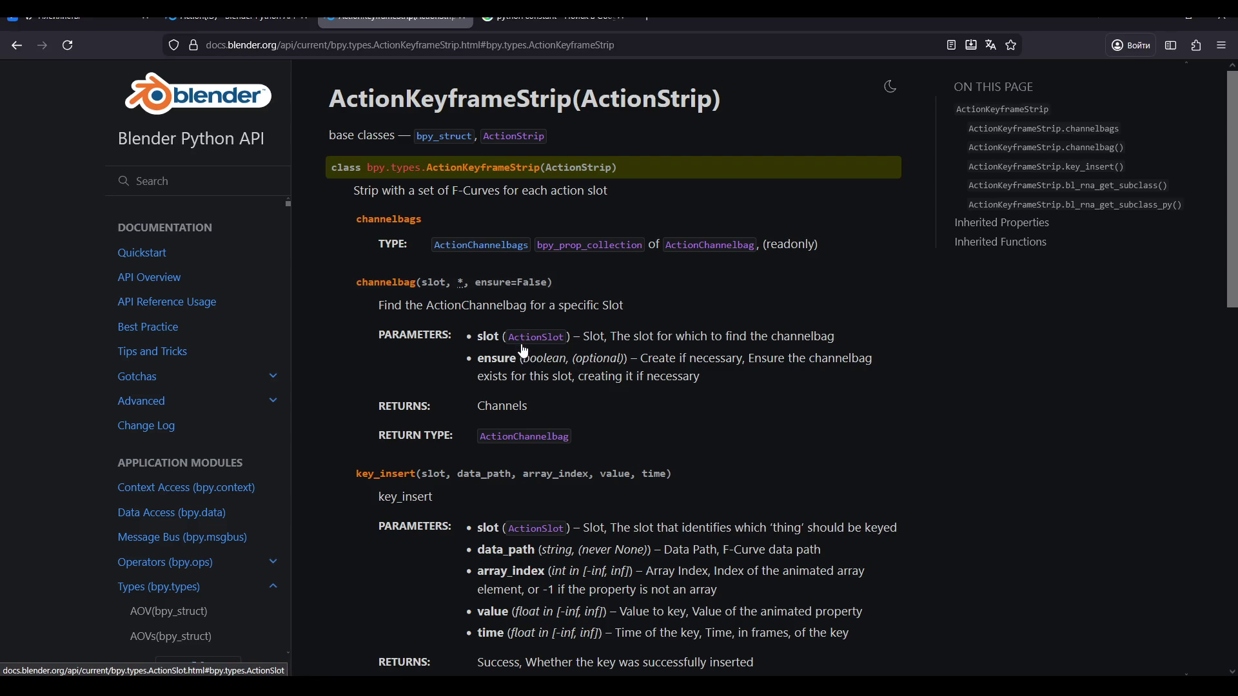
click(524, 437)
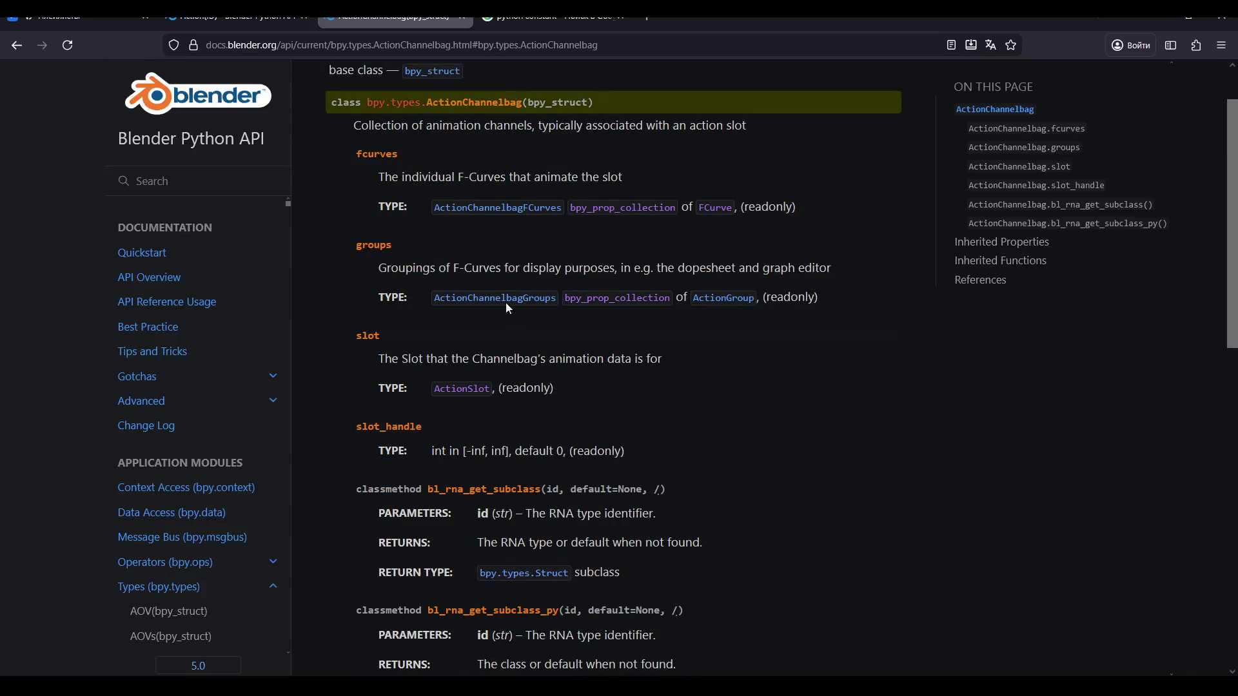
click(716, 216)
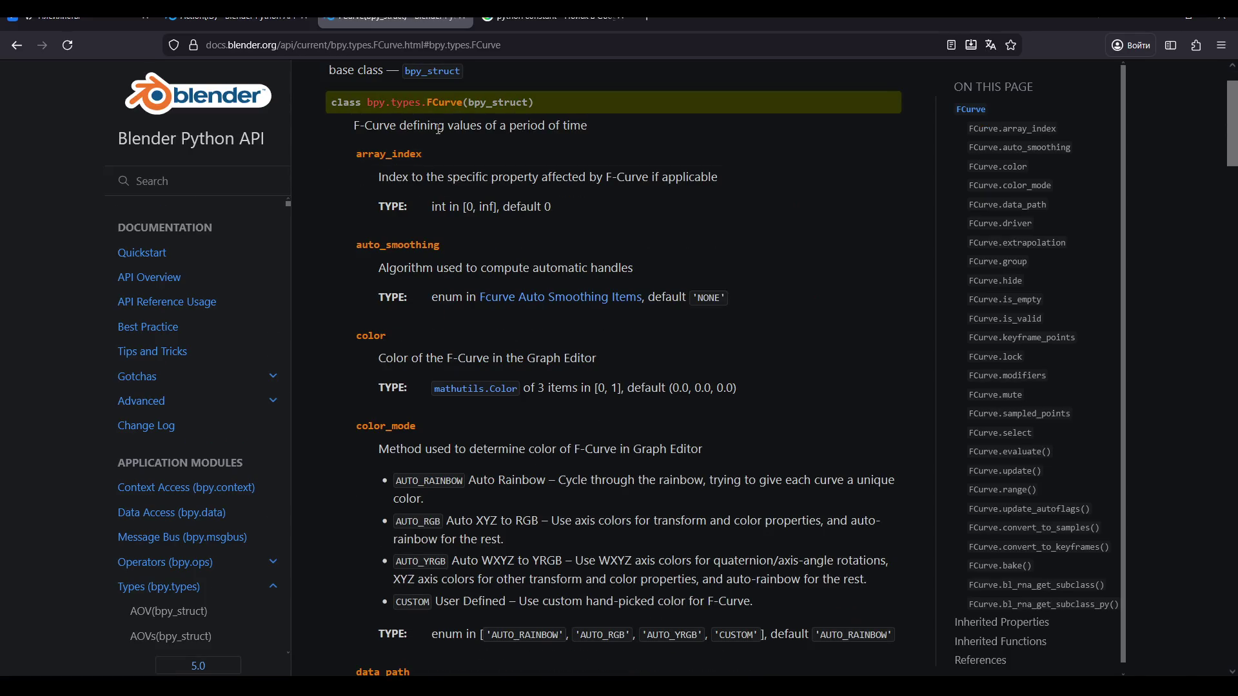
Scroll through the FCurve reference's properties and methods down to keyframe_points.
scroll(426, 154, up, 2)
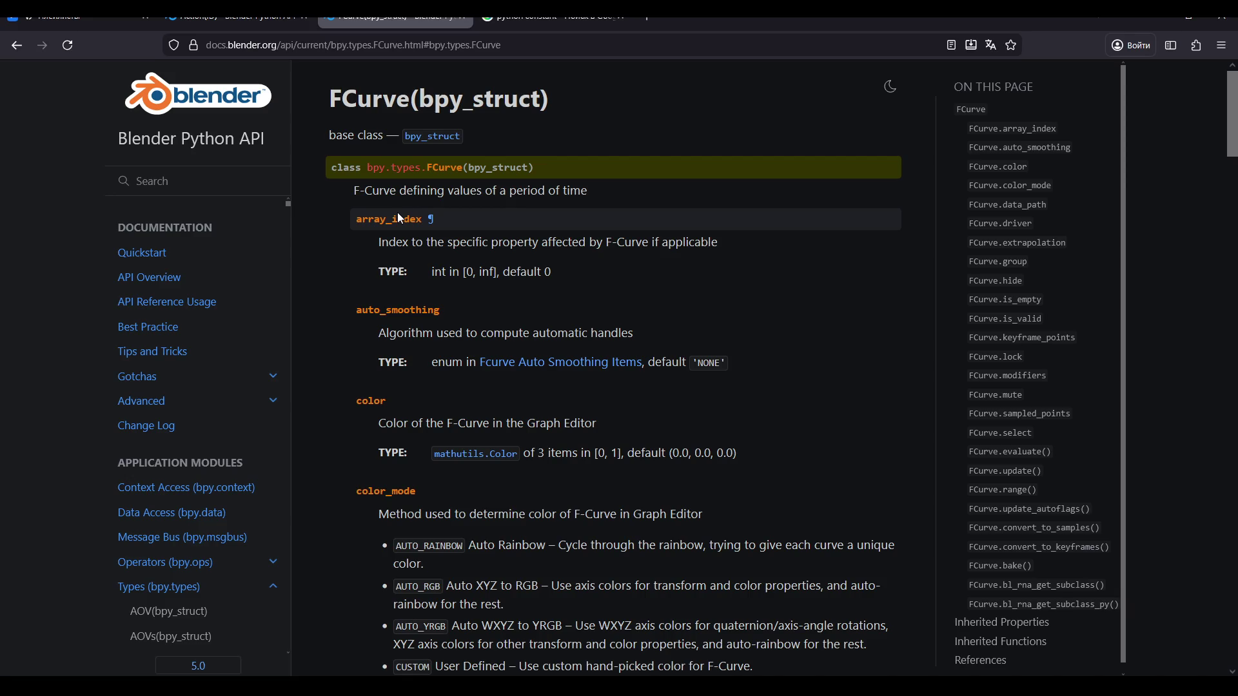
scroll(401, 219, down, 5)
scroll(400, 219, up, 4)
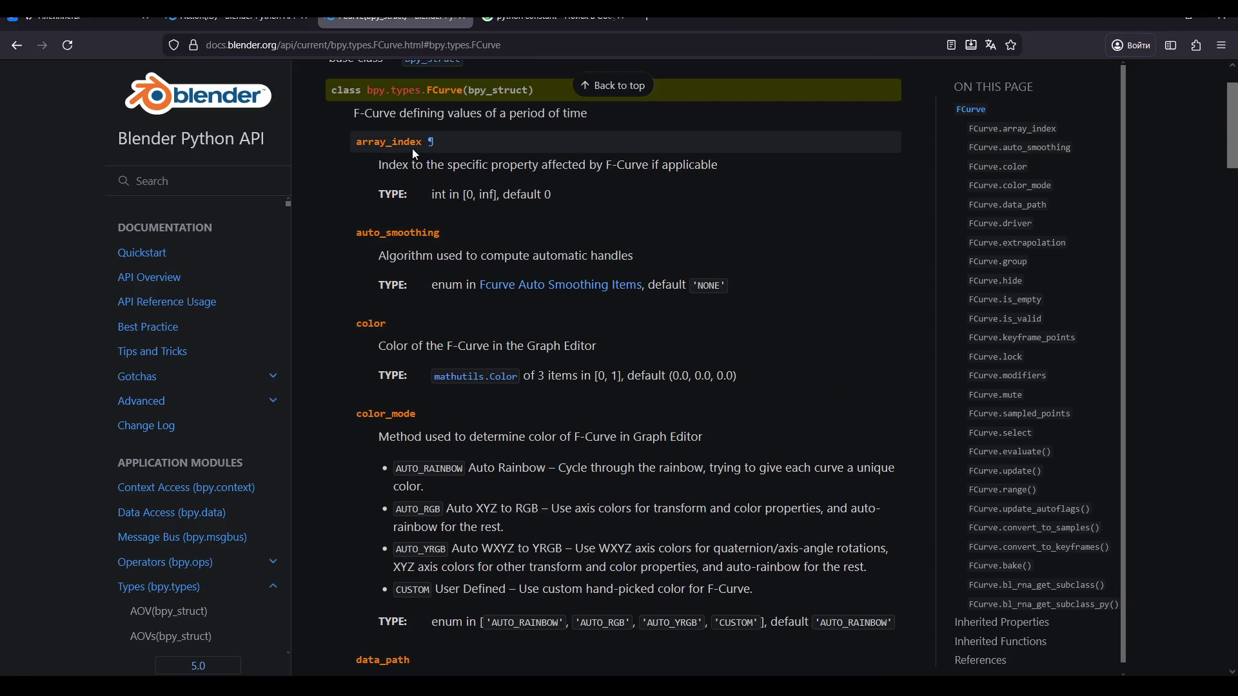
scroll(406, 274, down, 4)
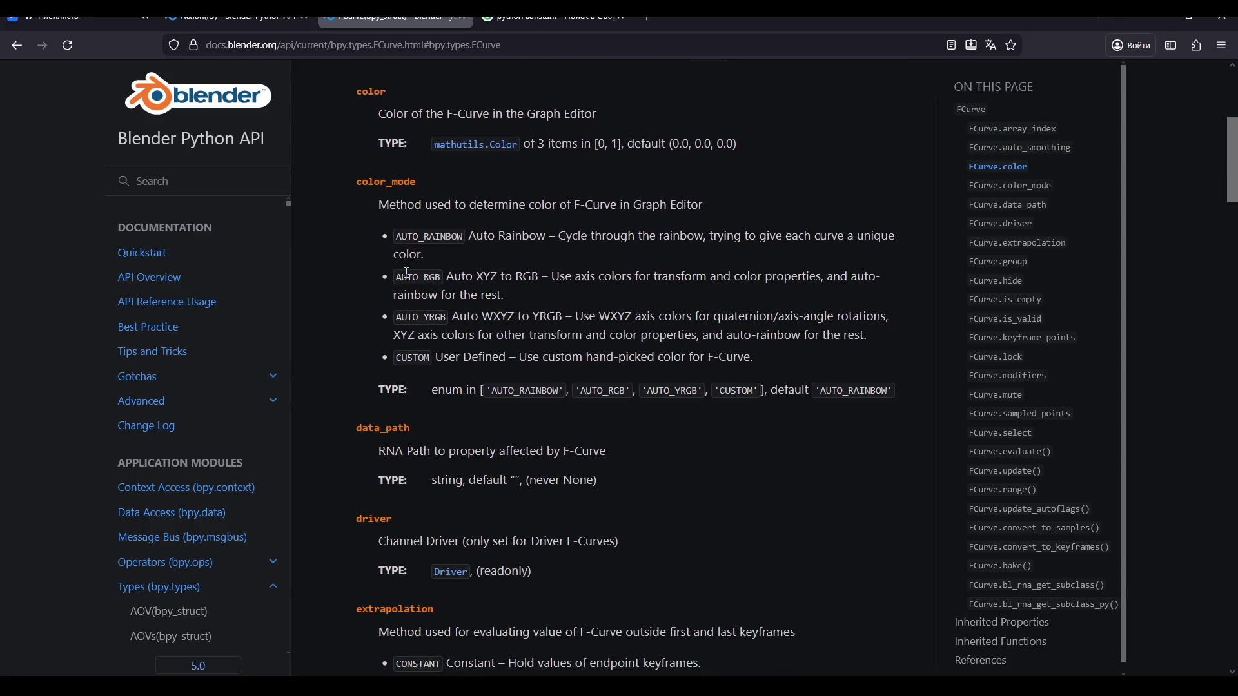
scroll(403, 268, down, 3)
scroll(432, 330, down, 5)
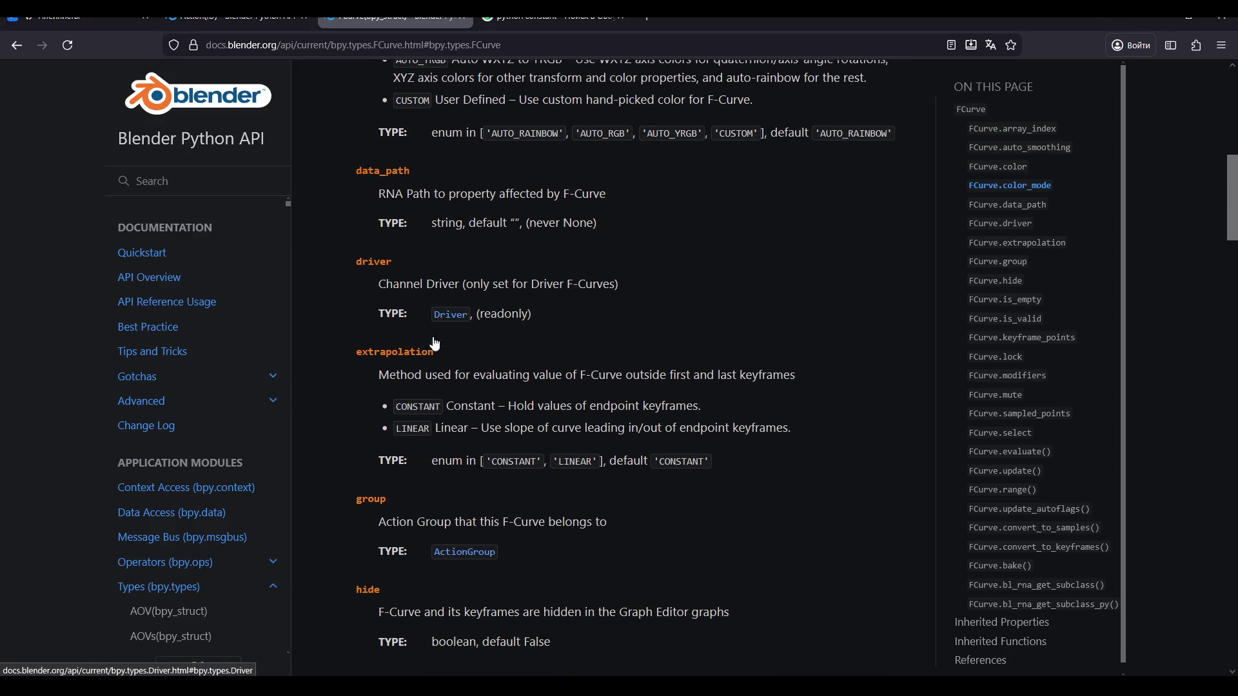
scroll(436, 336, down, 2)
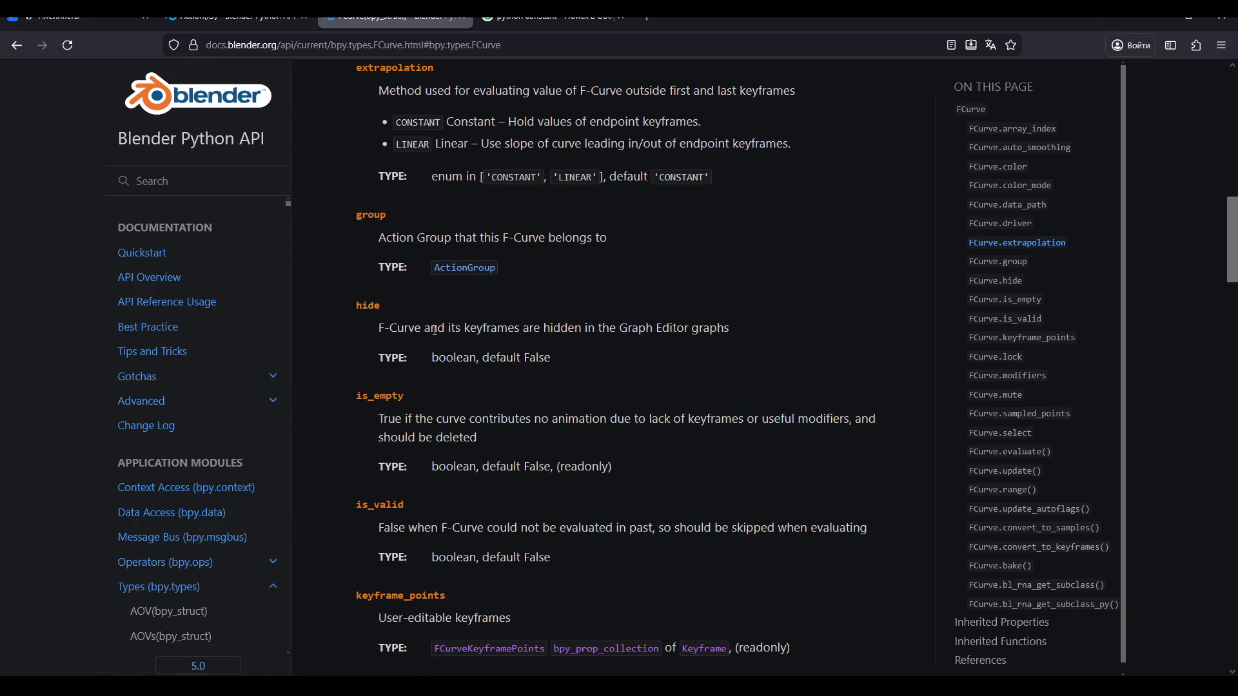
scroll(393, 243, down, 2)
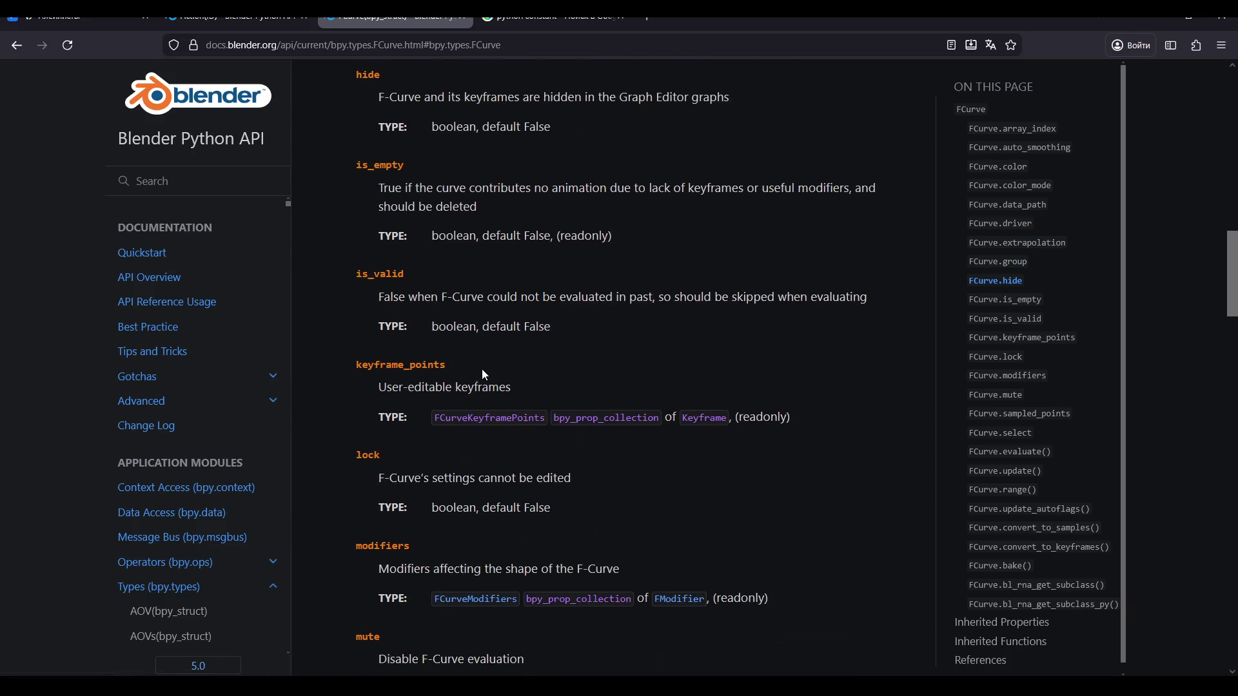
scroll(469, 403, down, 2)
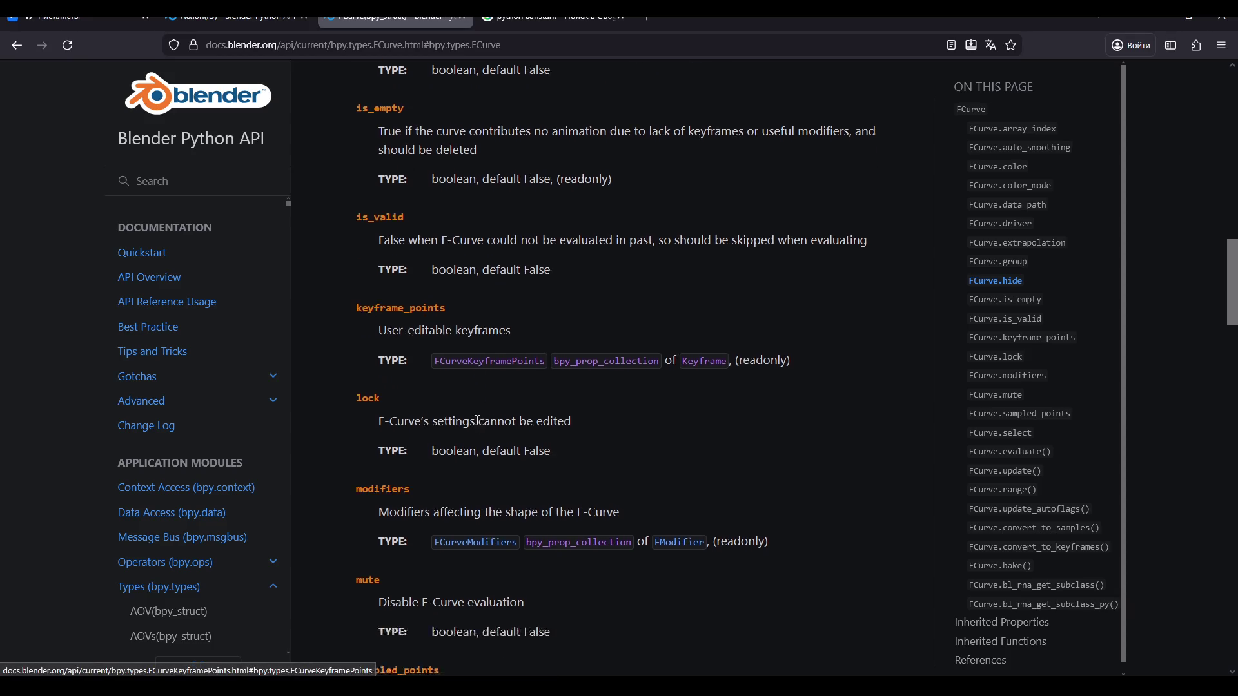
scroll(386, 390, down, 1)
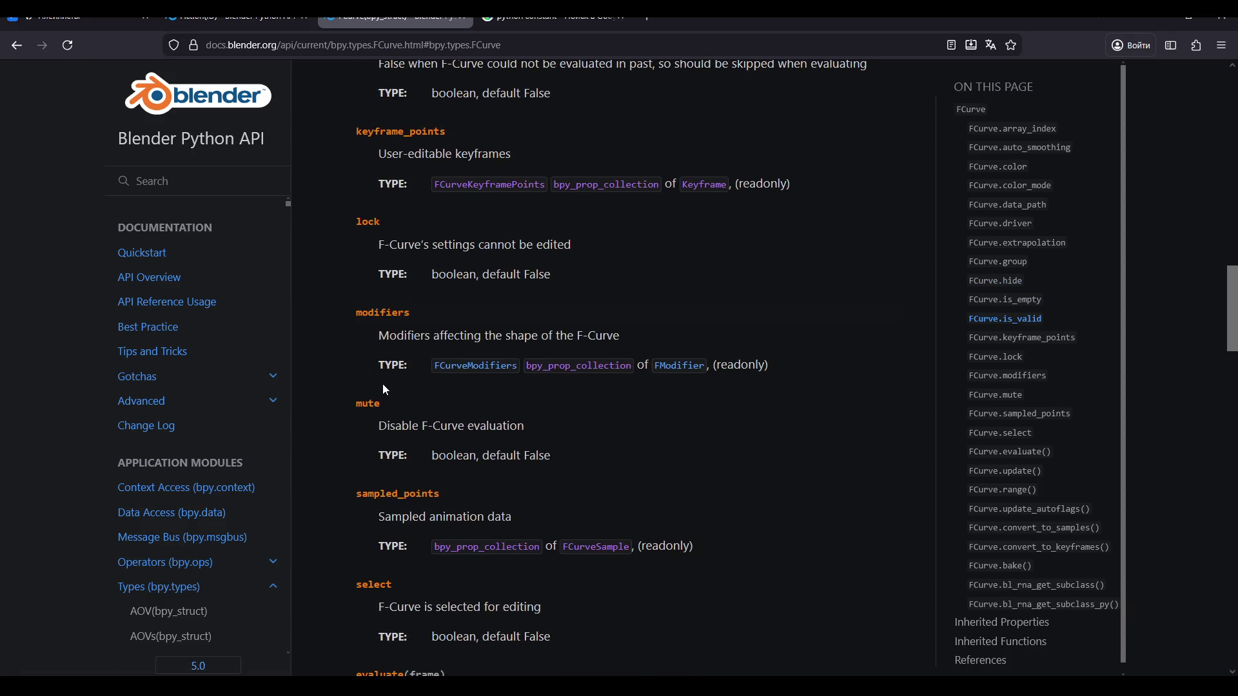
scroll(393, 384, down, 2)
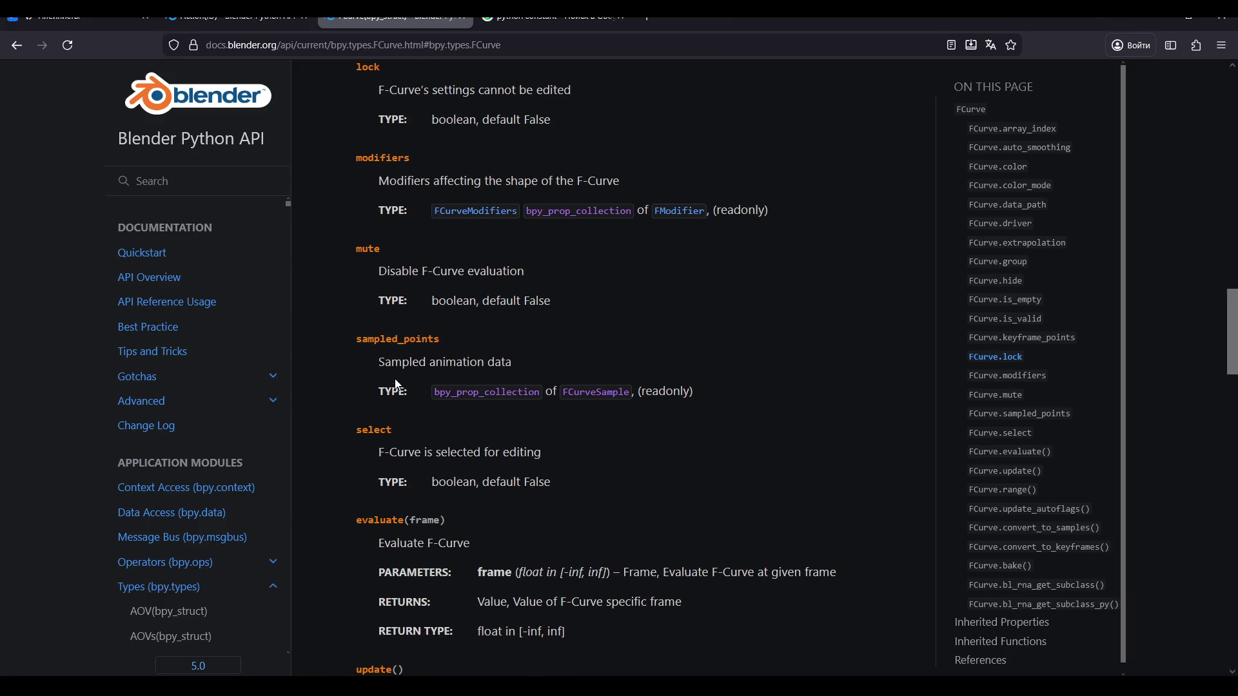
scroll(396, 381, down, 6)
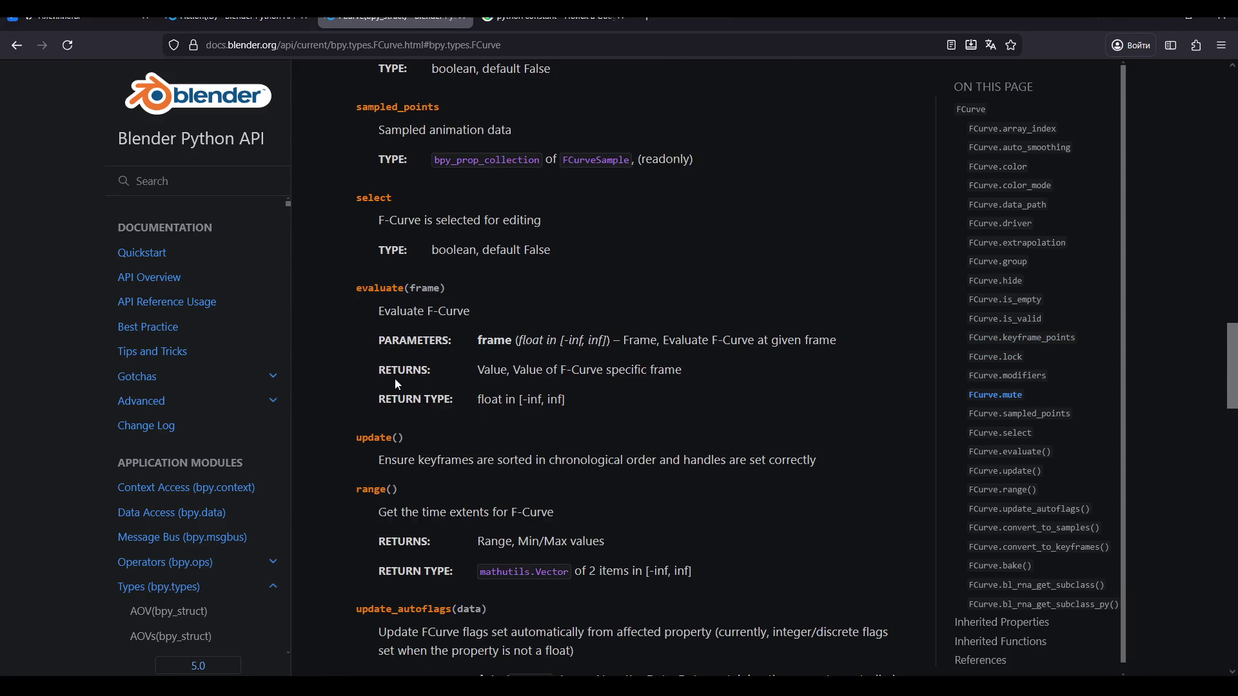
scroll(396, 380, down, 3)
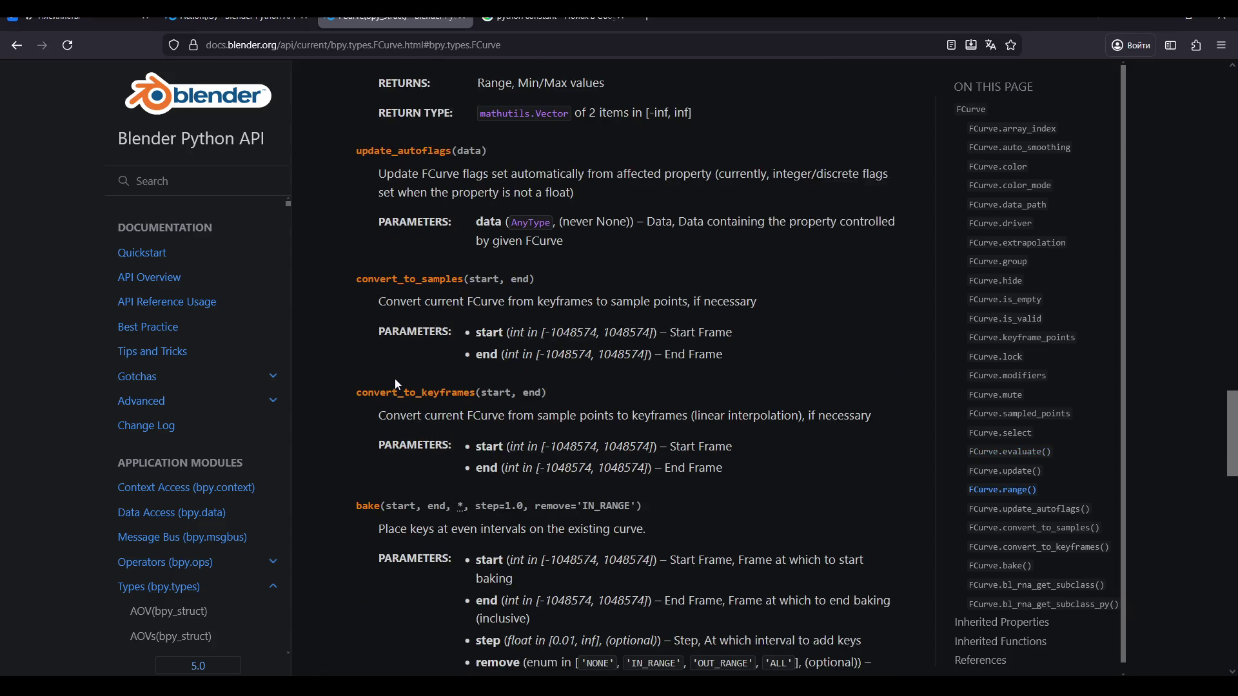
scroll(395, 381, down, 1)
scroll(397, 385, down, 7)
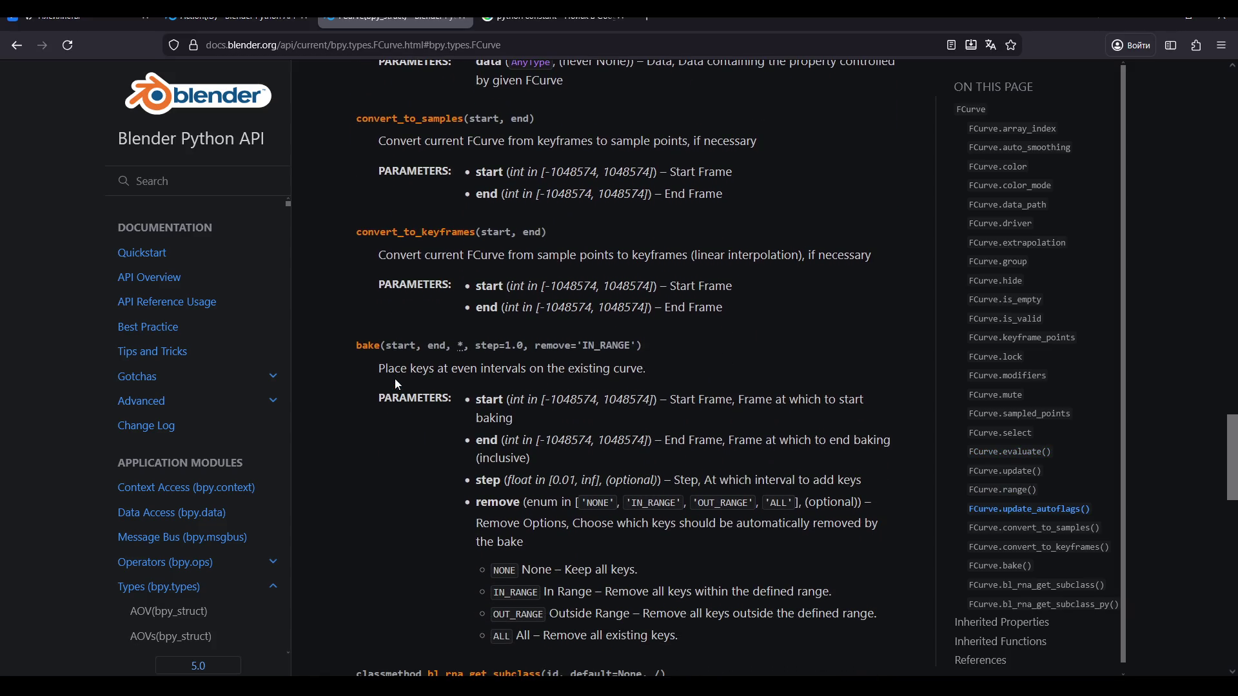
scroll(398, 384, up, 15)
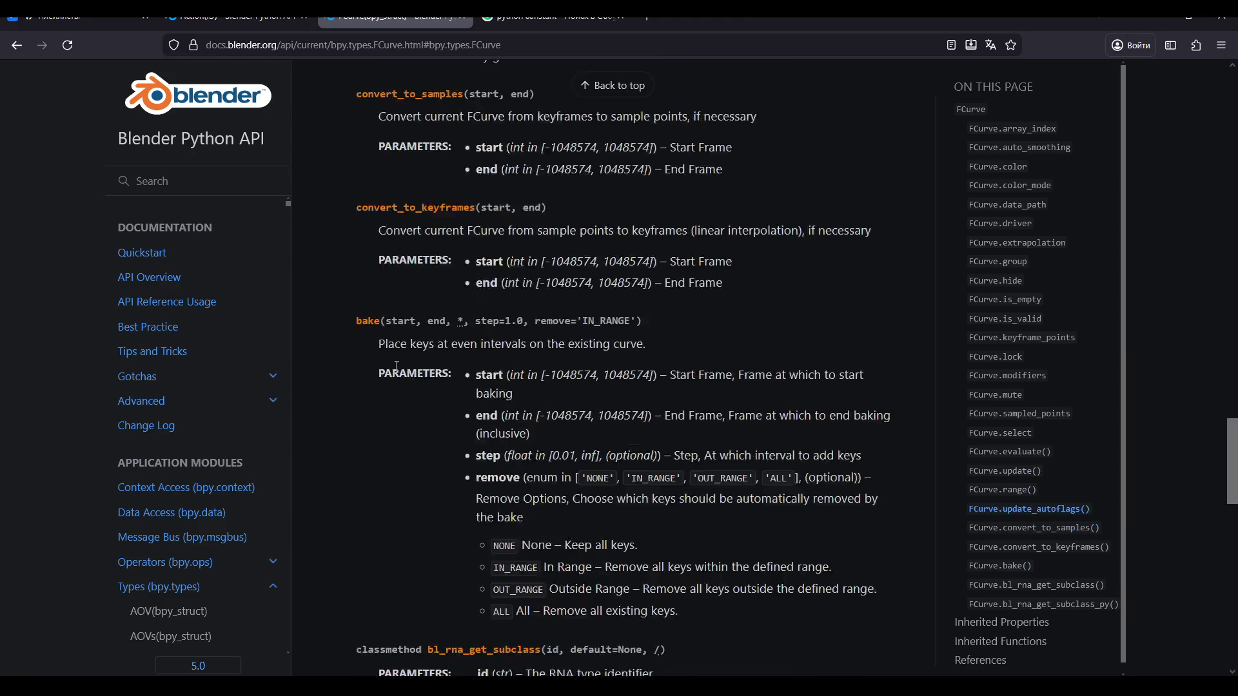
scroll(396, 365, up, 2)
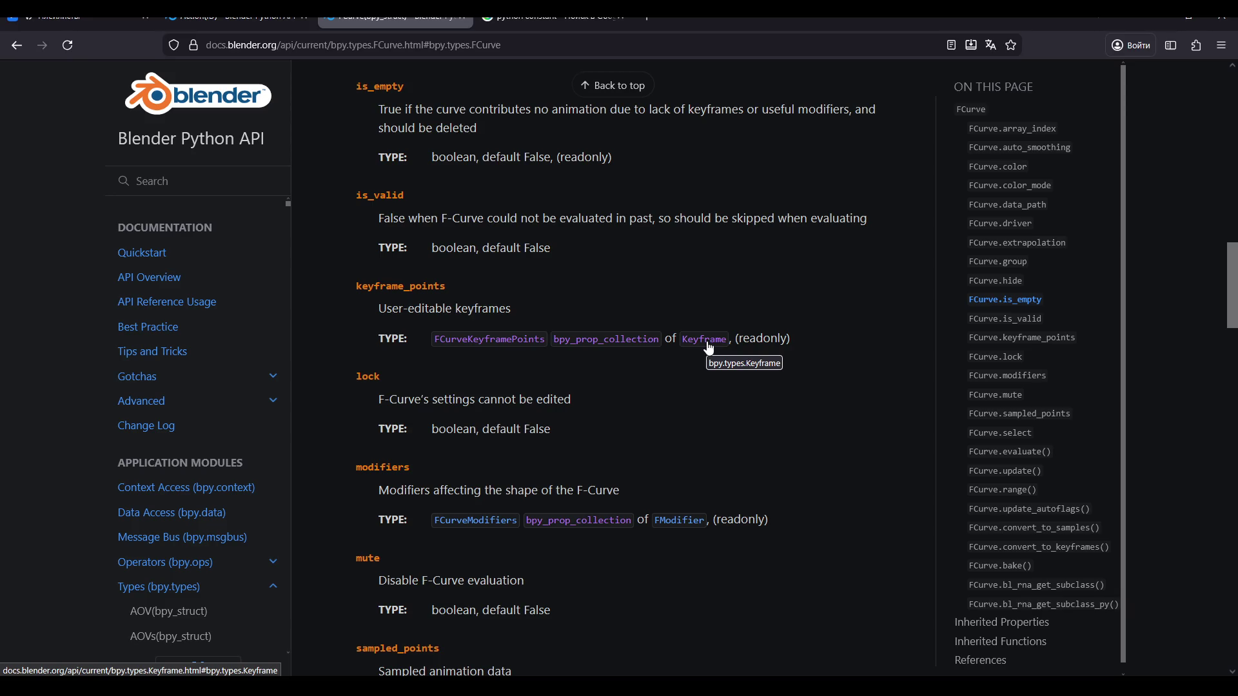
Open the FCurveKeyframePoints page, then its Keyframe return type, scrolling to the co property.
click(503, 340)
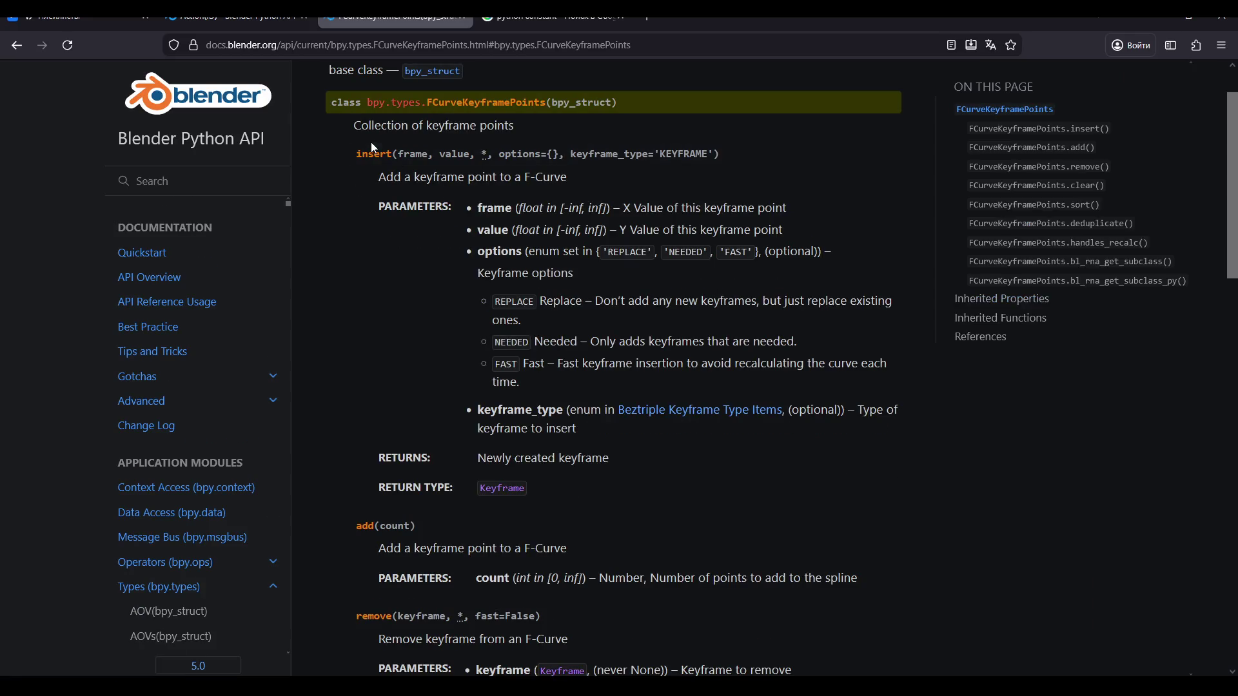
scroll(366, 252, down, 5)
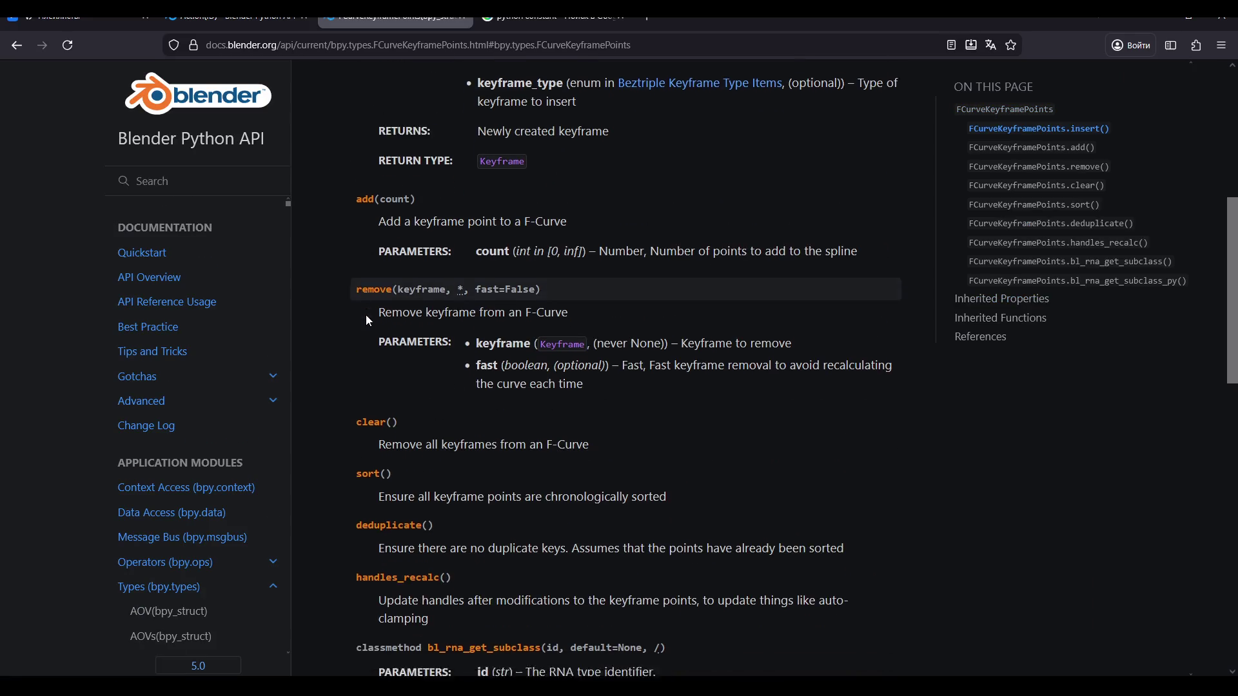
scroll(368, 321, down, 4)
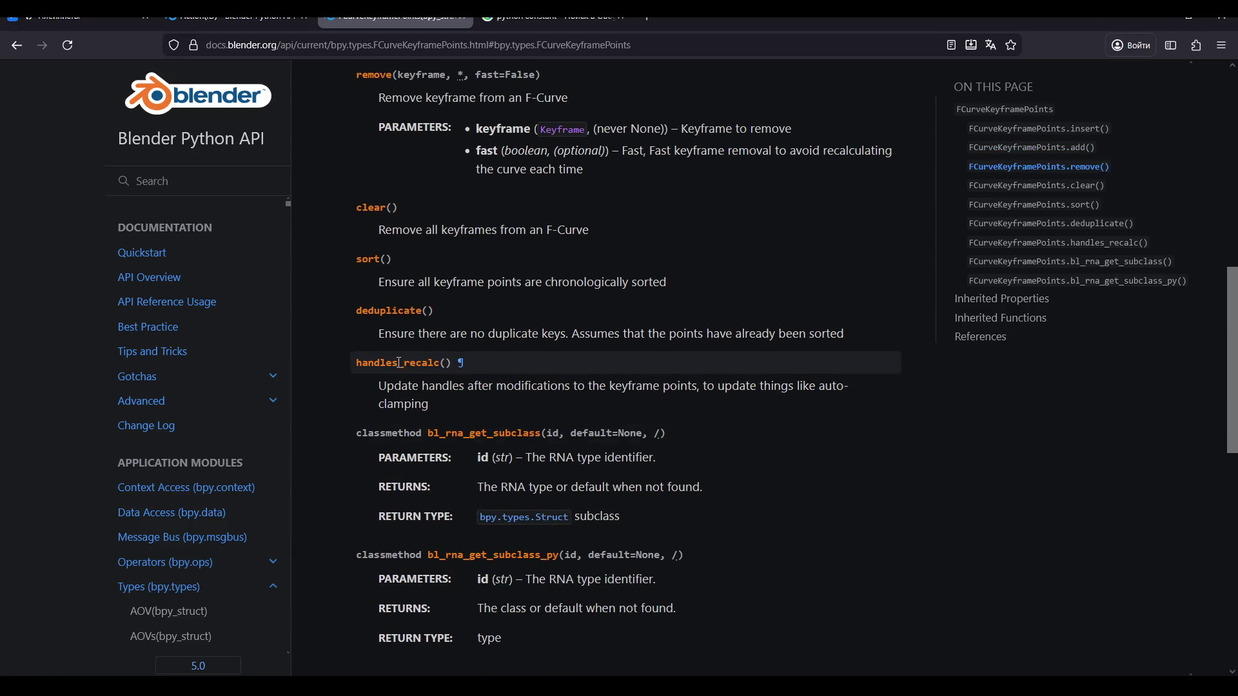
scroll(400, 363, up, 10)
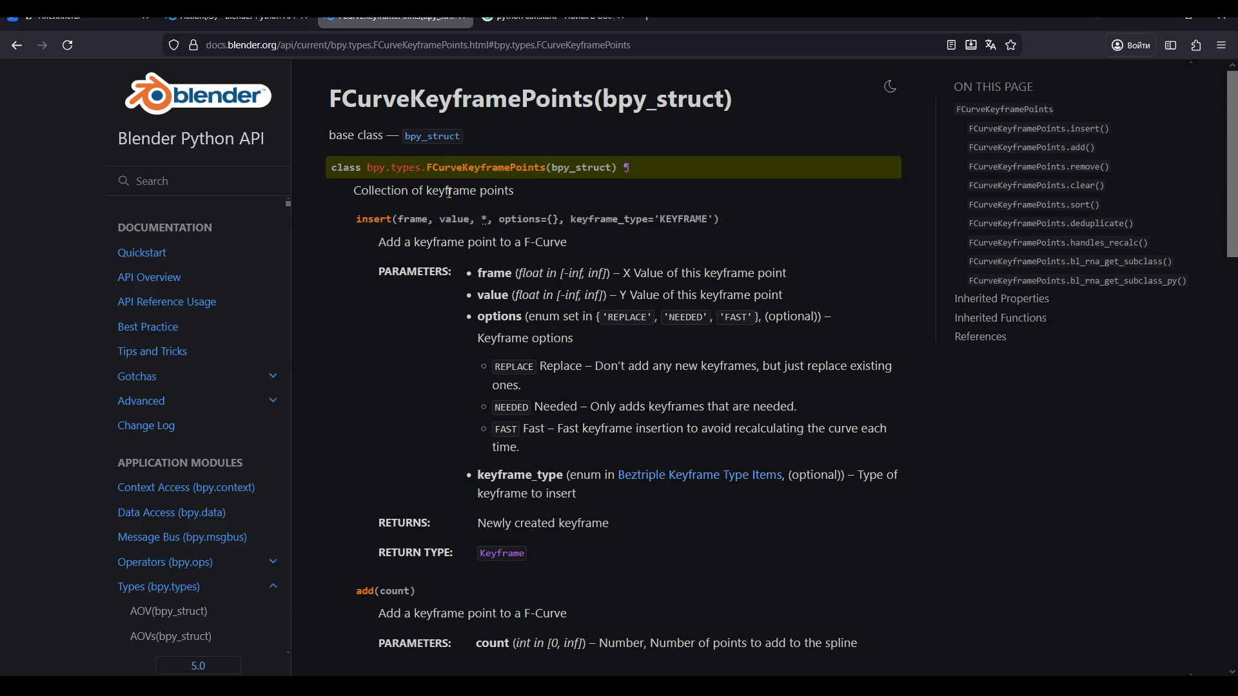
click(503, 553)
scroll(629, 282, down, 2)
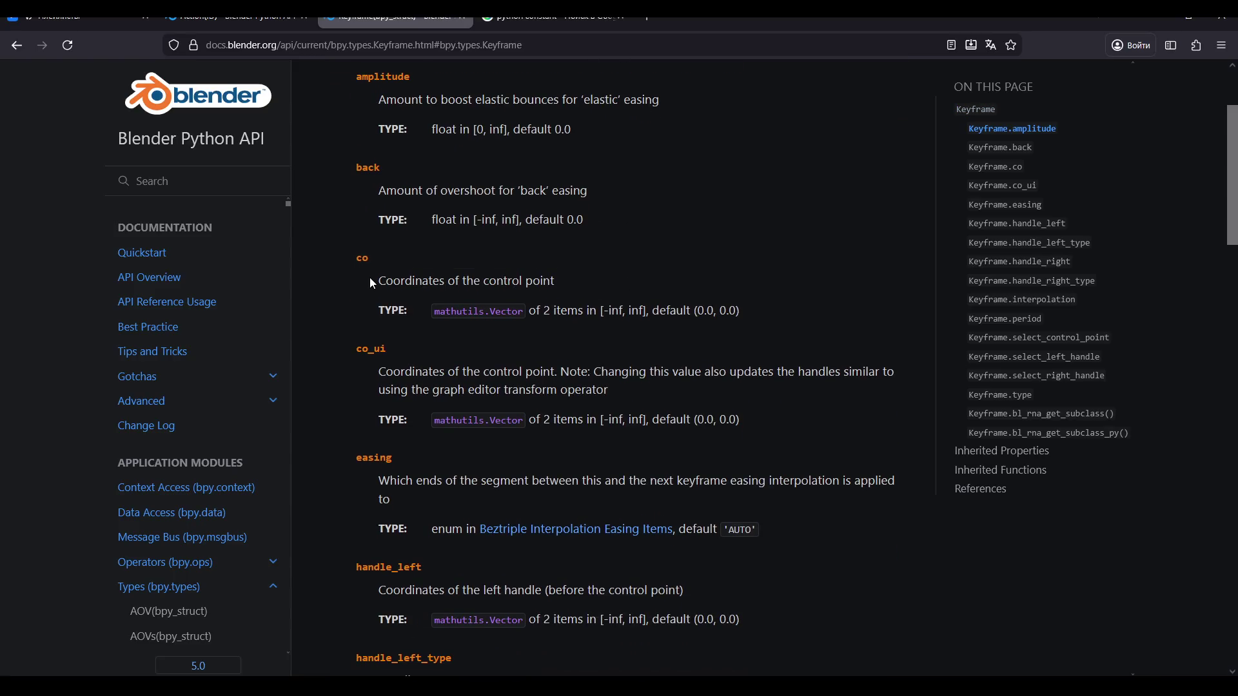
scroll(372, 284, down, 2)
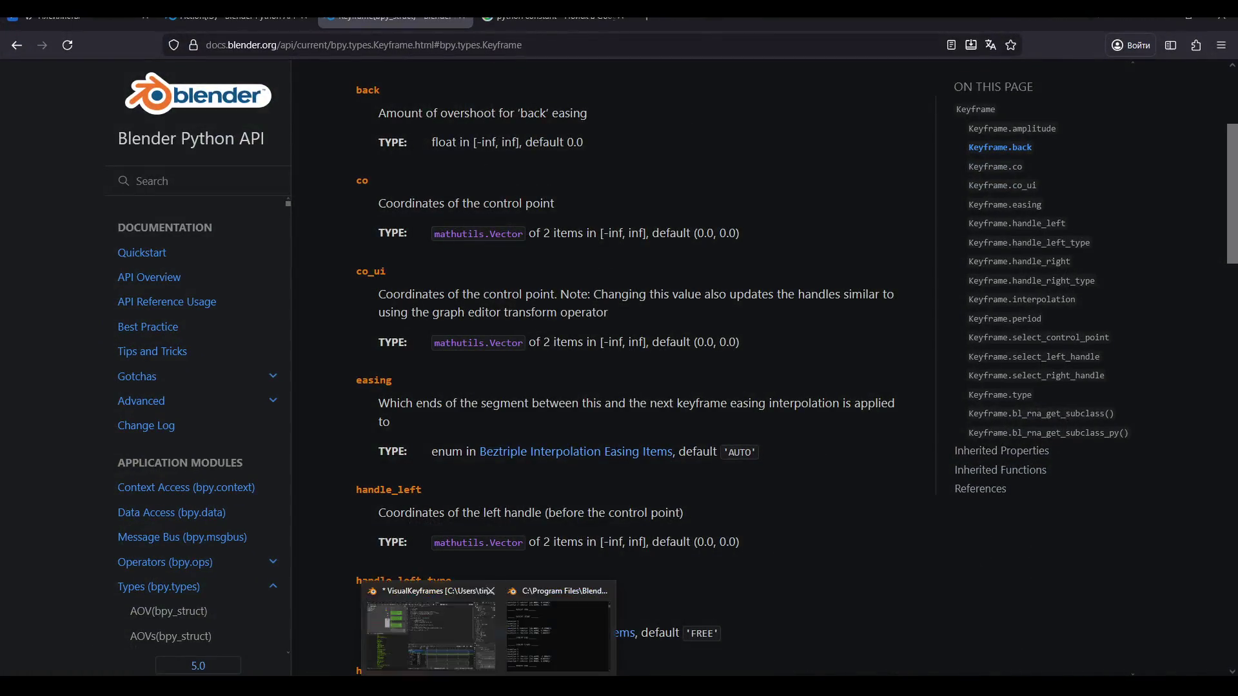
Return to Blender and switch the Dope Sheet to the Graph Editor showing the Cube's curves.
click(543, 664)
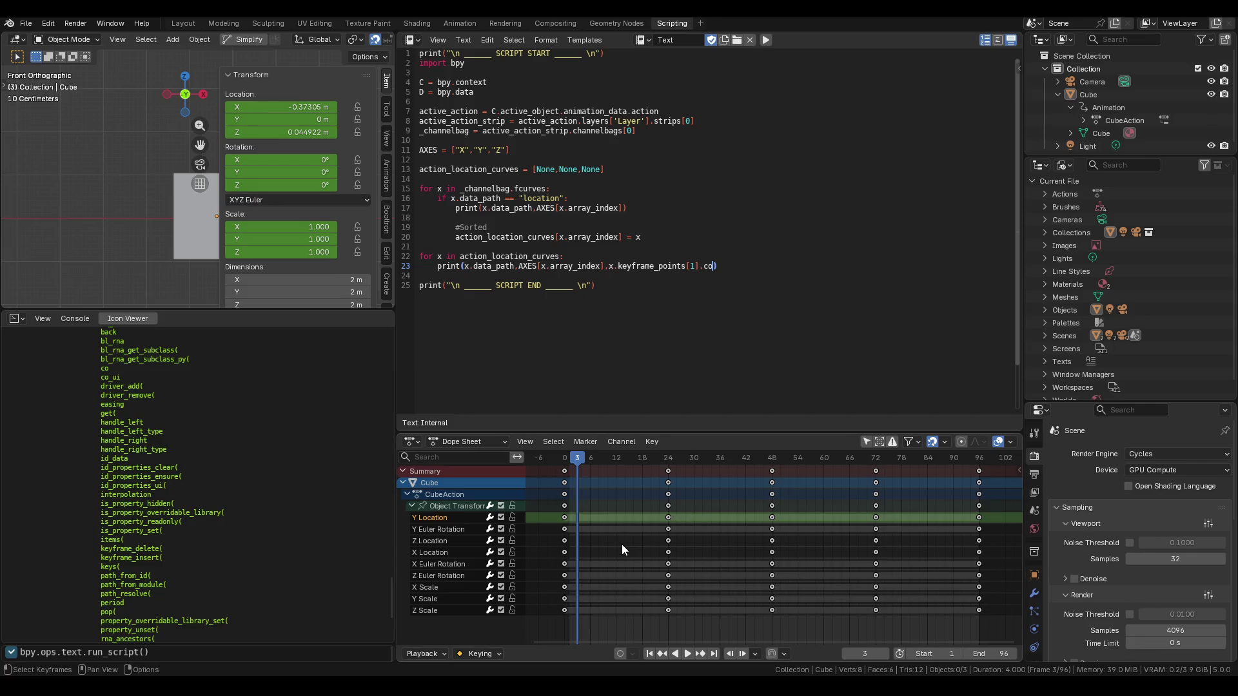
key(ctrl+Tab)
key(ctrl+Tab)
key(ctrl+Tab)
key(Home)
key(Home)
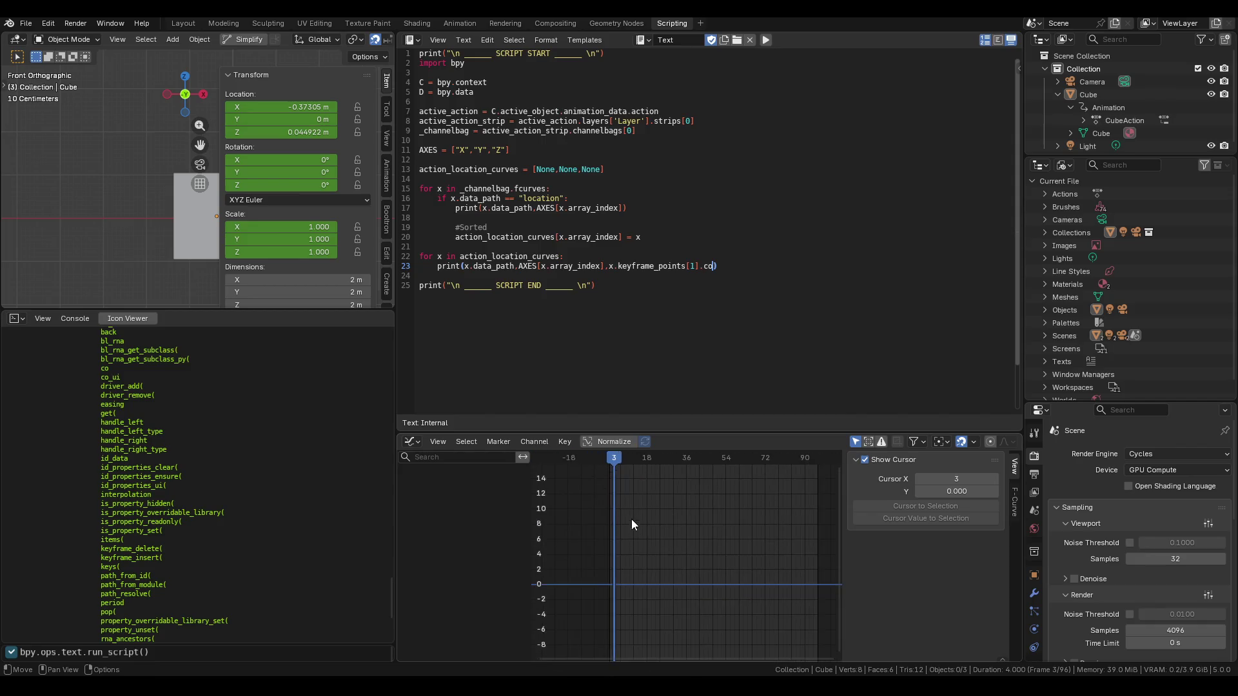
key(ctrl+Tab)
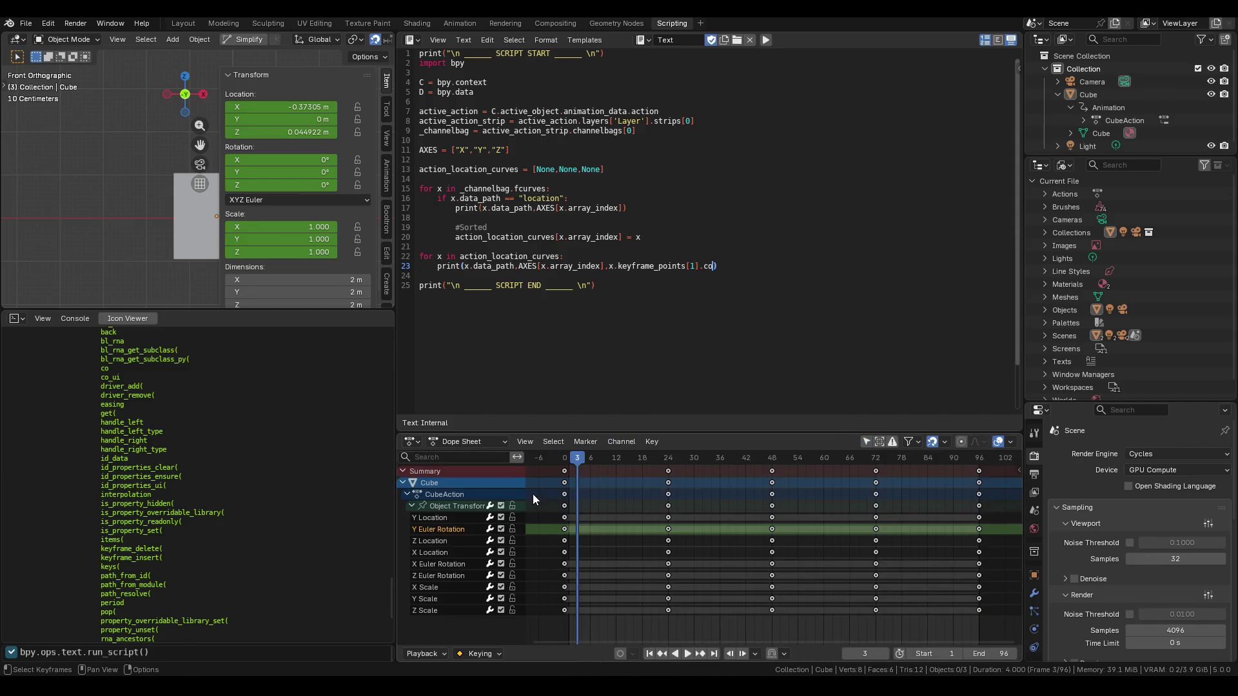
click(482, 483)
key(ctrl+Tab)
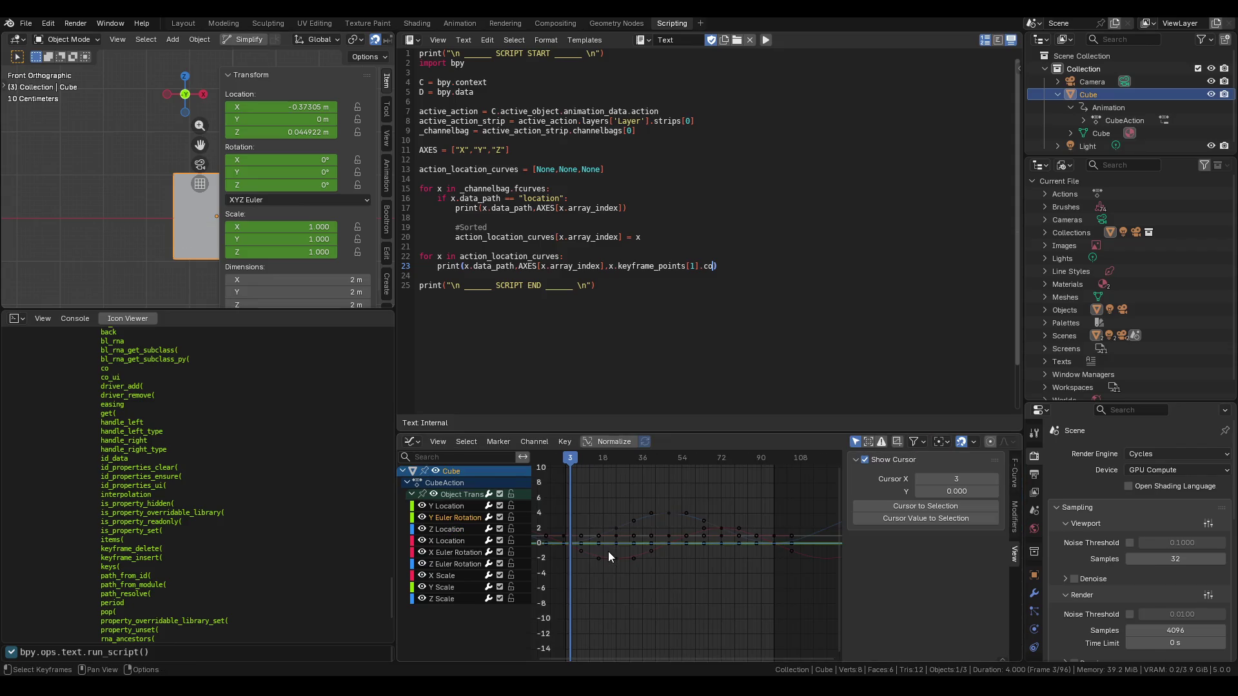
Move a Z Location keyframe, then select channels and open the channel context menu.
click(628, 527)
key(g)
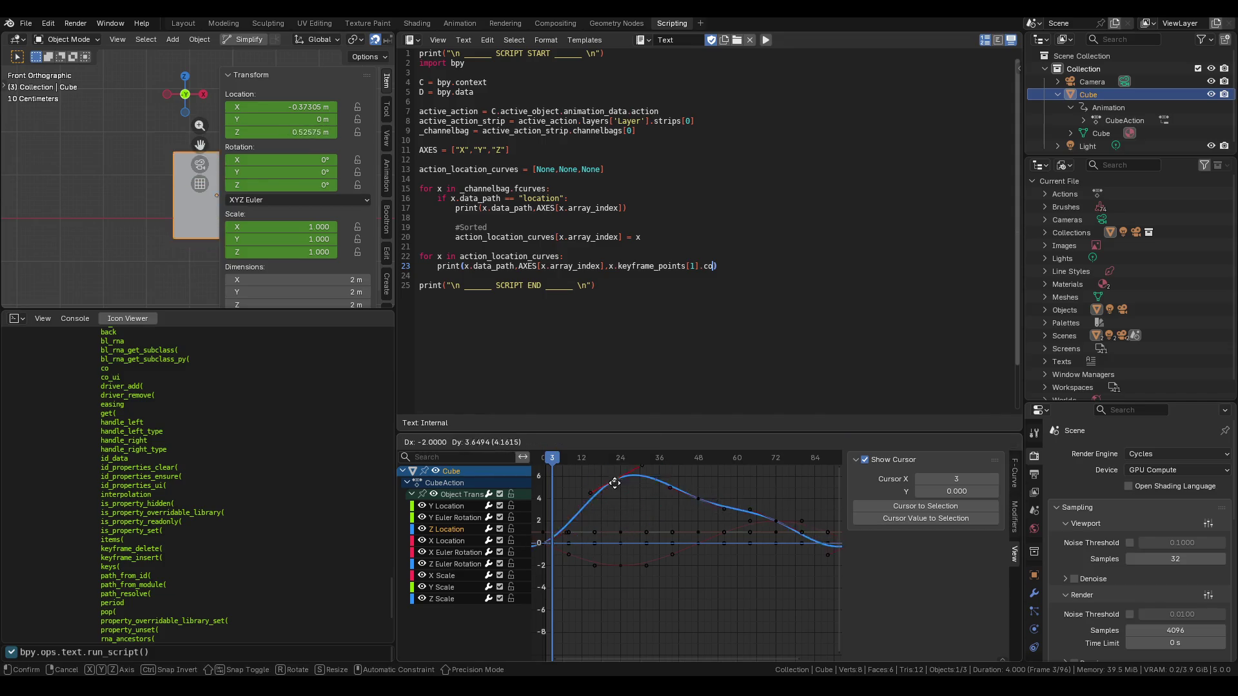
click(628, 545)
click(452, 541)
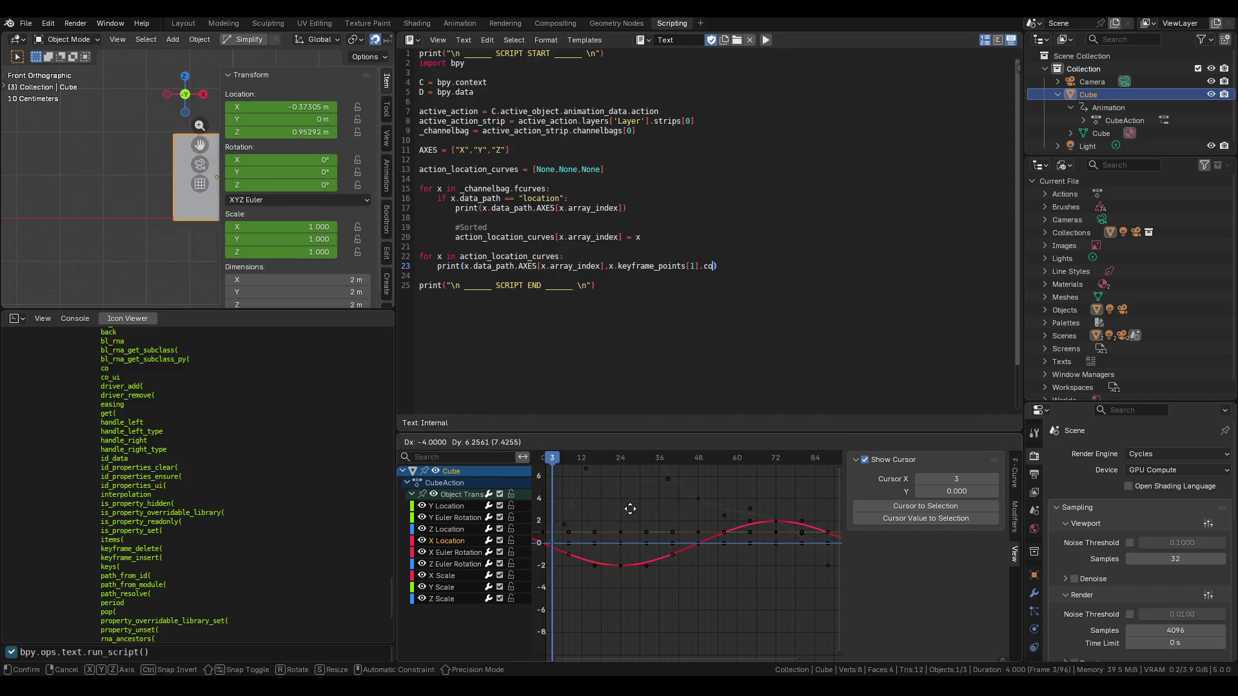
click(461, 517)
right_click(457, 524)
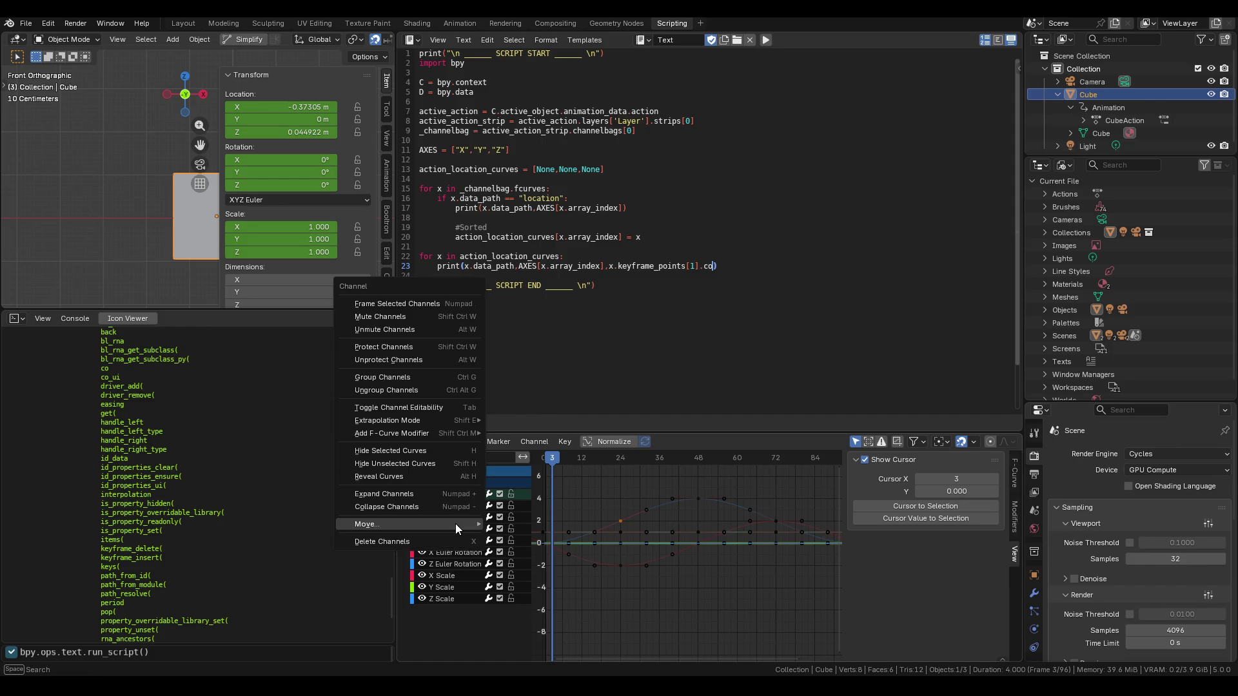
Reorder the Graph Editor channels so X, Y and Z Location come first.
click(535, 551)
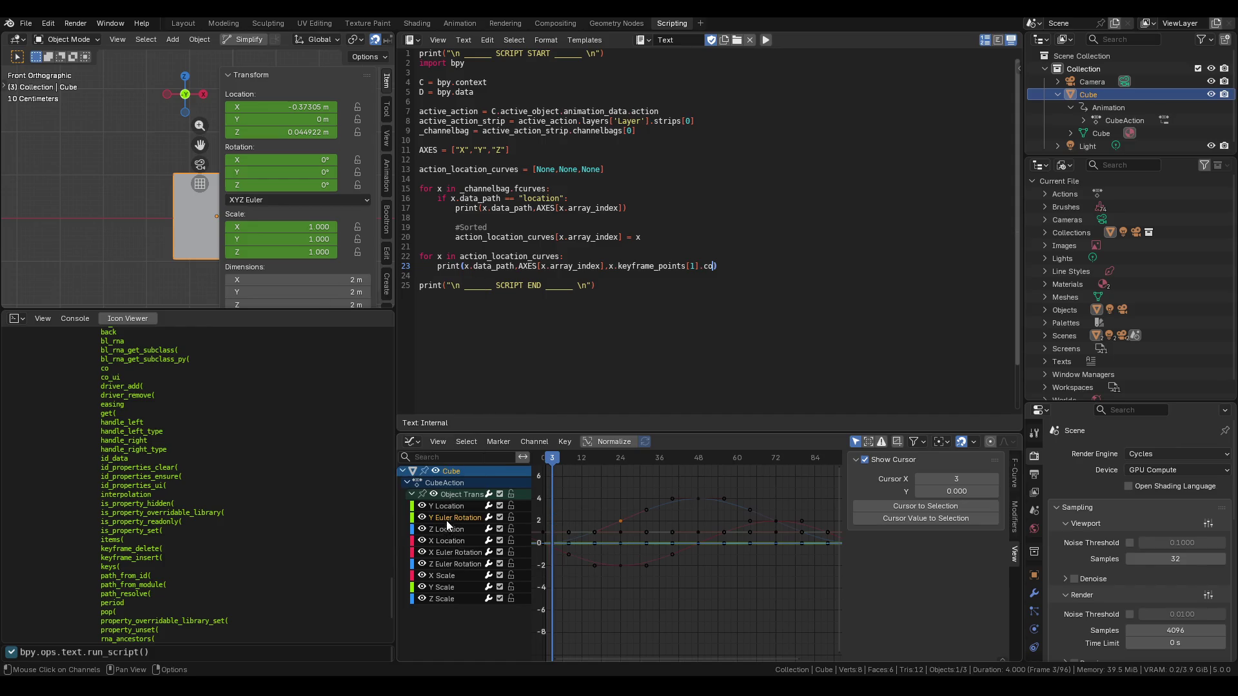
drag(447, 517, 462, 544)
click(454, 529)
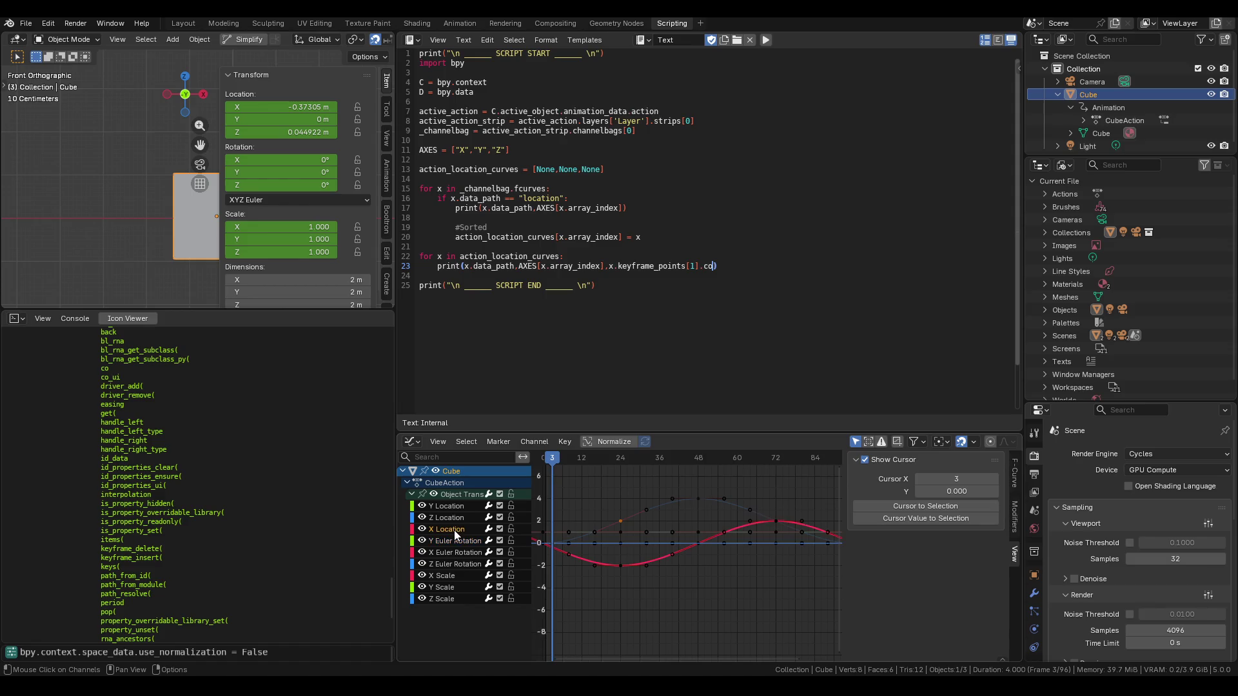
click(454, 520)
key(Page_Down)
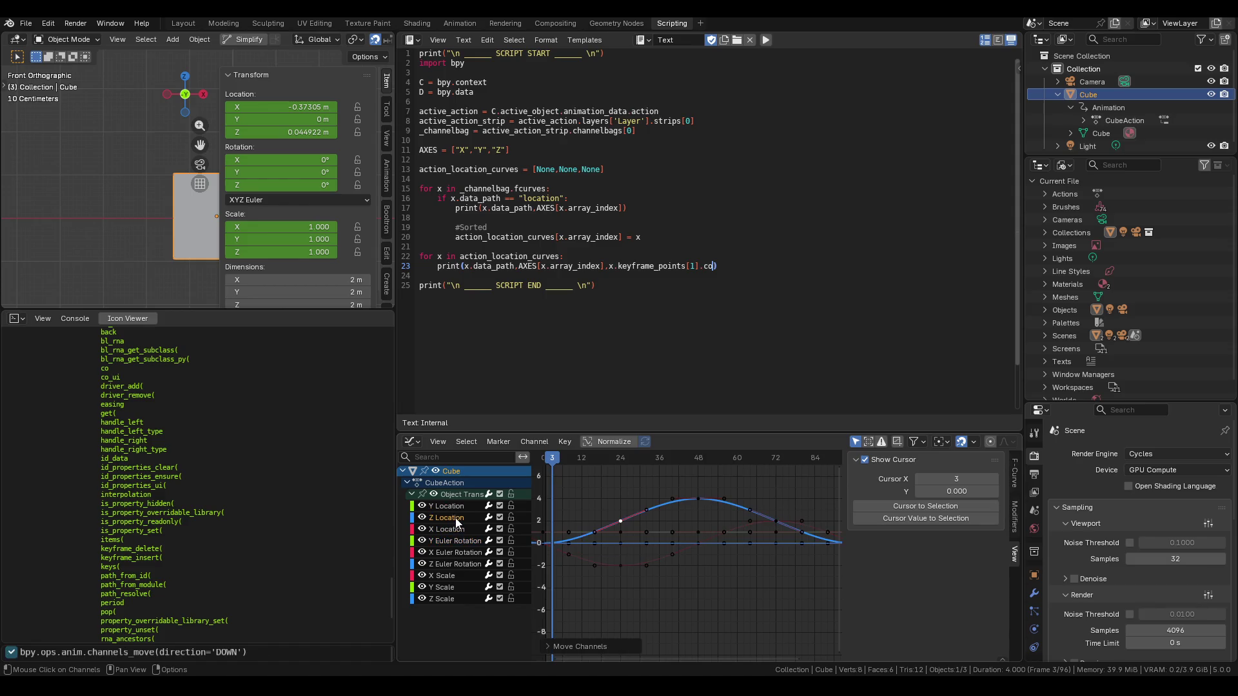
mouse_move(455, 530)
mouse_down()
mouse_move(455, 515)
mouse_move(450, 541)
mouse_up()
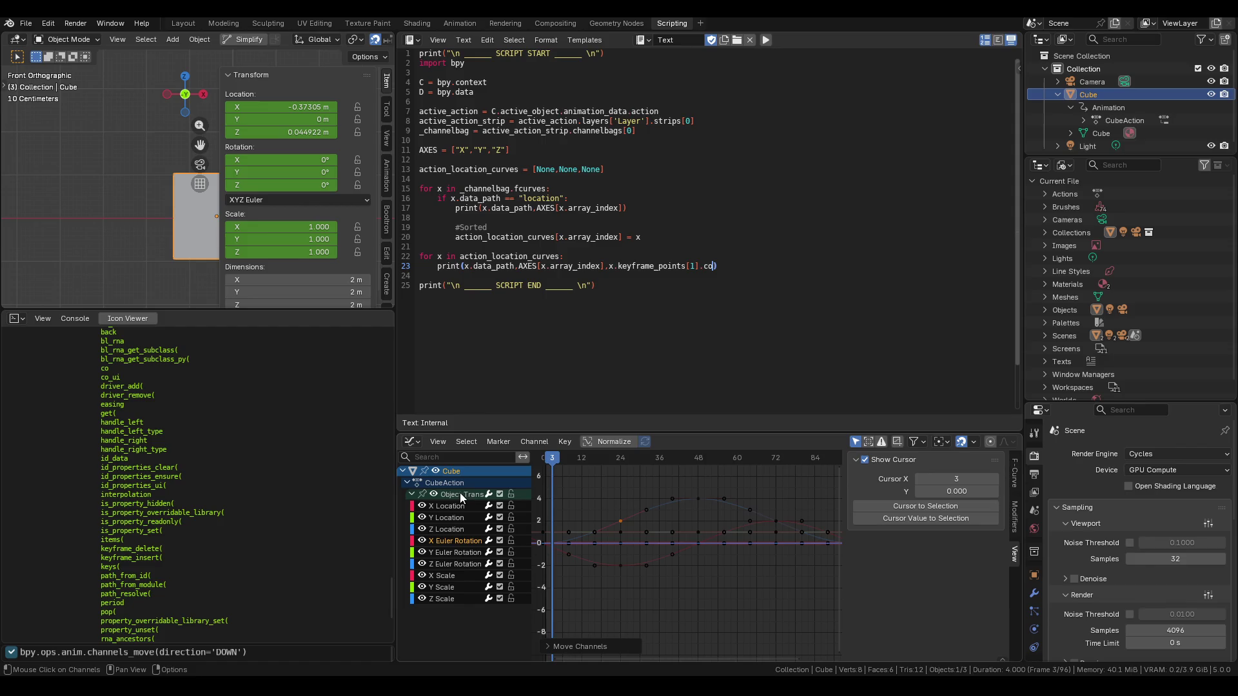
click(464, 529)
click(464, 521)
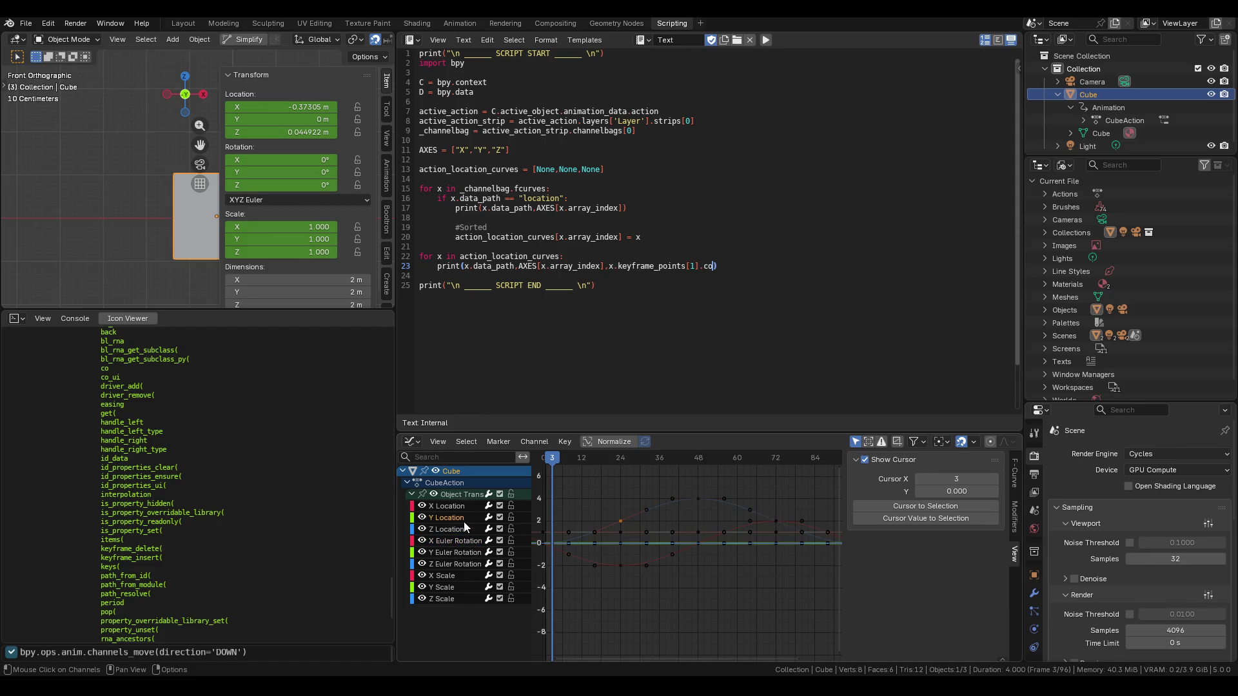
click(450, 507)
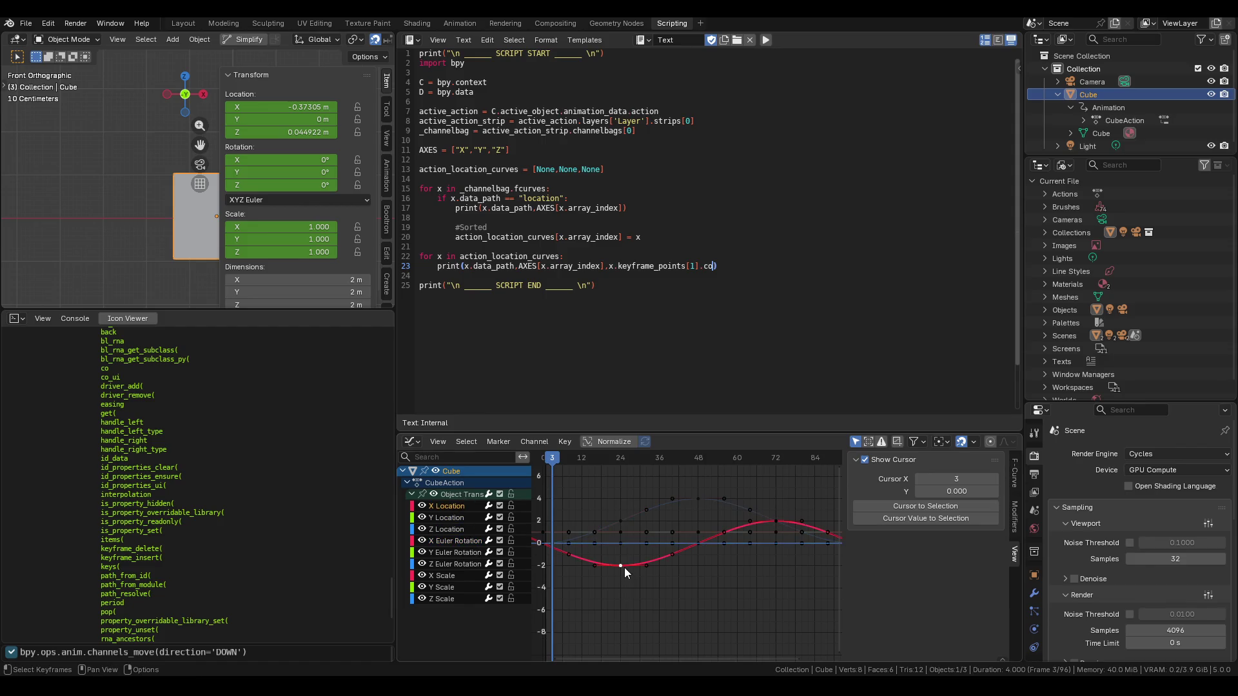
key(g)
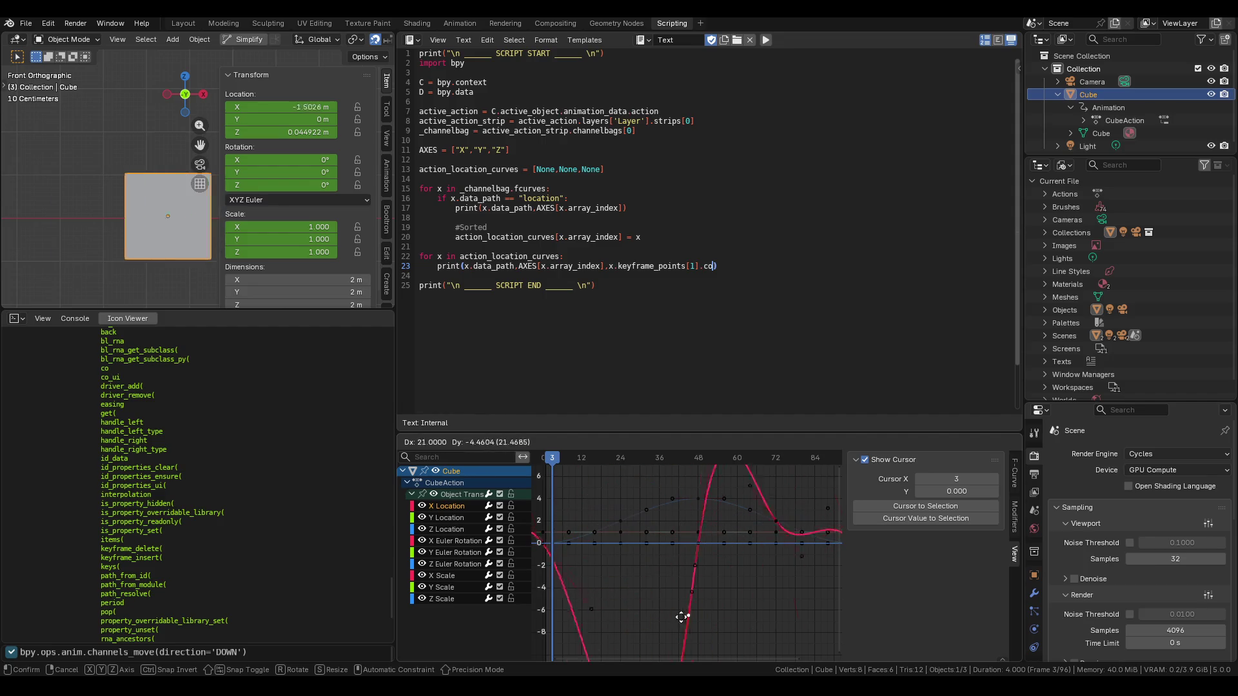
key(Escape)
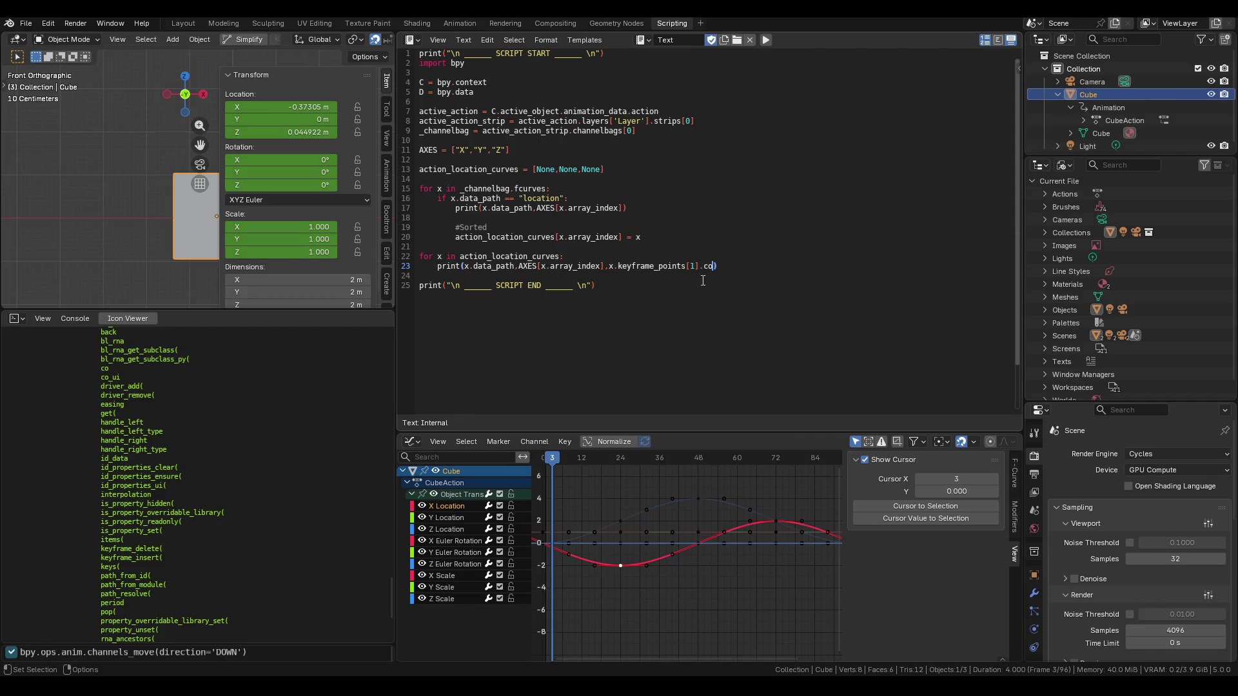
Hide the 3D view sidebar, recentre the cube, and switch to the Keyframe docs.
scroll(94, 230, down, 2)
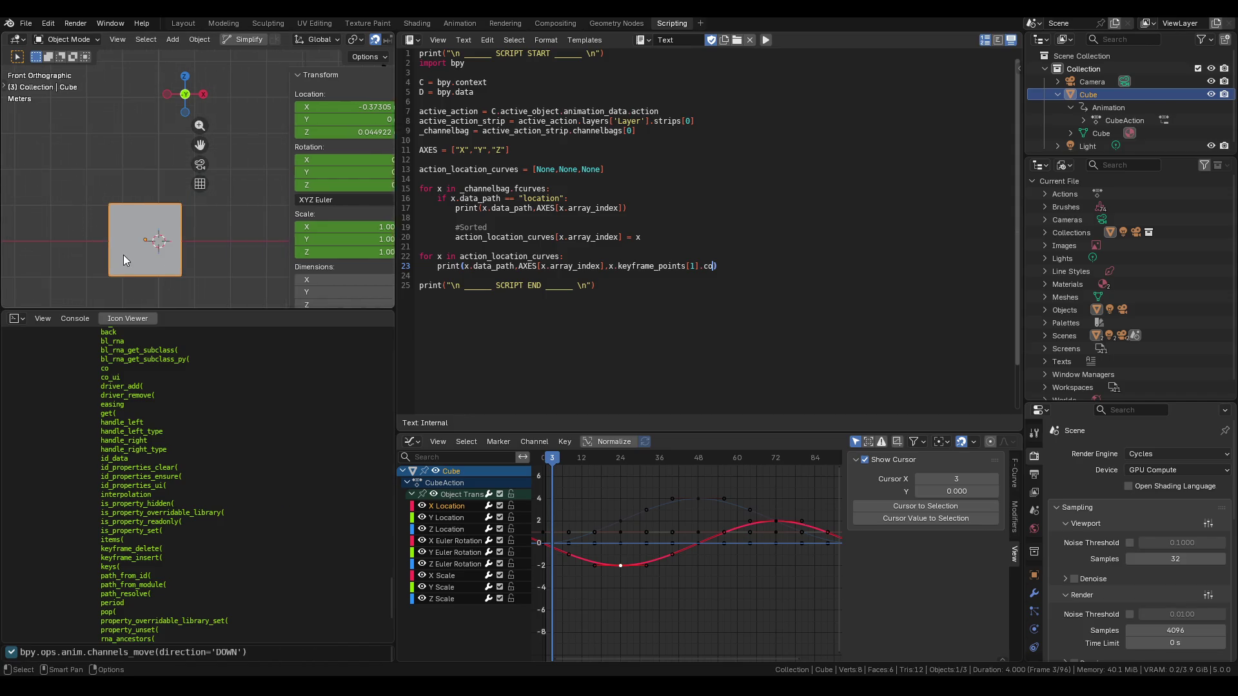
key(n)
shift+middle_drag(127, 221, 179, 210)
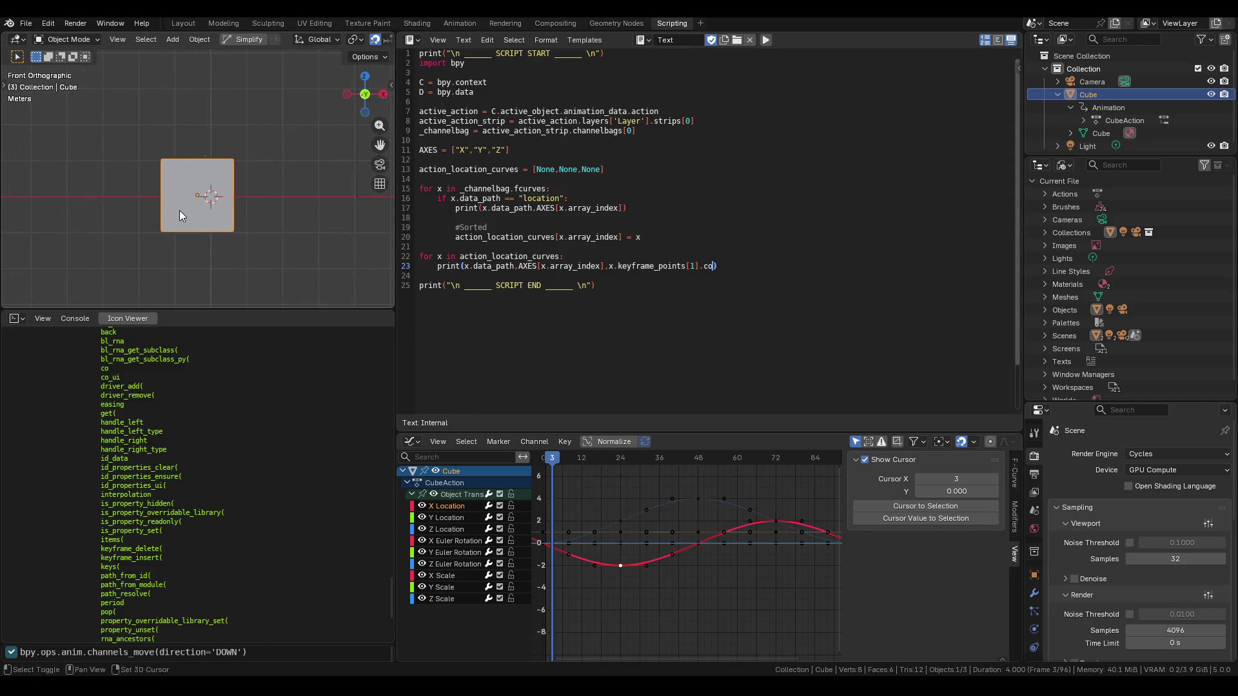
scroll(189, 209, up, 1)
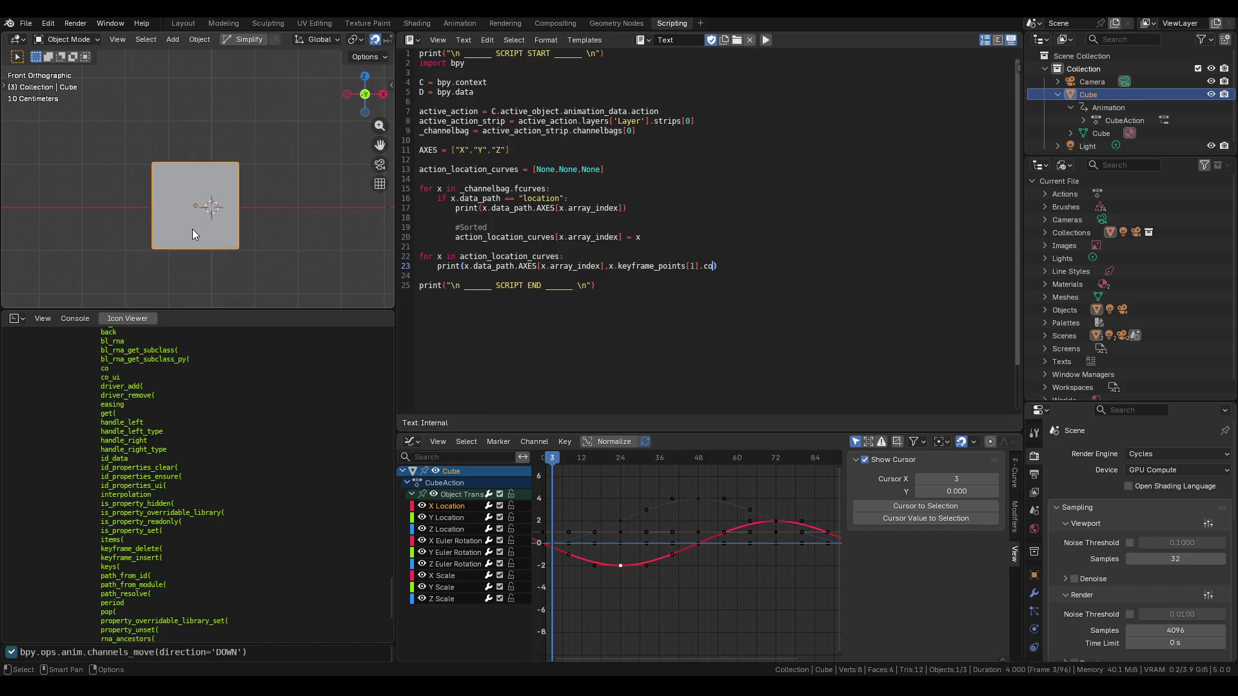
key(alt+Tab)
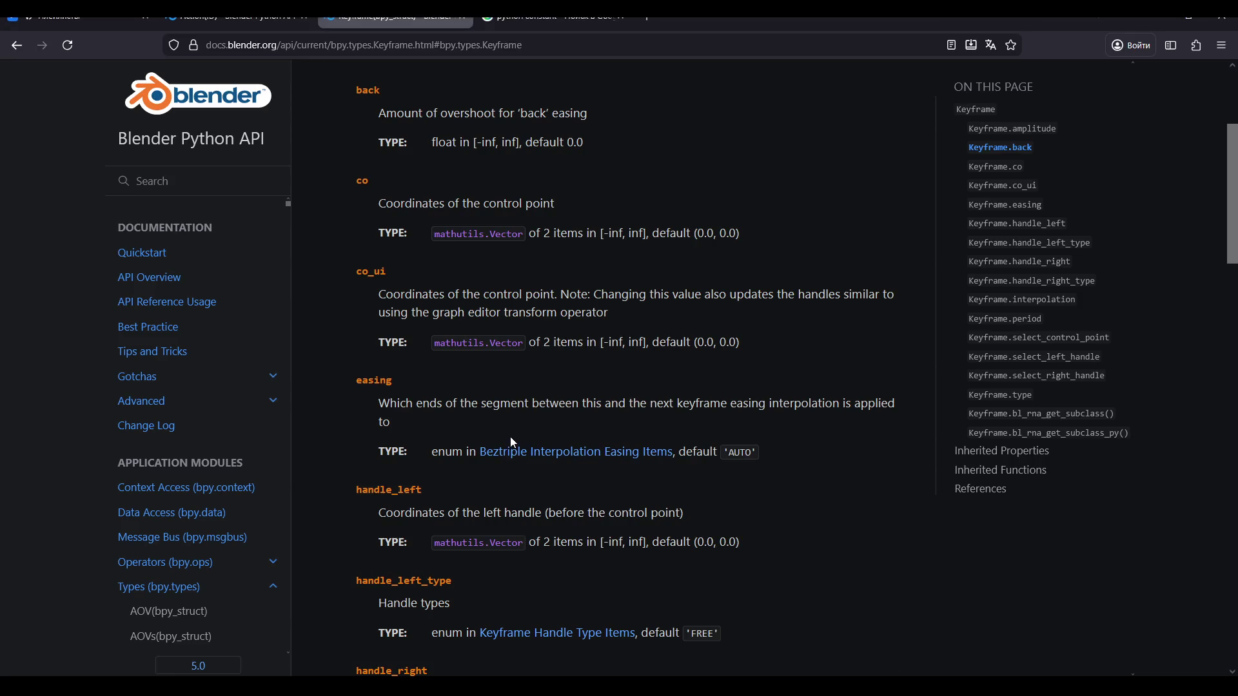
Read the Keyframe co_ui, easing, handle_left and interpolation entries, ending on handle_left, then return to Blender.
click(1001, 185)
click(1001, 207)
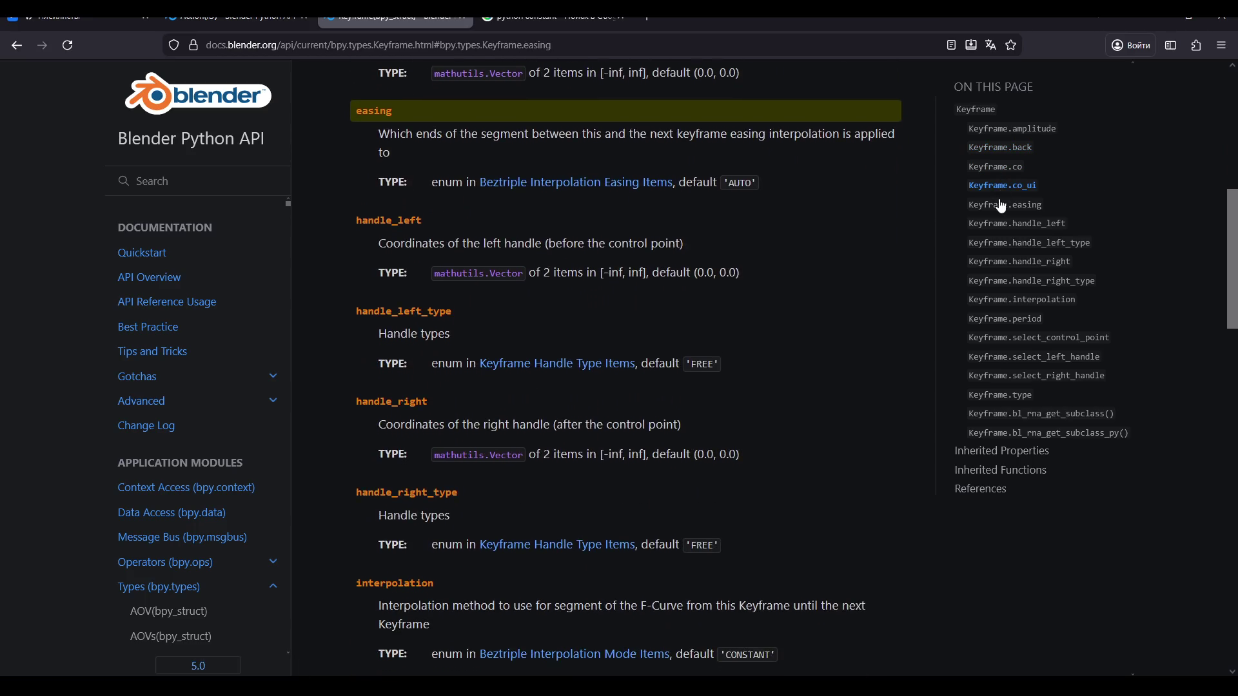
click(993, 225)
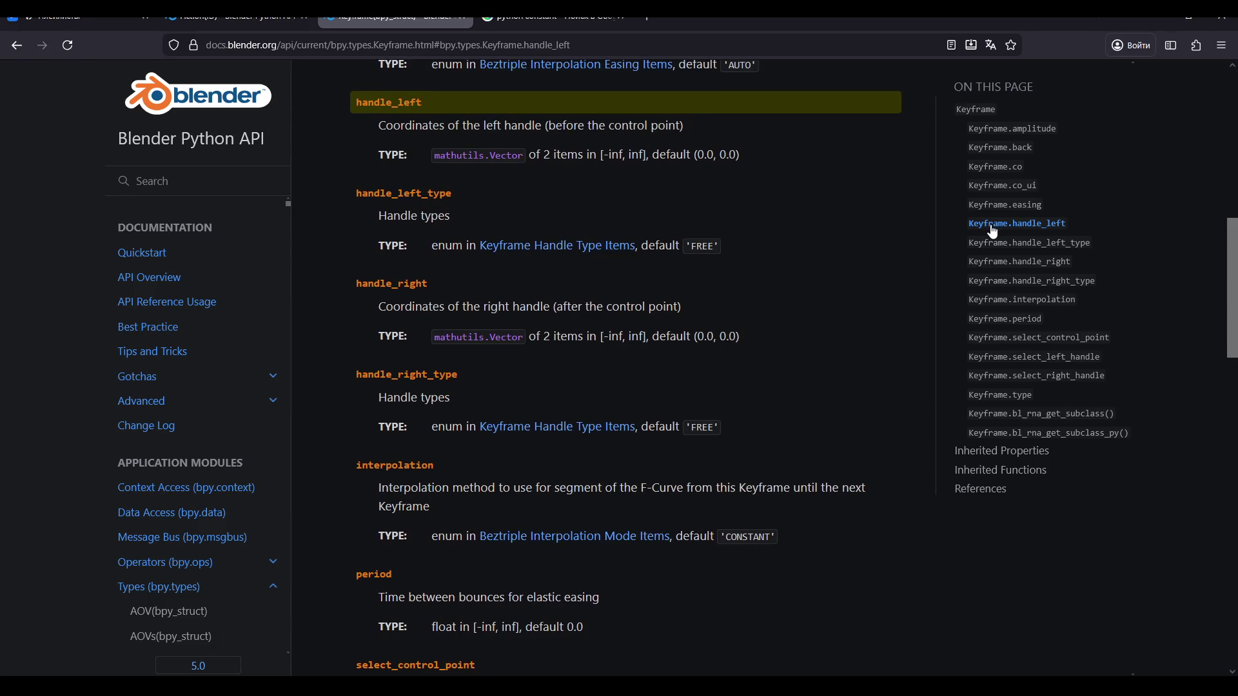
click(1003, 301)
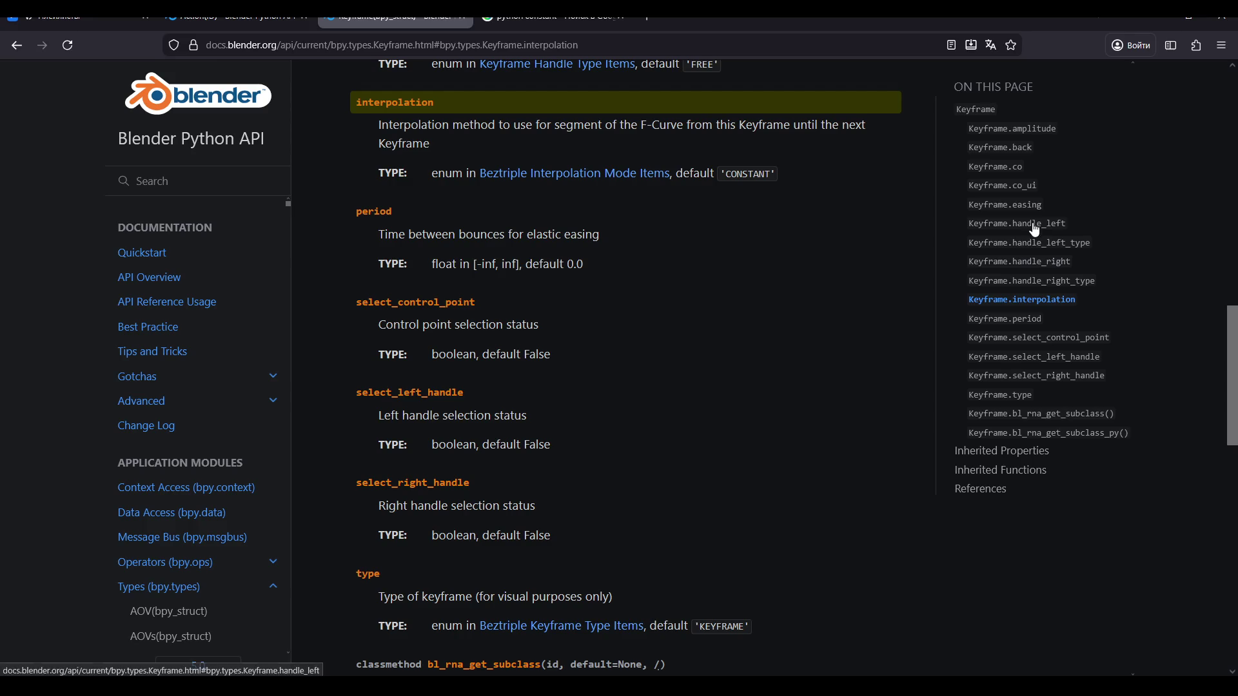
click(1031, 227)
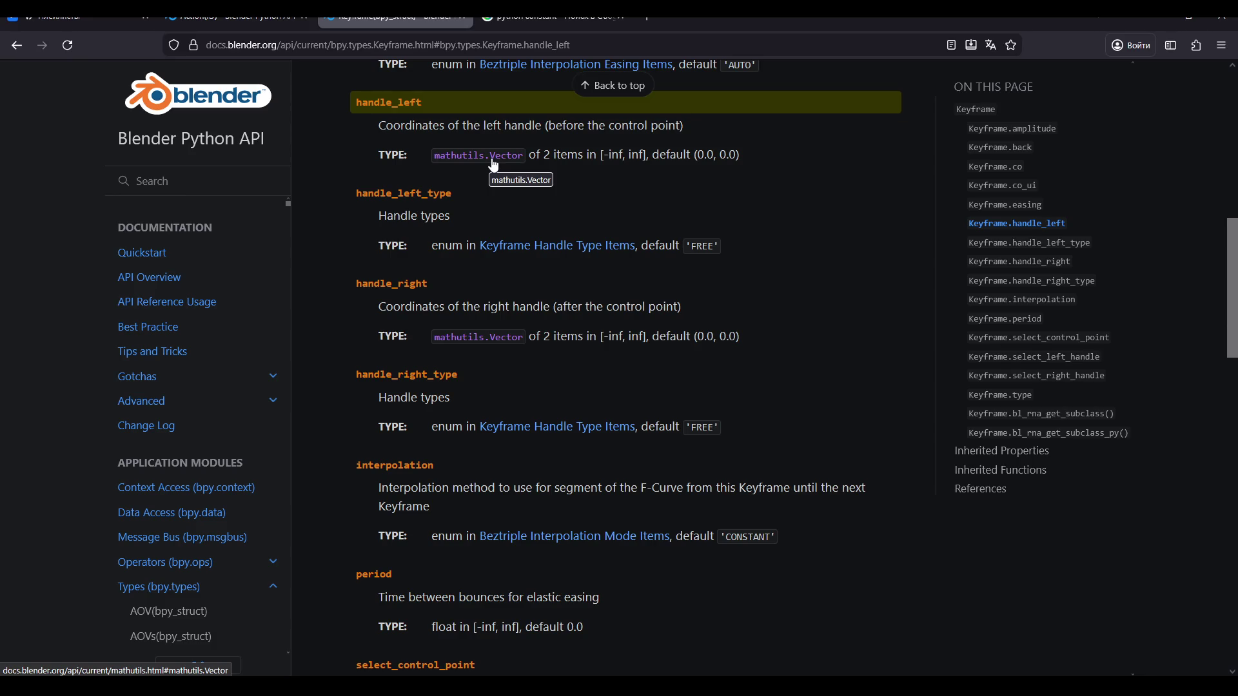
click(430, 632)
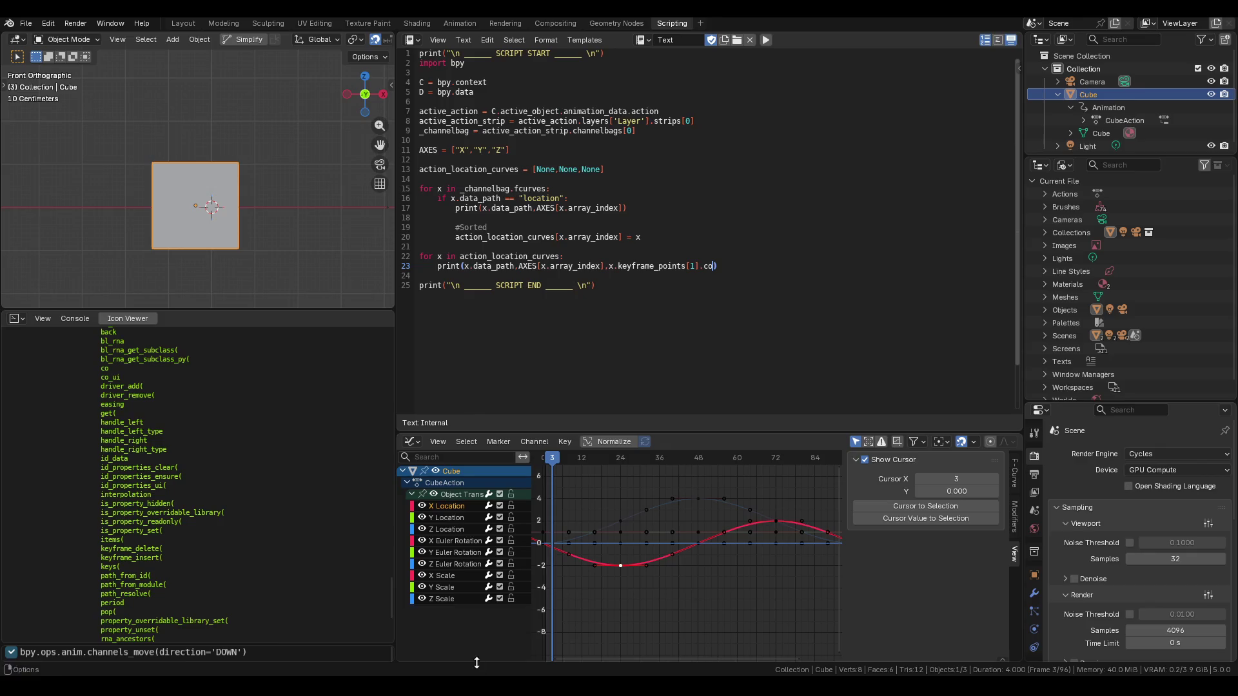
Try dragging a keyframe on the X Location curve, then cancel the move.
scroll(649, 566, up, 2)
mouse_move(648, 567)
mouse_down()
mouse_move(764, 571)
mouse_move(824, 528)
mouse_move(552, 635)
mouse_move(724, 539)
mouse_up()
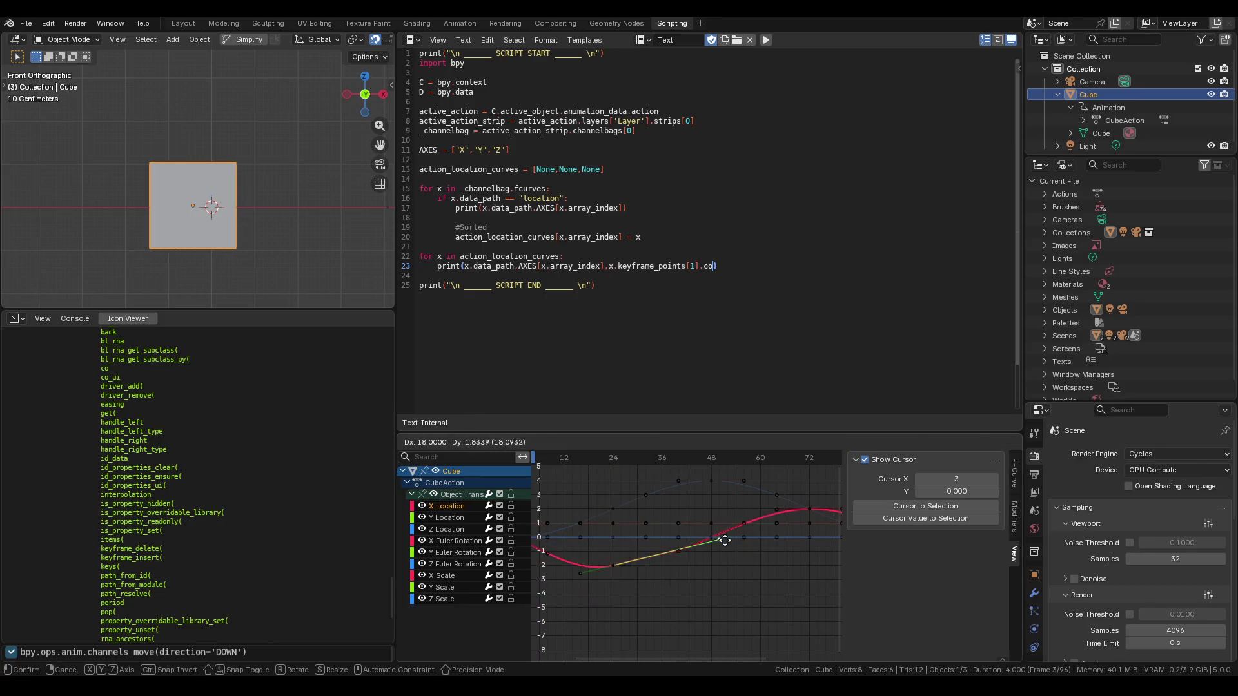
key(Escape)
Read the script's printed keyframe coordinates in the console, then go back to the browser docs.
mouse_move(490, 687)
click(558, 629)
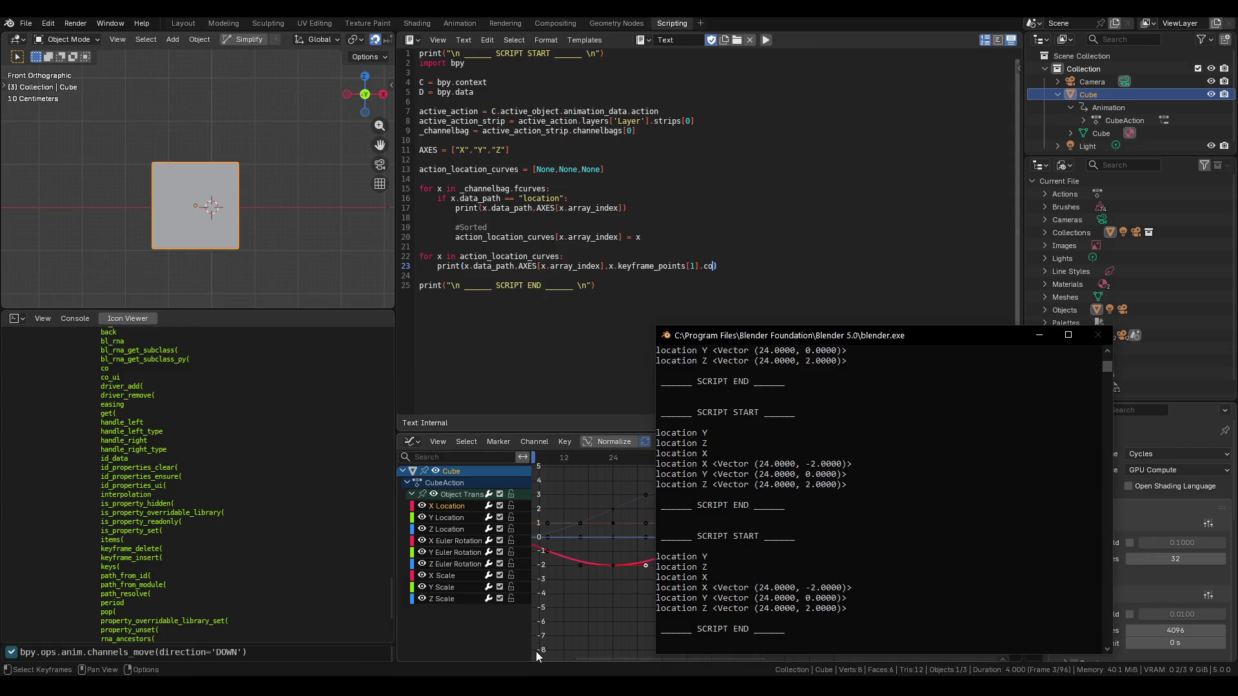
click(1040, 336)
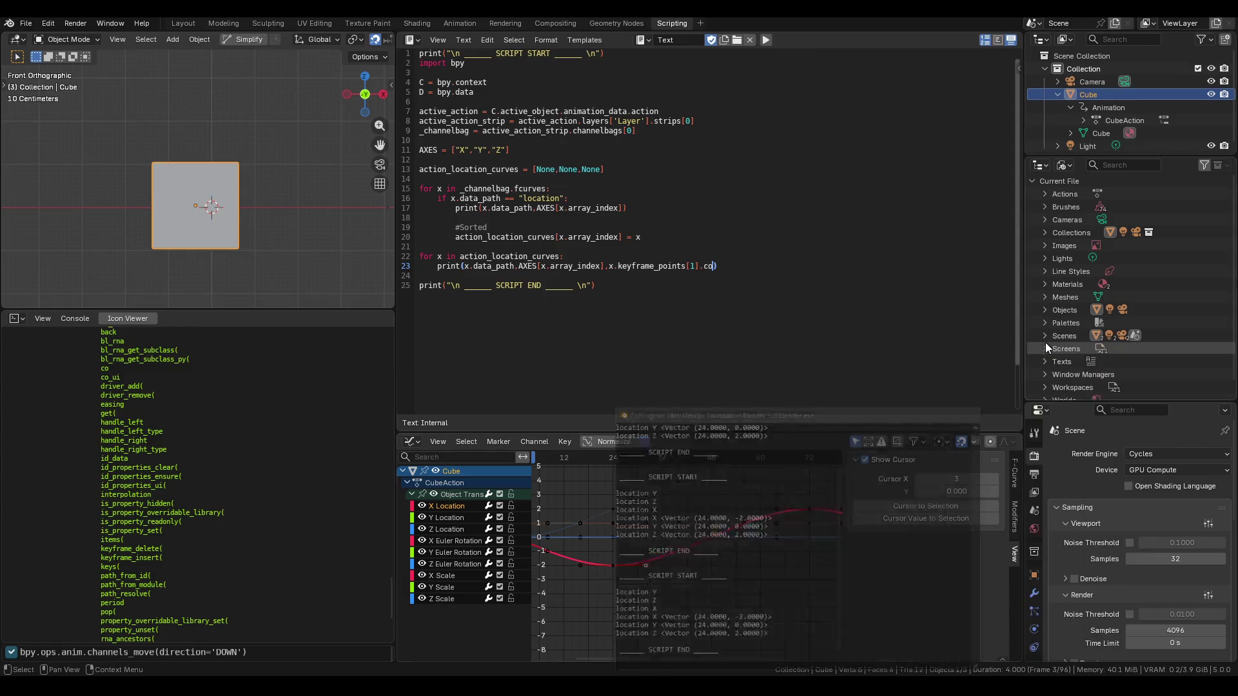
key(alt+Tab)
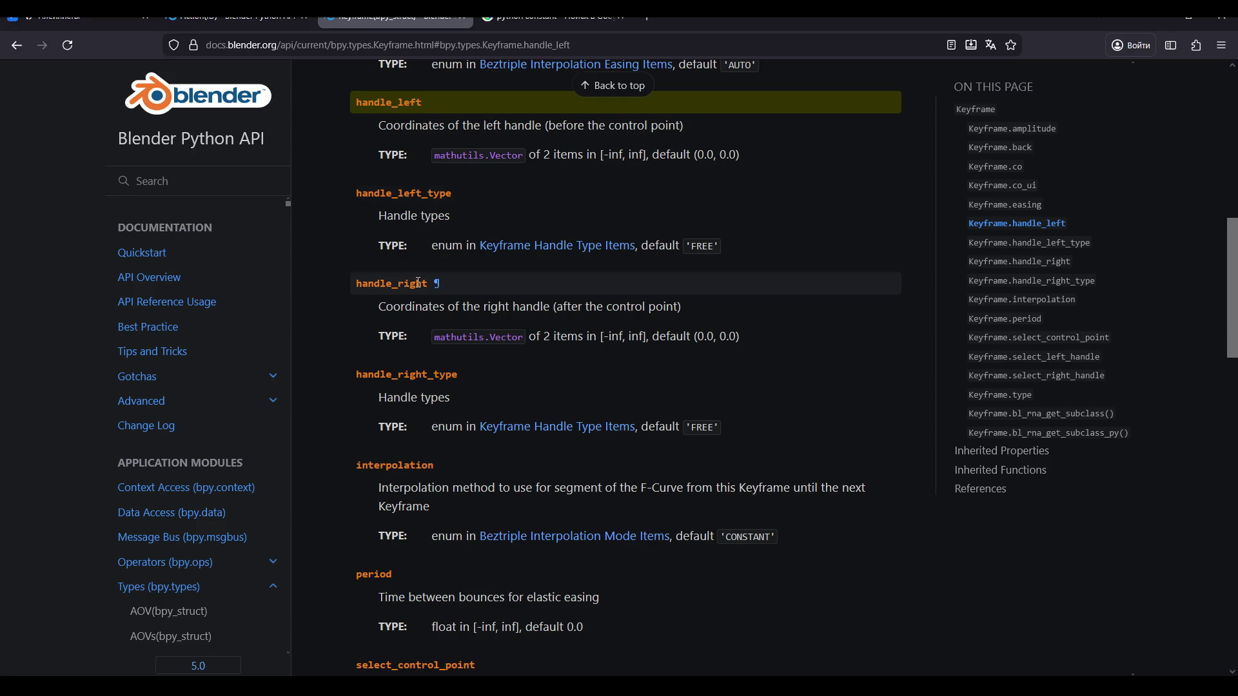
Scroll through the Keyframe API page's properties, then bring the Blender window back to the front.
scroll(412, 303, down, 1)
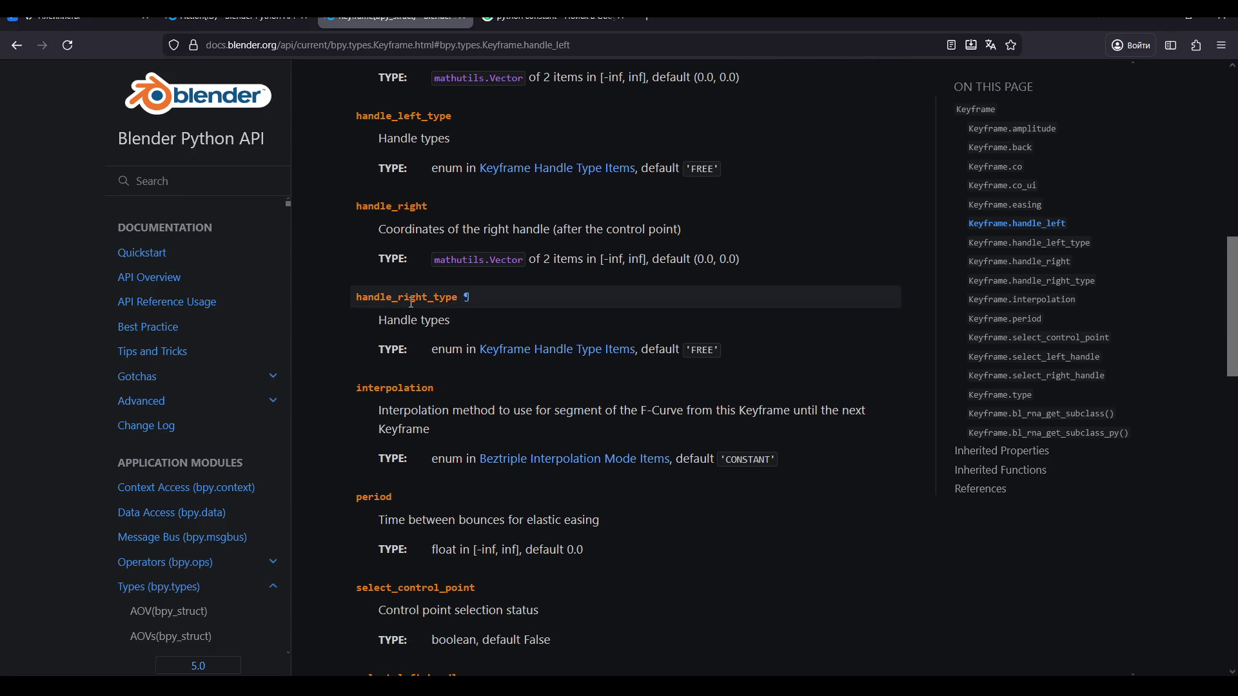
scroll(411, 303, up, 2)
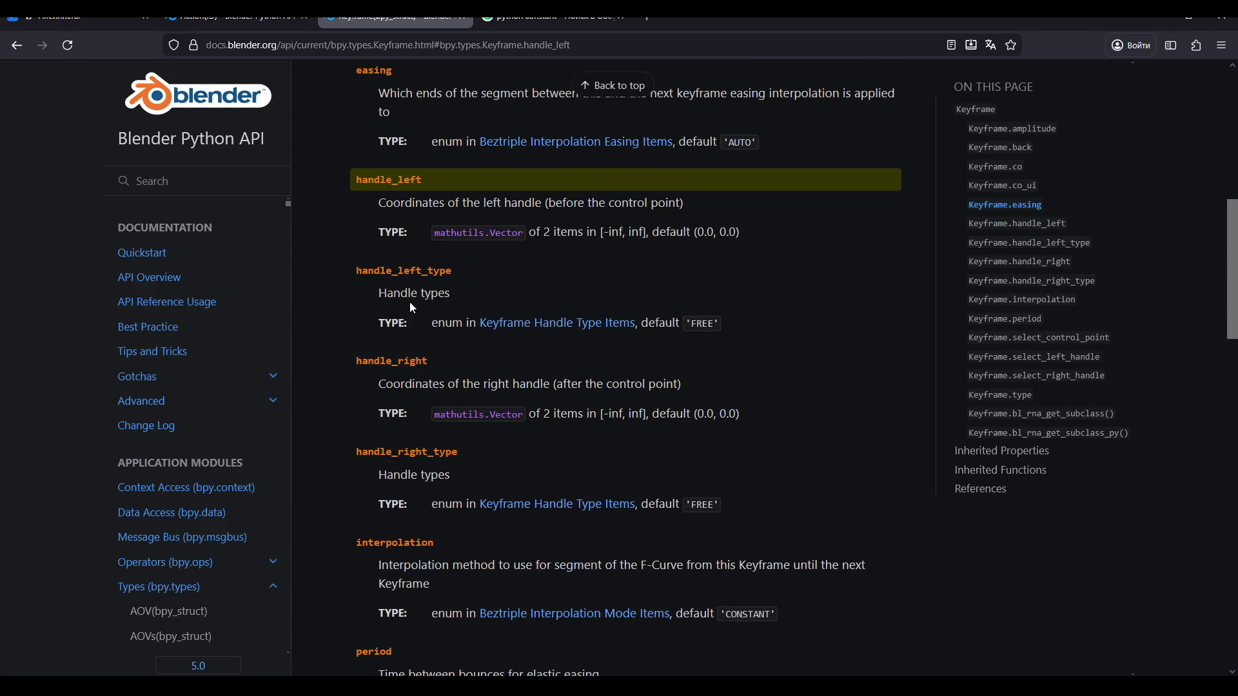
scroll(412, 309, down, 4)
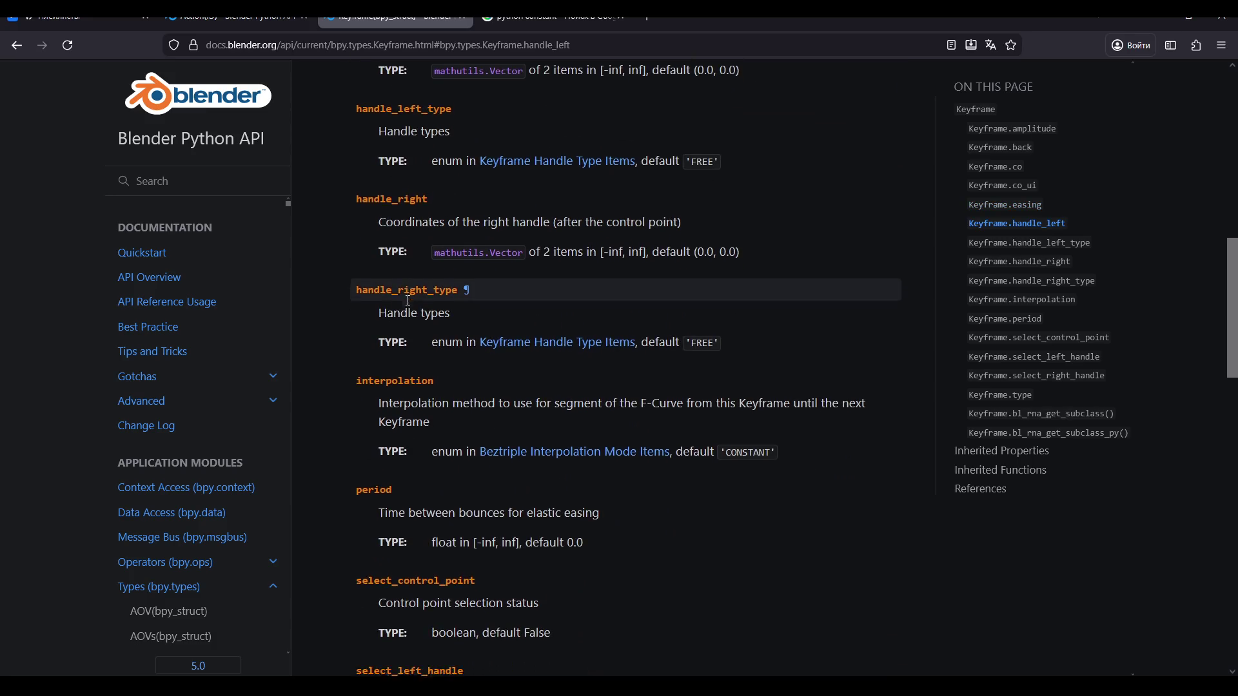
scroll(410, 300, down, 1)
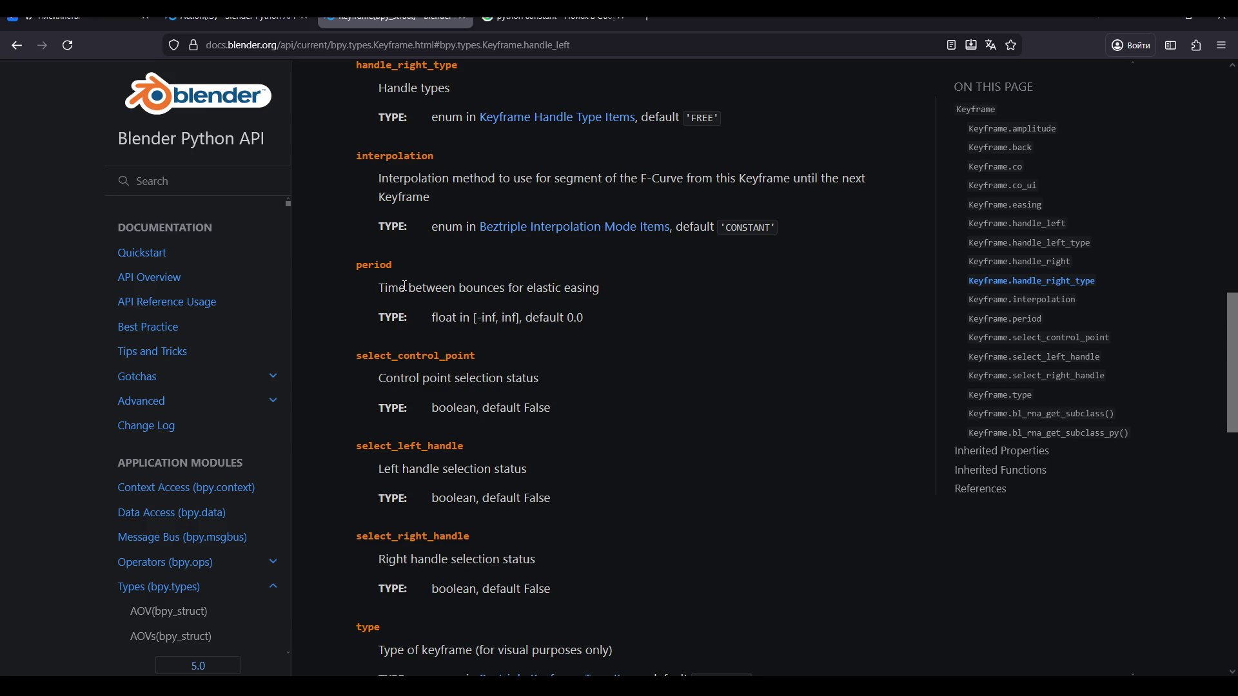
scroll(405, 285, down, 6)
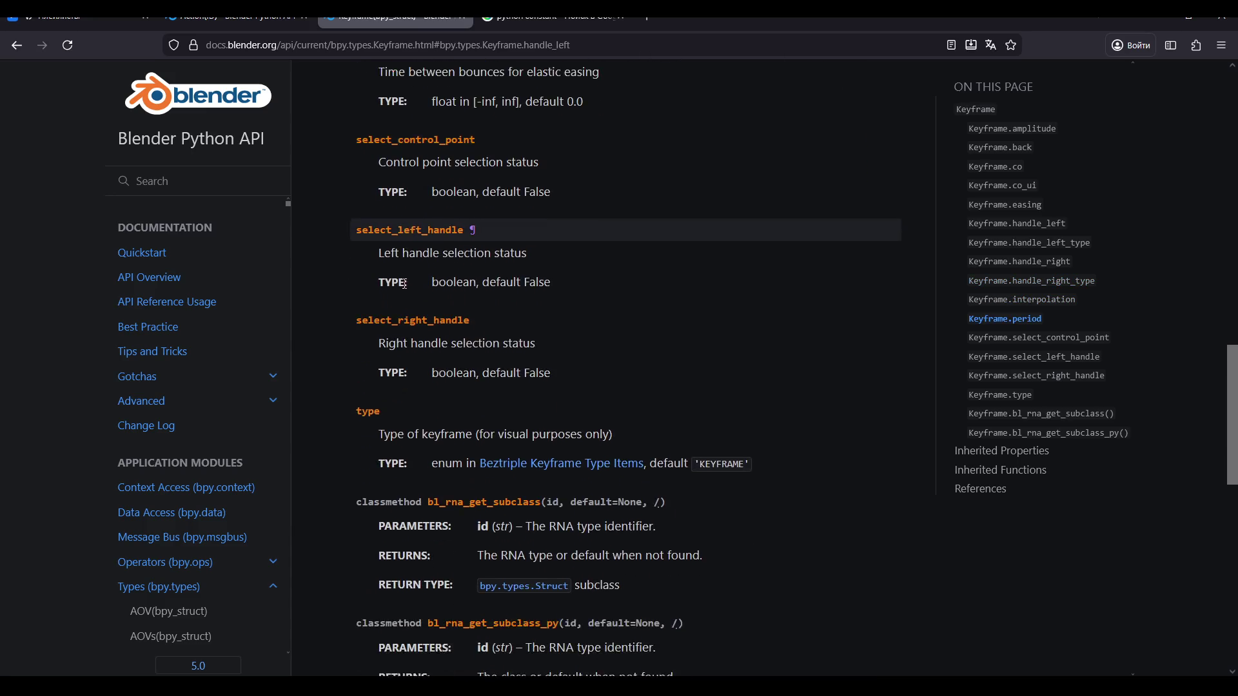
scroll(404, 276, up, 17)
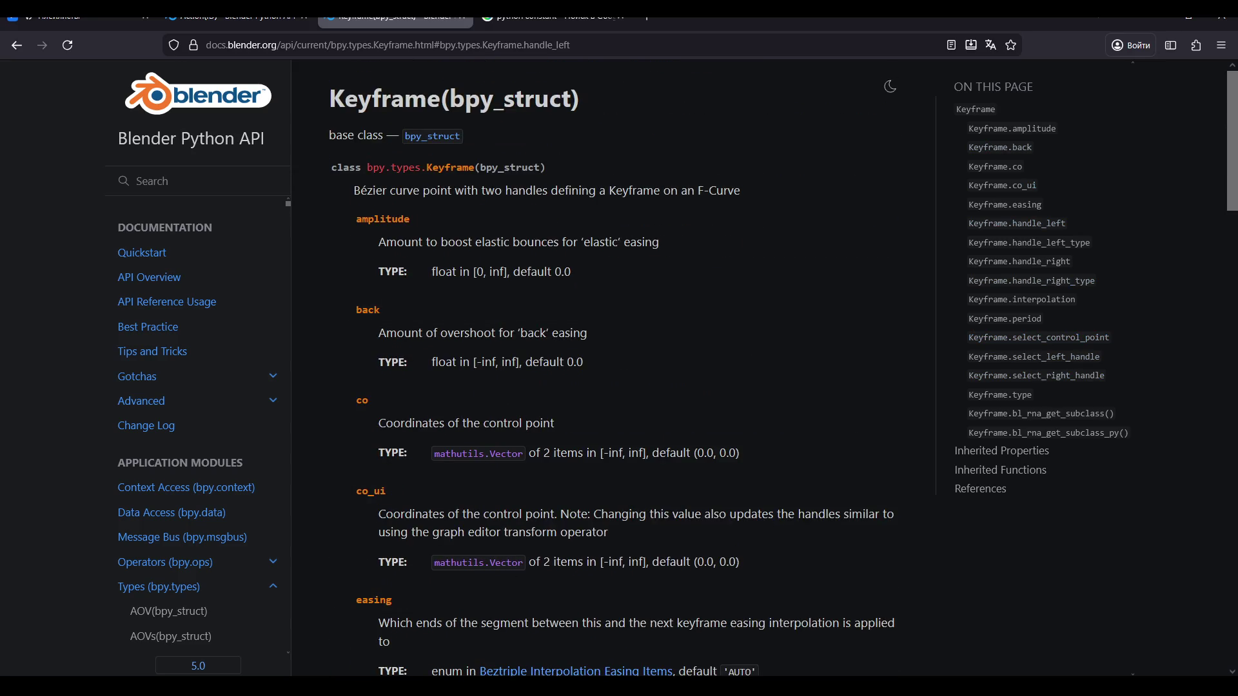
mouse_move(493, 686)
click(540, 530)
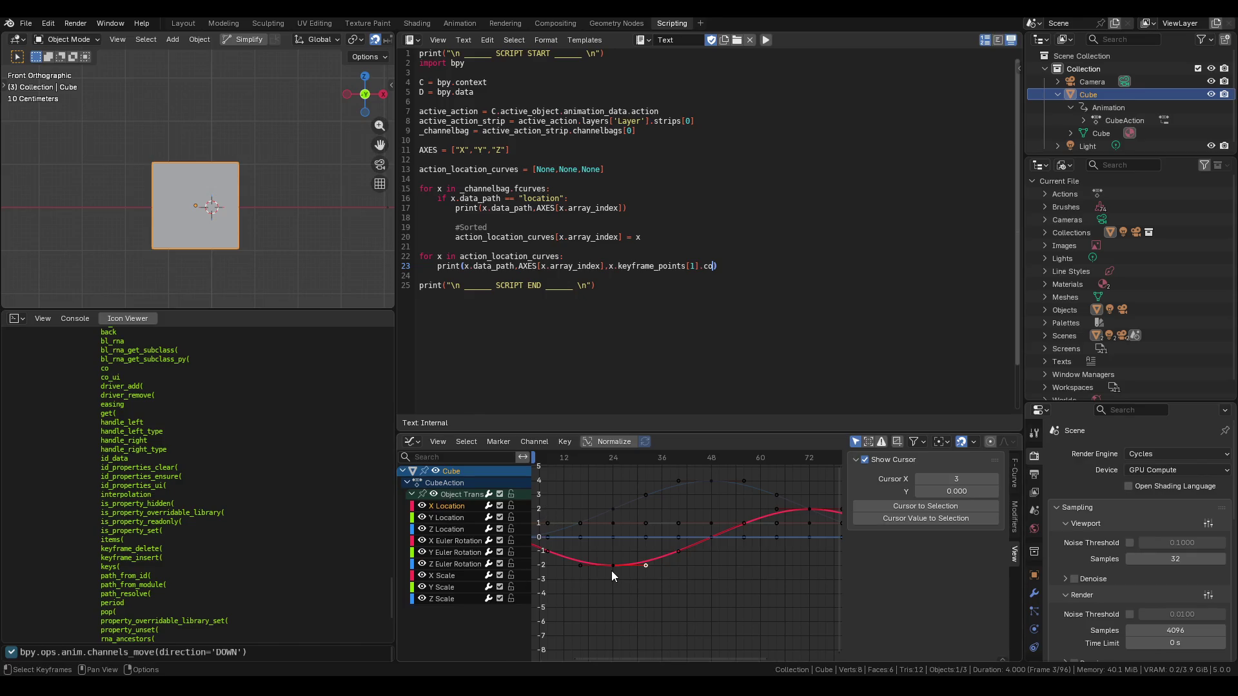
Cancel a keyframe move, then play and stop the cube's location animation.
key(g)
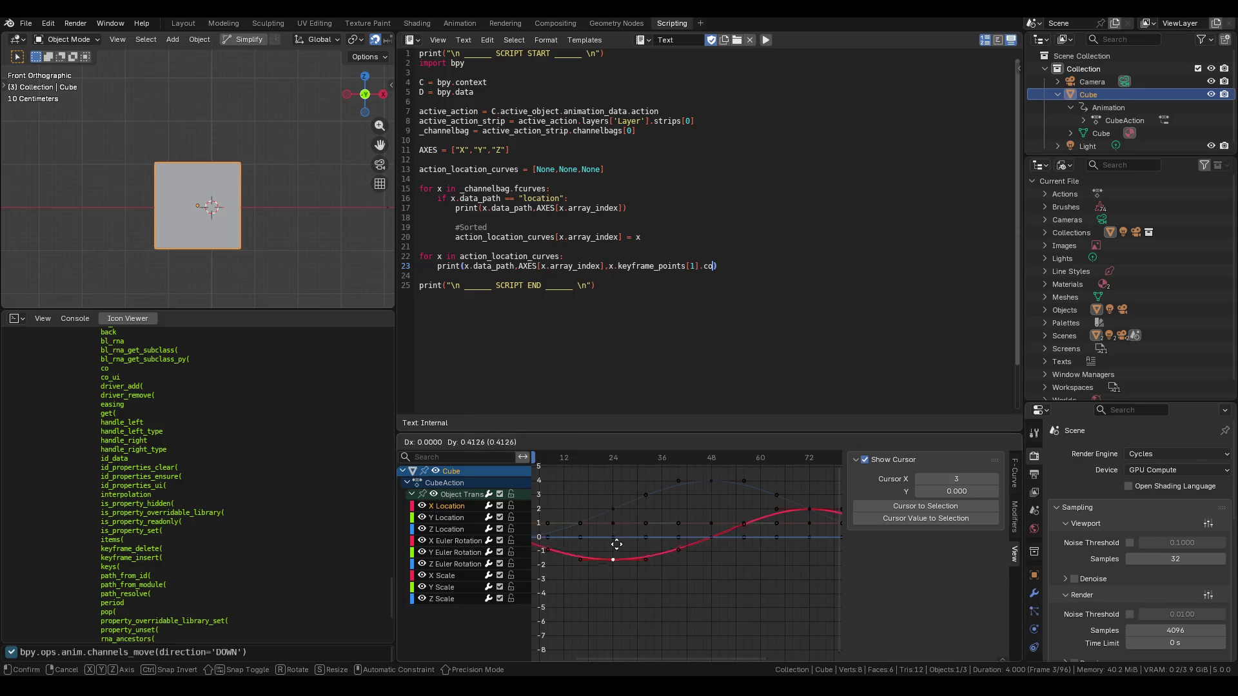
key(Escape)
key(space)
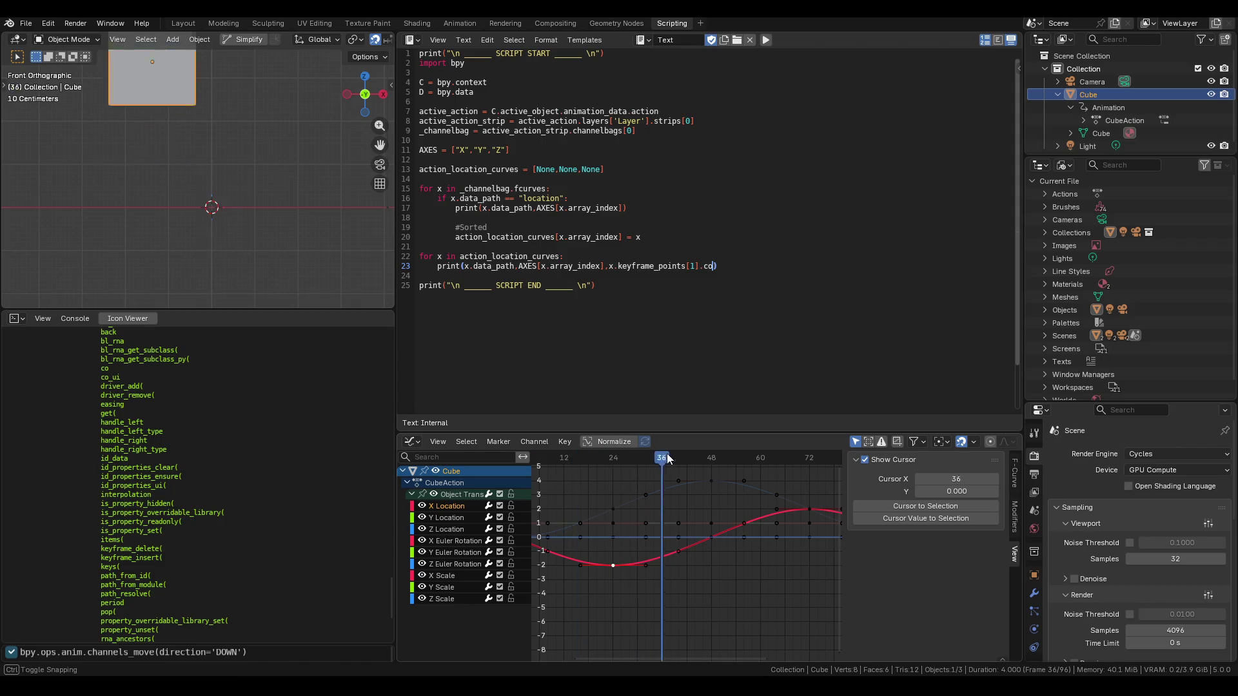
key(Home)
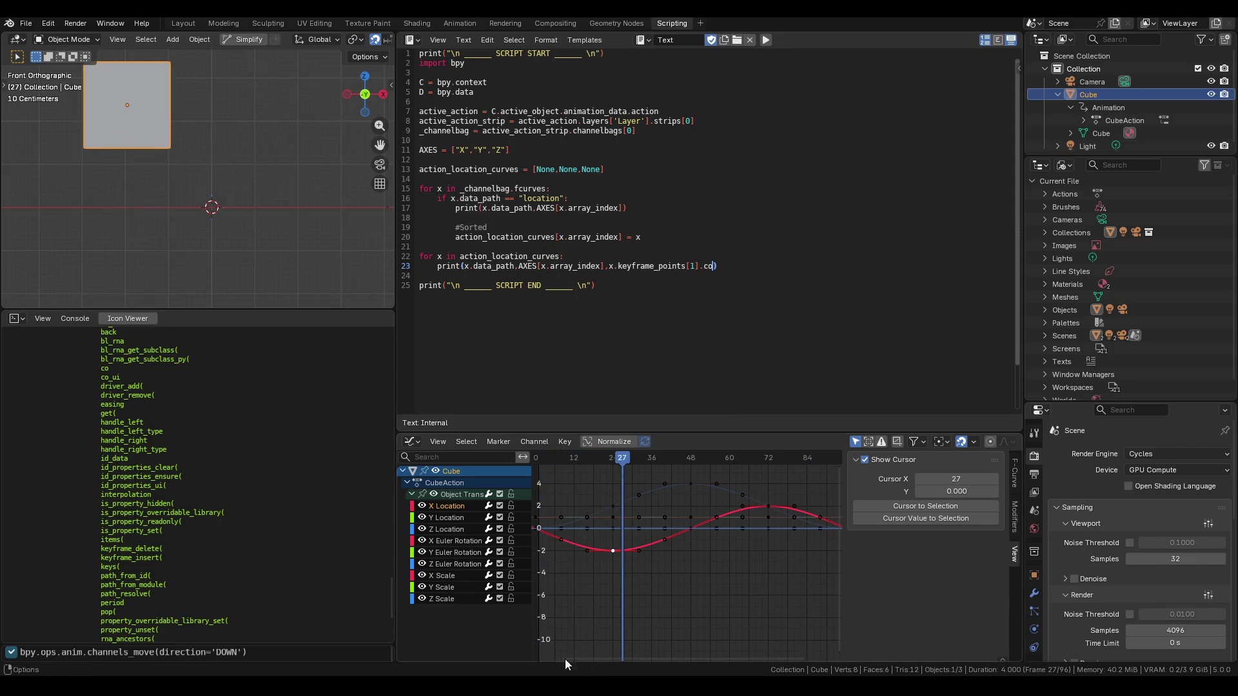
key(space)
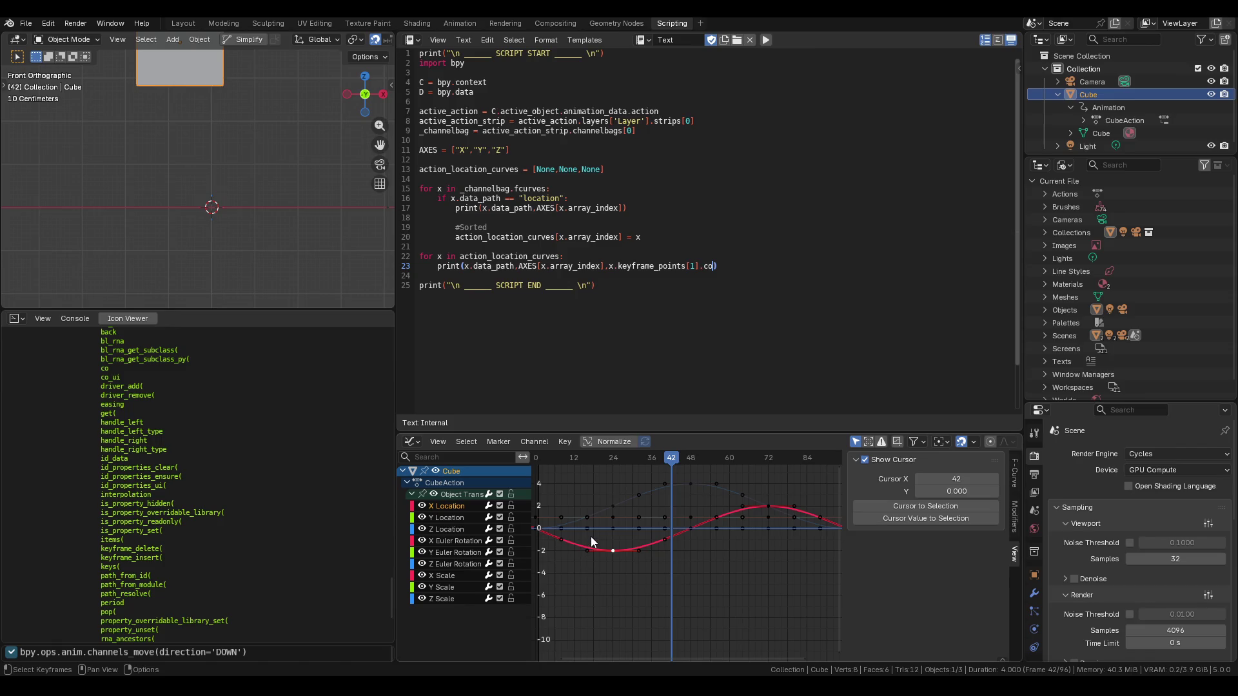
Switch the bottom editor to the Dope Sheet and play the animation again.
key(ctrl+Tab)
click(650, 654)
key(space)
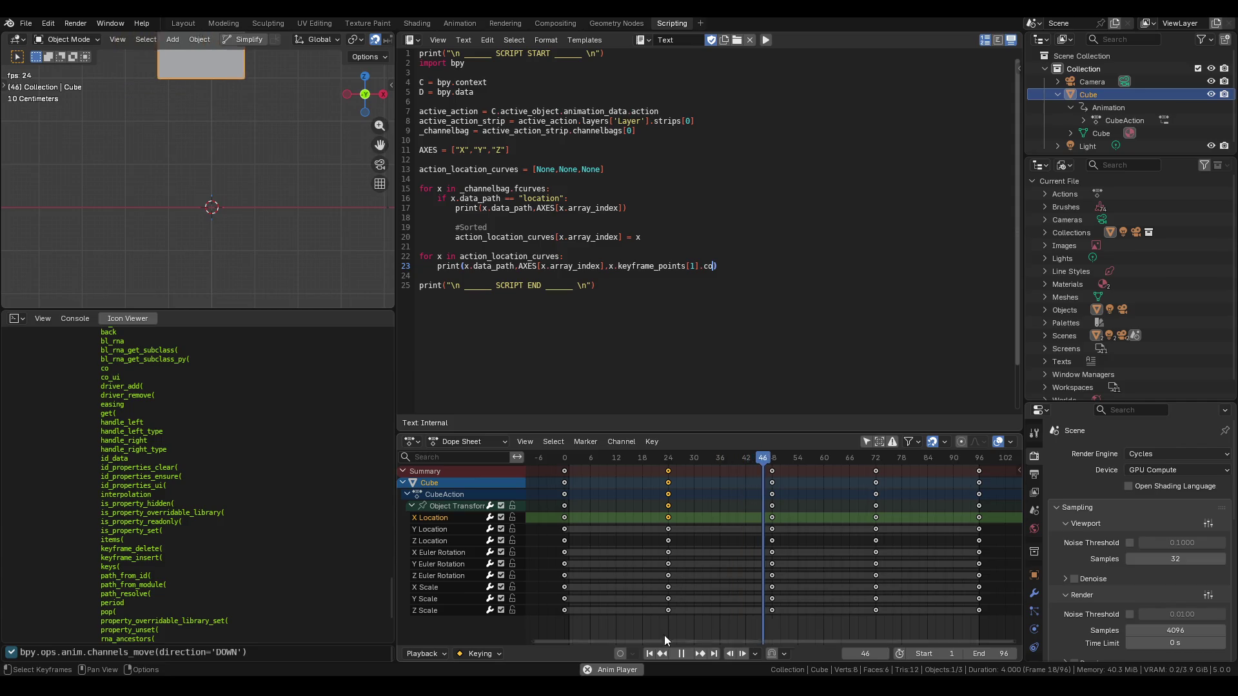
Stop playback, select the Object Transforms channel and set the current frame to 7.
key(space)
click(649, 654)
click(676, 477)
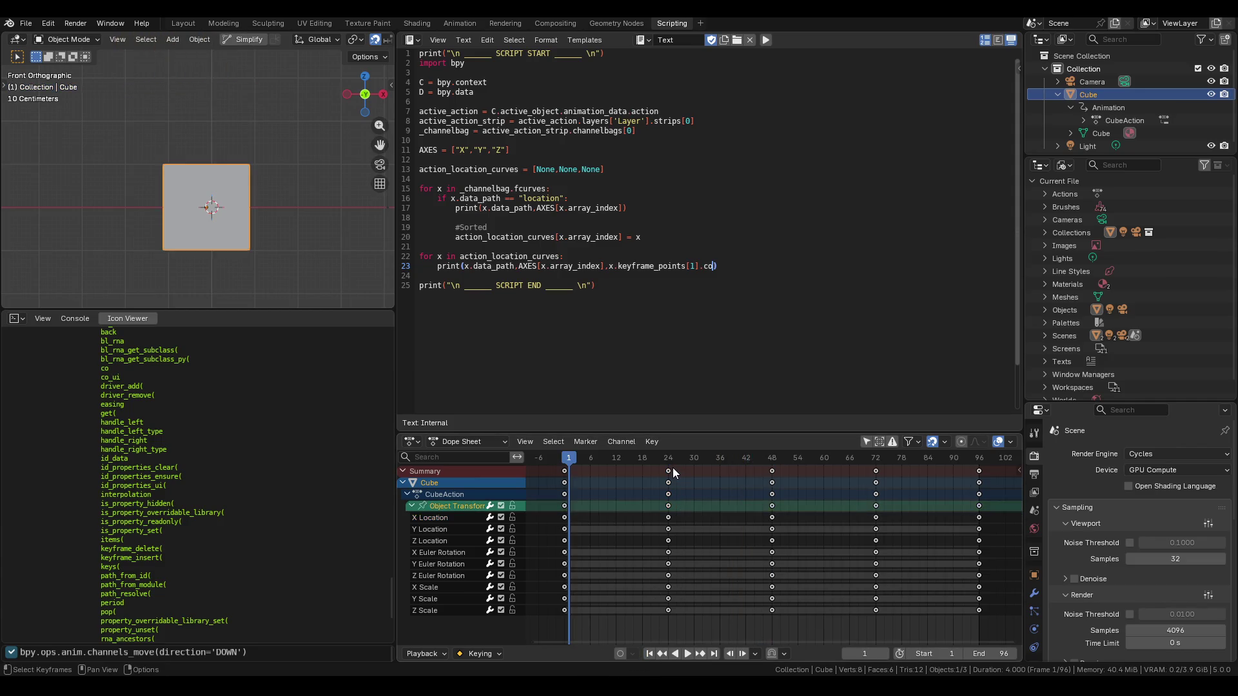
drag(589, 455, 594, 464)
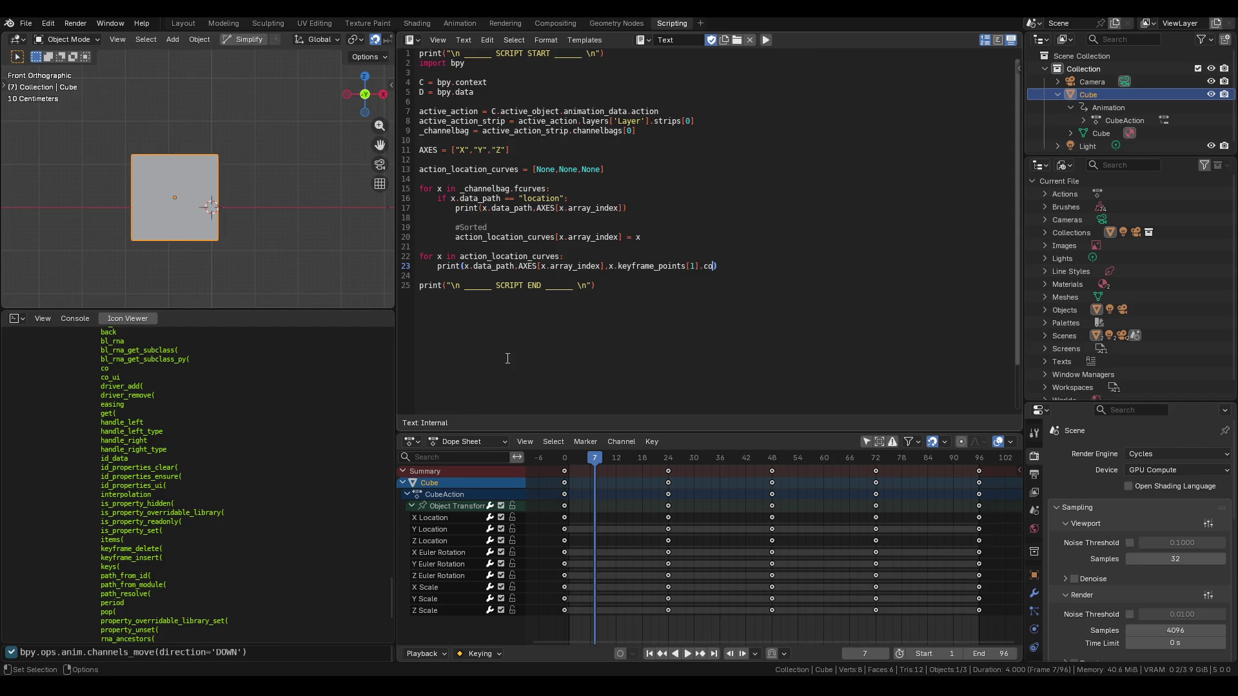
Select the Z Location key at frame 24 and open a new script line below the print loop.
key(End)
click(669, 540)
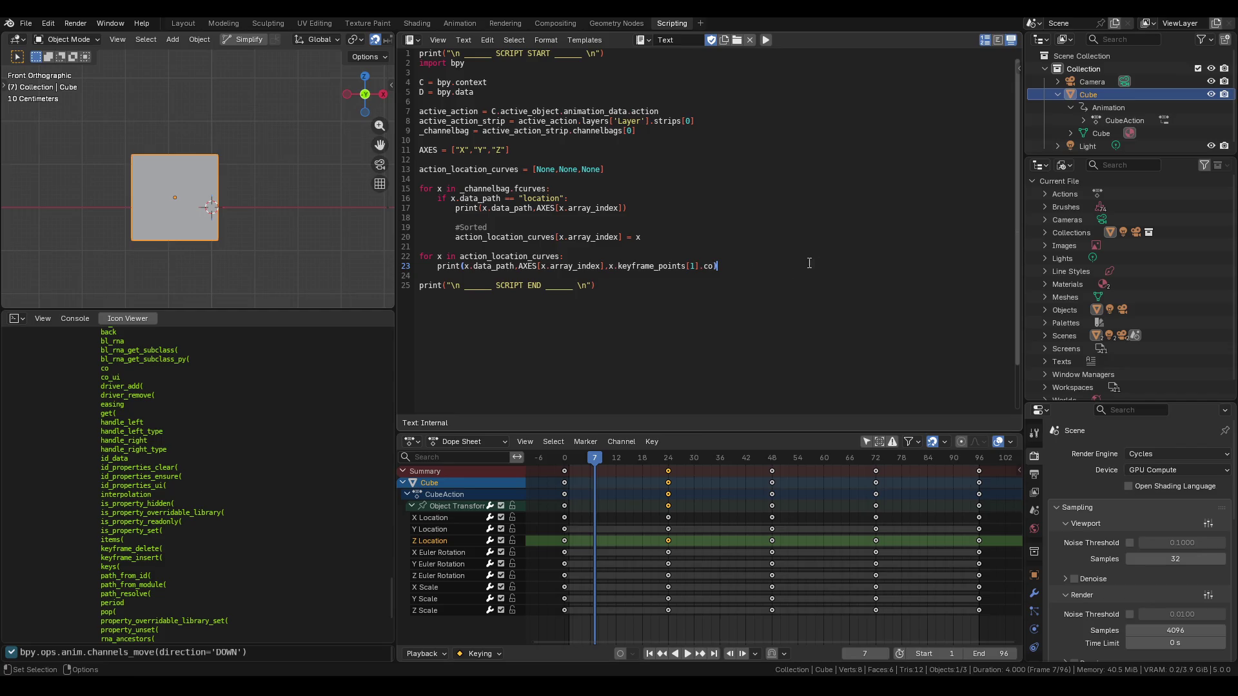
key(Return)
key(Return)
Add the comment '#find closest keyframe frame' and the loop 'for x in action_location_curves:'.
text(#fi)
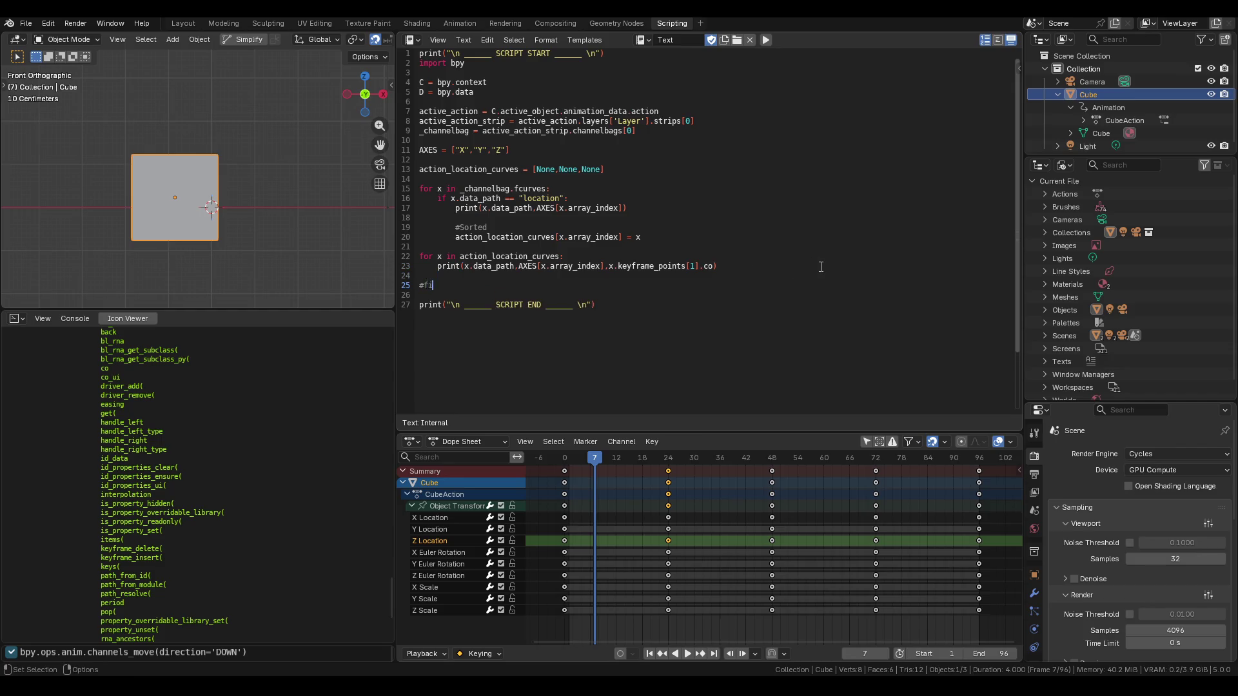
text(nd closest )
text(keyframe )
text(frame)
key(Return)
text(for x )
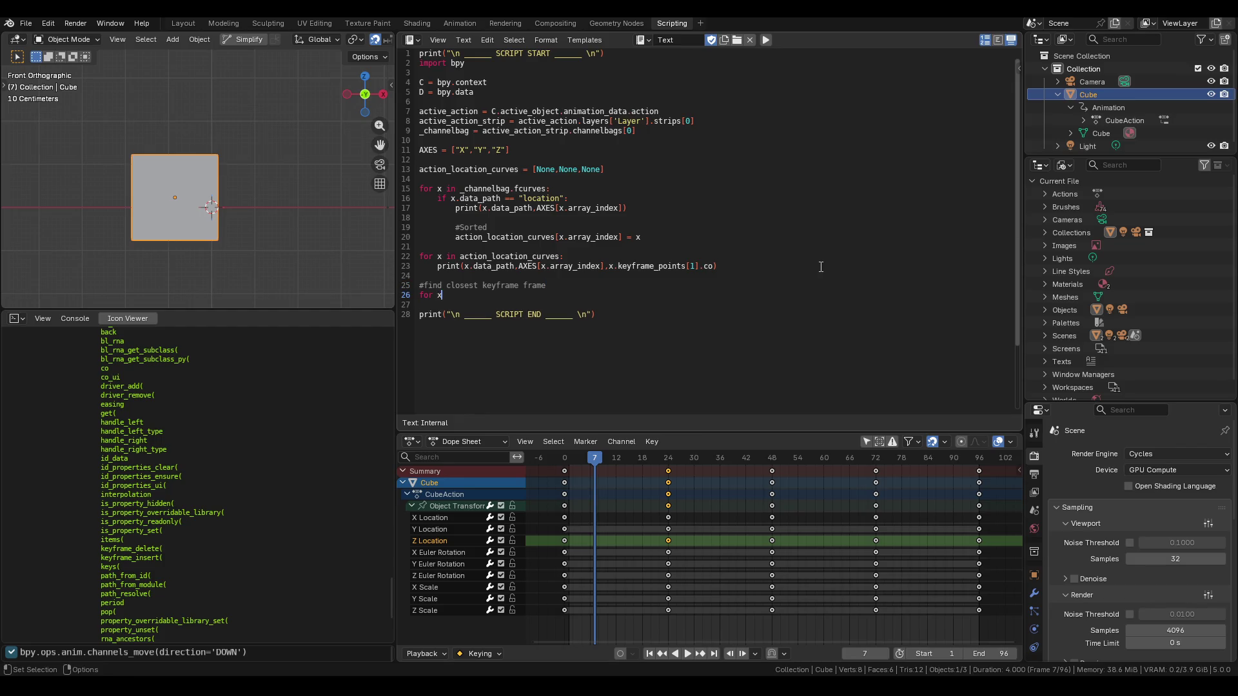
text(in action)
text(_location)
text(_curves:)
key(Return)
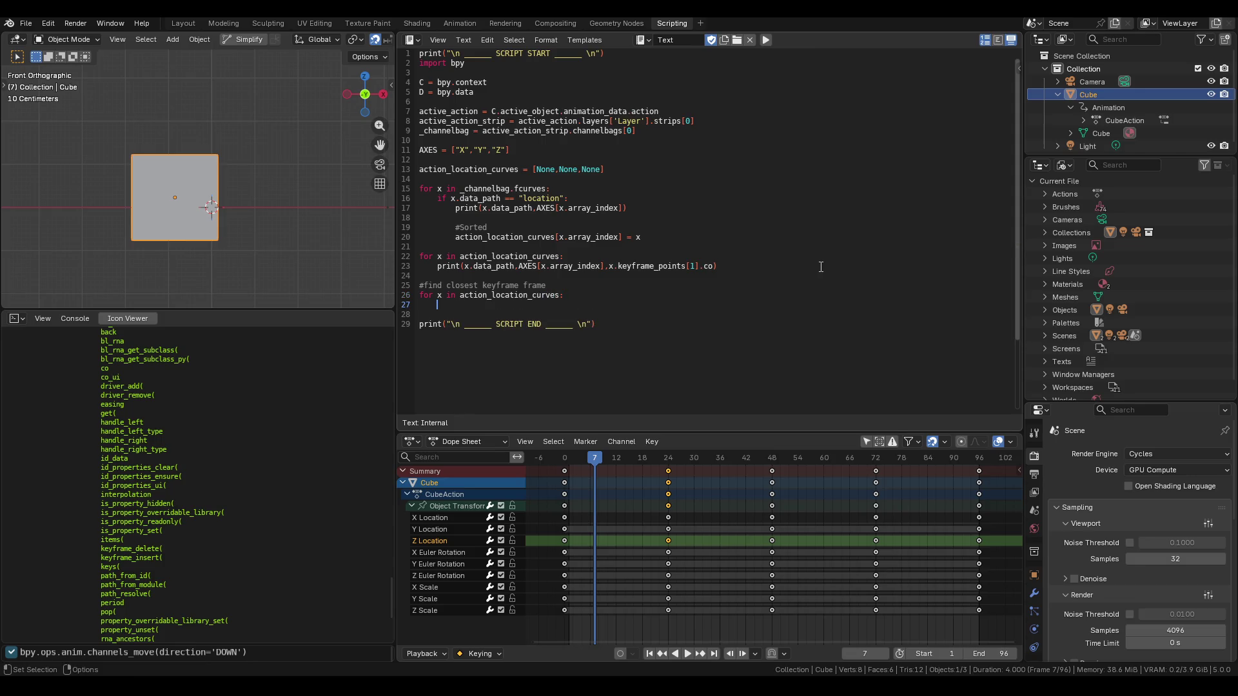
Rename the outer loop variable to i and write the inner loop 'for j in i.keyframe_points:'.
text(for)
text( y in )
text(a)
key(BackSpace)
key(BackSpace)
key(BackSpace)
key(BackSpace)
key(Up)
key(End)
text(y)
key(BackSpace)
key(Up)
key(Left)
key(BackSpace)
text(i)
text(j)
text(in action.l)
key(BackSpace)
key(BackSpace)
key(BackSpace)
text(i)
text(keyframe_poi)
text(nts)
text(:)
key(Return)
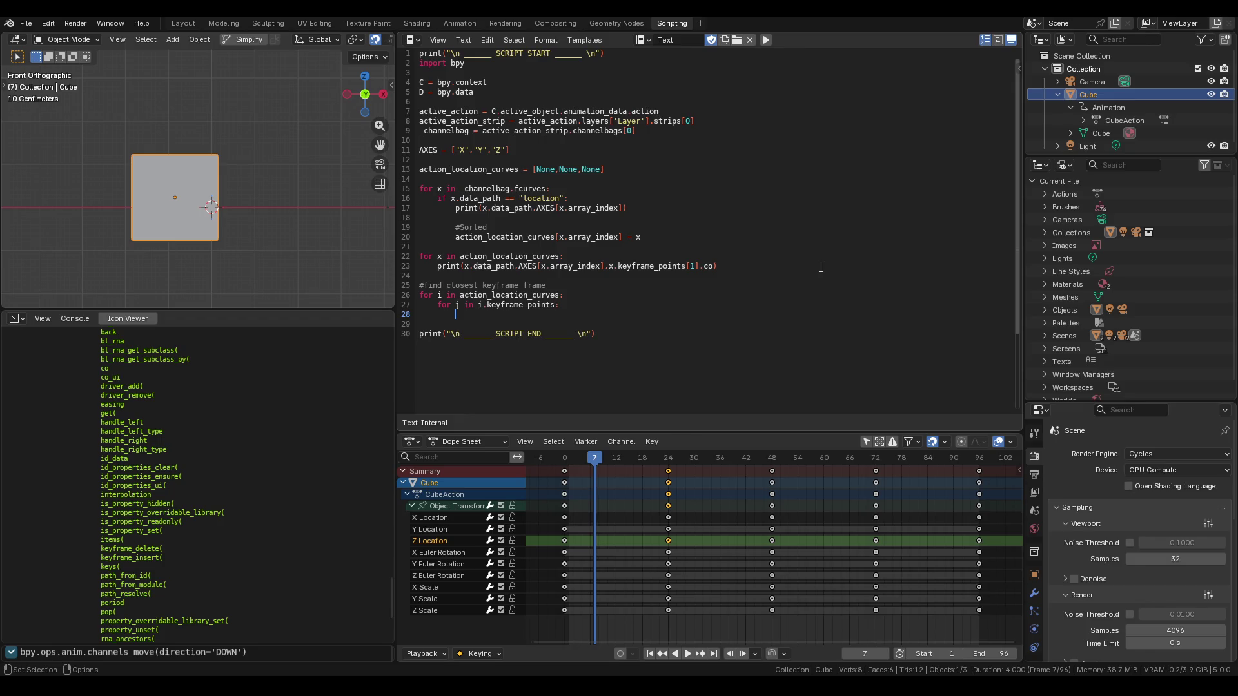
Add 'closest_in_curve = None' after the outer loop header and begin 'closest_in_curve =' in the inner loop.
click(587, 298)
key(Return)
text(closest)
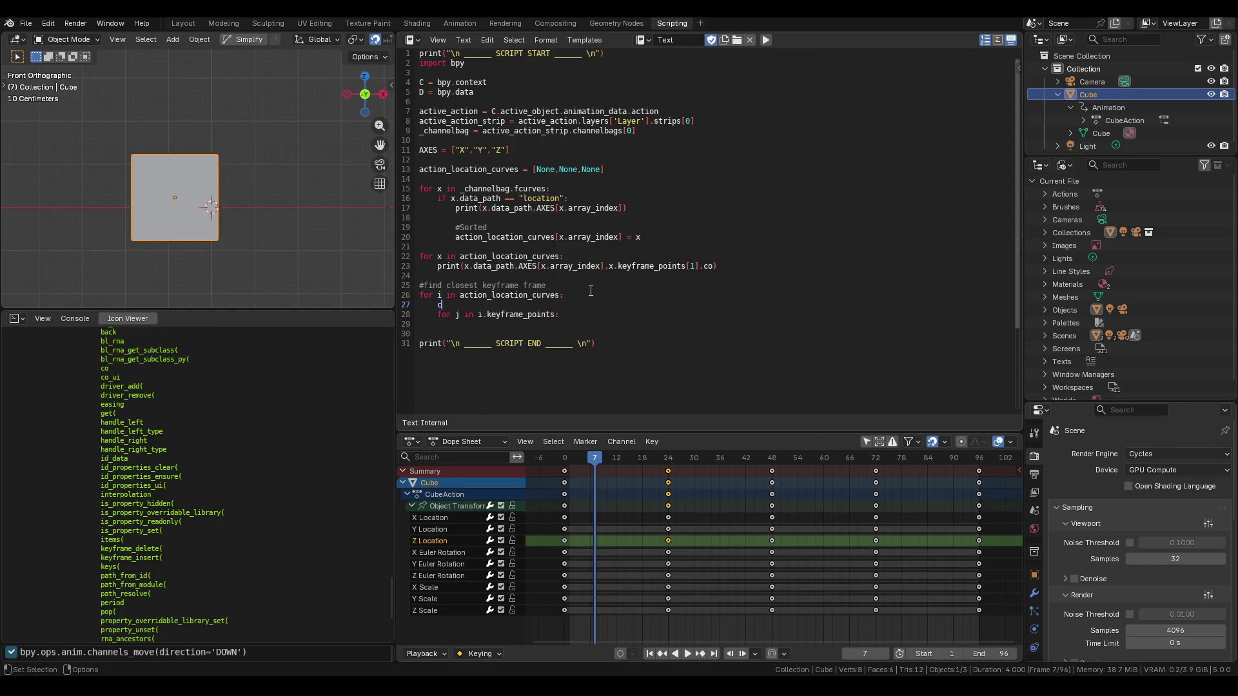
key(BackSpace)
text(_in_curve )
text(= Nul)
key(BackSpace)
key(BackSpace)
text(one)
text(clos)
text(t_in_)
text(curve)
text( =)
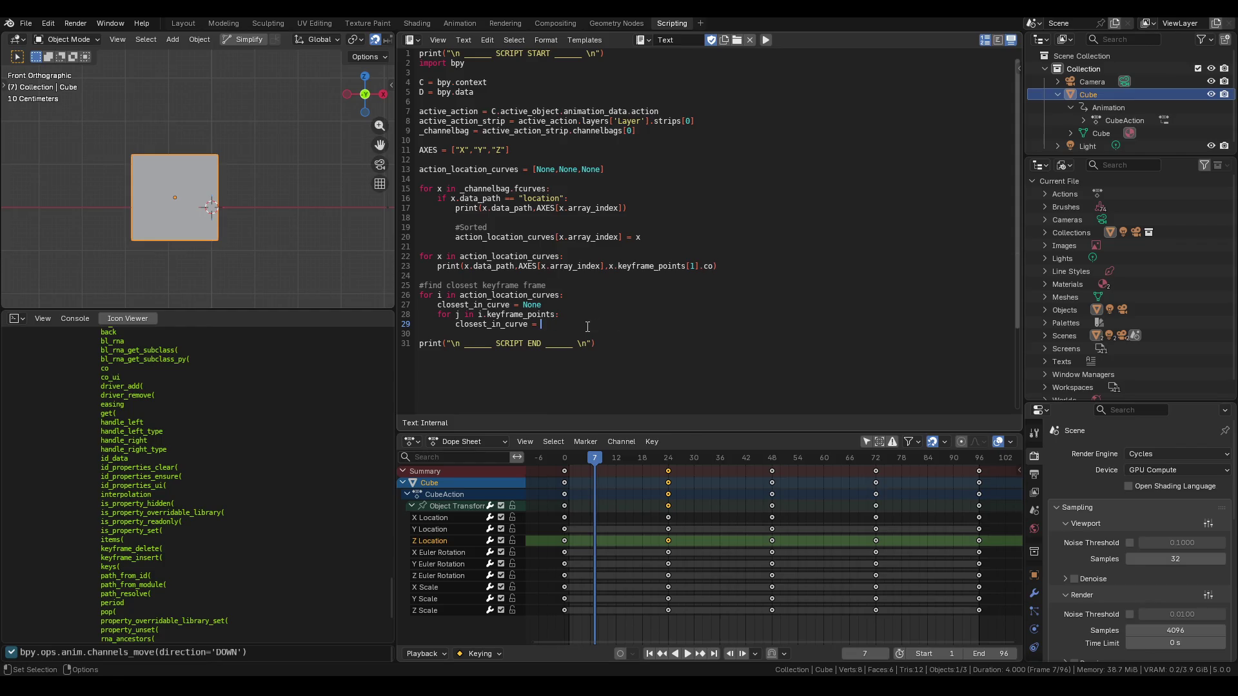
scroll(248, 522, down, 5)
Evaluate min in the Python console, then autocomplete and run C.scene.
text(x)
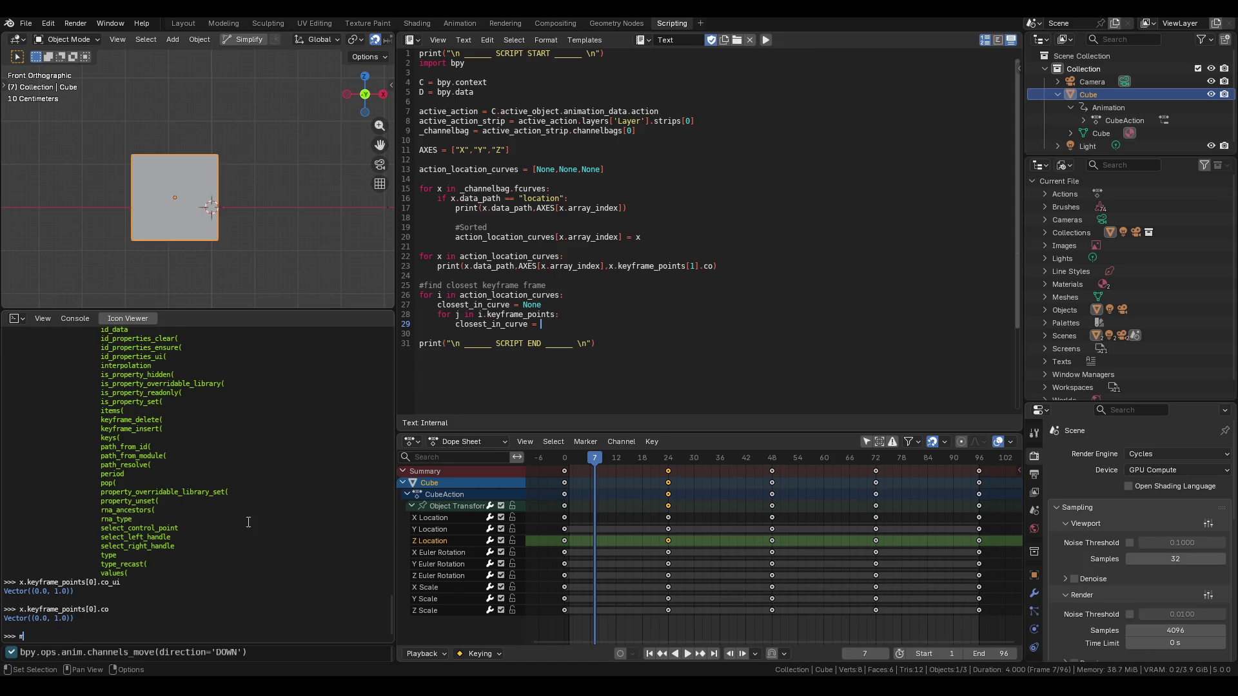
text(in)
key(Return)
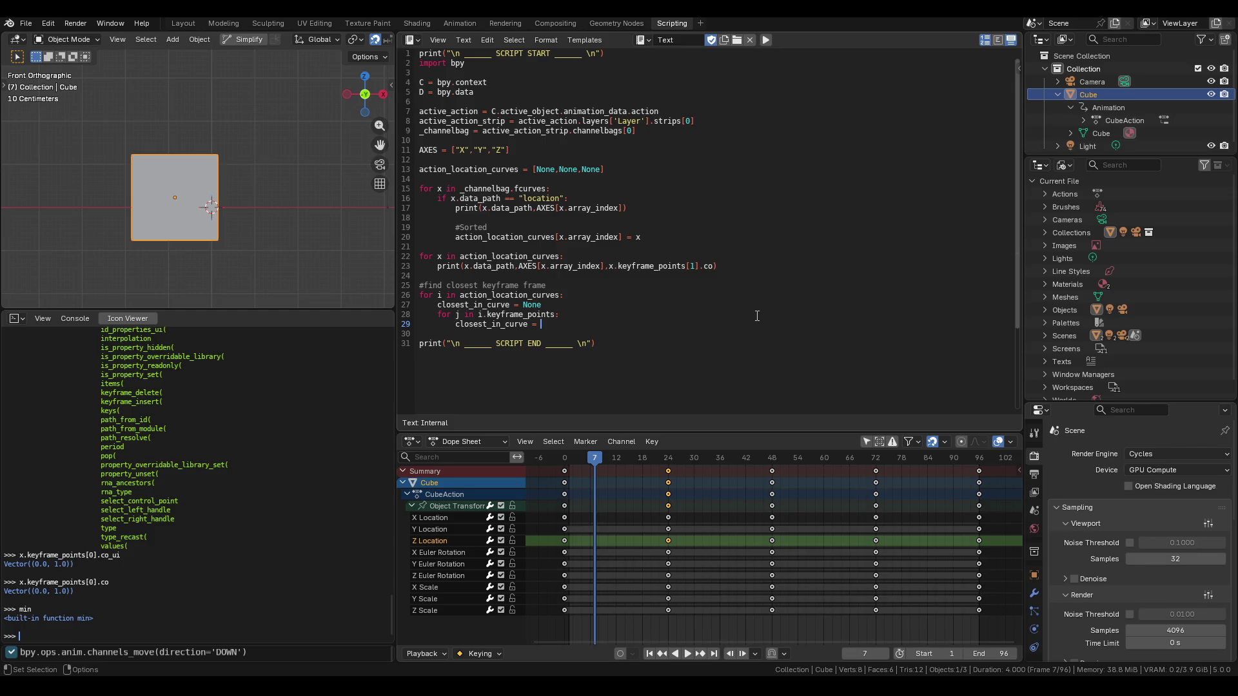
text(C.sce)
key(ctrl+space)
key(BackSpace)
key(BackSpace)
key(BackSpace)
key(BackSpace)
key(BackSpace)
key(BackSpace)
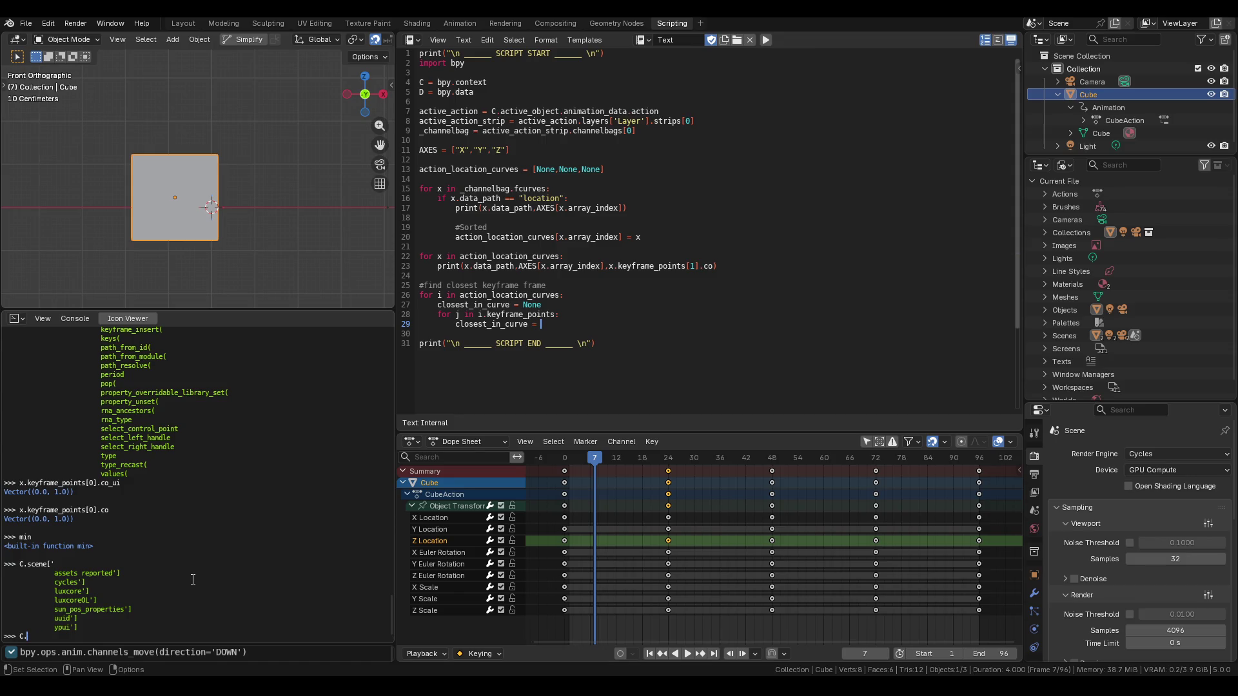
key(ctrl+space)
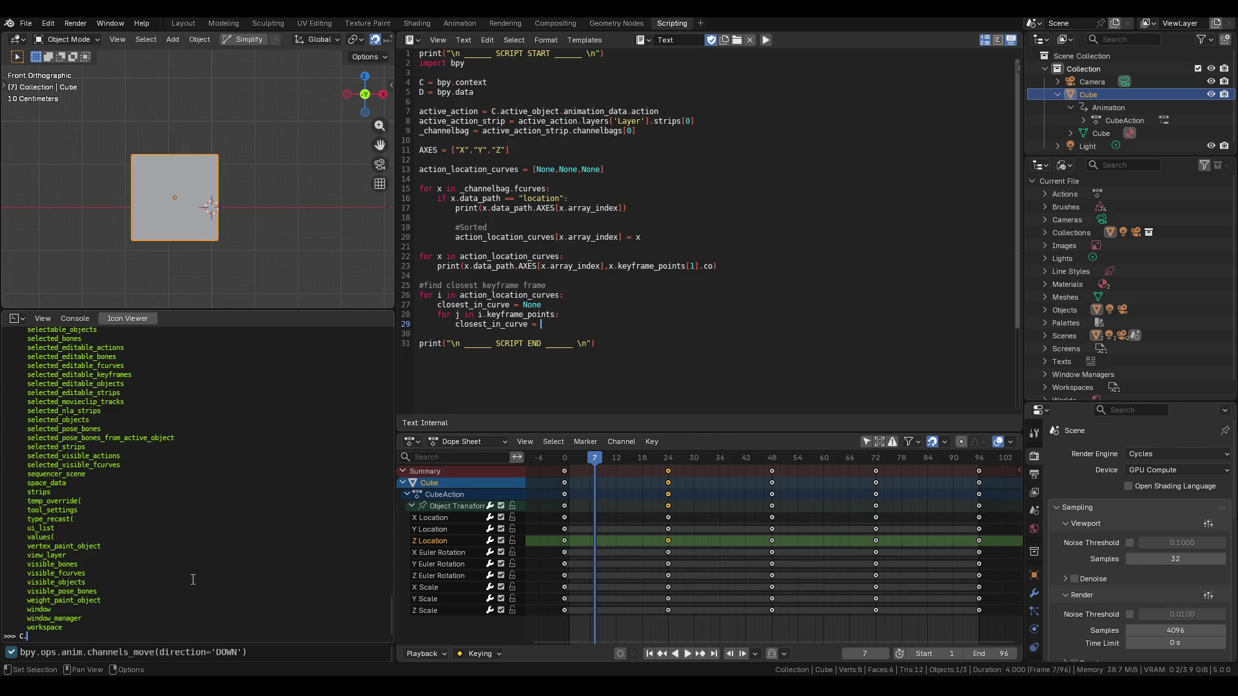
scroll(193, 548, up, 5)
text(sc)
key(ctrl+space)
text(ene)
key(Return)
List C.scene's attributes and custom property keys, then try C.scene.time.
key(Up)
text(.)
key(ctrl+space)
key(BackSpace)
text([')
key(ctrl+space)
key(ctrl+space)
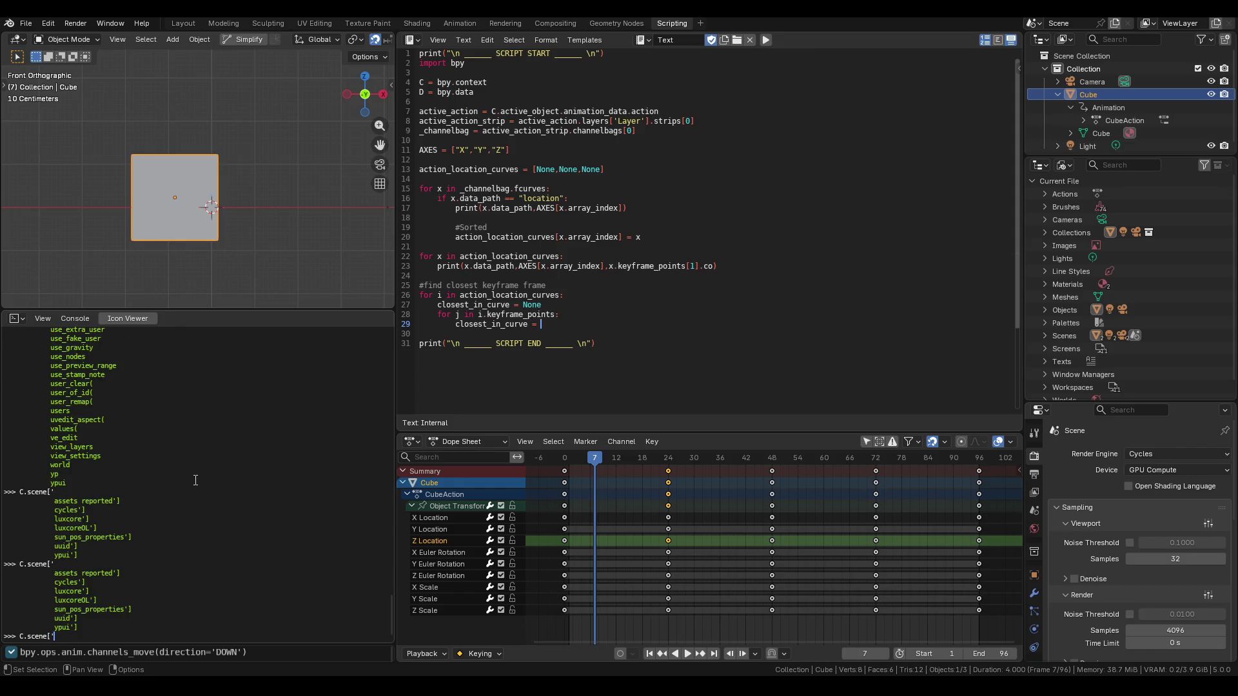
key(ctrl+z)
key(ctrl+z)
key(ctrl+z)
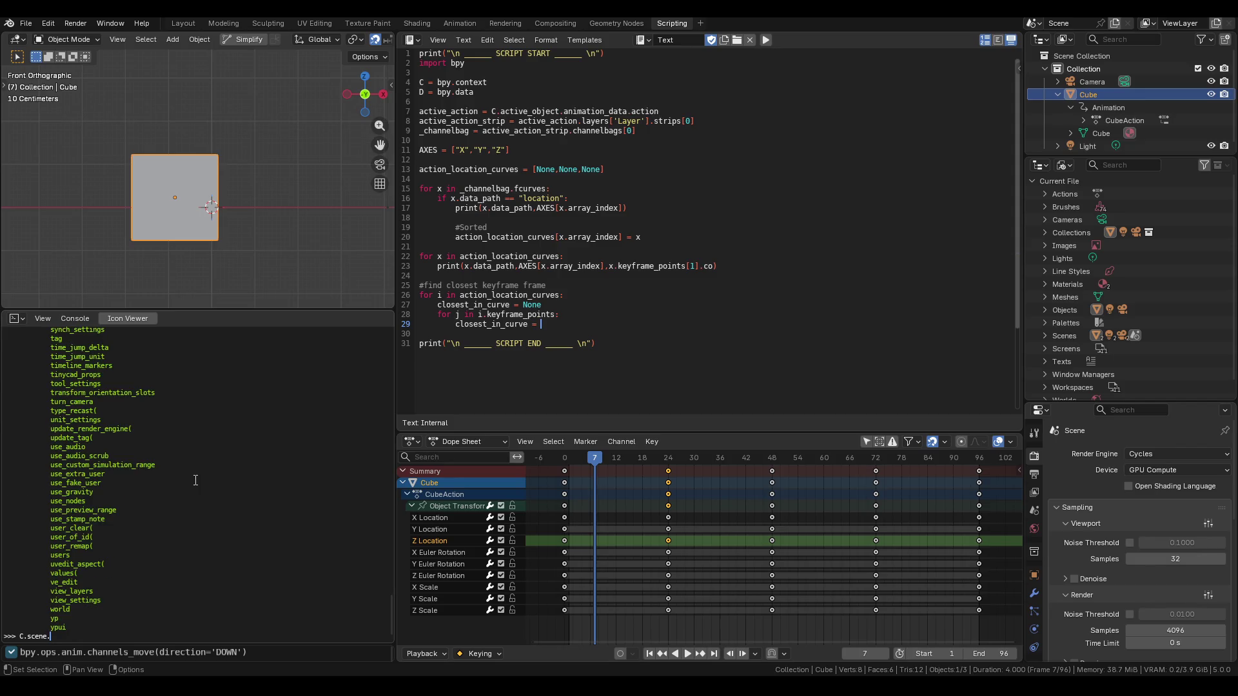
text(time)
key(ctrl+space)
key(Return)
Print the scene's frame_current and frame_current_final values in the console.
key(Up)
key(BackSpace)
key(BackSpace)
key(BackSpace)
text(frame_)
key(ctrl+space)
key(Return)
key(Up)
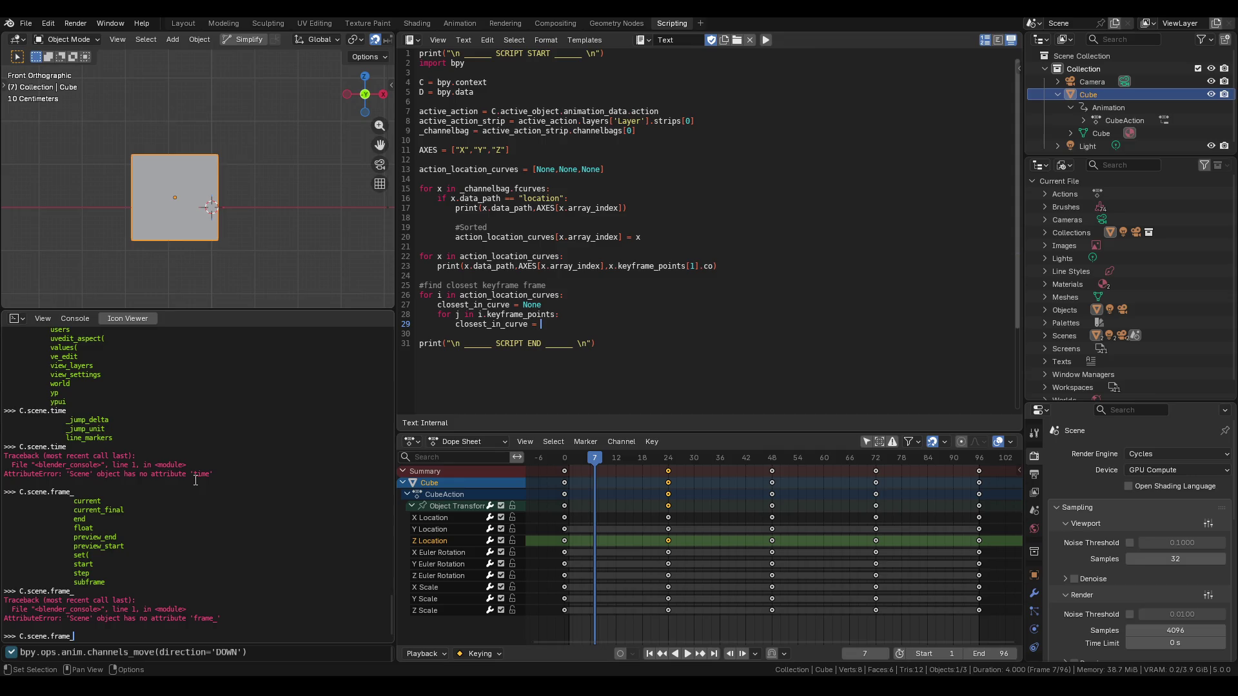
text(current)
key(ctrl+space)
key(Return)
key(Up)
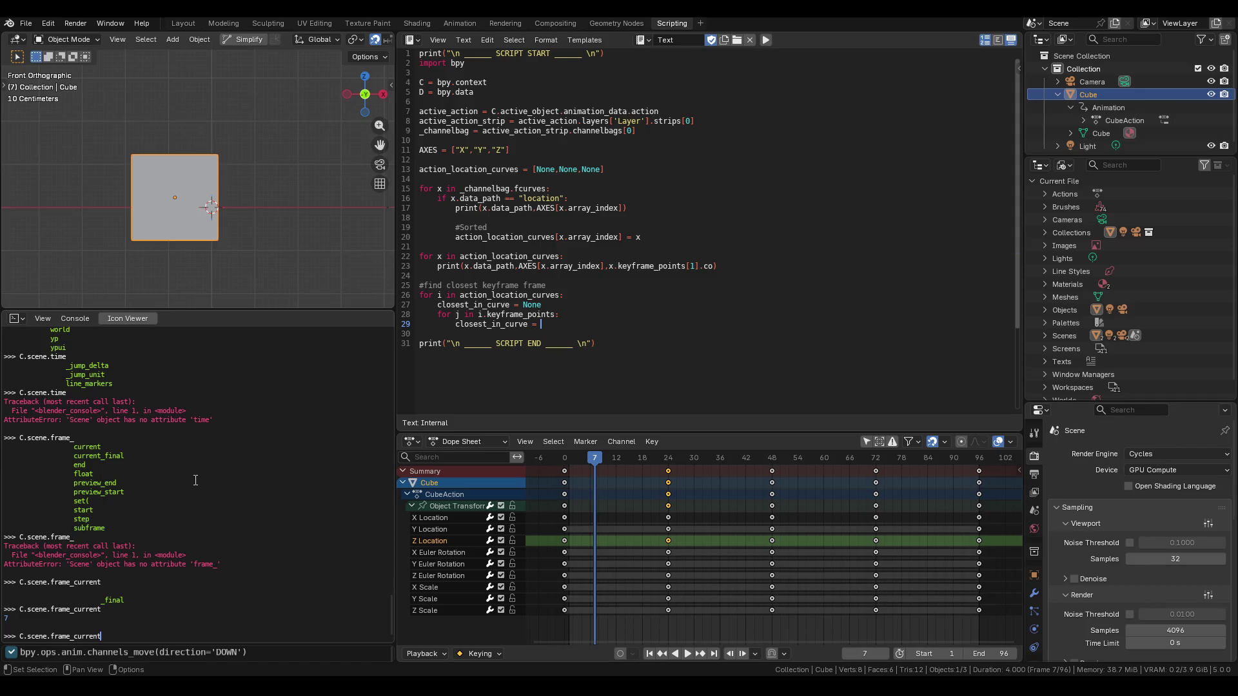
text(_fin)
key(ctrl+space)
key(Return)
key(Up)
key(BackSpace)
key(BackSpace)
key(BackSpace)
key(BackSpace)
key(Return)
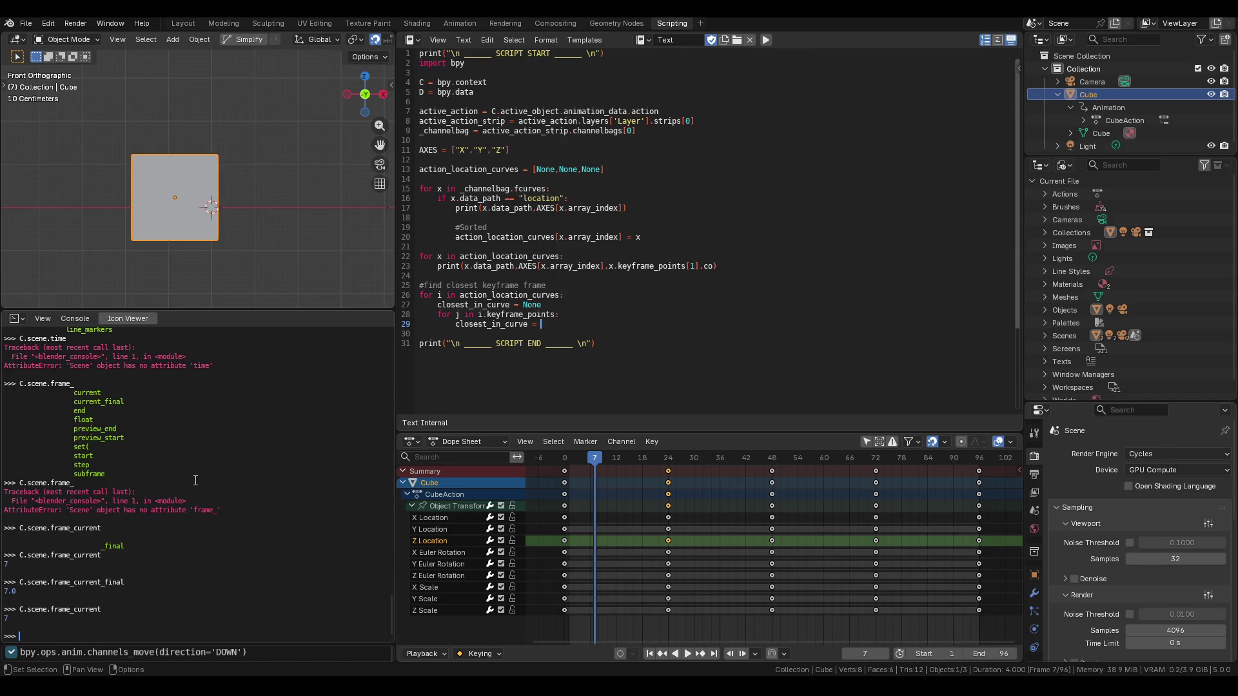
Test C.scene.float, then print frame_float (7.0), frame_subframe and frame_step (1).
key(Up)
key(BackSpace)
key(BackSpace)
key(BackSpace)
text(loat)
key(Return)
key(Up)
key(BackSpace)
key(BackSpace)
key(BackSpace)
key(BackSpace)
text(r)
key(ctrl+space)
text(float)
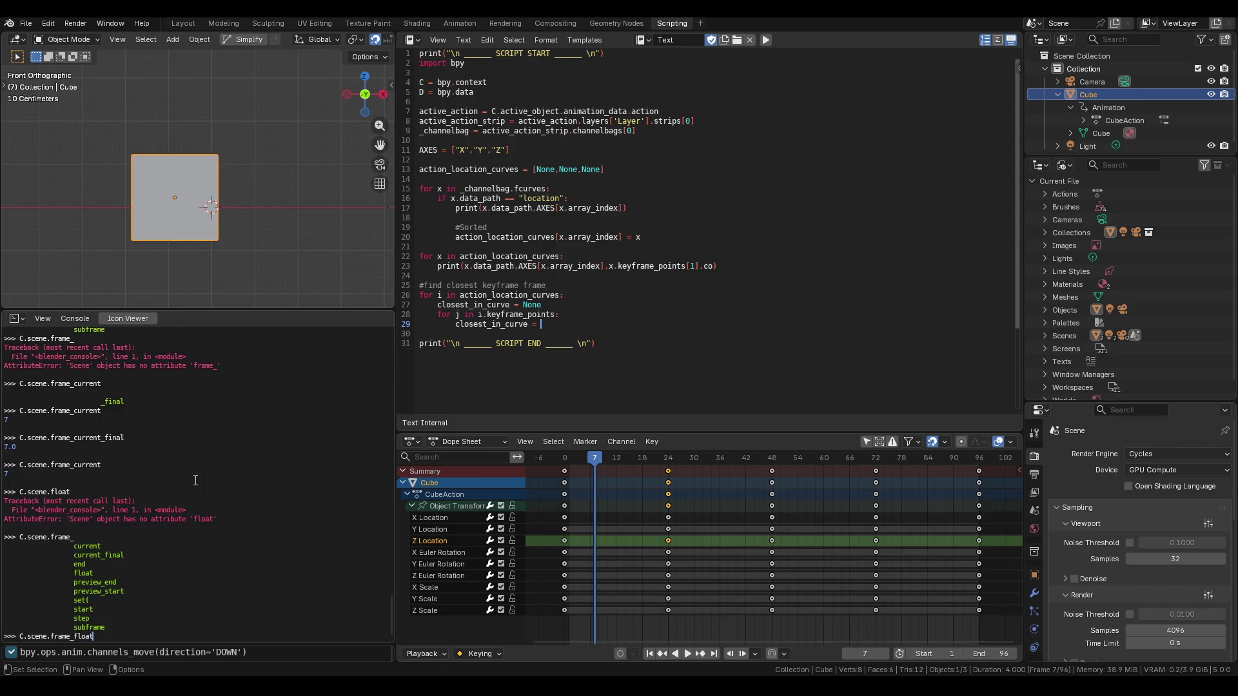
key(Return)
key(Up)
key(BackSpace)
key(BackSpace)
key(BackSpace)
key(BackSpace)
key(BackSpace)
text(subr)
text(rame)
key(Return)
key(Up)
key(BackSpace)
key(BackSpace)
key(BackSpace)
key(BackSpace)
key(BackSpace)
key(BackSpace)
key(BackSpace)
key(BackSpace)
text(step)
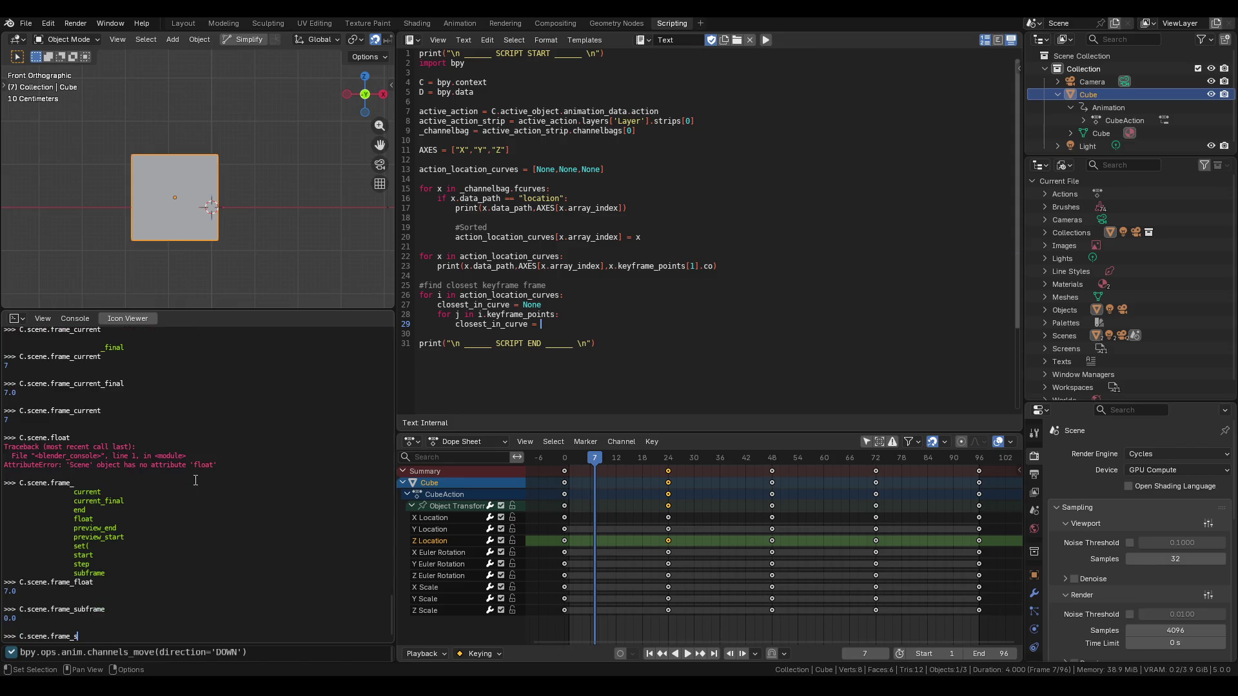
key(Return)
key(Up)
key(BackSpace)
key(BackSpace)
key(BackSpace)
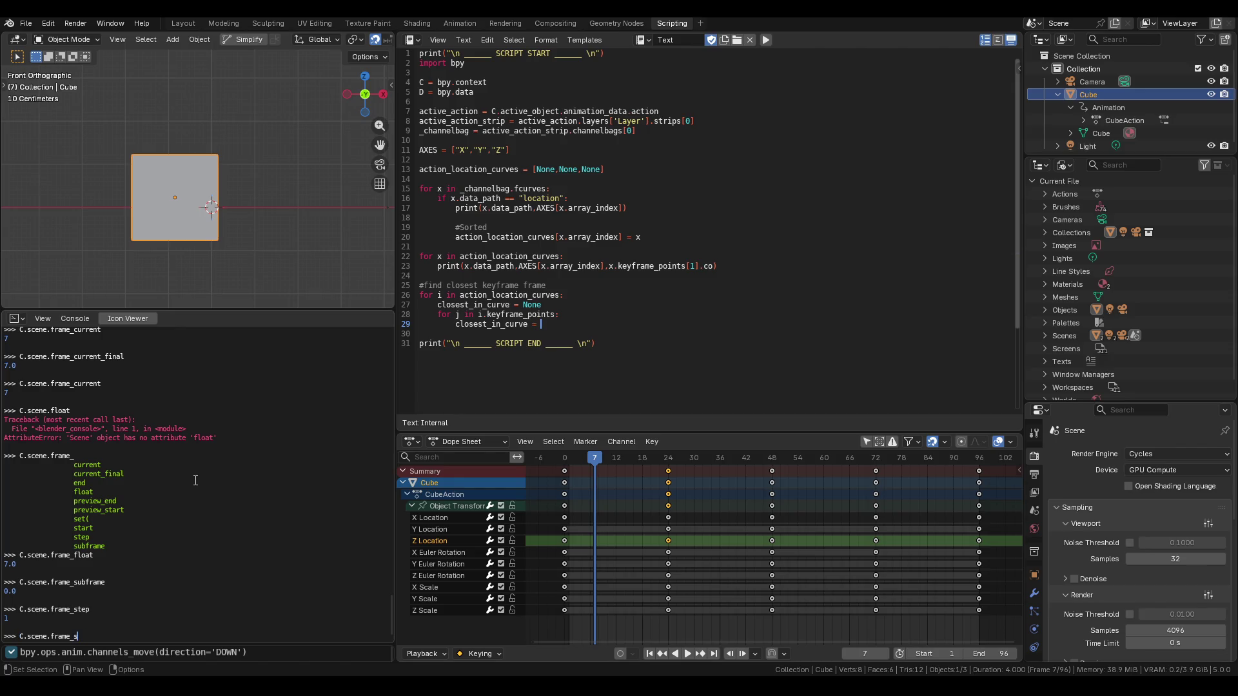
key(BackSpace)
key(BackSpace)
key(BackSpace)
key(BackSpace)
key(BackSpace)
key(BackSpace)
Look up C.scene.timeline_markers, then list all of C.scene's attributes with Tab.
text(t)
key(ctrl+space)
text(ime)
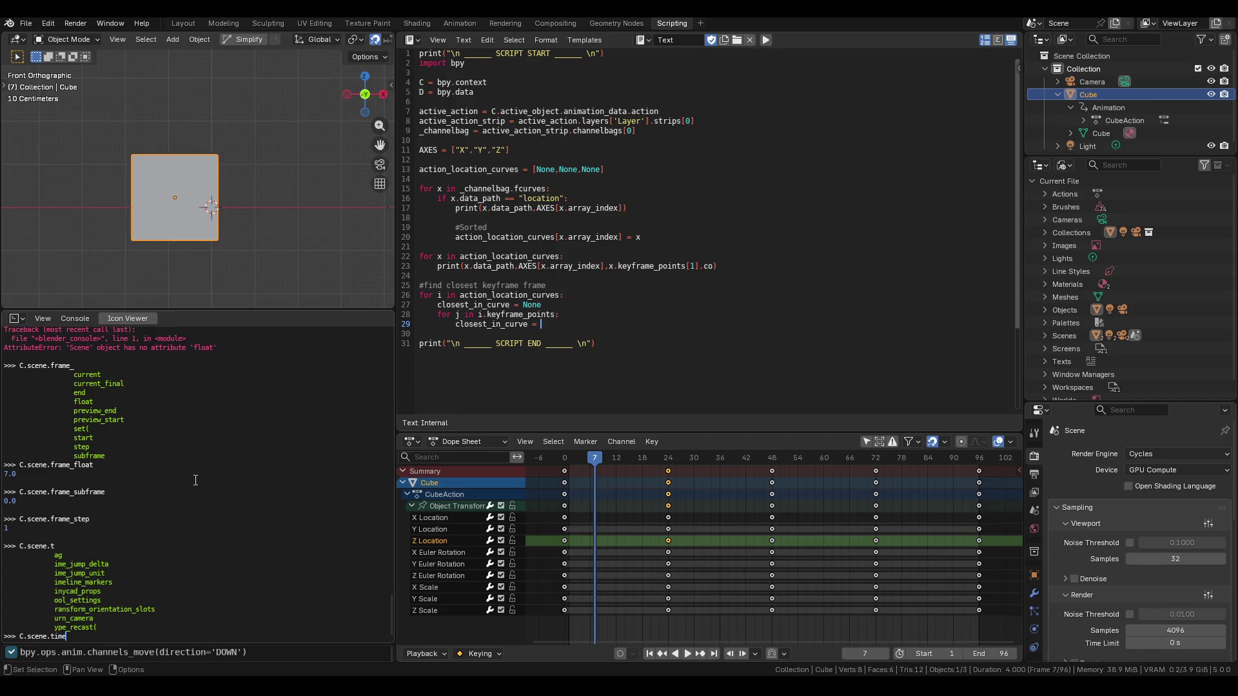
key(ctrl+space)
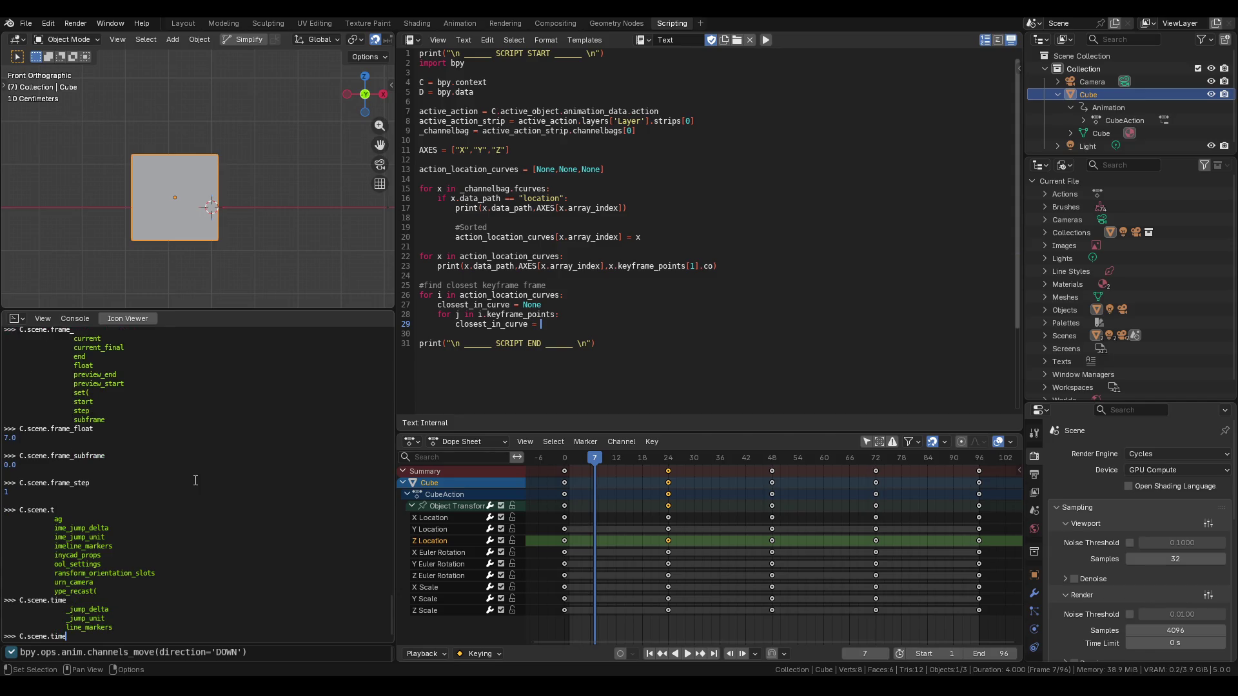
key(ctrl)
text(line_markers)
key(Return)
key(Up)
key(BackSpace)
key(BackSpace)
key(BackSpace)
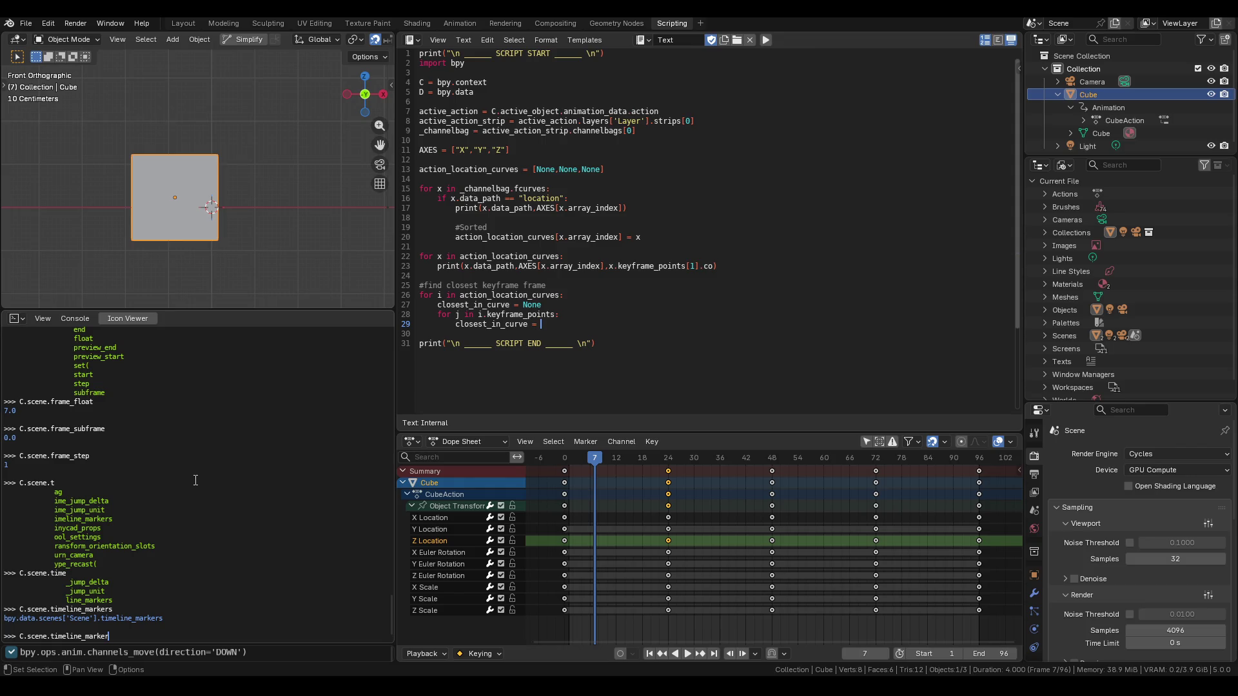
key(BackSpace)
key(BackSpace)
key(BackSpace)
key(Tab)
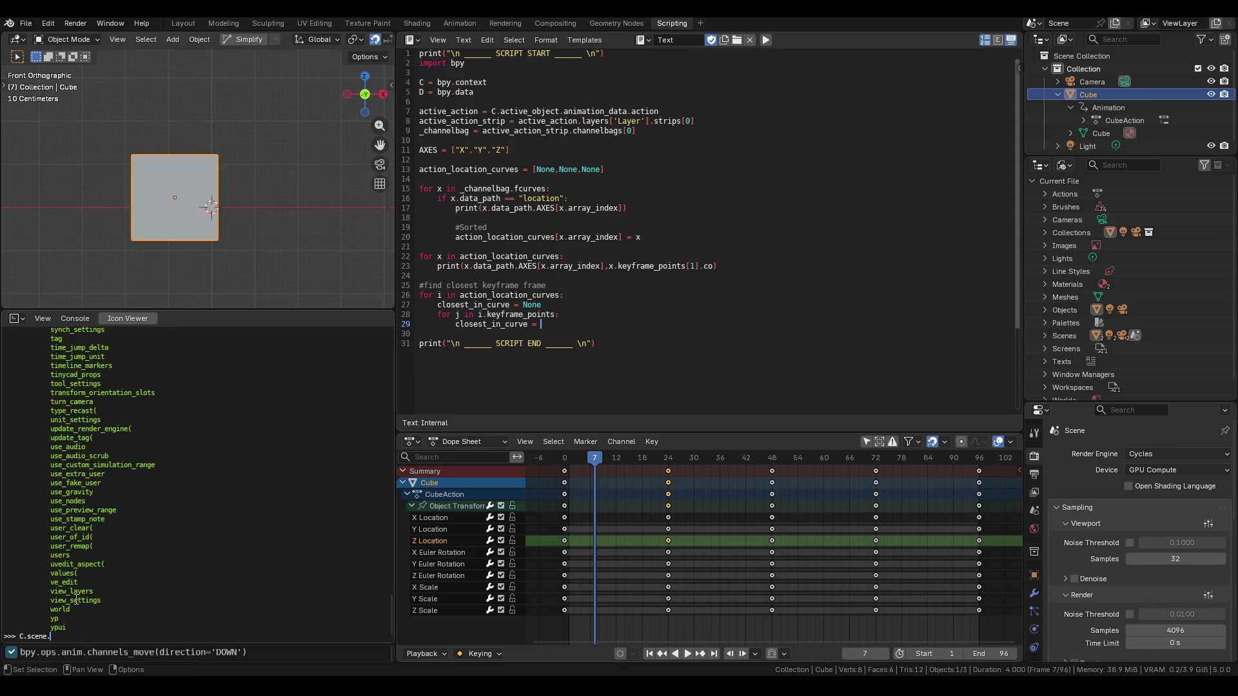
Scroll back through the console output and try evaluating C.scene.frame.
scroll(59, 573, up, 10)
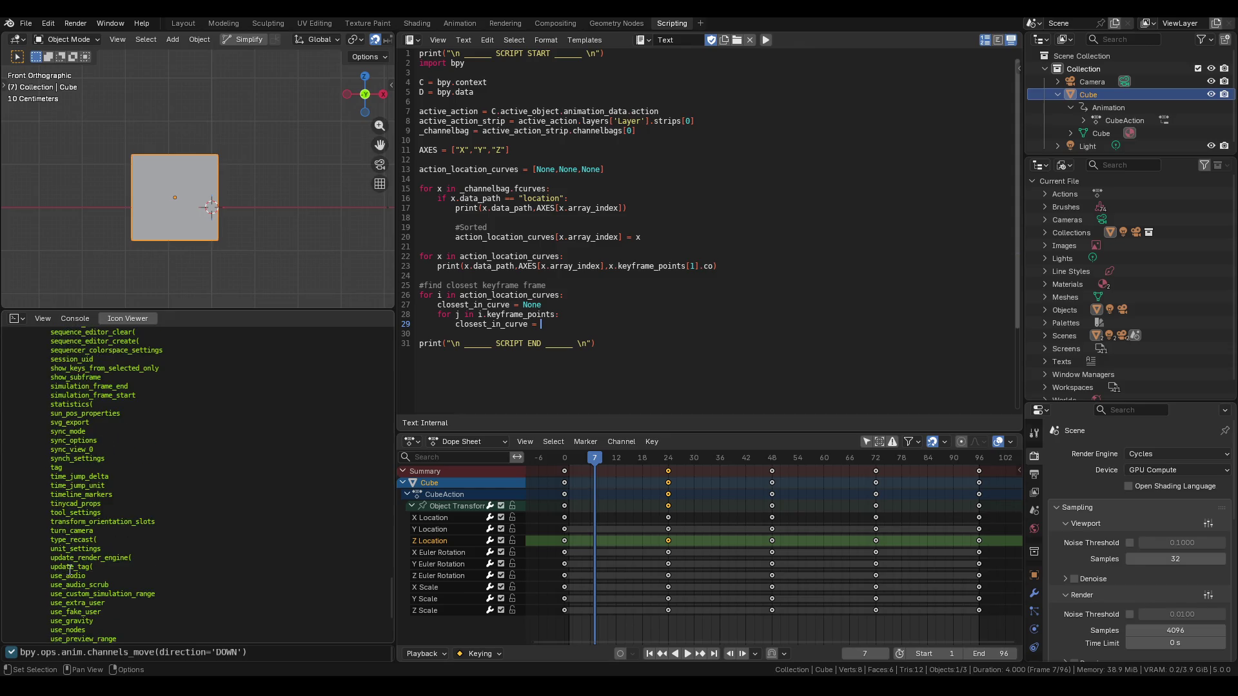
scroll(69, 570, up, 1)
scroll(82, 556, up, 2)
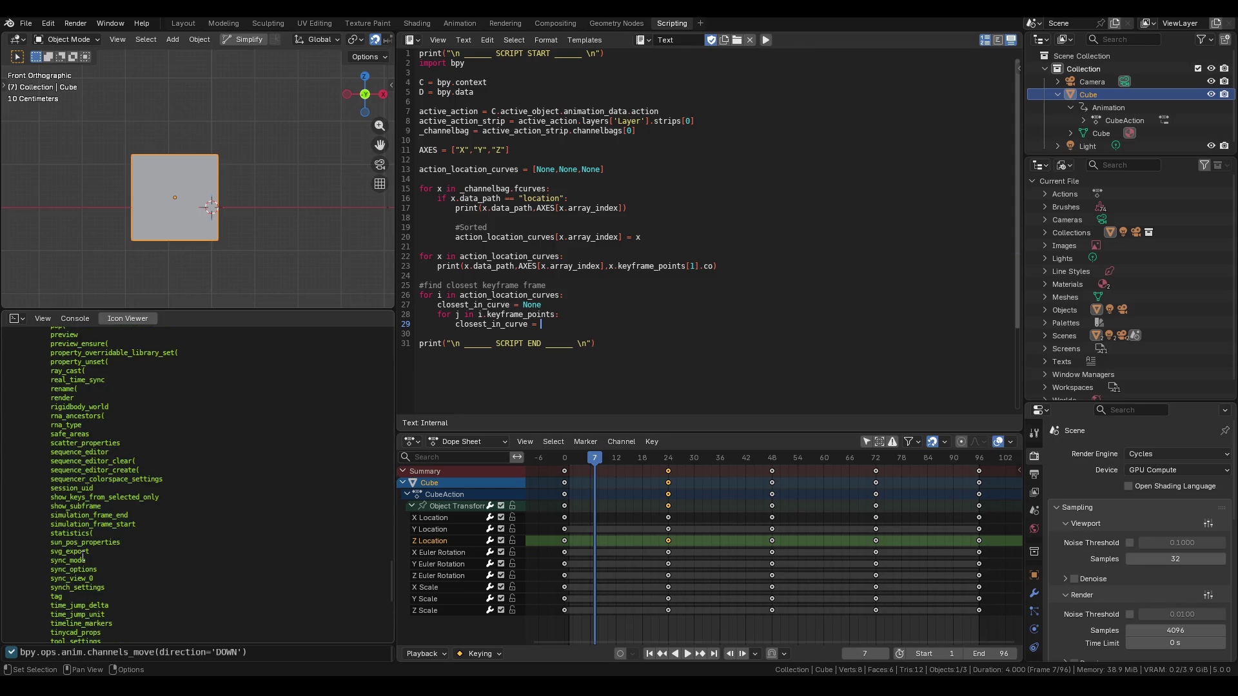
scroll(90, 547, up, 8)
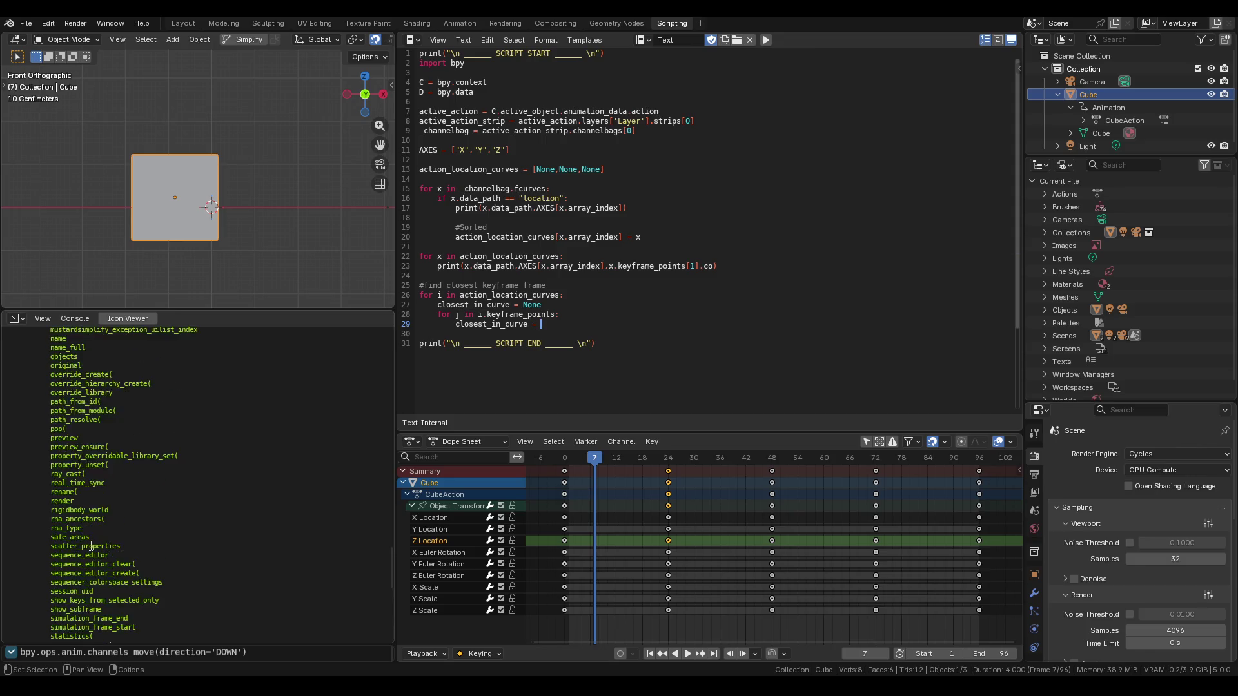
scroll(91, 545, up, 7)
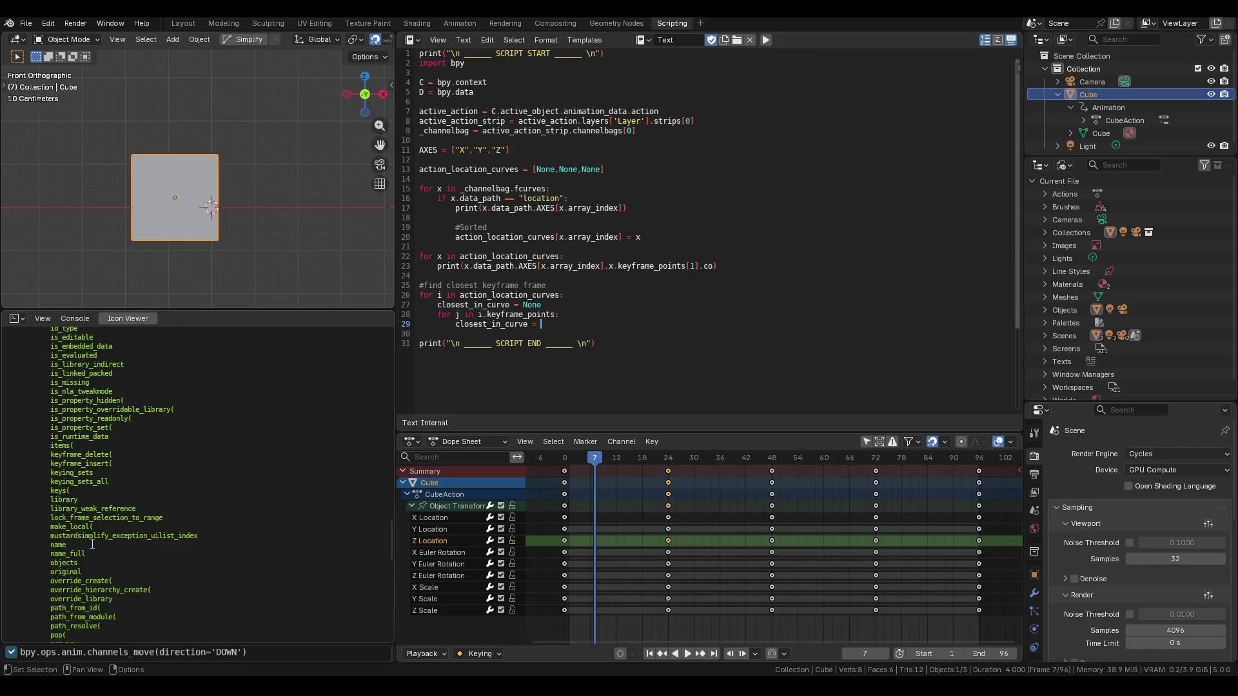
scroll(92, 544, up, 8)
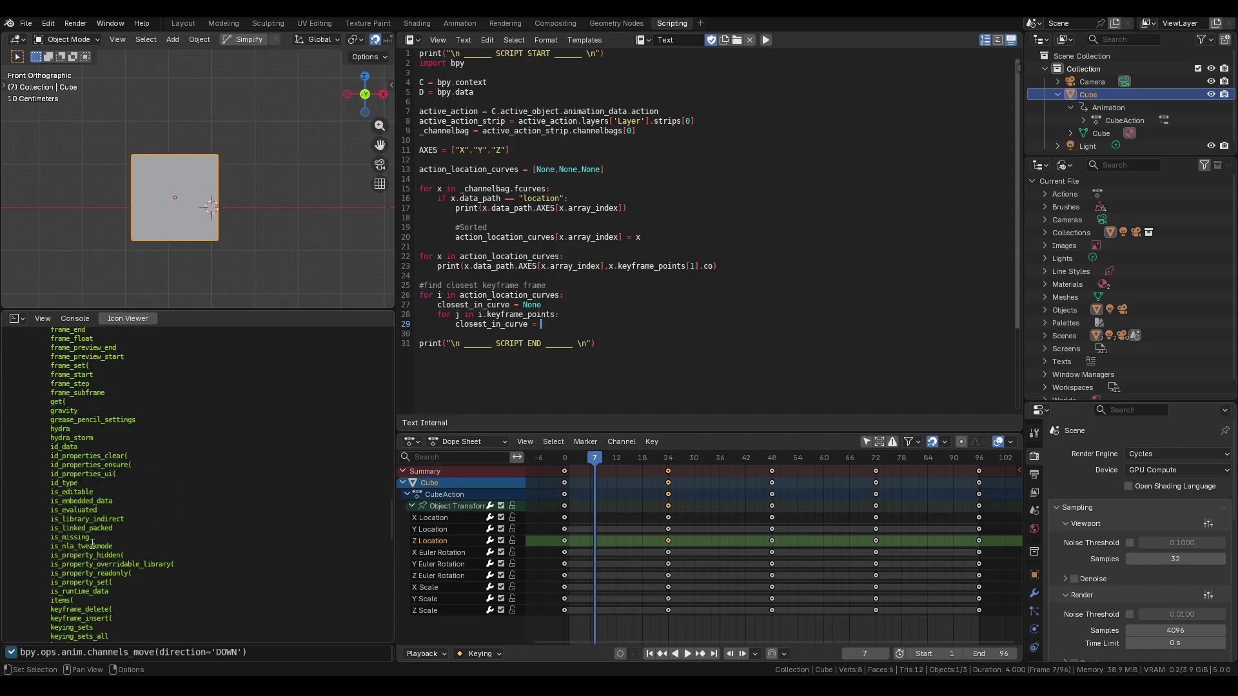
scroll(75, 499, up, 5)
scroll(74, 498, up, 8)
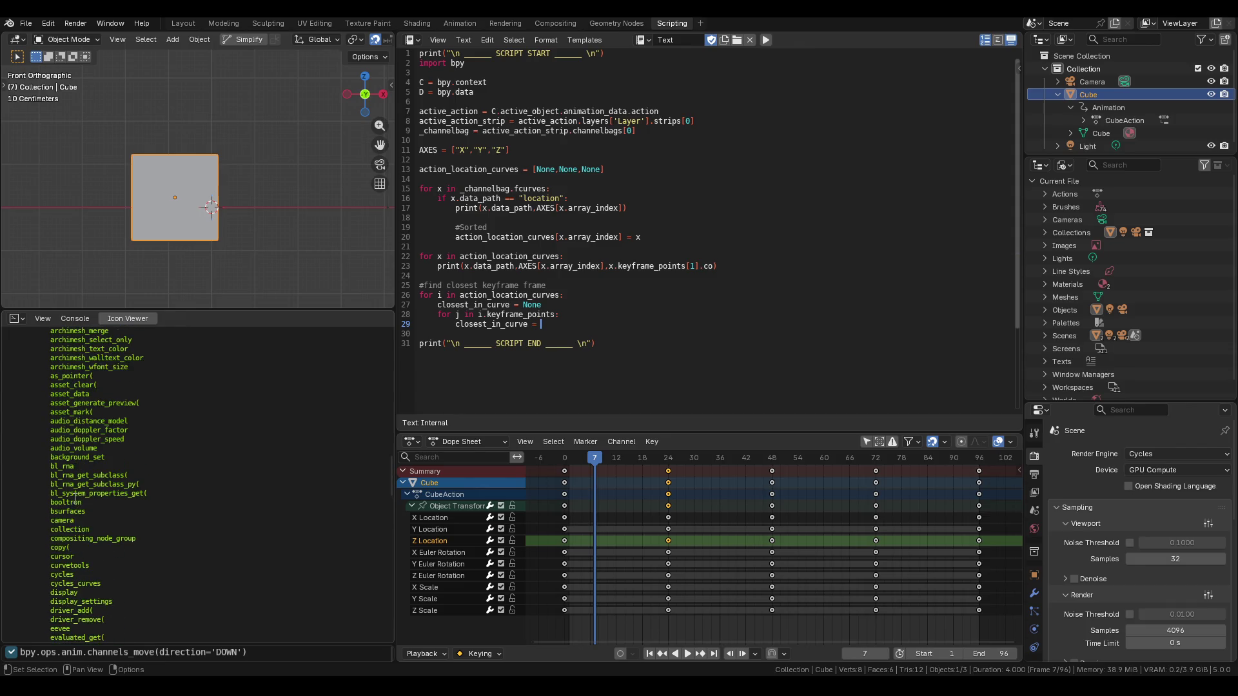
scroll(75, 499, down, 18)
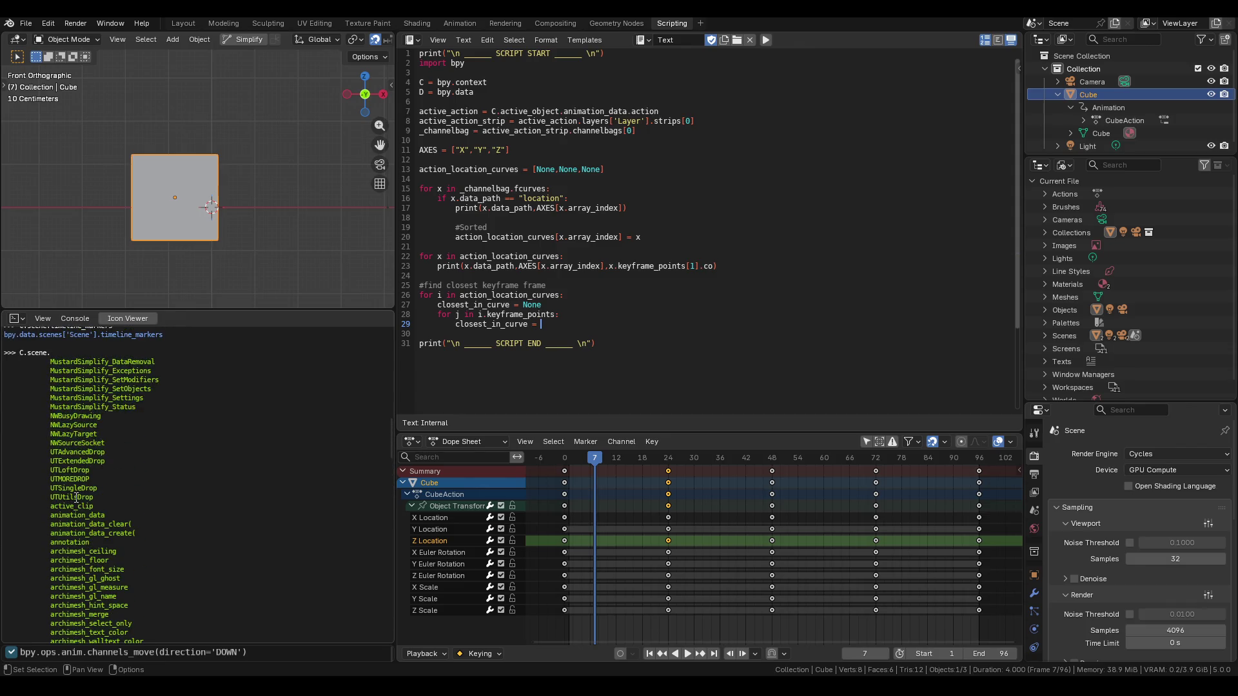
scroll(83, 495, down, 20)
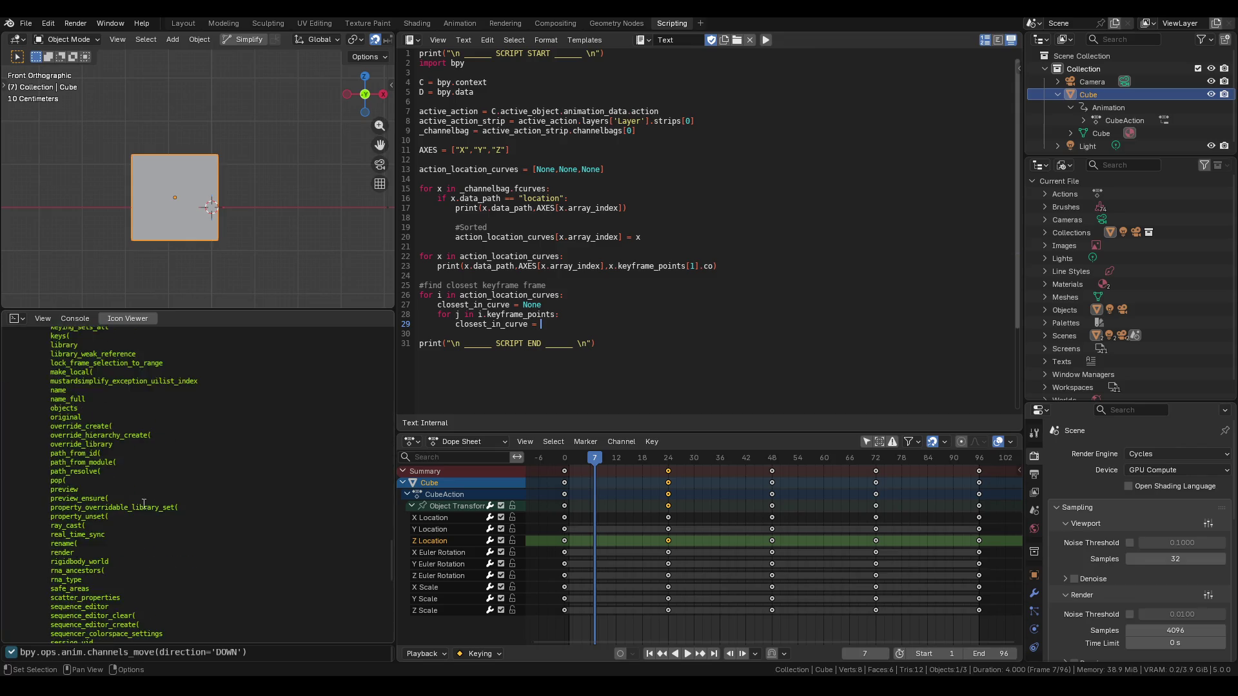
text(frame)
key(Return)
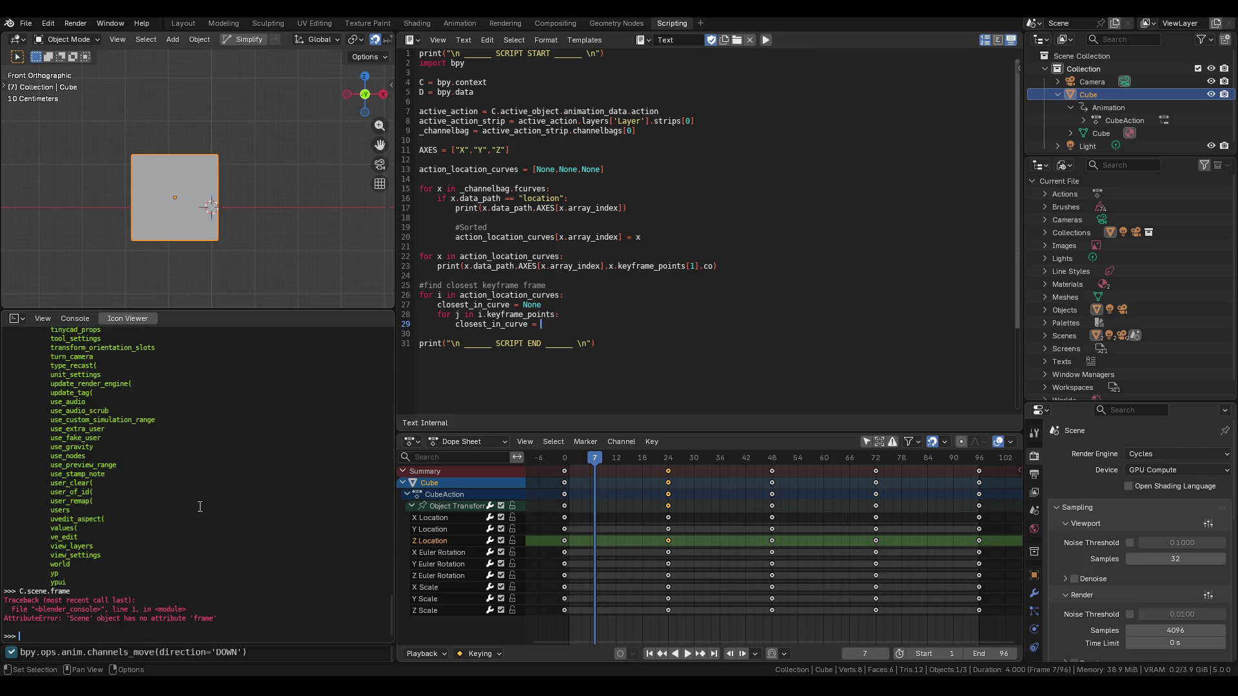
Autocomplete and print C.scene.frame_current, confirming frame 7, then enter it for line 29.
key(Up)
key(BackSpace)
key(BackSpace)
key(BackSpace)
key(ctrl+space)
text(fr)
key(ctrl+space)
text(cu)
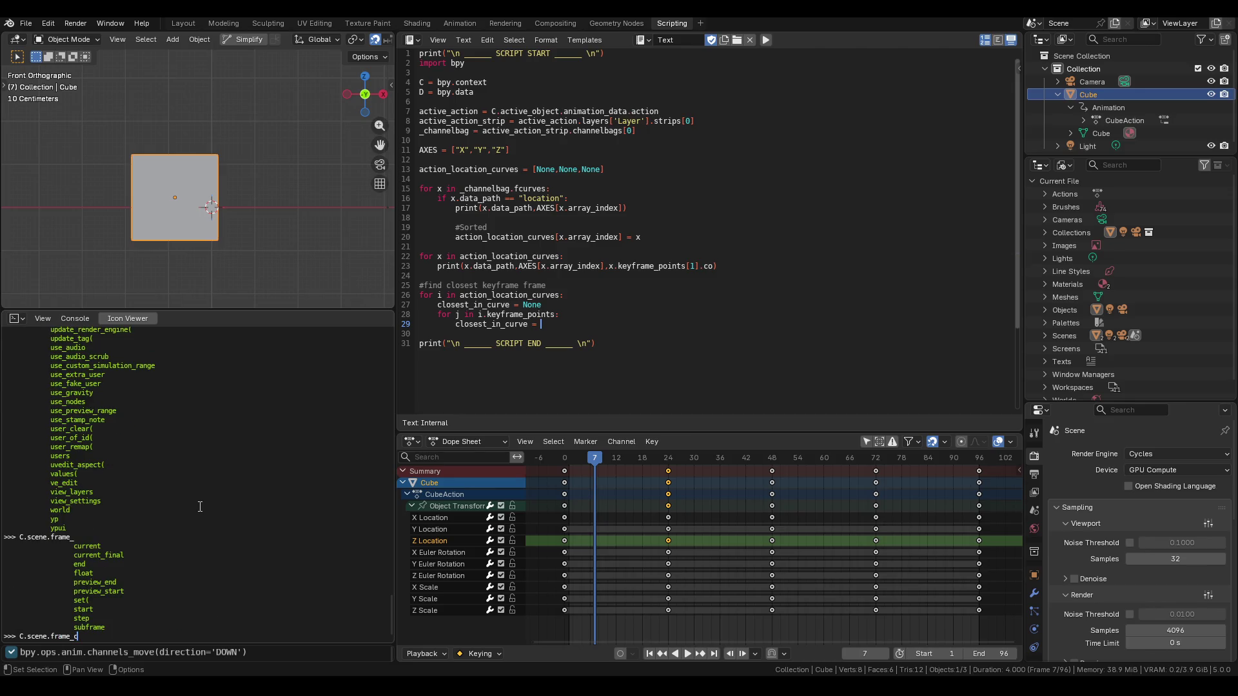
key(ctrl+space)
key(Return)
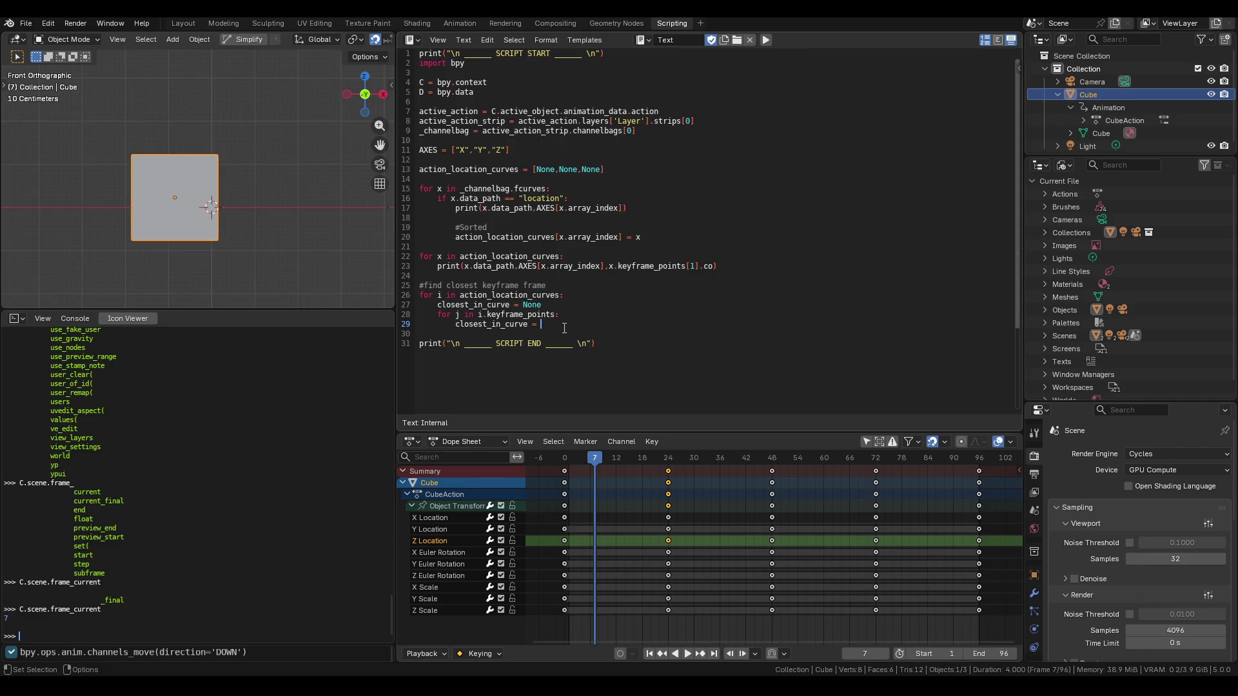
text(C.scen)
text(e.)
text(frame_cur)
text(rent)
Complete line 29 as closest_in_curve = abs(j.co[0]-C.scene.frame_current), fixing typos along the way.
text(-)
text(j.)
text(coo)
text(0])
double_click(565, 328)
click(664, 325)
click(543, 324)
text(ans)
key(BackSpace)
key(BackSpace)
text(bs()
click(560, 332)
key(Up)
key(End)
Check abs in the Python console by evaluating abs(-1).
text())
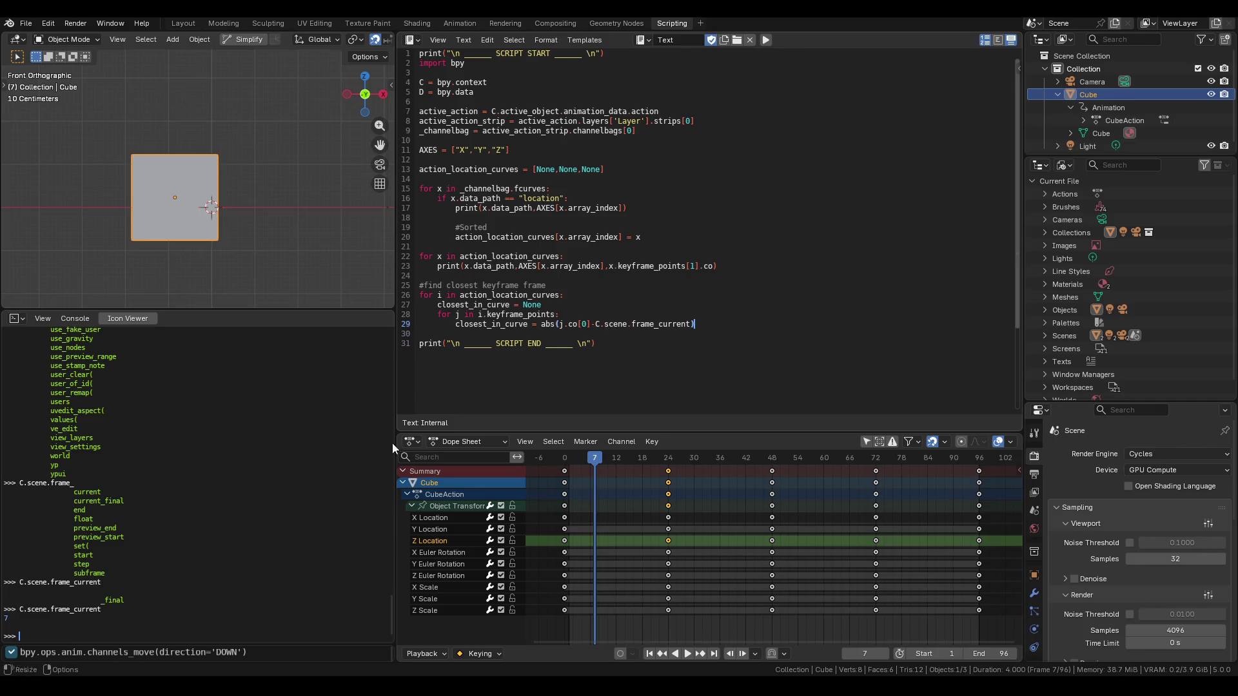
text(abs)
key(Return)
key(Up)
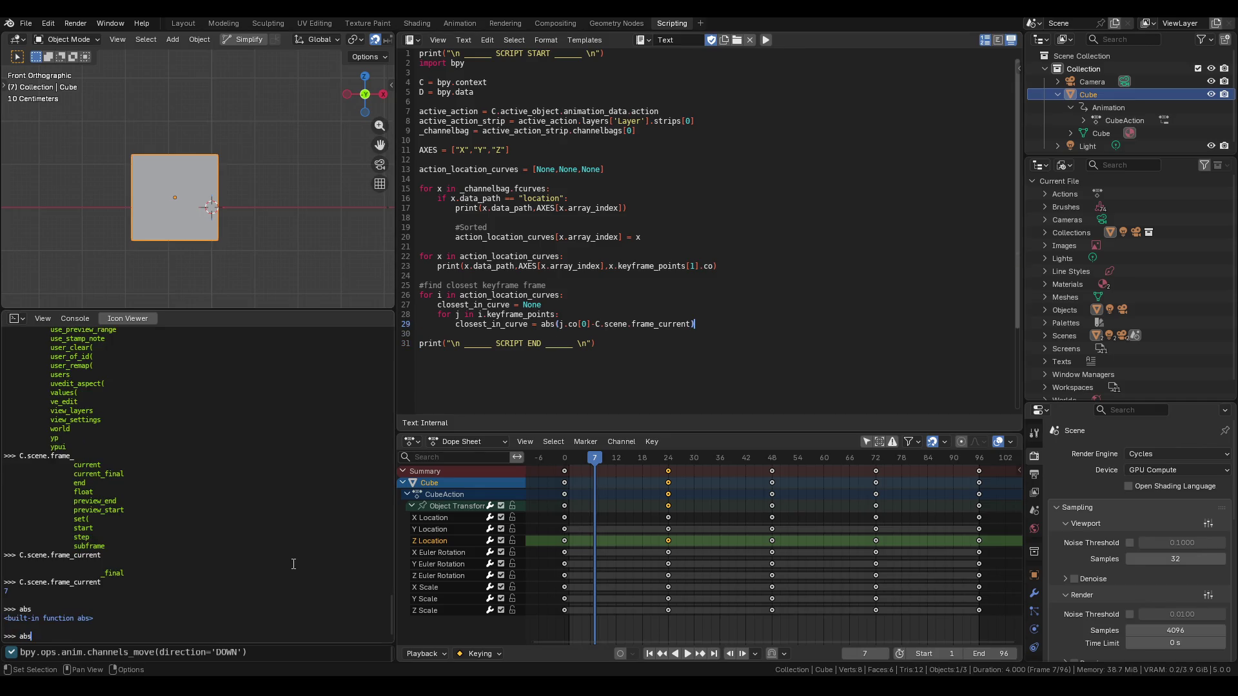
text(()
text(-1)
key(Return)
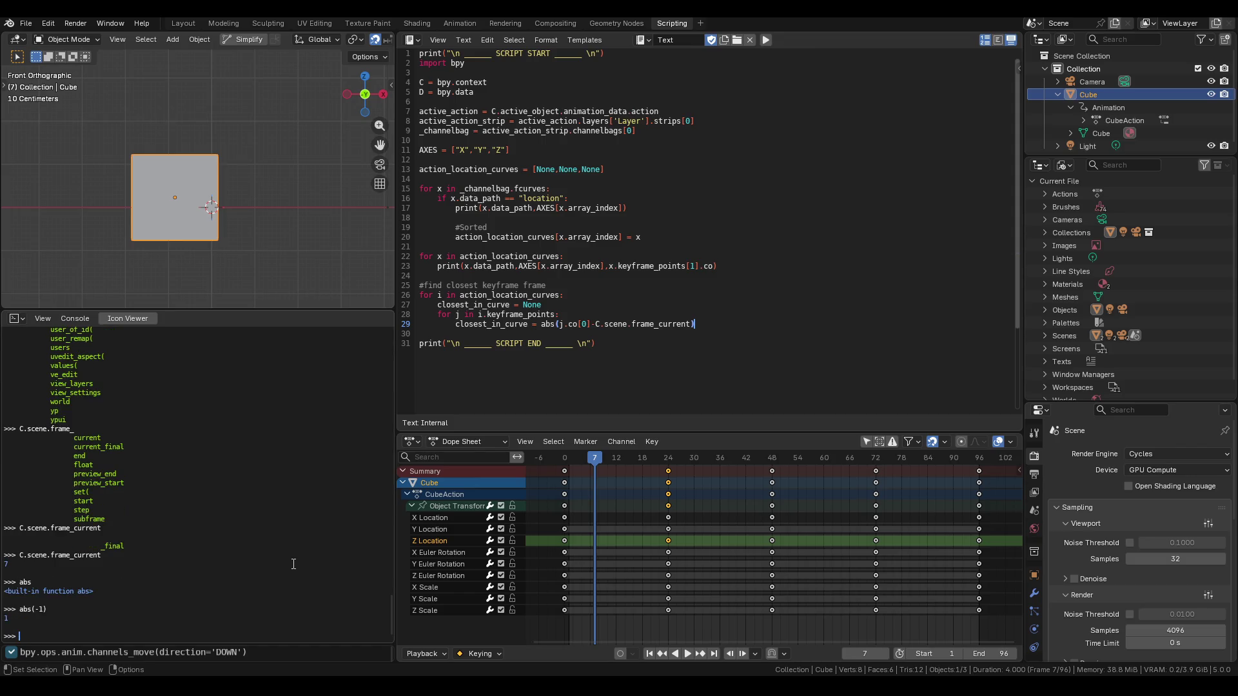
Briefly wrap line 29's distance expression in min( with a comma, then remove it again.
click(541, 326)
text(min()
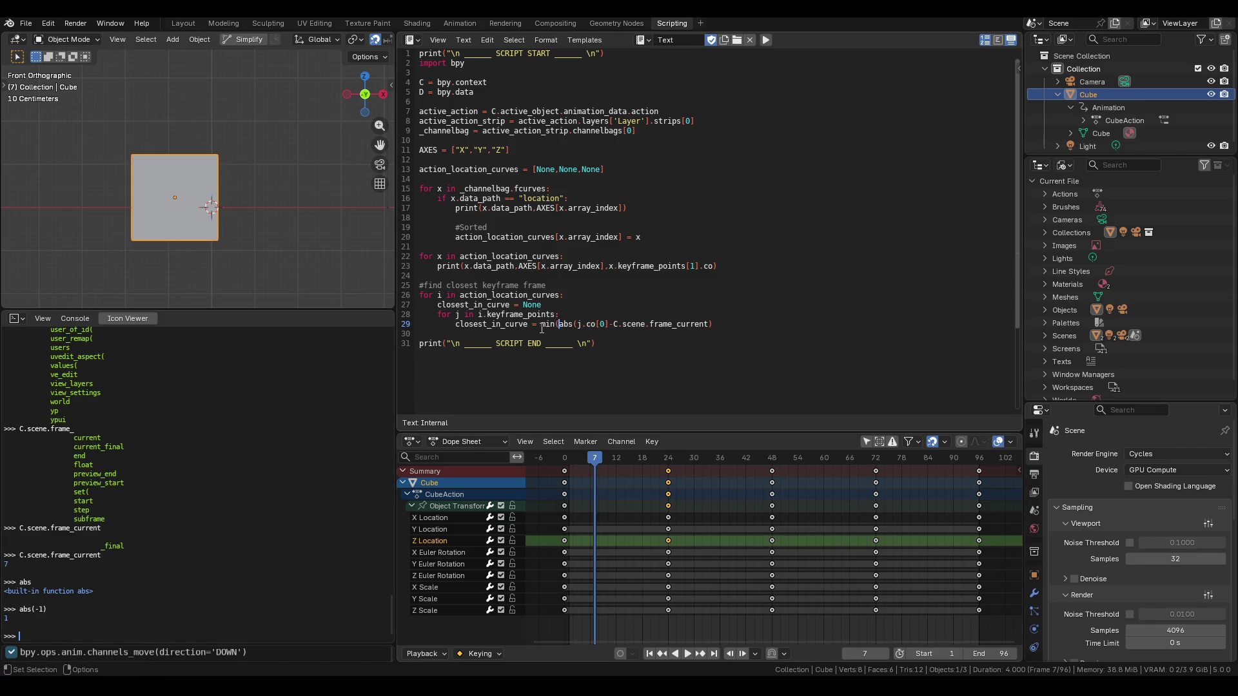
key(Right)
key(Right)
key(Right)
text(,)
key(BackSpace)
drag(559, 326, 541, 326)
key(BackSpace)
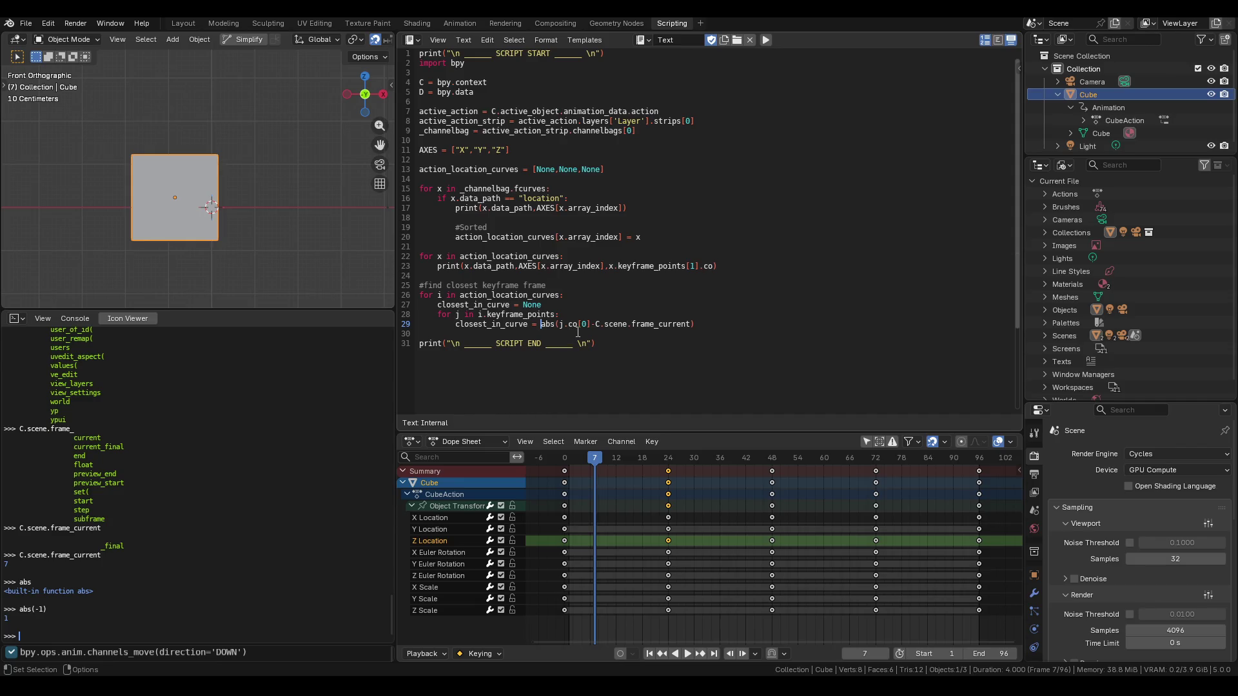
click(579, 324)
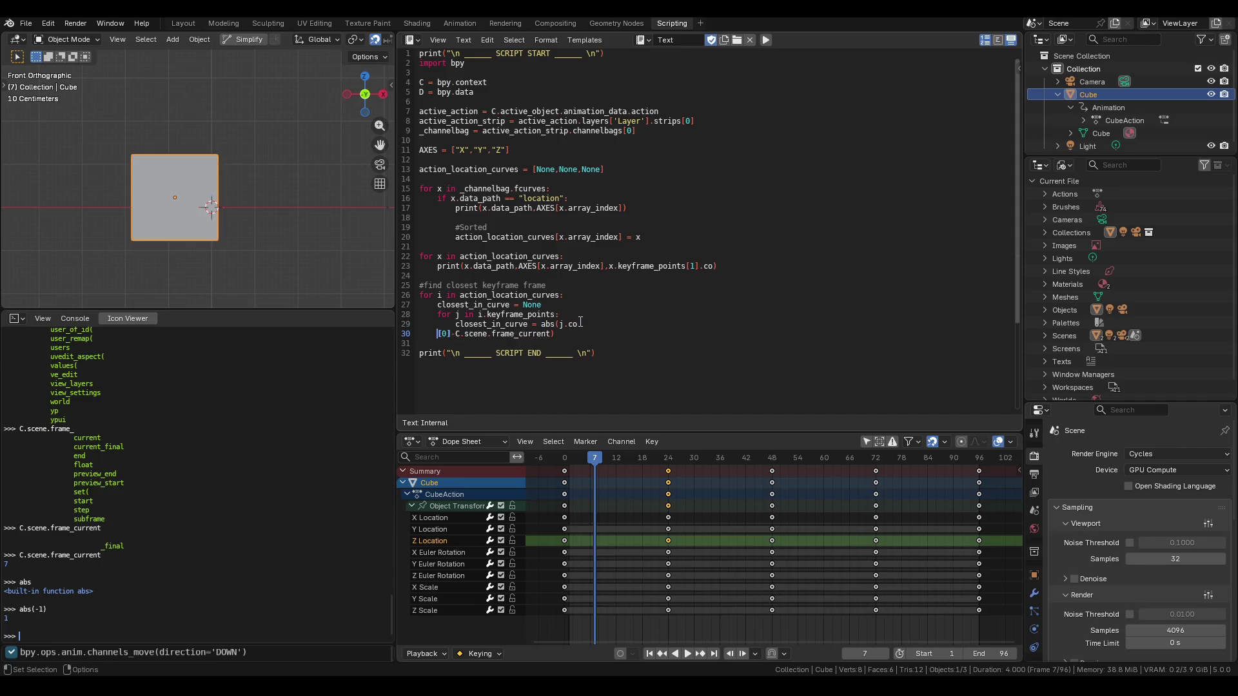
Start a new line 29 with 'if', paste the abs distance expression after it, and add '<'.
click(566, 314)
key(Return)
text(if)
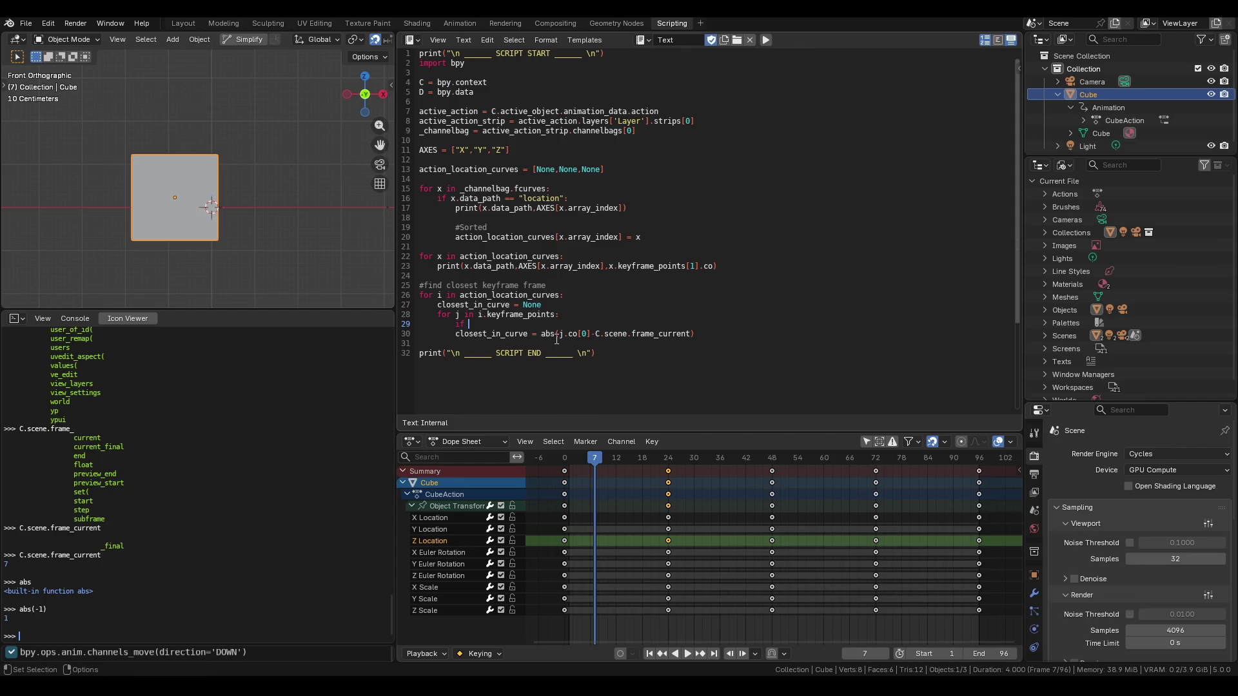
click(545, 333)
key(End)
key(ctrl+shift+Left)
key(ctrl+shift+Left)
key(ctrl+shift+Left)
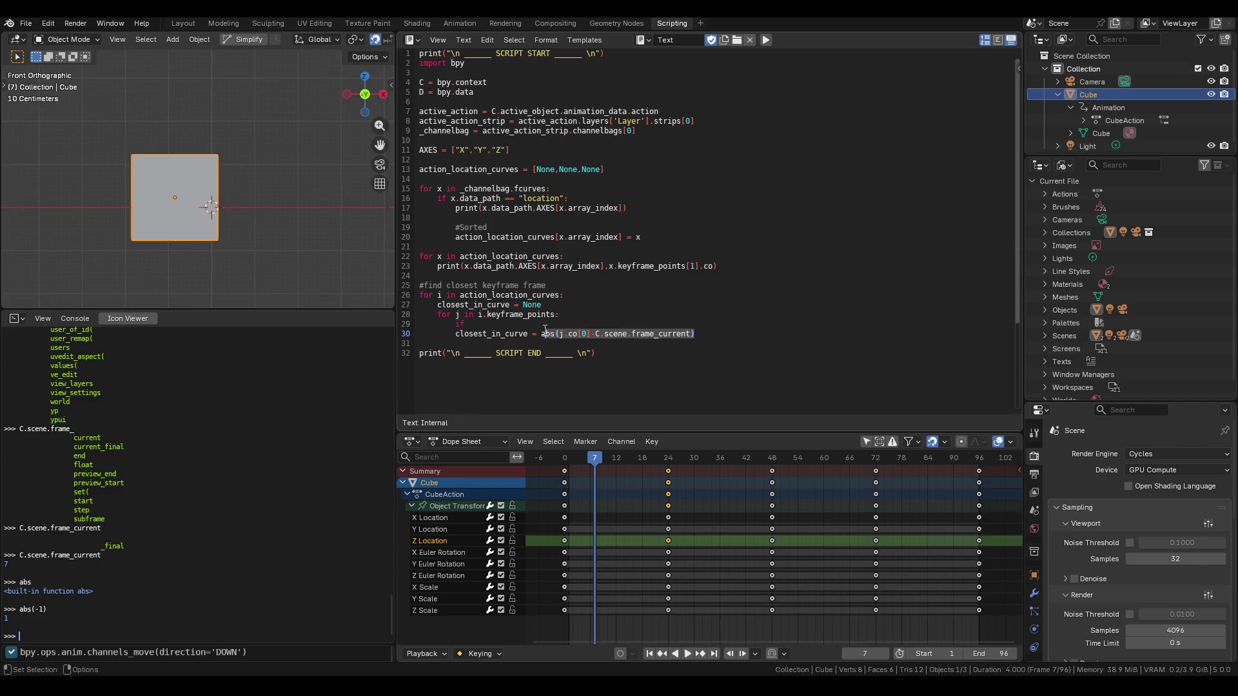
key(ctrl+c)
click(482, 322)
key(ctrl+v)
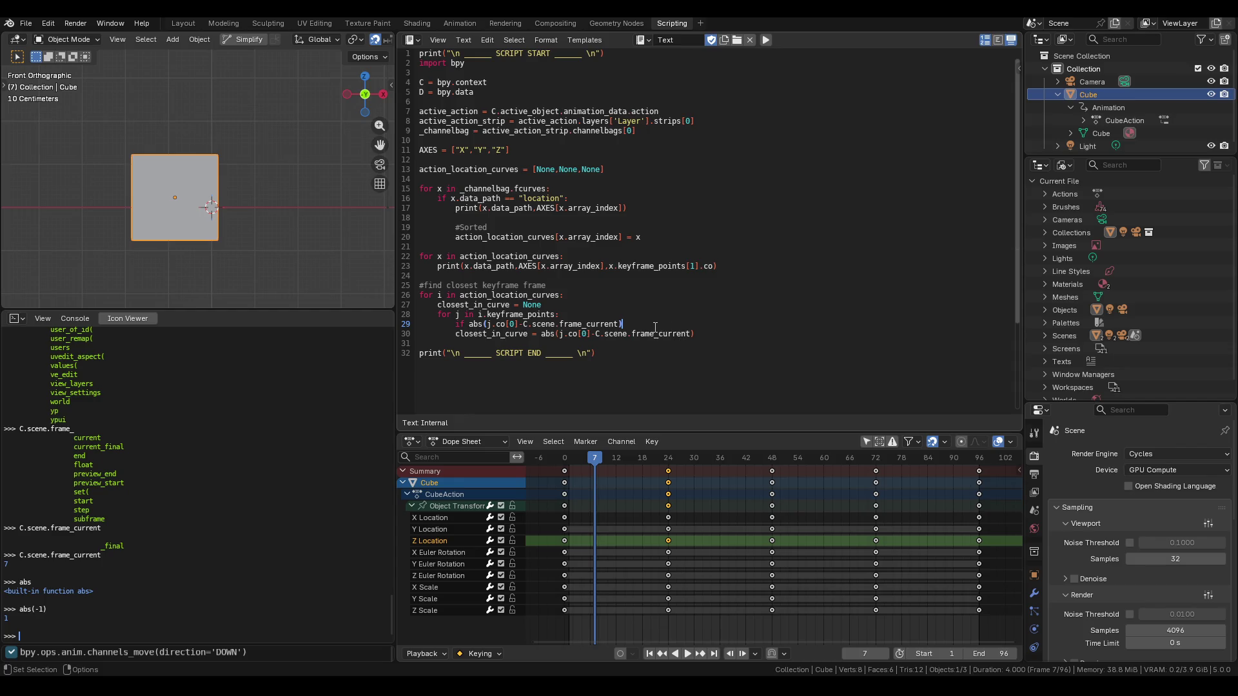
text(<)
Type closest_in_curve after '<' on line 29 and make line 30 read closest_in_curve = j.
text(closest_)
text(in_curve)
text(:)
text(C.scene)
text(.)
drag(715, 341, 542, 341)
key(BackSpace)
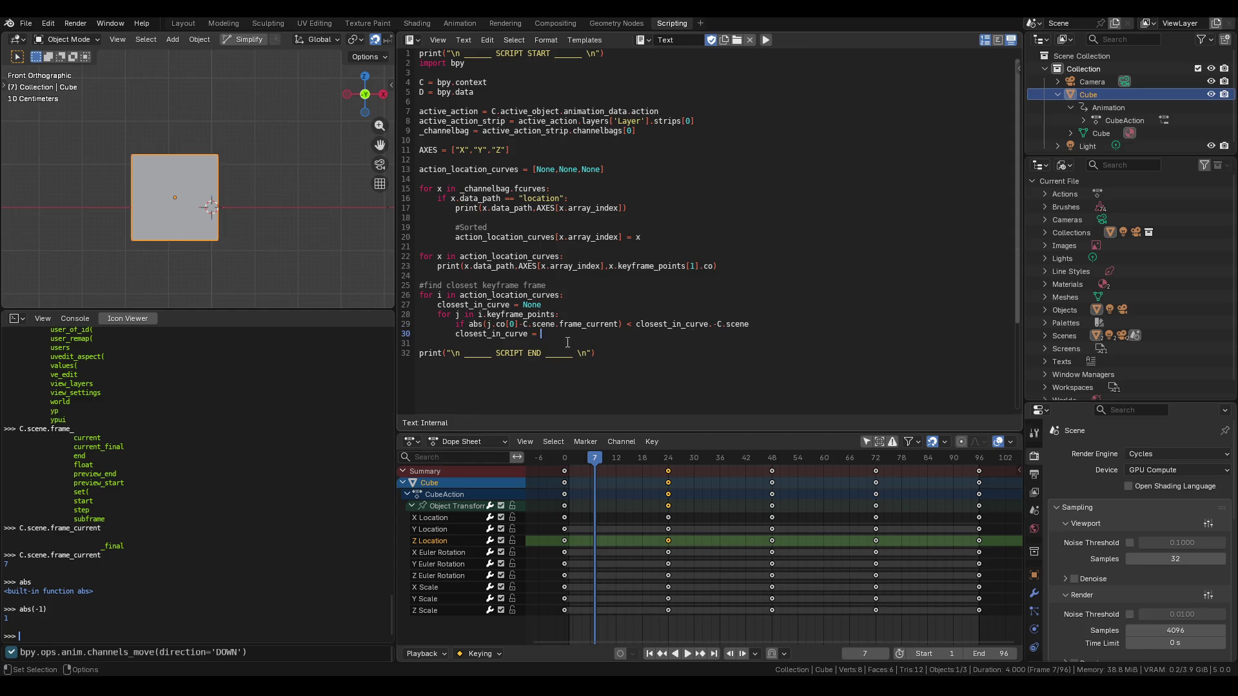
text(j)
Rewrite line 29's comparison target as abs(closest_in_curve.co[0]-C.scene).
click(709, 325)
text(co[0)
key(Delete)
text(0])
click(637, 325)
text(a)
text(bs()
key(Down)
click(804, 324)
text())
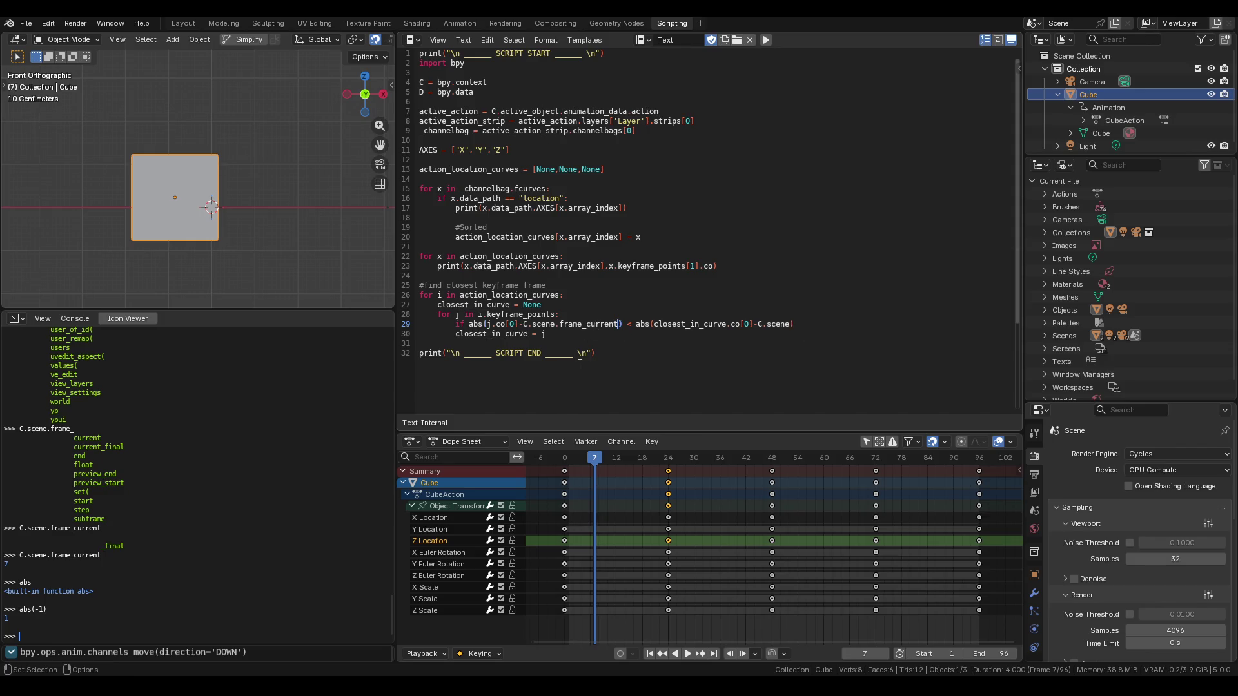
click(565, 338)
click(823, 329)
End the if with a colon, indent closest_in_curve = j under it, and insert 'closest_in_curve and' into the test.
text(:)
click(548, 336)
click(455, 336)
key(Tab)
click(591, 314)
text(clo)
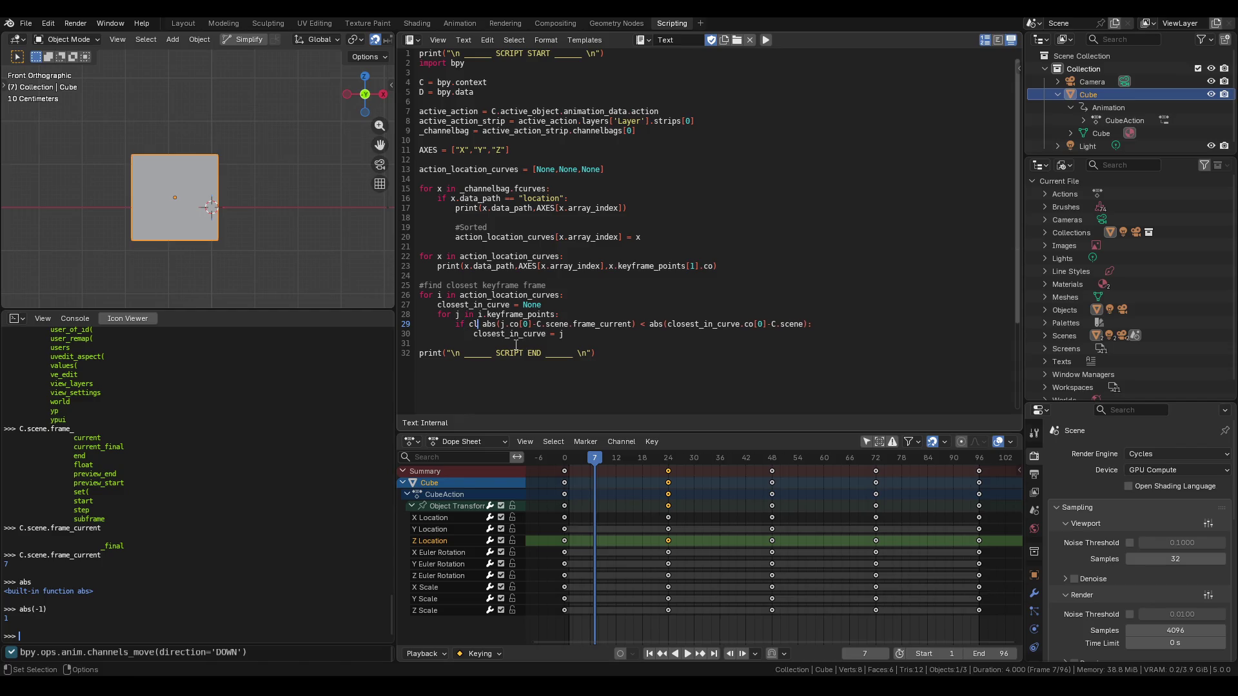
text(sest_in_curve and)
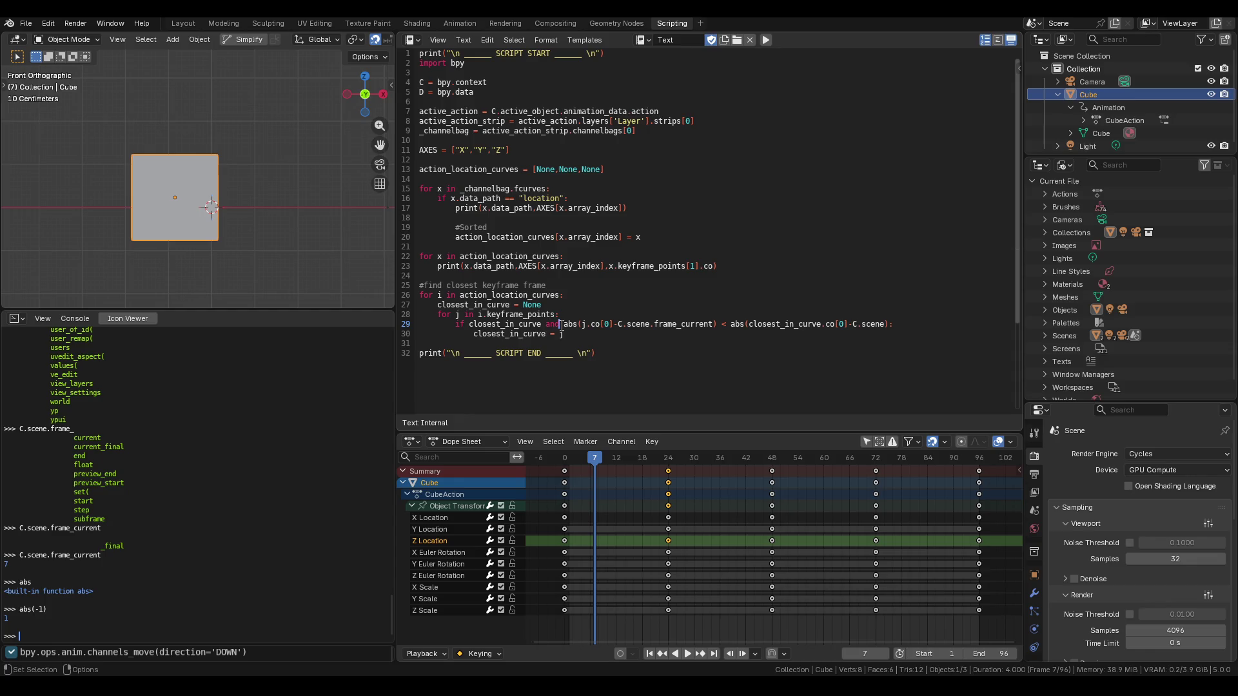
click(587, 335)
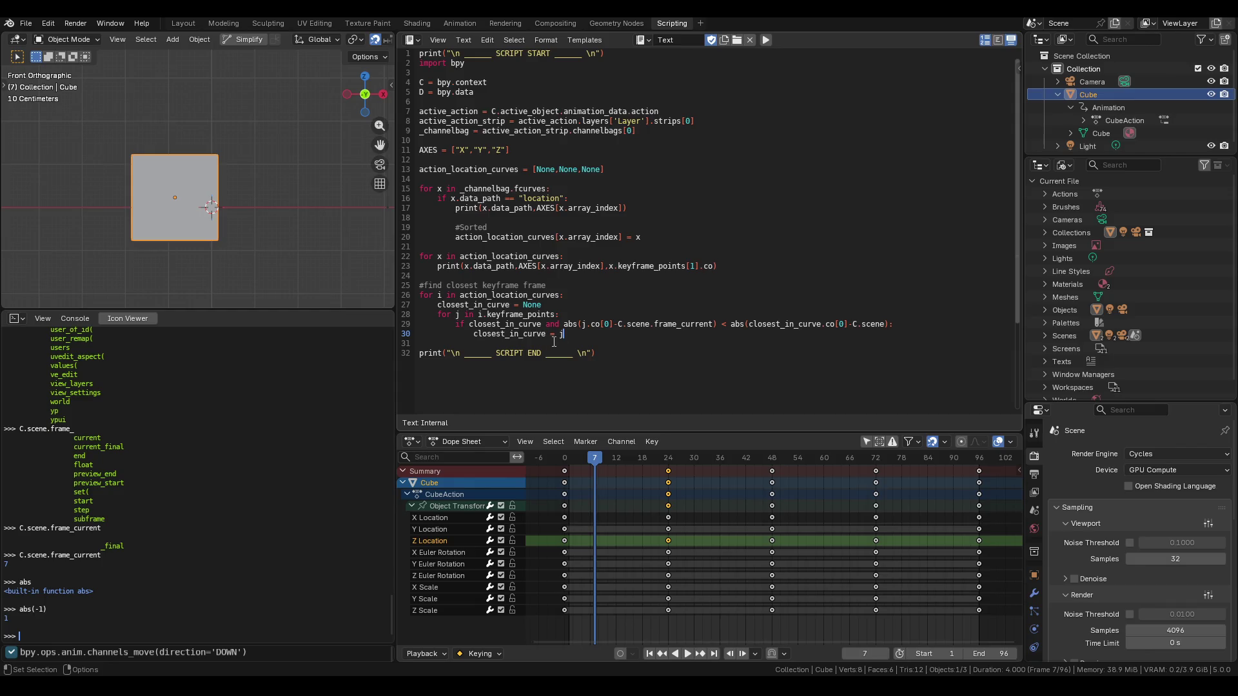
Add a blank line after closest_in_curve = j and start a new 'closes' line below the line 25 comment.
key(Return)
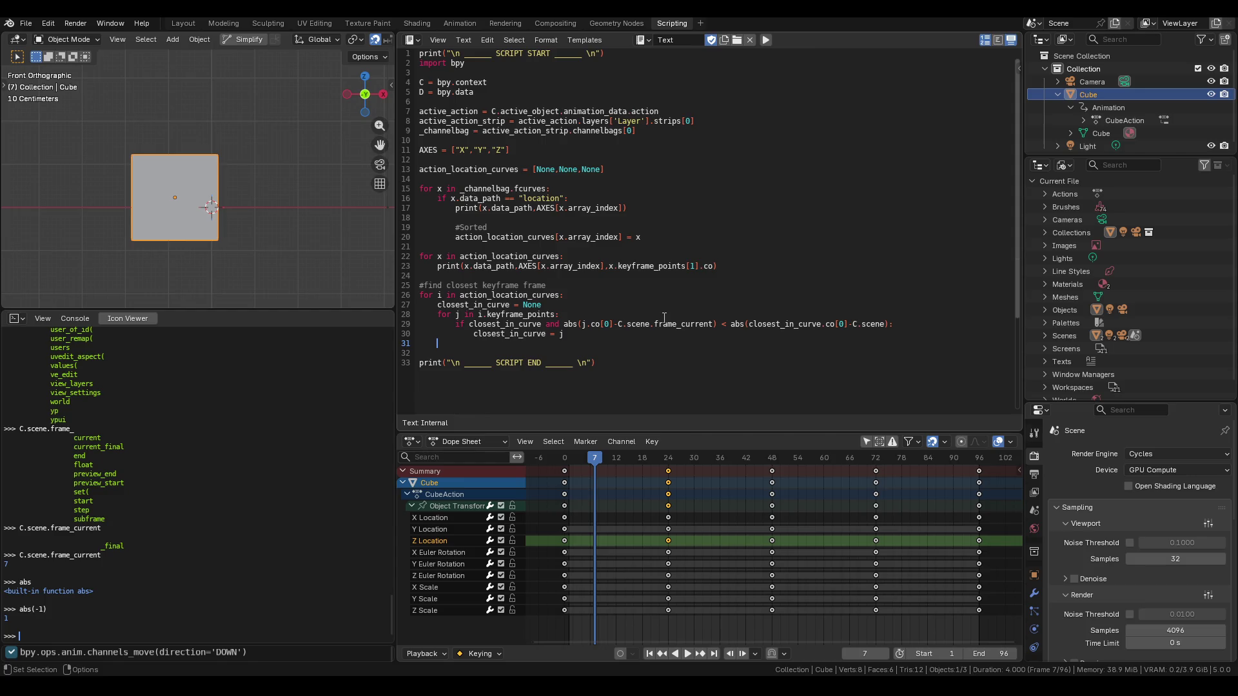
click(573, 289)
key(Return)
text(closes )
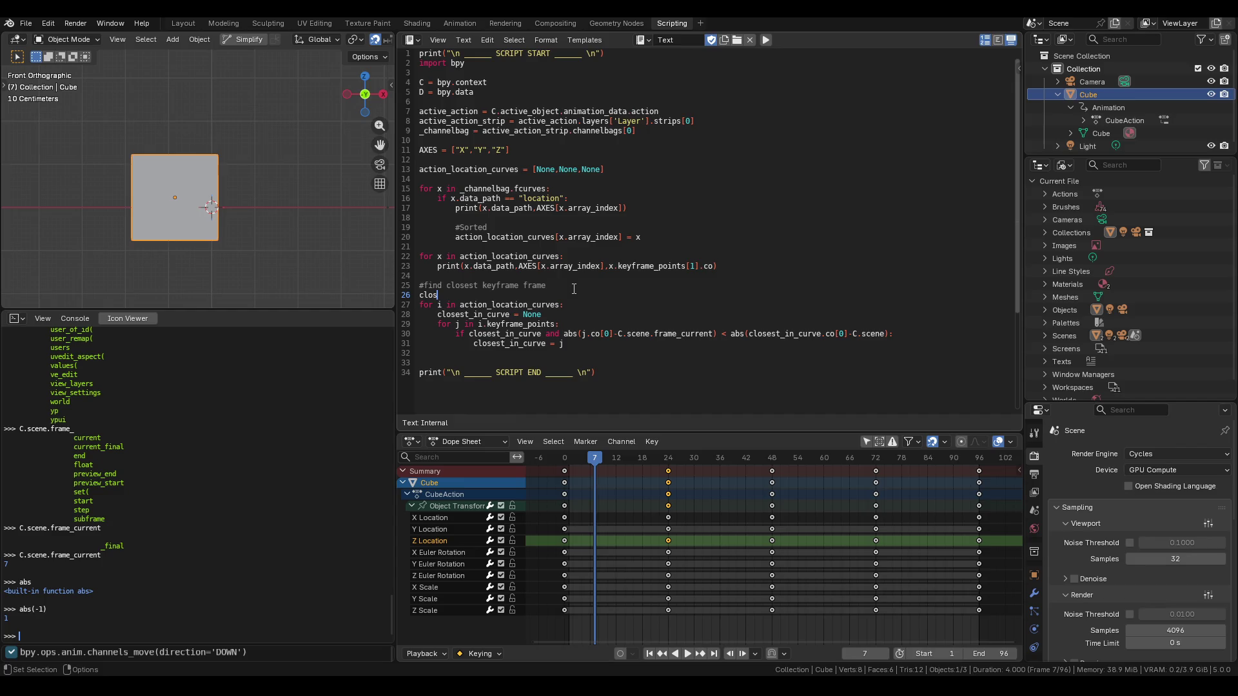
text(_)
Declare closest_keyframe_in_action = None and begin an 'if closest_keyfr' line after the inner loop.
key(BackSpace)
text(t)
text(_)
text(in_a)
text(ction)
text(_)
text(keyframe)
text(= None)
text(if)
text(closest)
text(_)
text(keyfr)
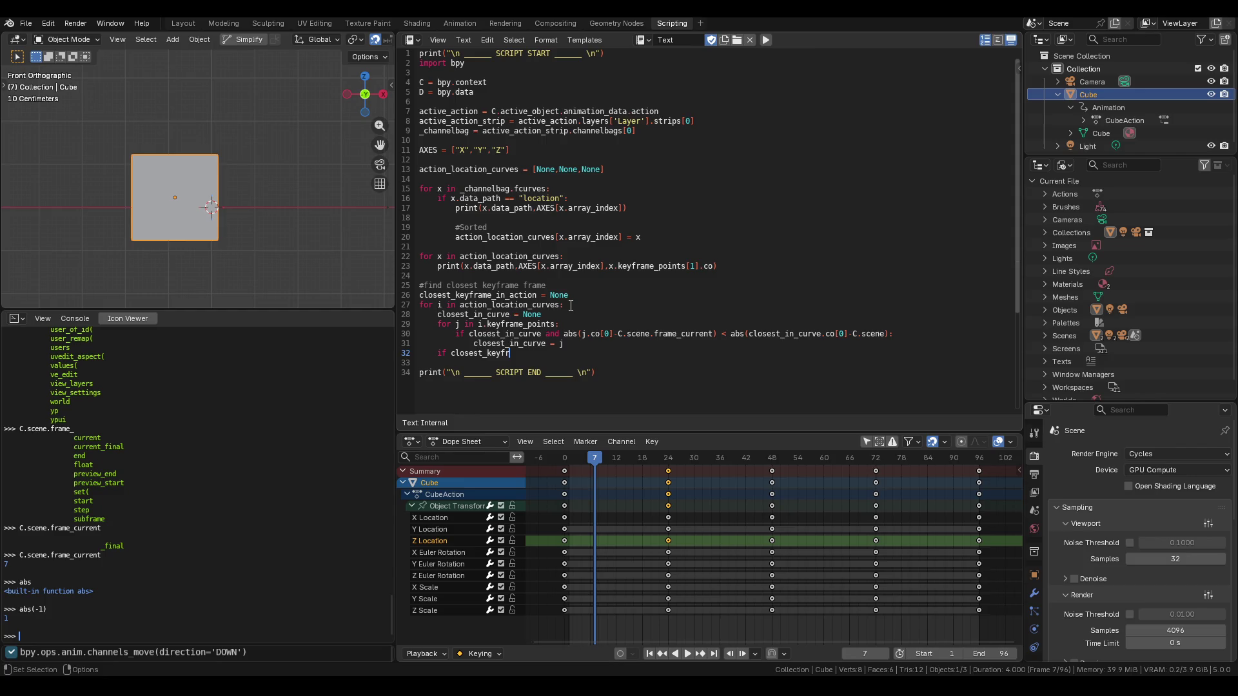
Edit the line 30 condition, adding an opening parenthesis and removing the stray character before closest_in_curve.
click(470, 335)
text(()
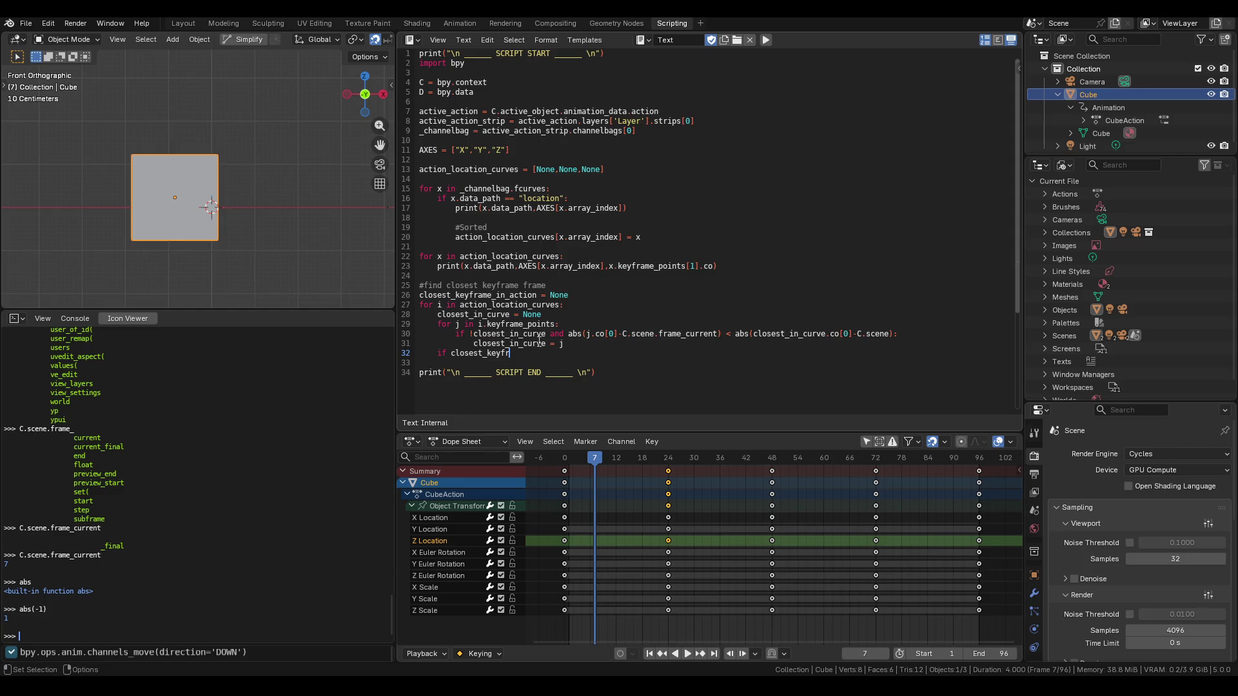
click(469, 334)
key(Delete)
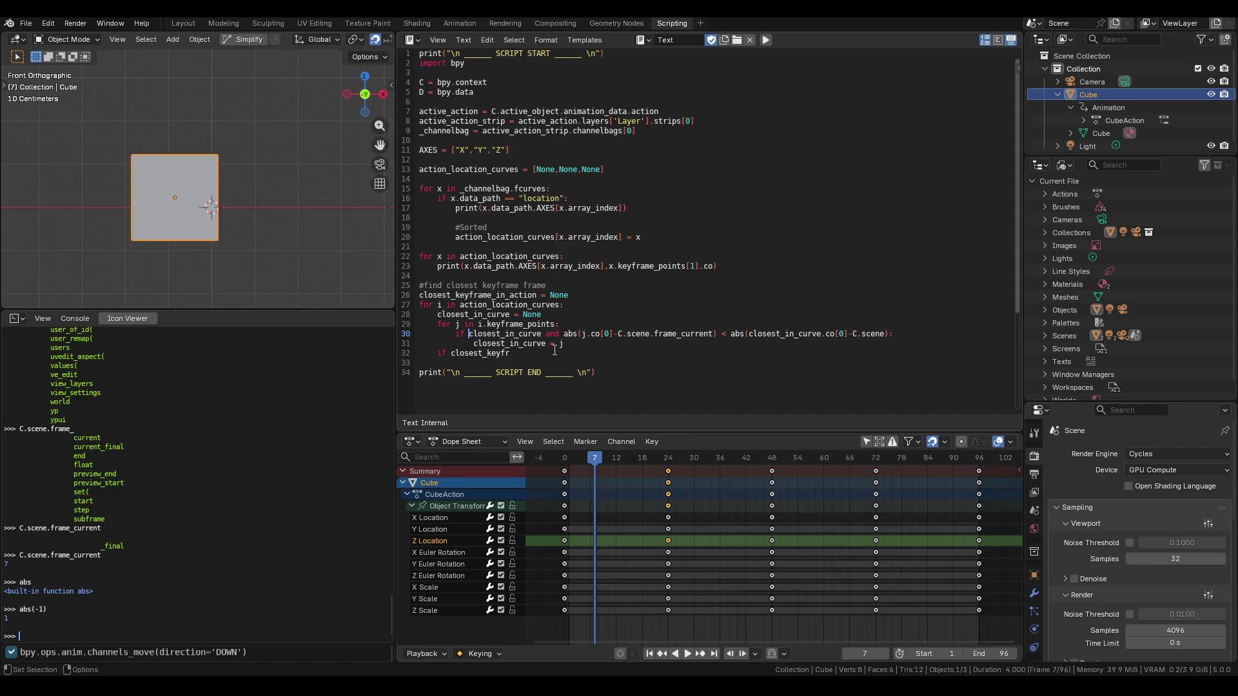
Split the line 30 keyframe test into two nested if statements, each ending with a colon.
click(547, 336)
key(Return)
key(Right)
key(Right)
key(Right)
key(BackSpace)
key(BackSpace)
key(BackSpace)
text(if)
key(Tab)
click(573, 335)
text(:)
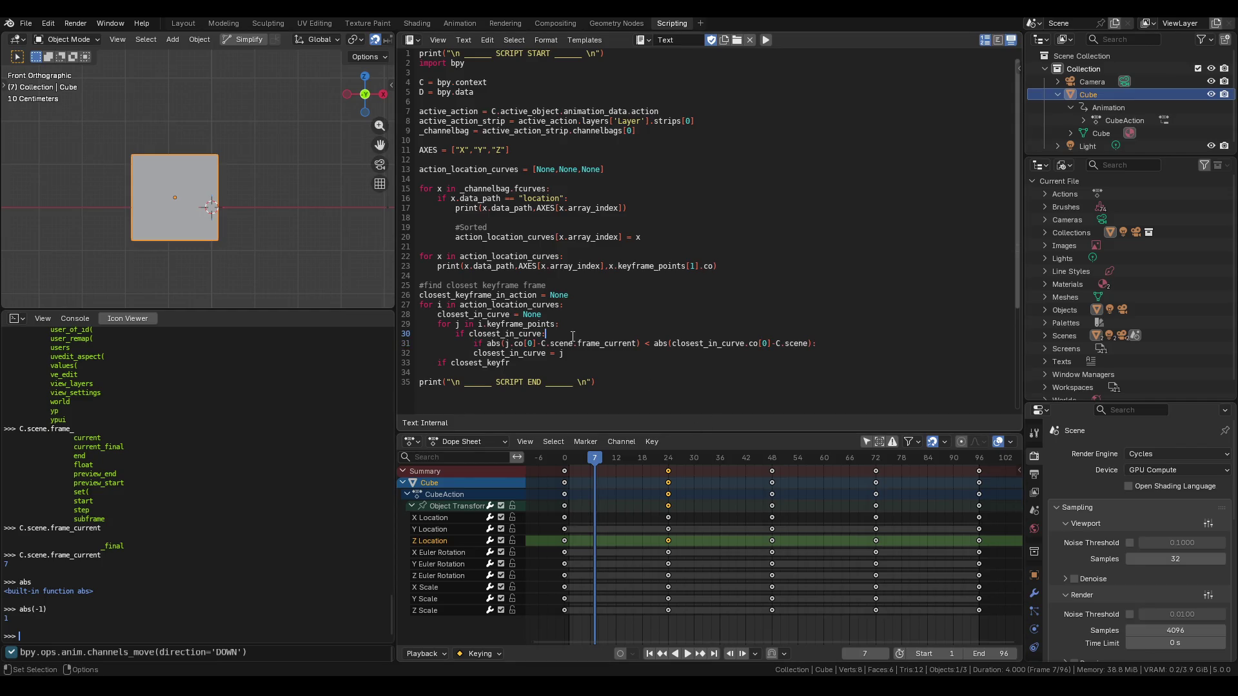
Indent the assignment under the nested if and add 'else: closest_in_curve = j' below it.
click(476, 355)
key(Tab)
click(605, 346)
click(601, 358)
key(Return)
key(BackSpace)
text(else)
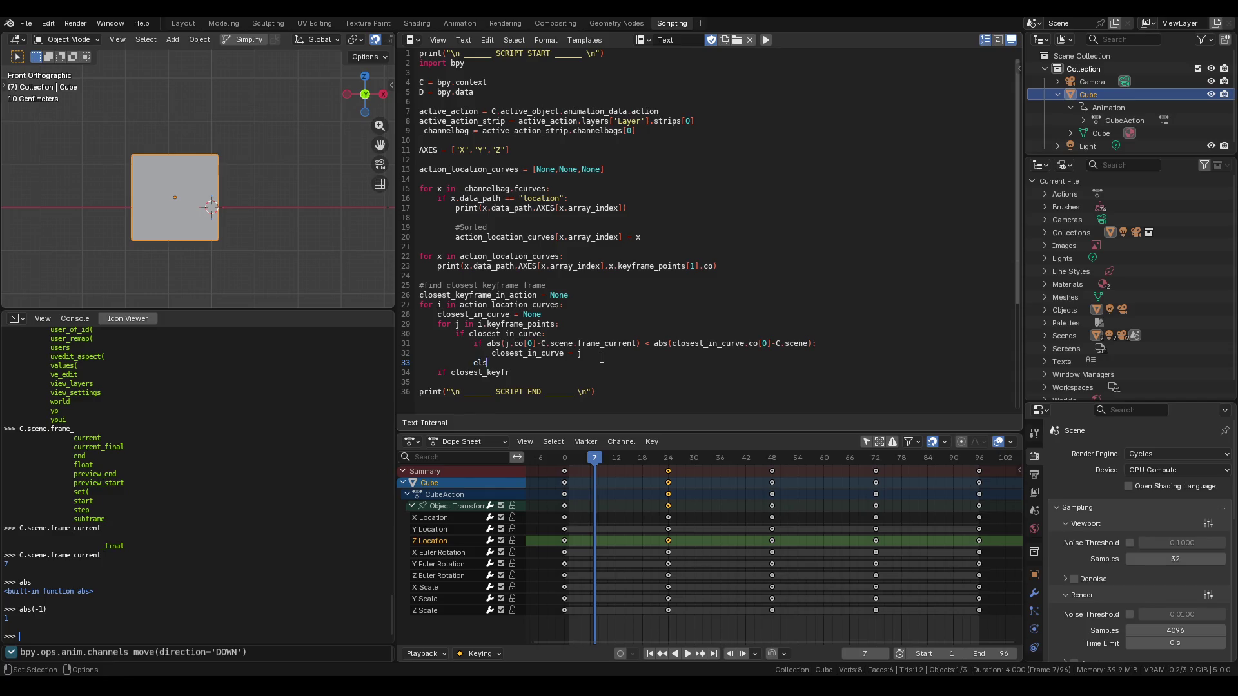
key(BackSpace)
text(:)
key(BackSpace)
key(BackSpace)
key(BackSpace)
text(E)
key(BackSpace)
text(el;)
key(BackSpace)
text(se: )
text(closest_)
text(in_curve = )
text(j)
Complete the line 34 check as 'if closest_keyframe_in_action:' and open an indented body line.
click(444, 324)
key(End)
double_click(495, 329)
key(Right)
double_click(482, 333)
click(491, 333)
click(555, 373)
text(ame_in_action = )
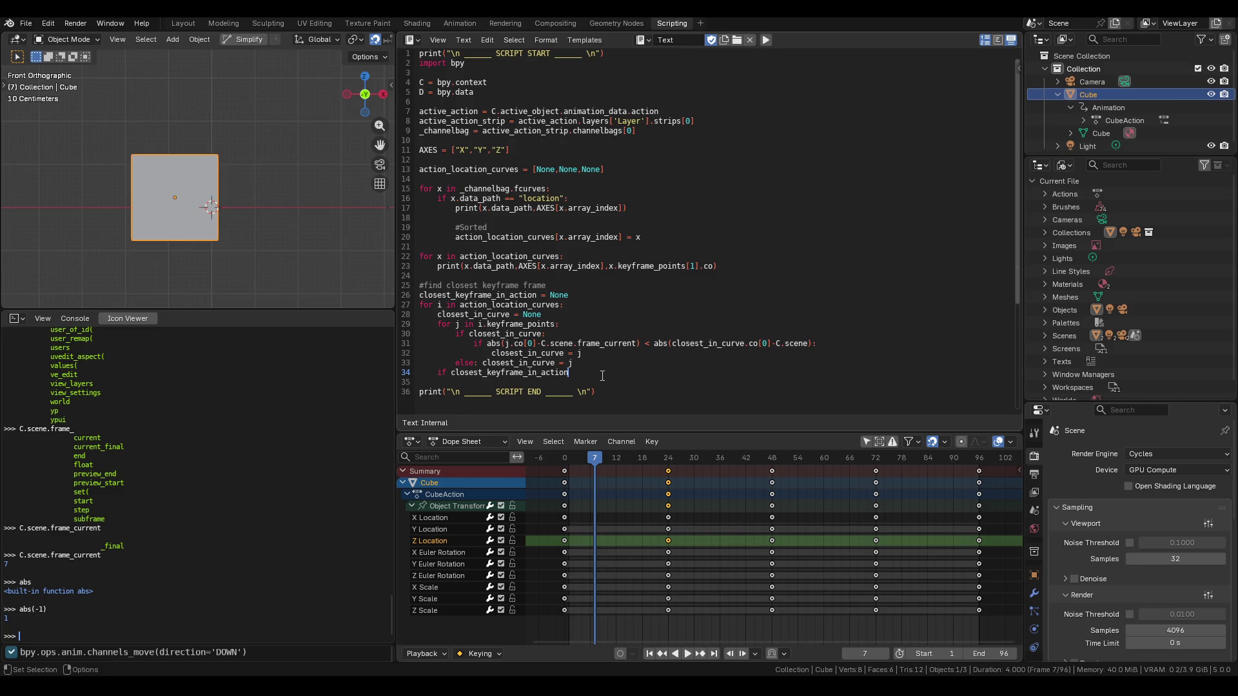
text(None)
key(BackSpace)
key(BackSpace)
key(BackSpace)
text(:)
key(Return)
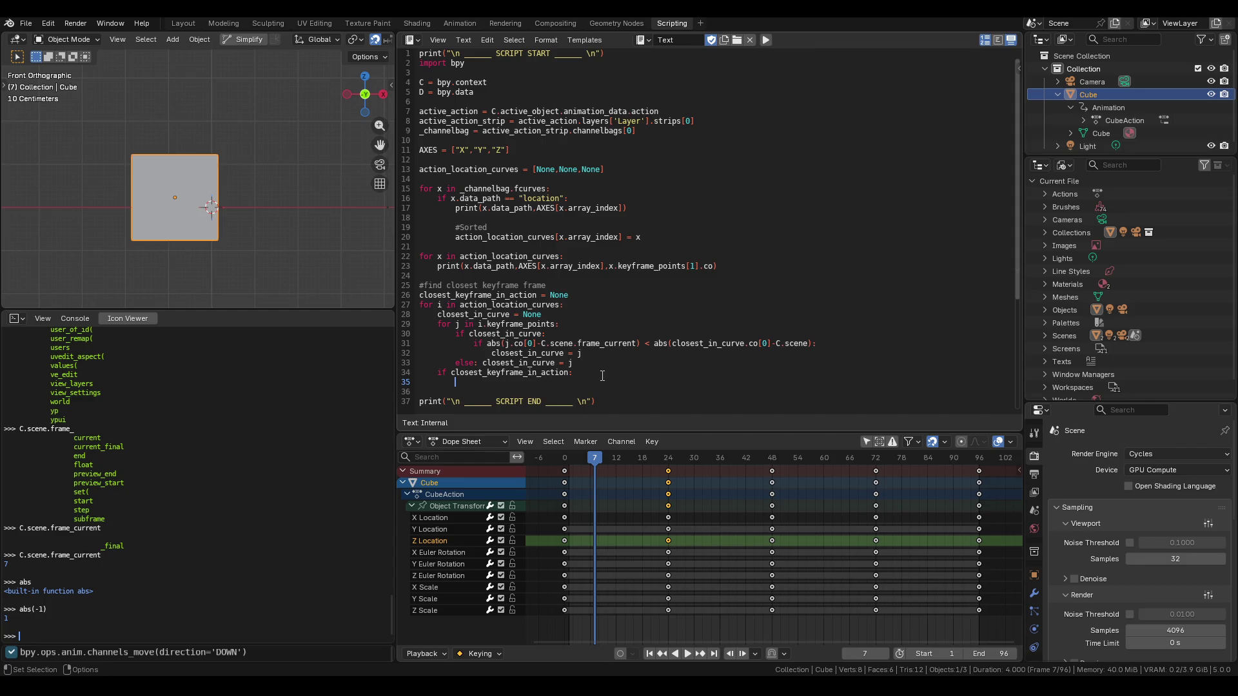
Insert blank lines after line 32 to space out the curve loop.
click(607, 353)
key(Return)
key(Delete)
key(End)
key(Return)
key(Return)
scroll(593, 335, down, 1)
click(609, 359)
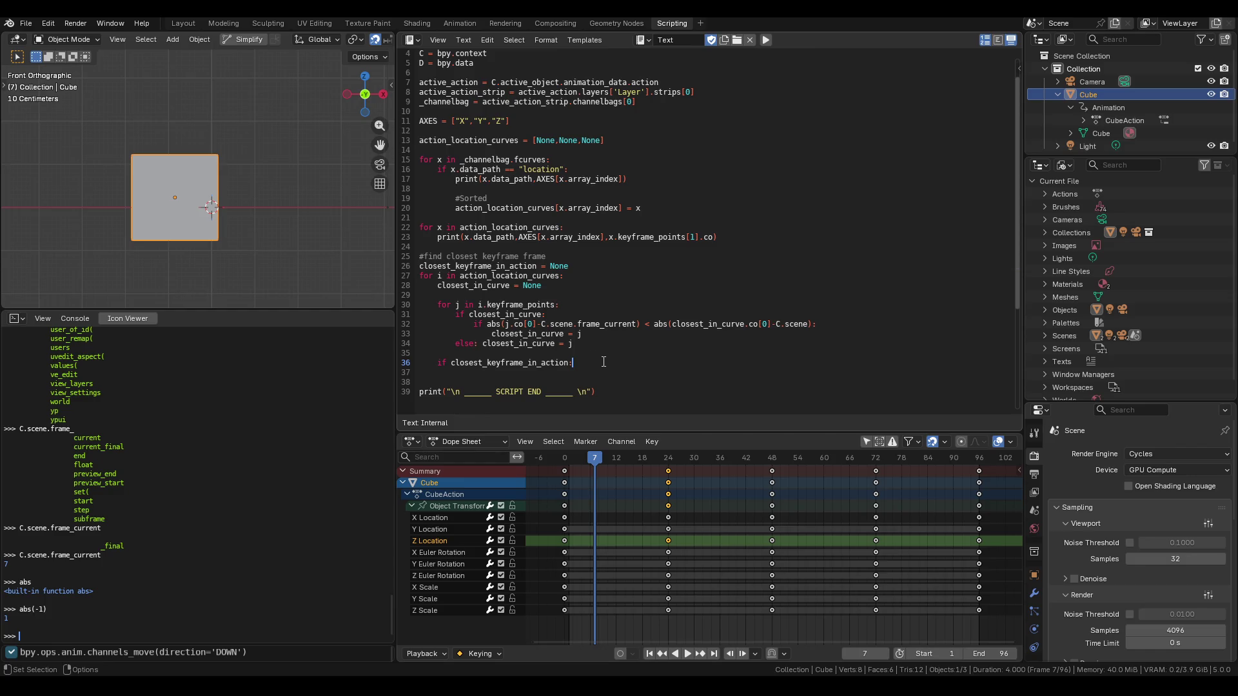
Begin 'if closest_in_curve.co[0]' on the indented line under the closest_keyframe_in_action check.
key(Return)
text(closest)
key(BackSpace)
key(BackSpace)
key(BackSpace)
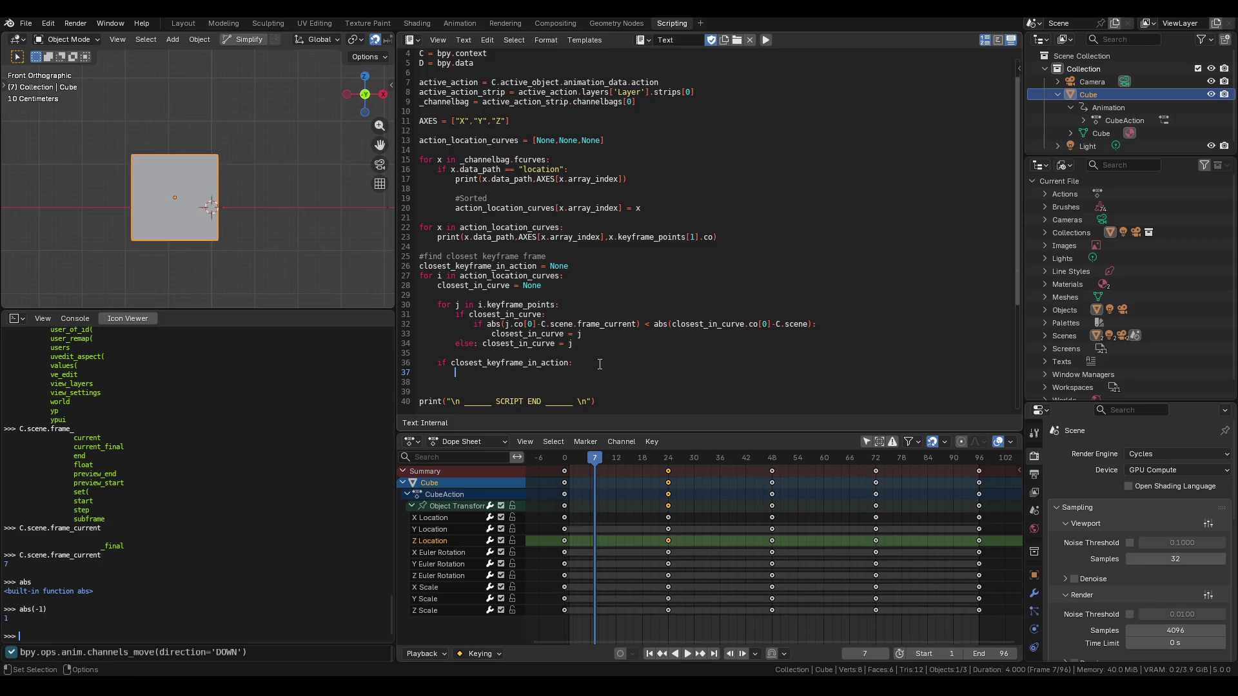
text(closest)
text( in curv)
key(BackSpace)
key(BackSpace)
key(BackSpace)
text(_in_curv)
text(if )
text(.)
text(co[)
text(0])
mouse_move(541, 324)
mouse_down()
mouse_move(640, 324)
mouse_move(536, 325)
mouse_up()
Paste the frame offset onto line 37, wrap it in abs(), and append '< abs()'.
click(631, 325)
key(ctrl+c)
click(629, 373)
key(ctrl+v)
drag(468, 373, 673, 372)
text(())
key(ctrl+v)
key(End)
click(475, 373)
text(abs)
click(744, 377)
text(< a)
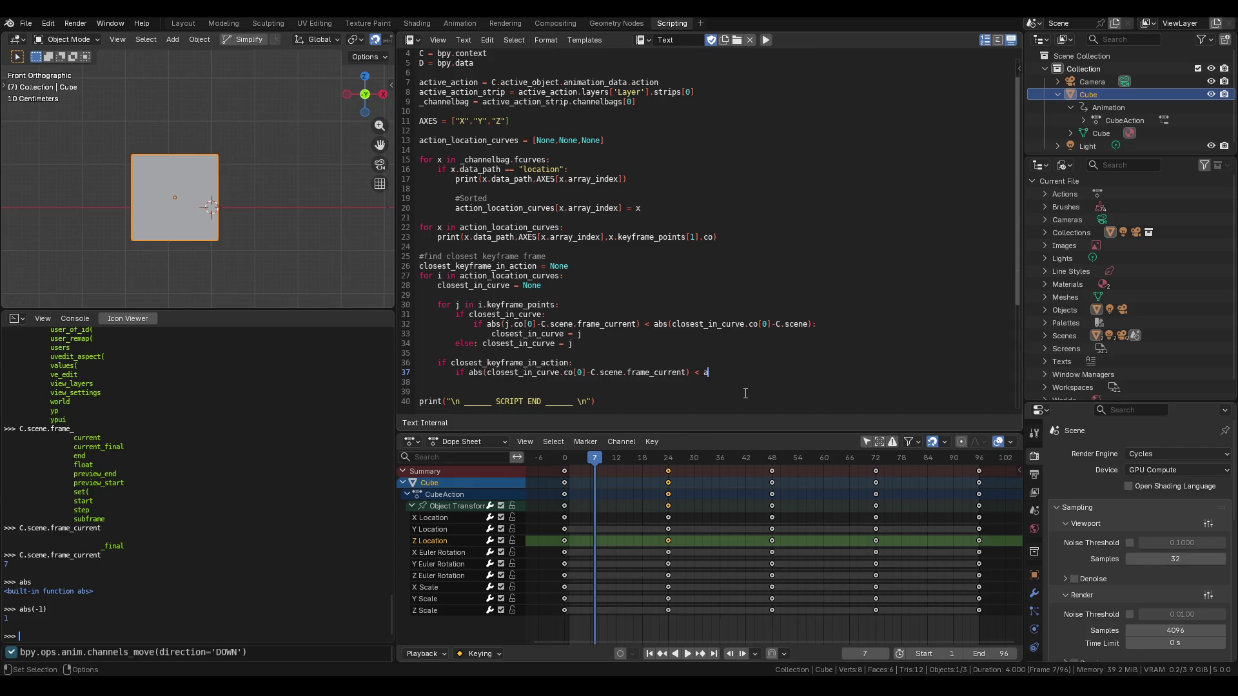
text(bs())
Replace closest_in_curve with closest_keyframe_in_action in the first abs() on line 37.
double_click(515, 362)
key(ctrl+c)
double_click(532, 373)
key(ctrl+v)
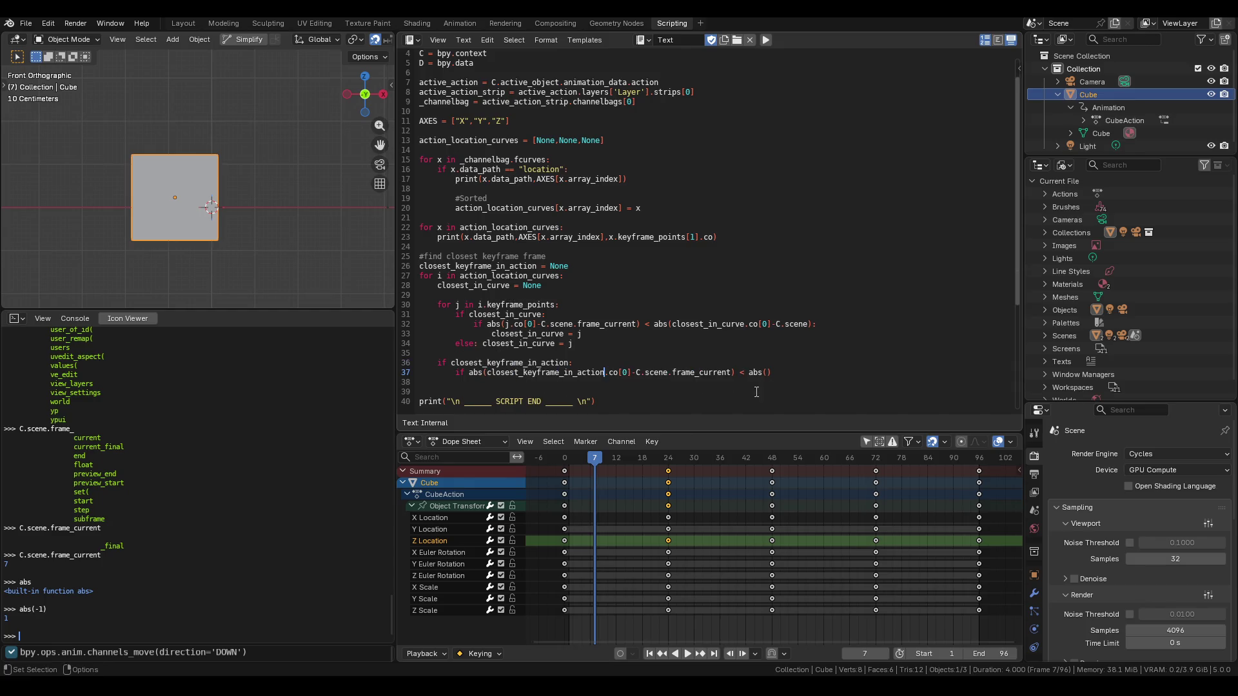
key(shift+Left)
Fill the second abs() with closest_in_curve minus C.scene.frame_current.
click(494, 314)
double_click(513, 315)
key(ctrl+c)
click(766, 374)
key(ctrl+v)
key(ctrl+z)
click(766, 372)
key(ctrl+v)
key(ctrl+z)
click(765, 372)
key(ctrl+v)
text(.)
drag(637, 374, 732, 374)
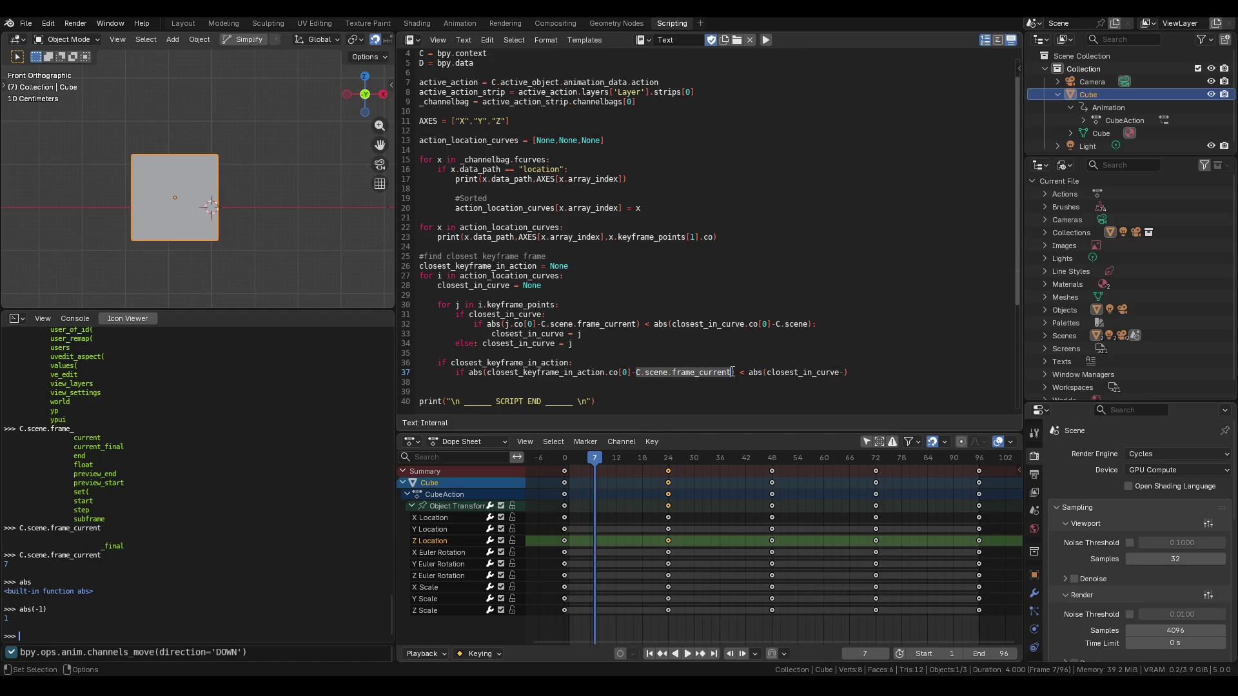
key(ctrl+c)
click(844, 372)
key(ctrl+v)
key(Return)
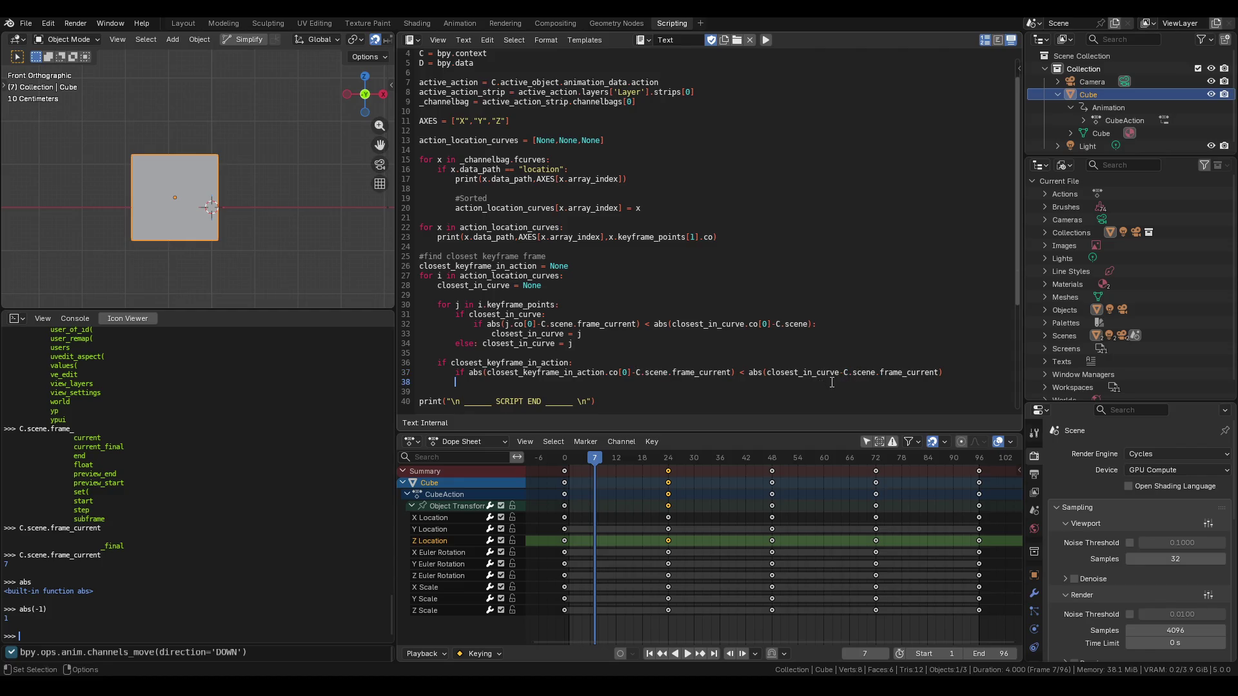
double_click(812, 373)
End line 37 with a colon and add the body 'closest_keyframe_in_action = closest_in_curve' on line 38.
key(End)
text(:)
key(Return)
text(clos)
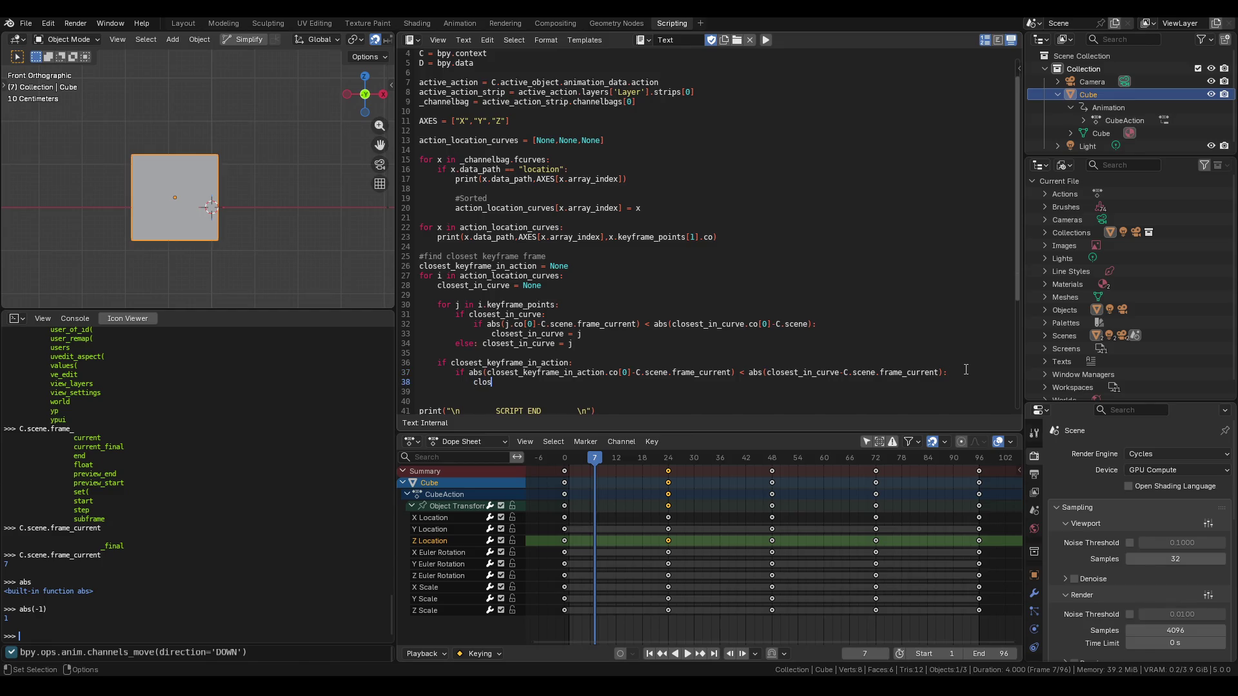
text(est_keyframe)
text(_in)
text(_action = )
text(closest)
text(_k)
key(BackSpace)
text(in_curve)
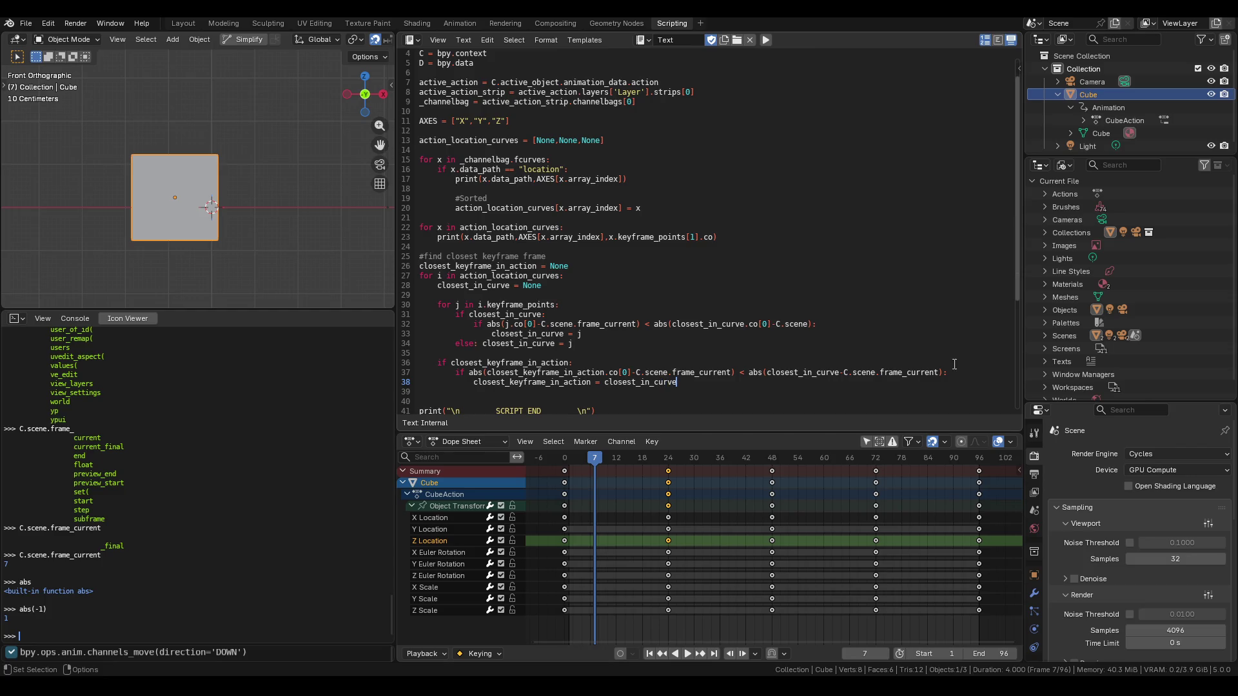
double_click(469, 285)
double_click(639, 383)
click(734, 386)
double_click(796, 373)
click(765, 387)
scroll(762, 390, down, 1)
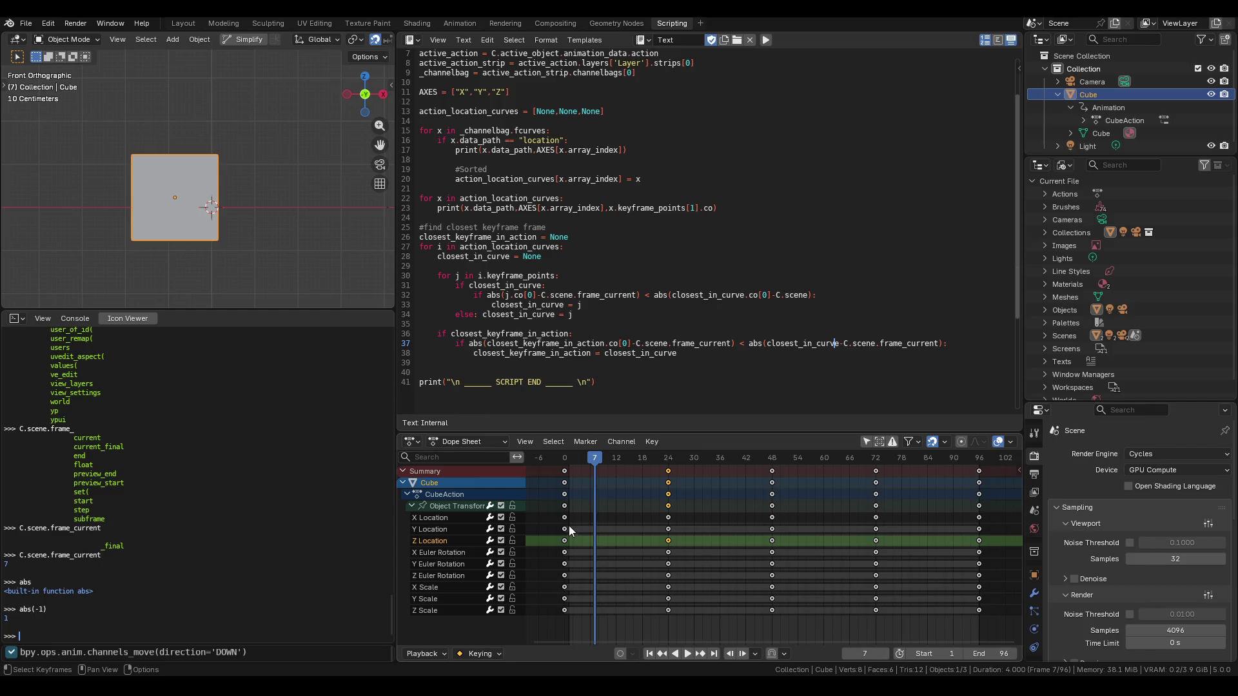
Select the Y Location keyframe at frame 0 in the Dope Sheet, then make X Location the active channel.
click(565, 529)
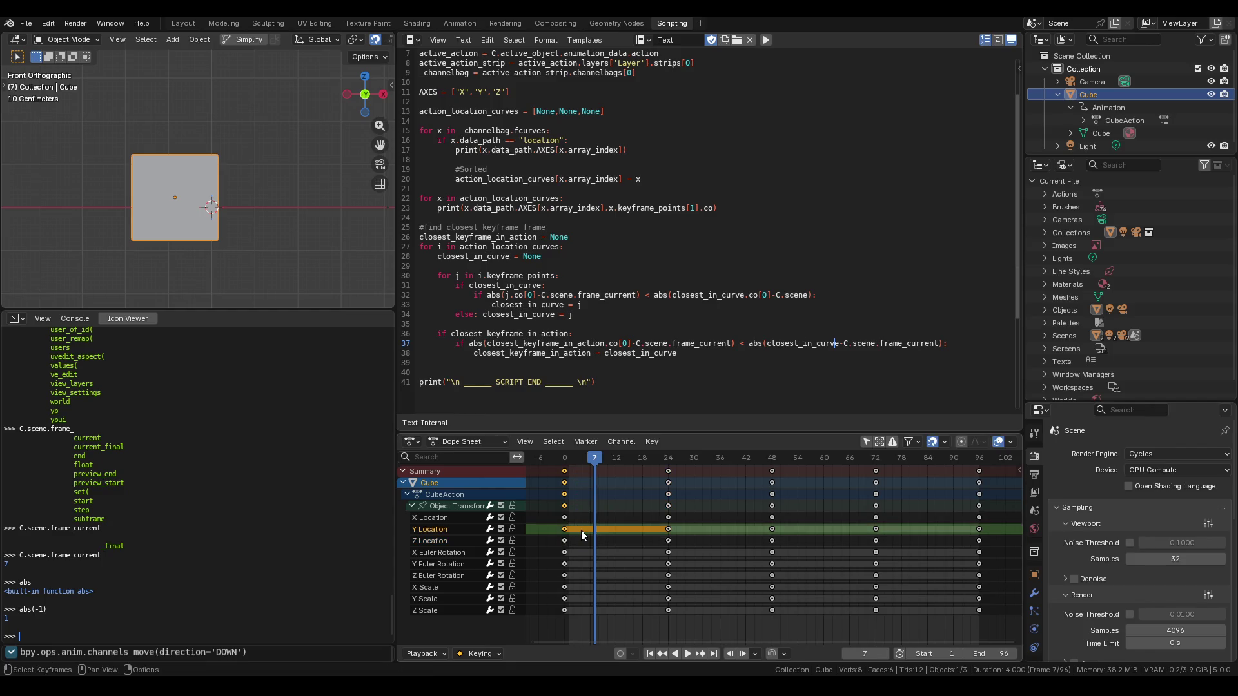
click(560, 520)
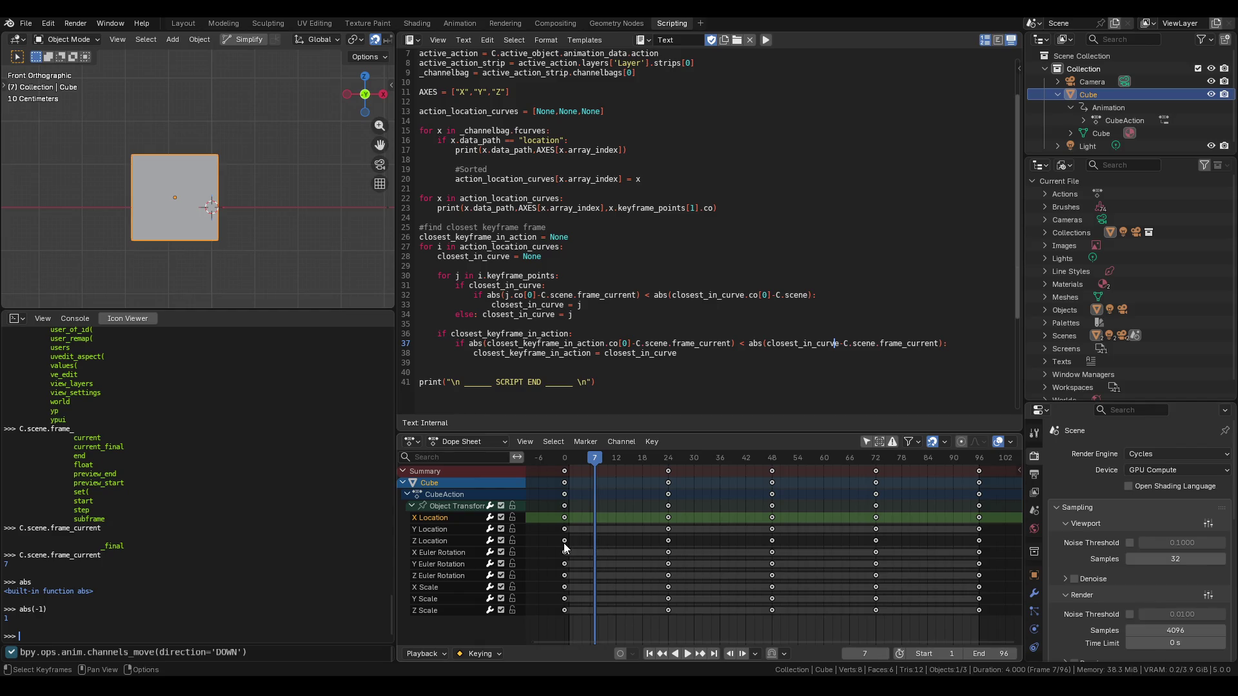
click(702, 353)
Add line 39 'else: closest_keyframe_in_action = closest_in_curve' after the if body.
key(Return)
text(=)
text(lse)
text(:)
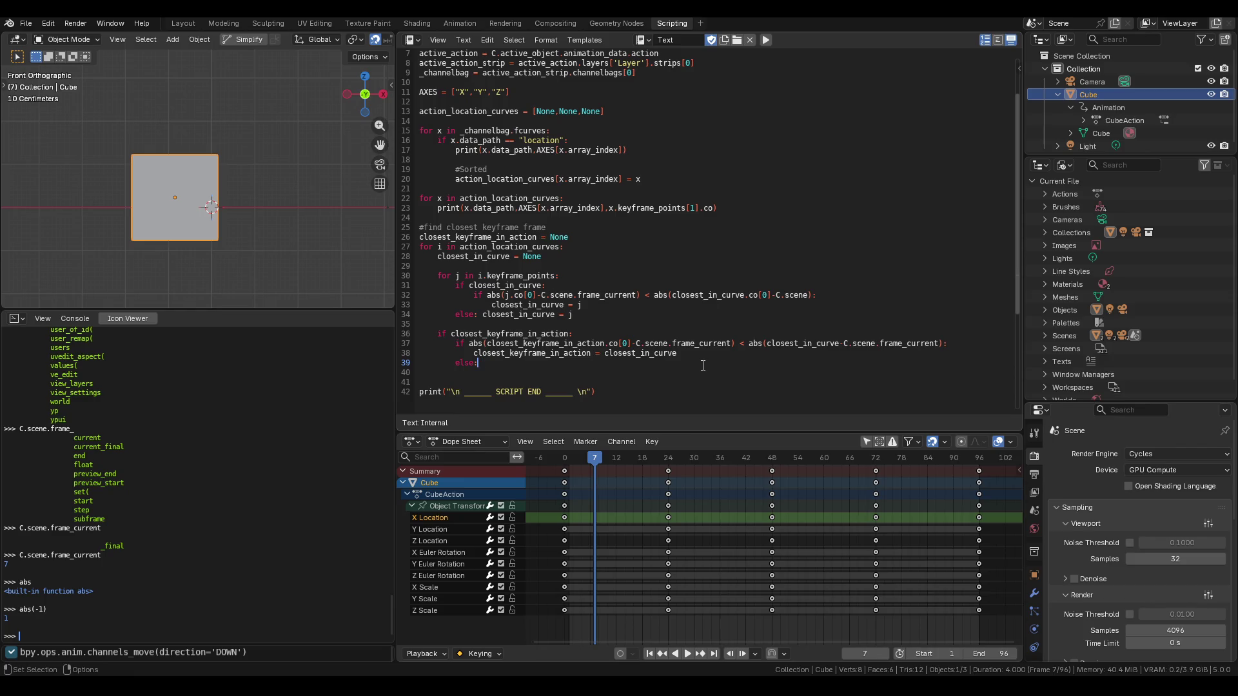
text(closest)
text(_keyfra)
text(me_in)
text(_acti)
text(on =)
text(c)
text(losest_i)
text(n_curve)
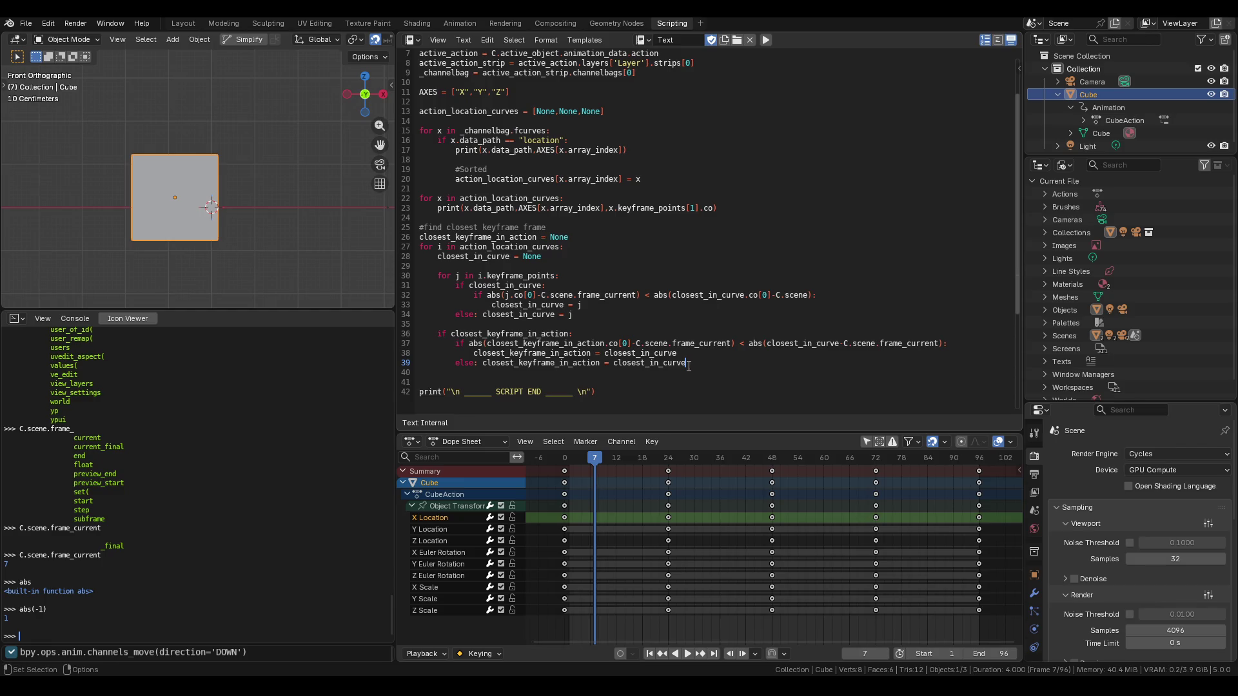
double_click(563, 355)
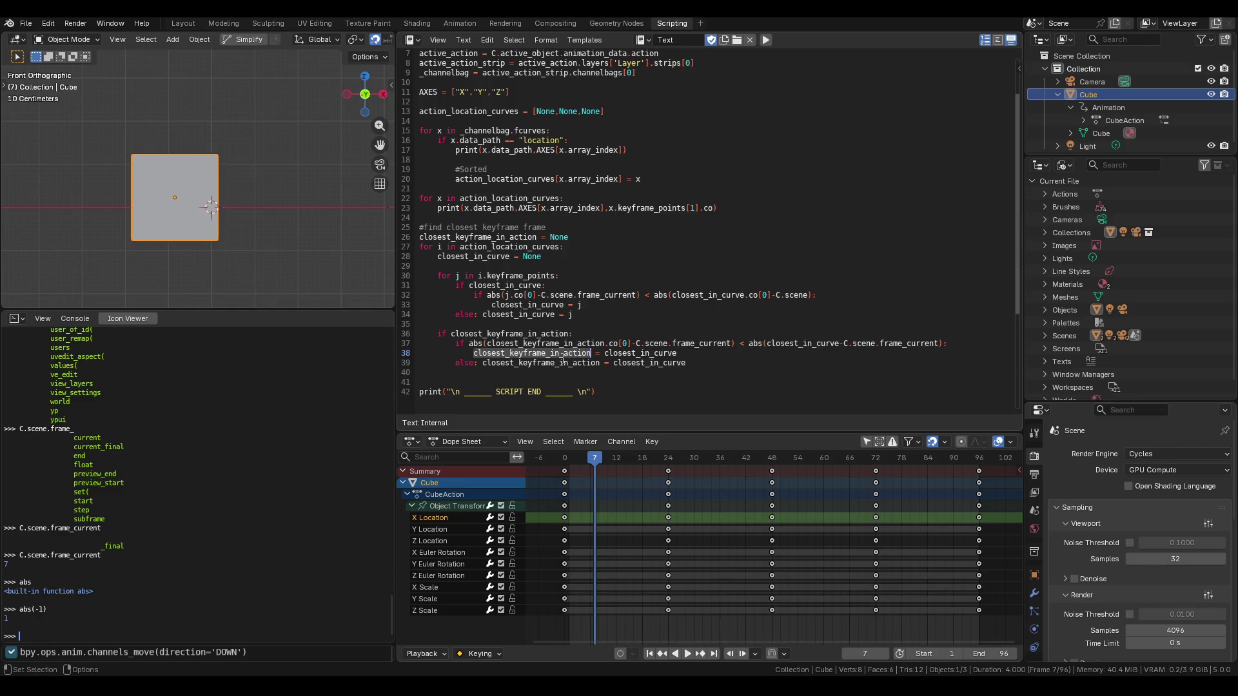
double_click(561, 363)
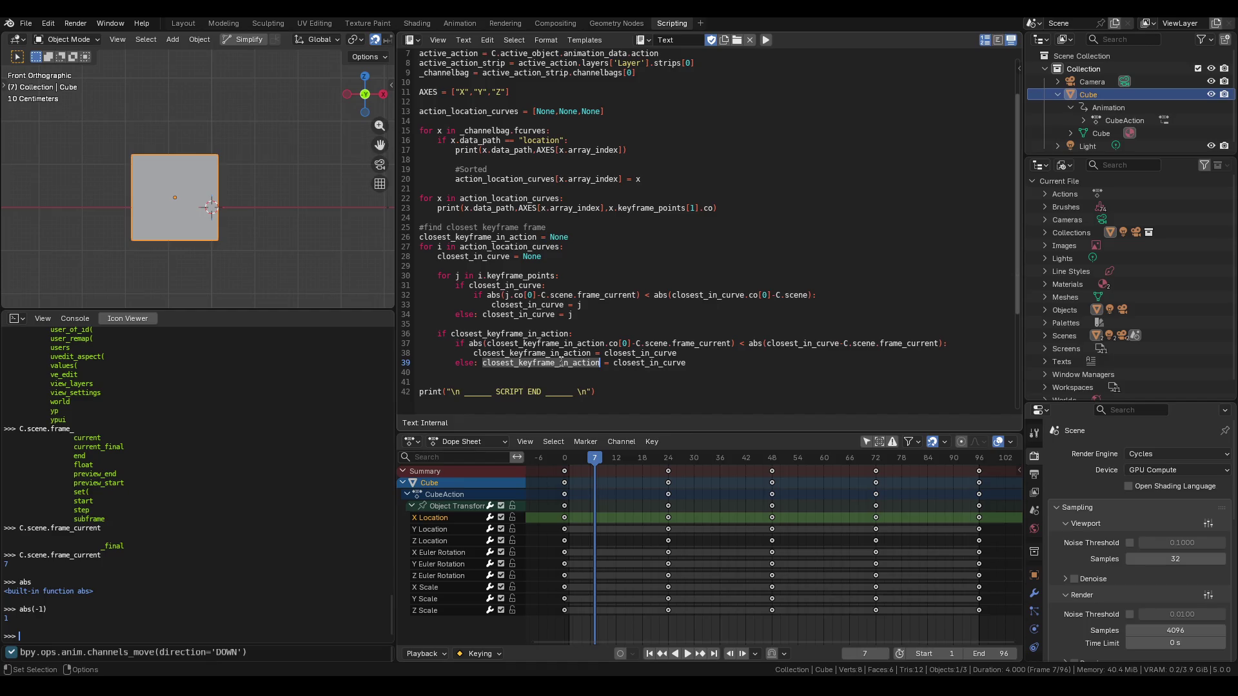
click(450, 333)
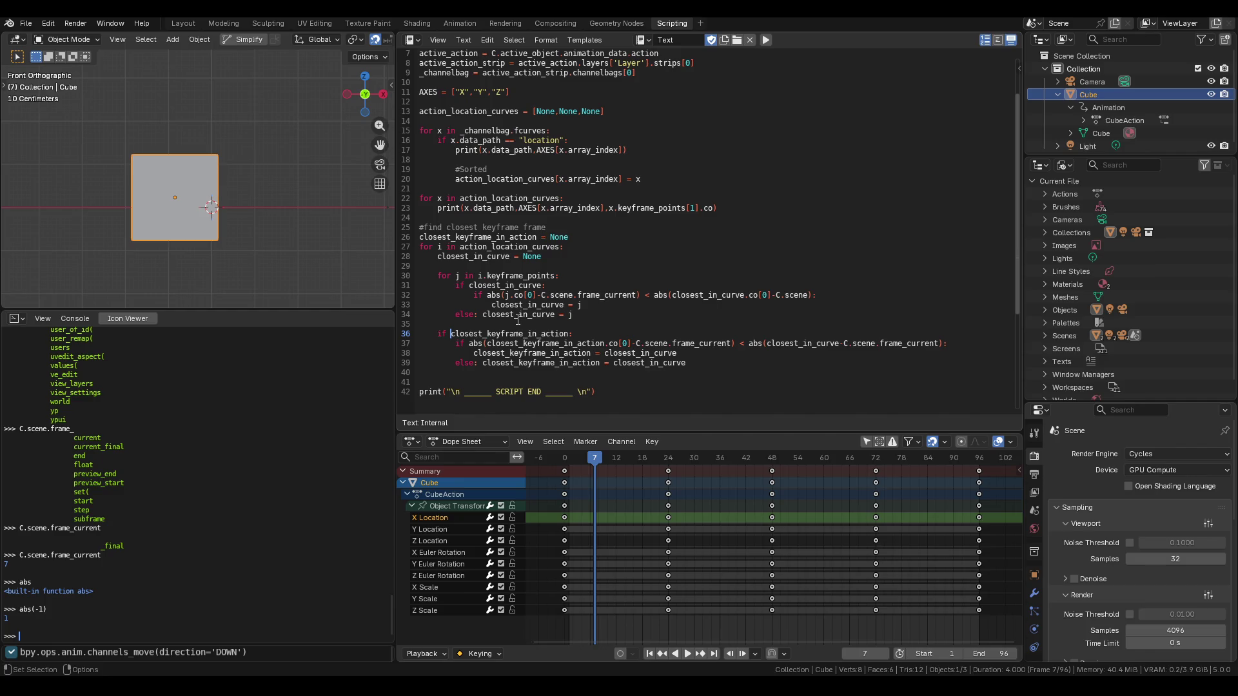
click(693, 363)
Add line 41 printing "closest is:" plus closest_keyframe_in_action.data_path.
key(Return)
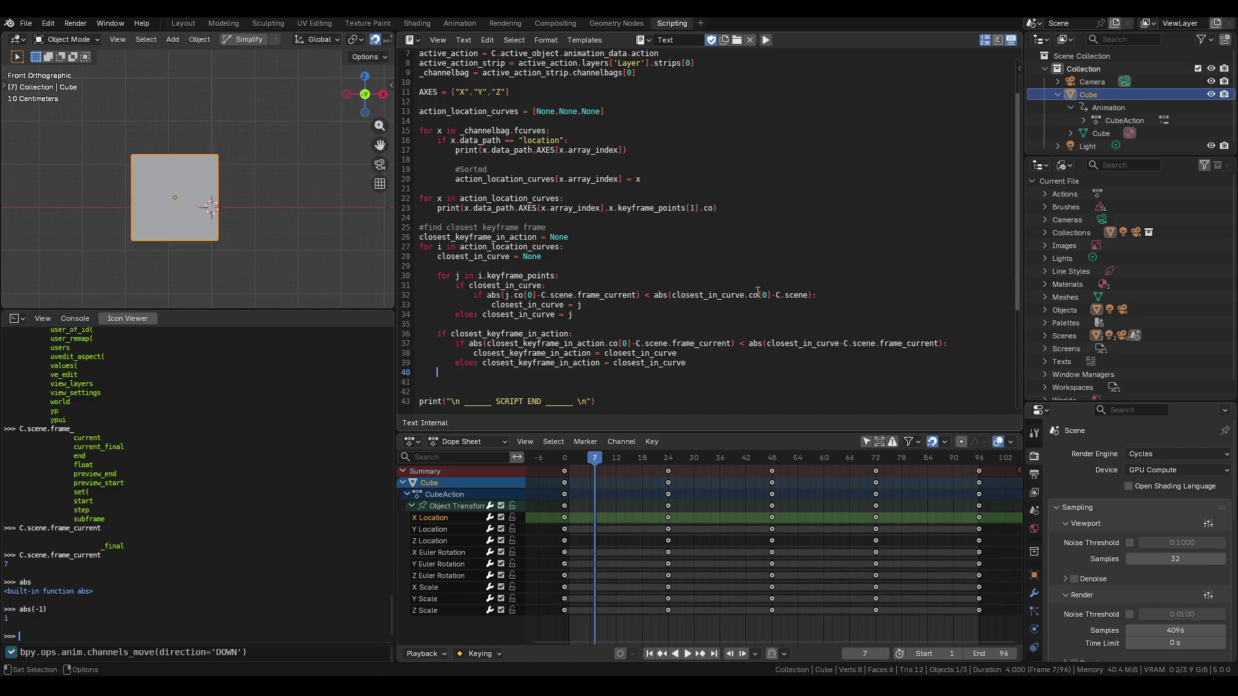
key(BackSpace)
key(BackSpace)
key(Return)
key(Down)
text(print())
text("closest)
text( is:")
text(+)
text(closest)
text(_keyf)
text(rame)
text(_in)
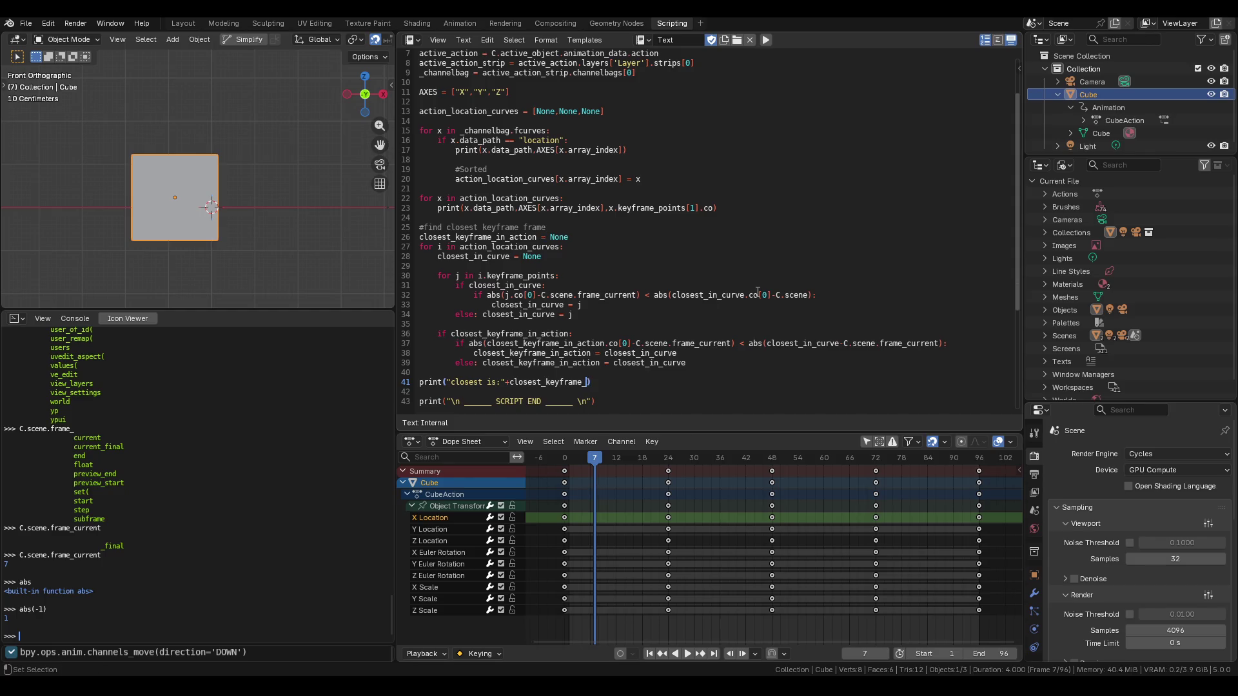
text(_action)
text(.)
text(data_path,)
Append + AXES[closest_keyframe_in_action.array_index] to the line 41 print statement.
key(BackSpace)
text(+)
double_click(560, 382)
key(ctrl+c)
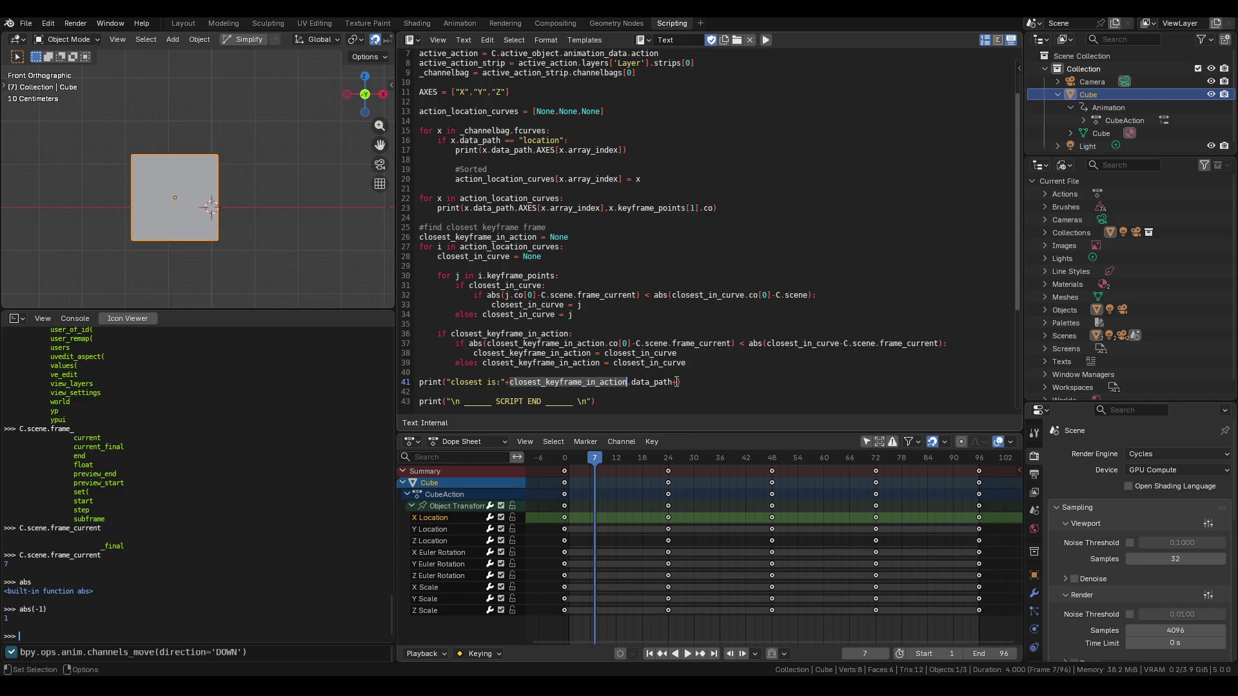
click(677, 381)
key(ctrl+v)
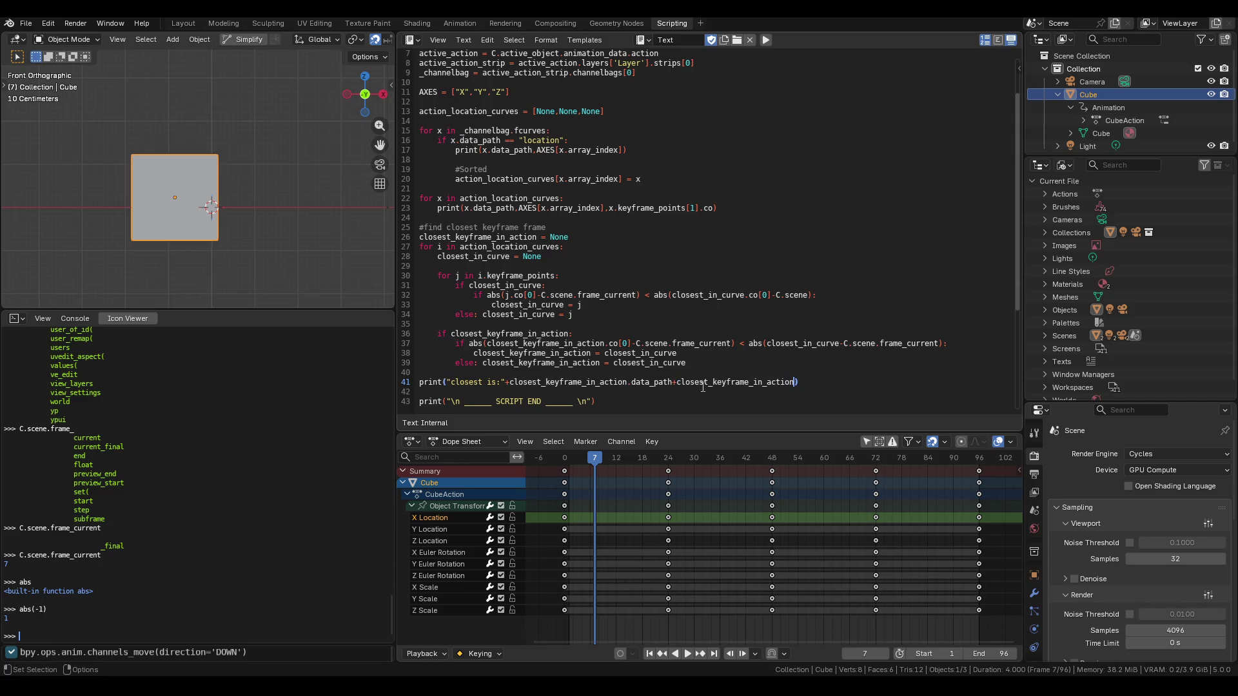
text(.)
text(array_index)
key(Left)
key(Right)
text(AX)
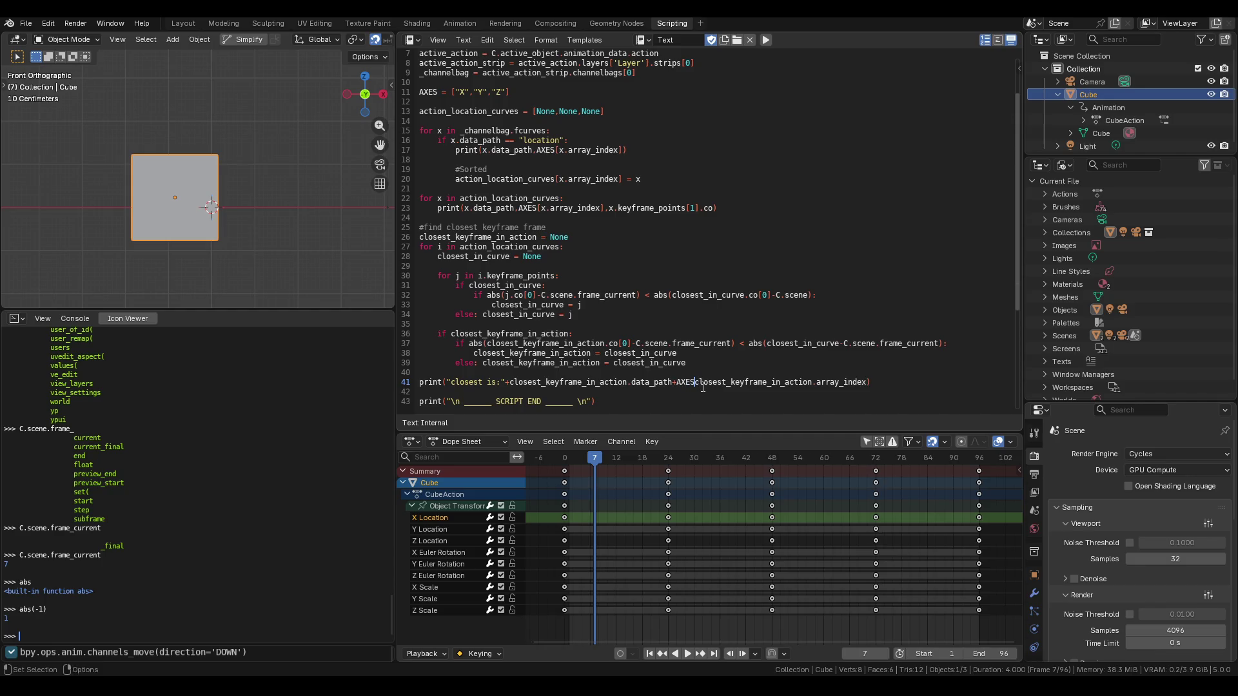
Close the print line's bracket with ] and run the script, which raises a TypeError.
text([)
click(871, 381)
text(])
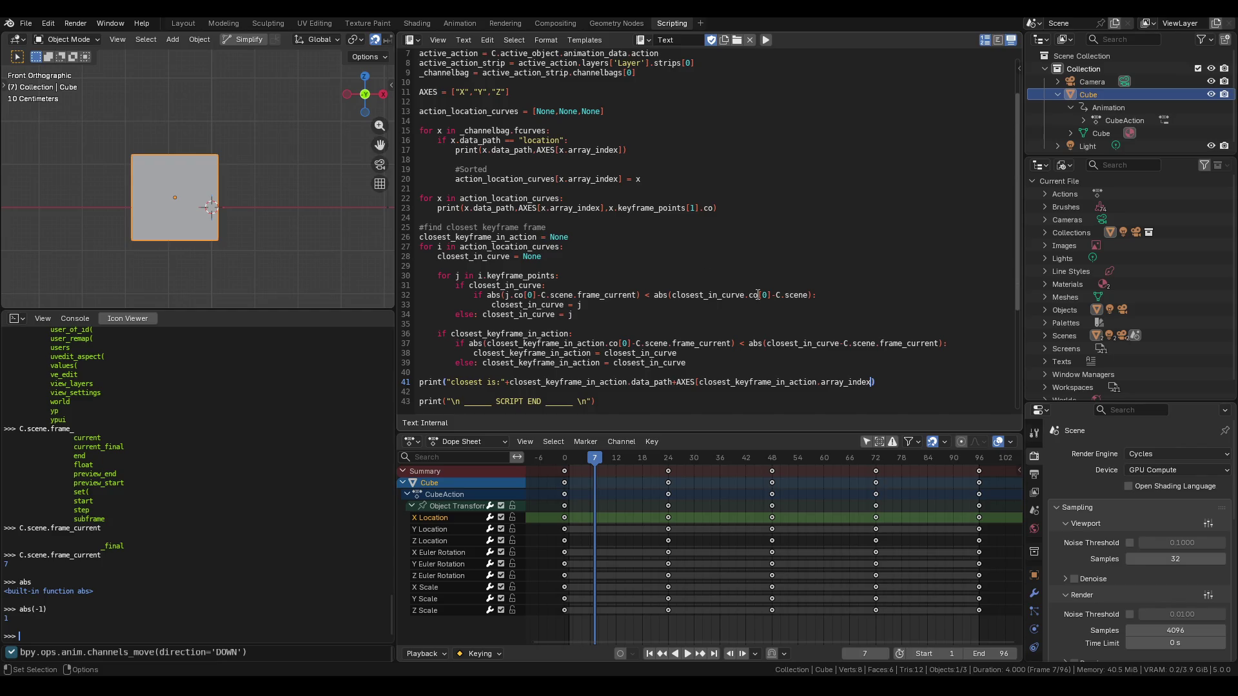
click(766, 40)
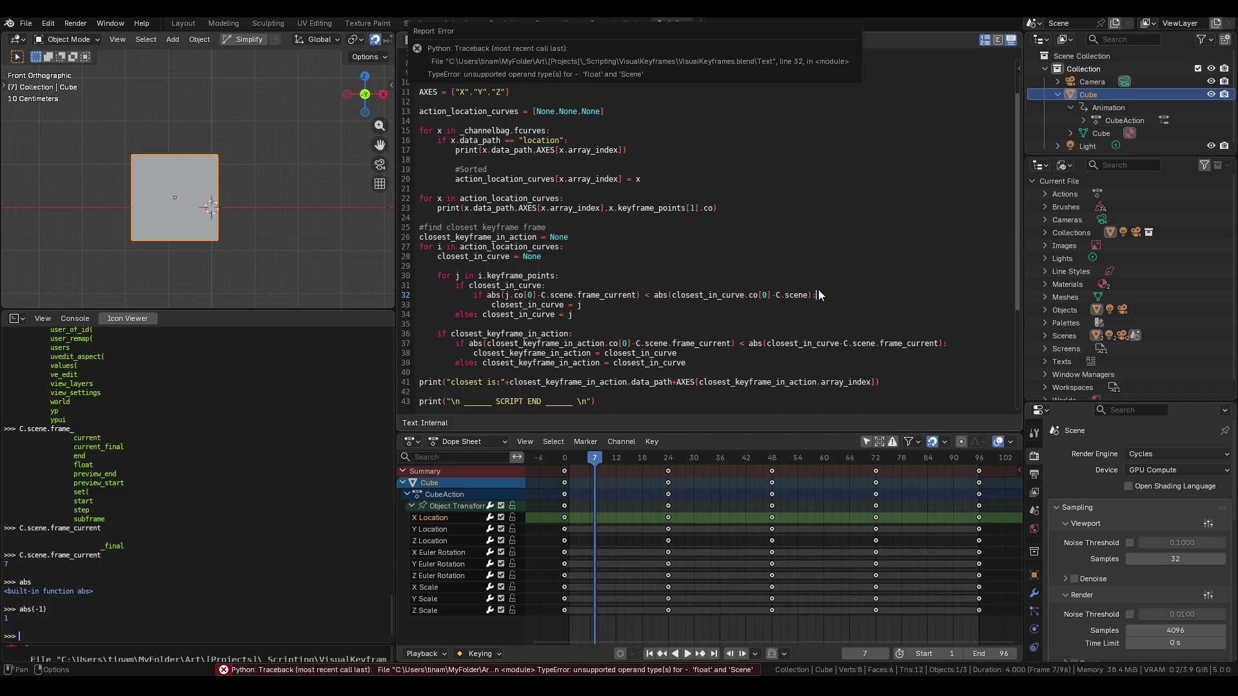
Change C.scene to C.scene.frame_current on line 32 and rerun the script.
key(Left)
key(Left)
text(.frame_current)
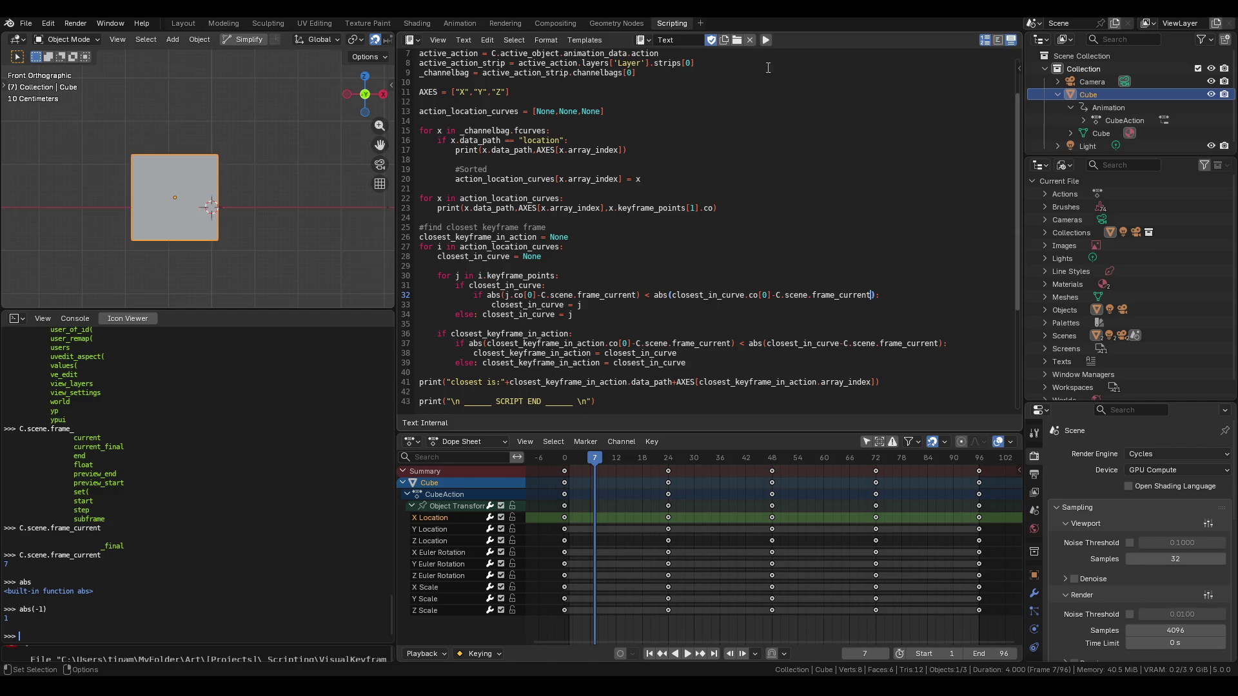
click(767, 38)
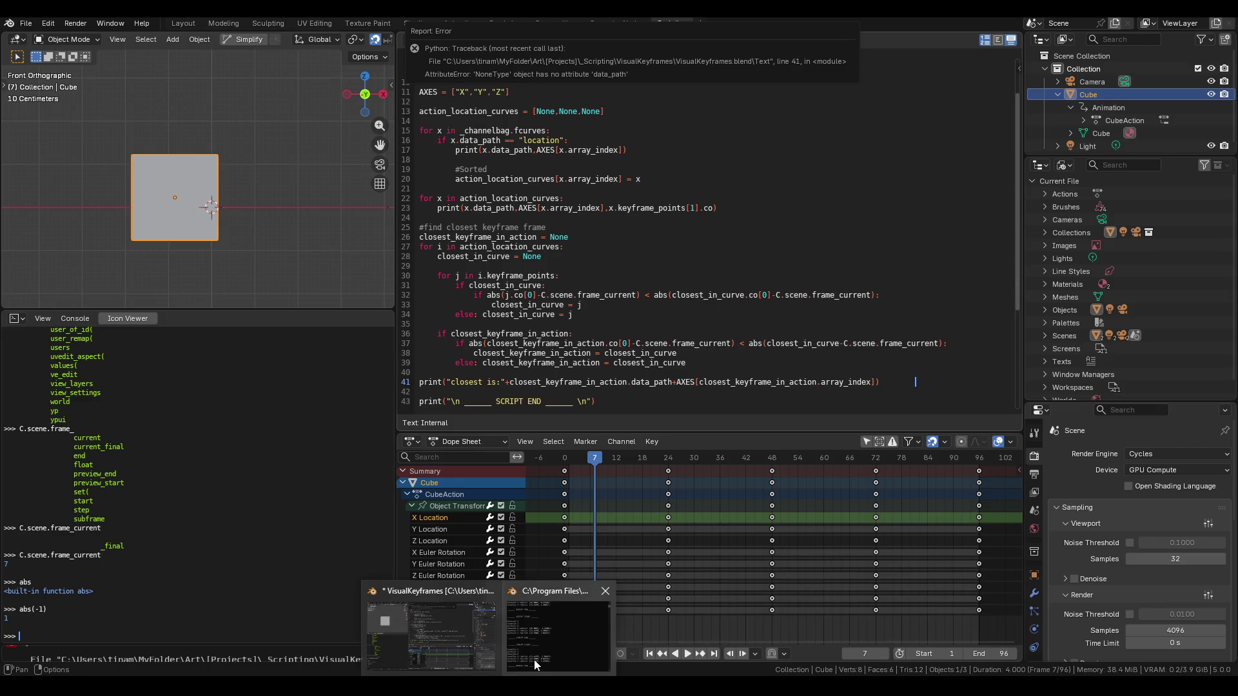
Read the line 41 NoneType data_path traceback in the system console, then return to the script.
click(535, 659)
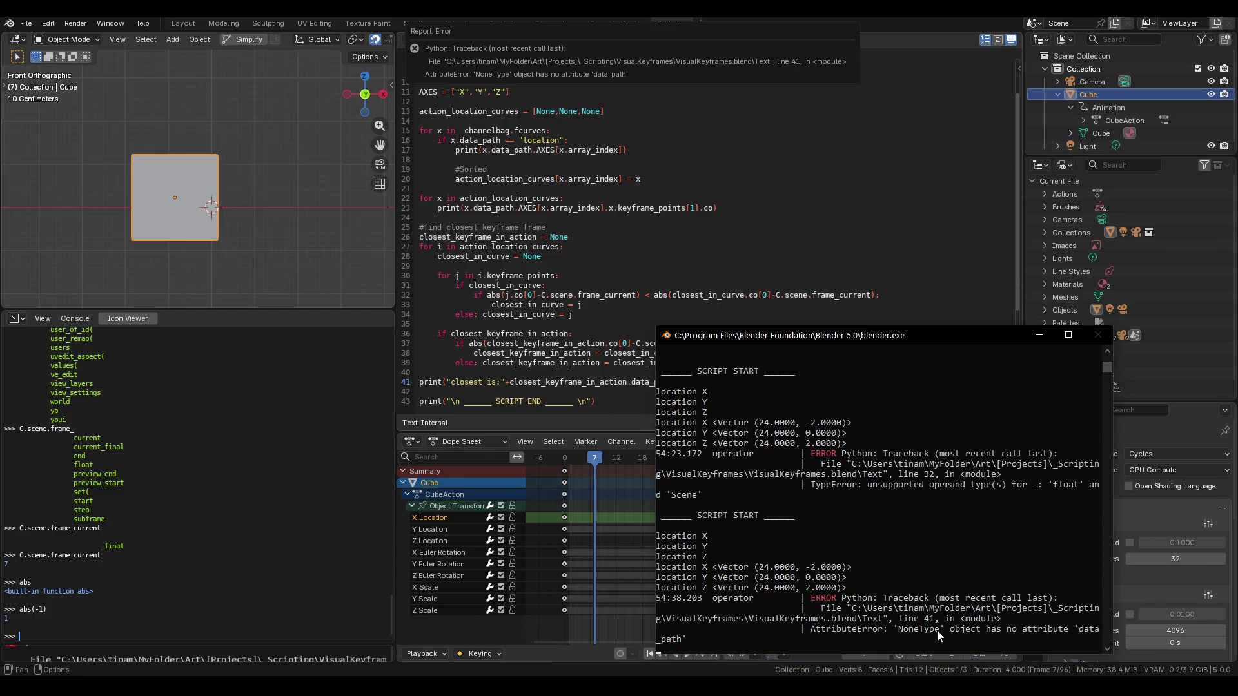
click(1038, 336)
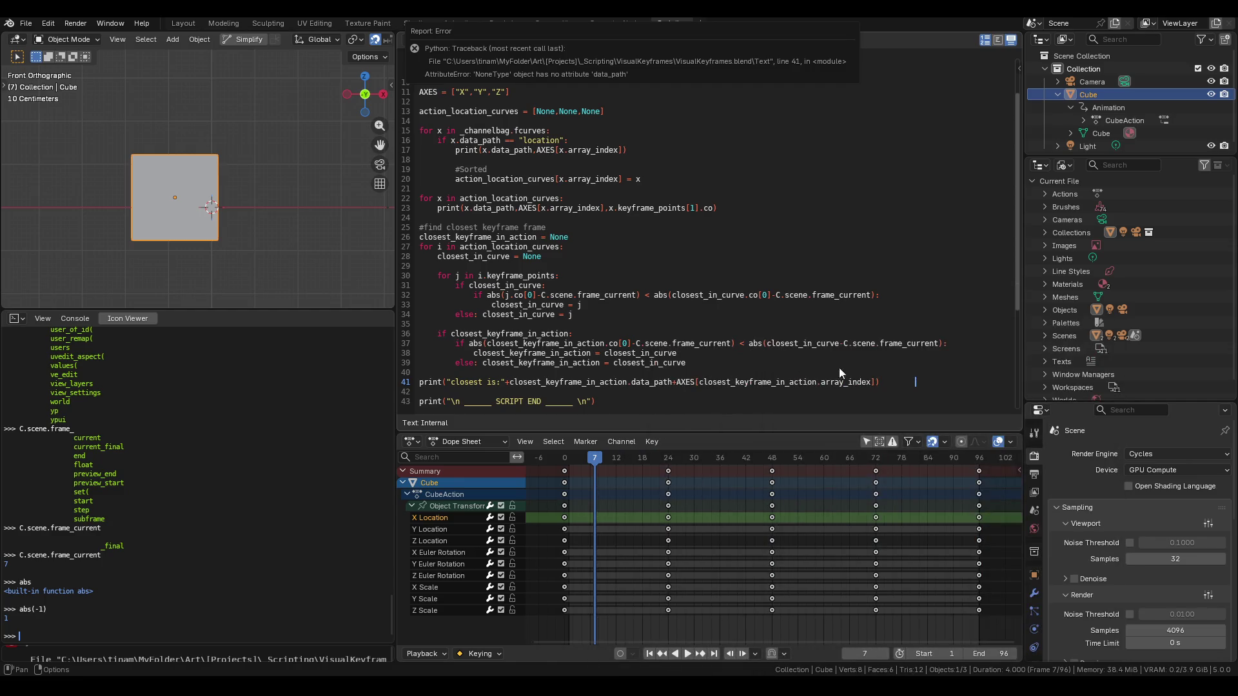
key(BackSpace)
key(BackSpace)
key(BackSpace)
key(BackSpace)
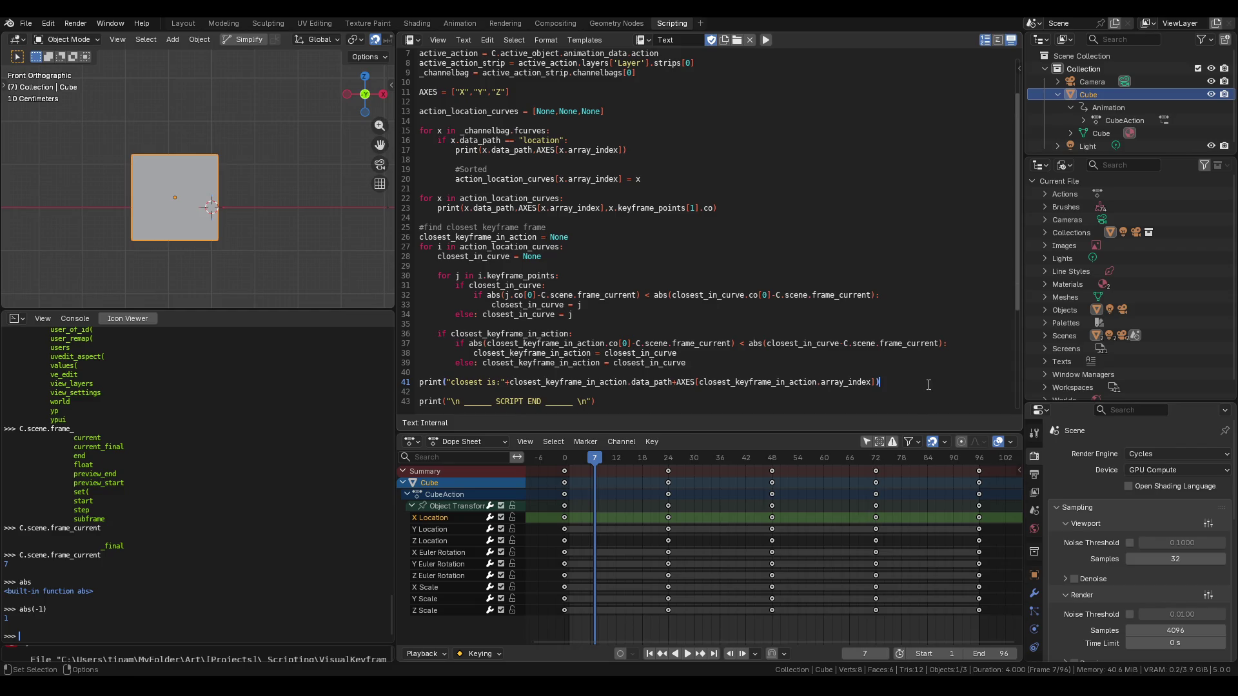
Search for closest_in_action across lines 36–41 until no more matches are found.
double_click(587, 385)
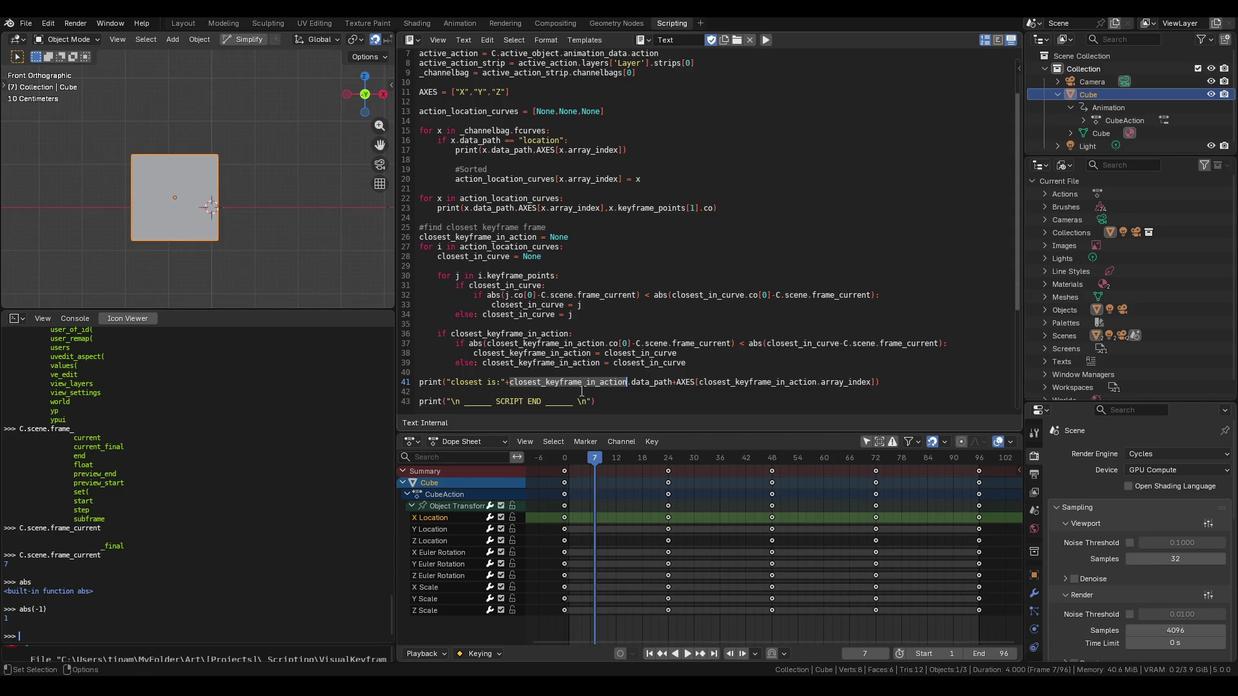
key(ctrl+g)
key(ctrl+f)
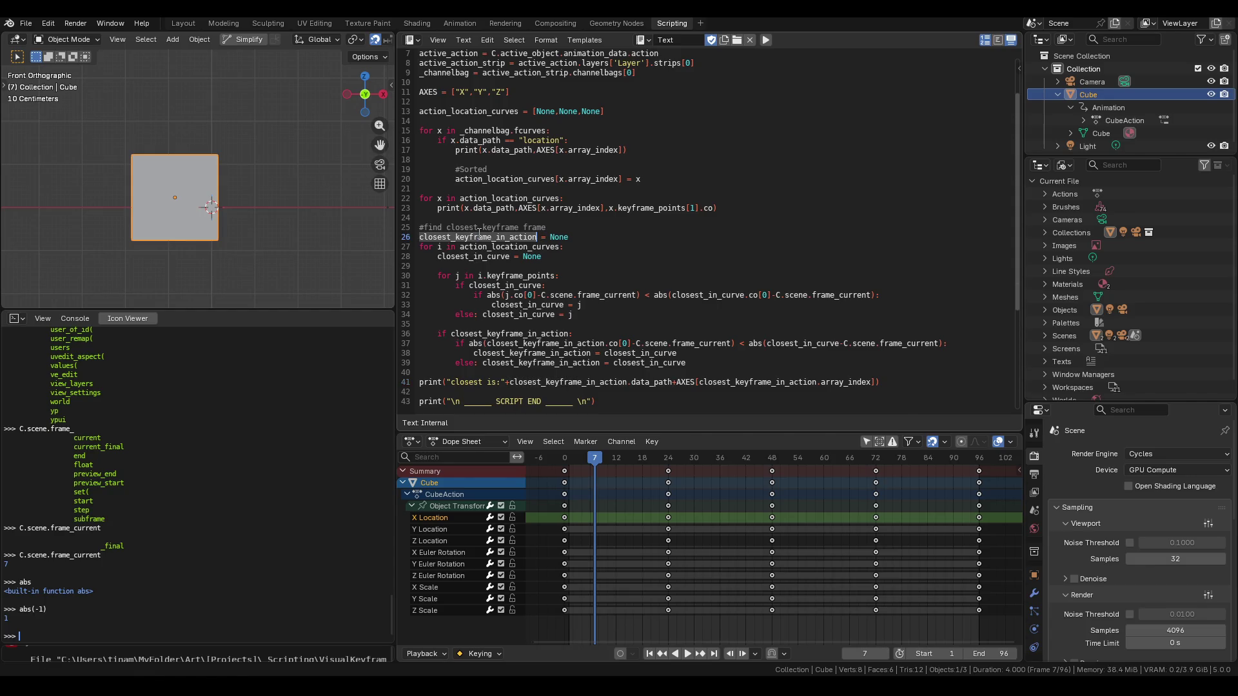
click(979, 91)
click(978, 91)
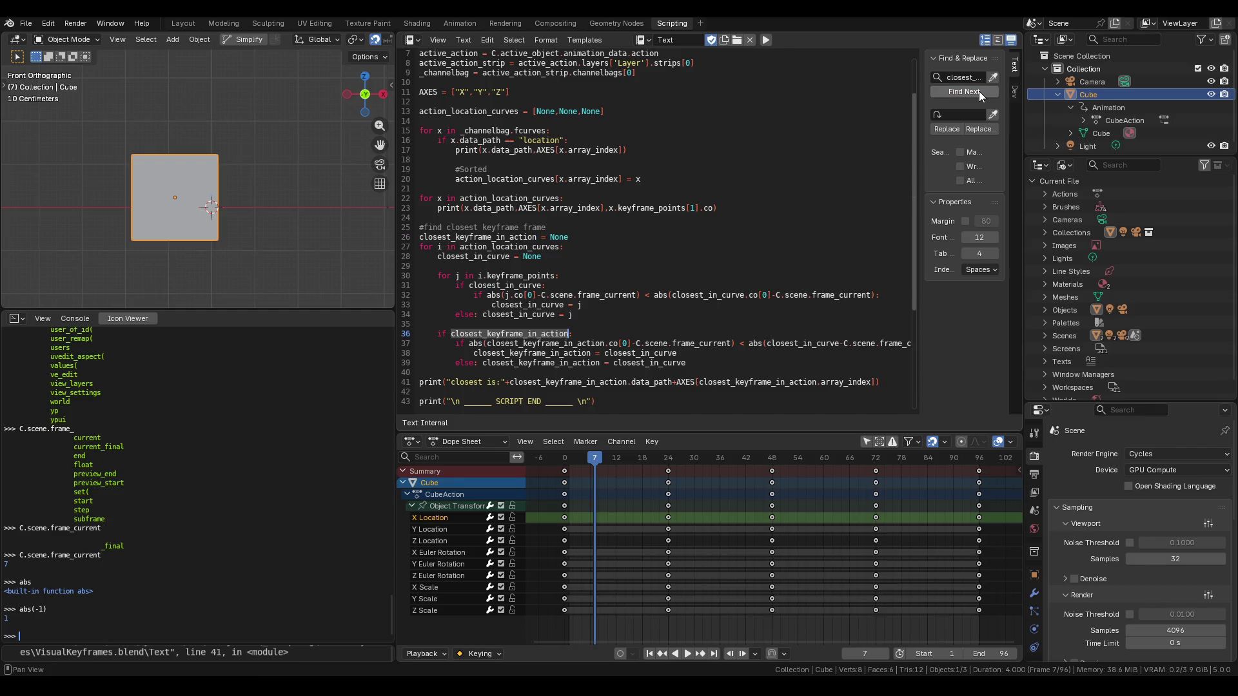
click(977, 92)
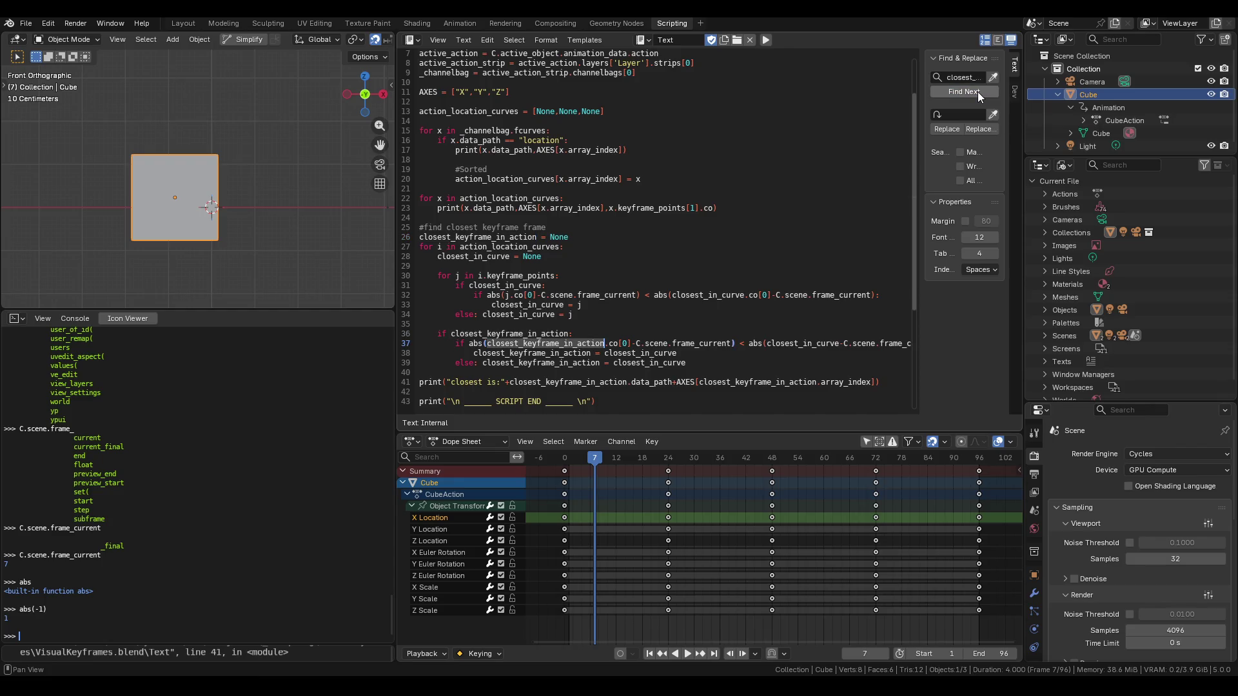
click(977, 91)
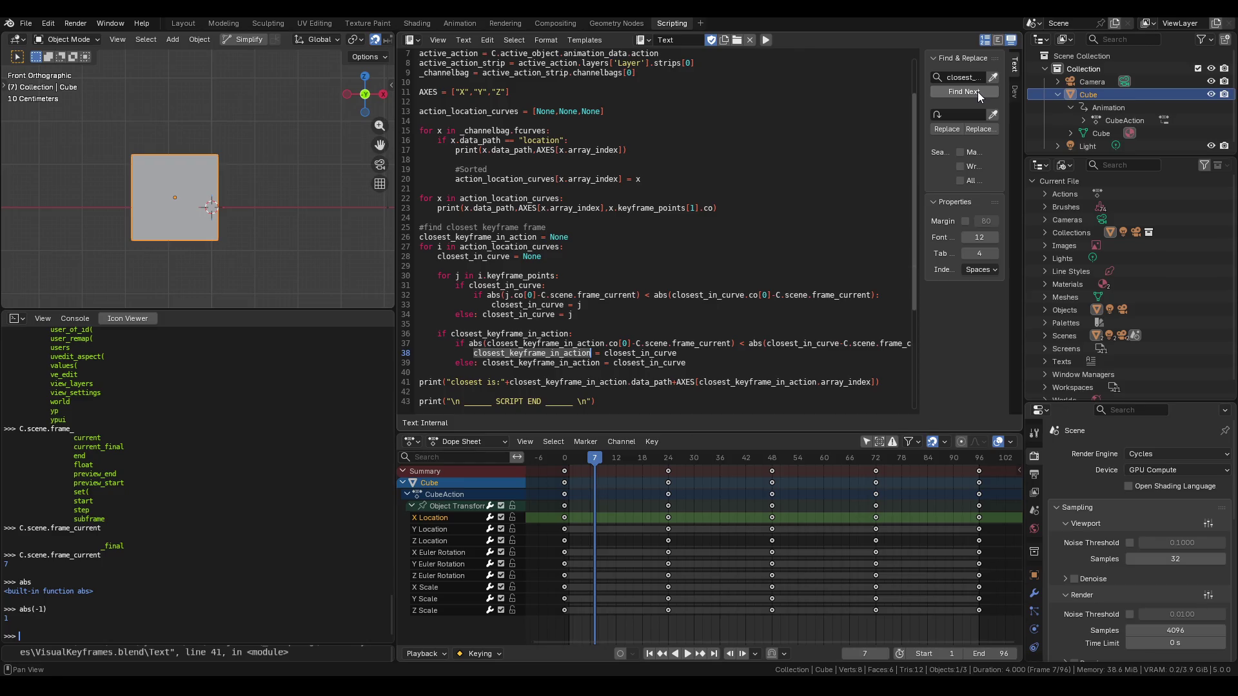
click(978, 92)
click(977, 92)
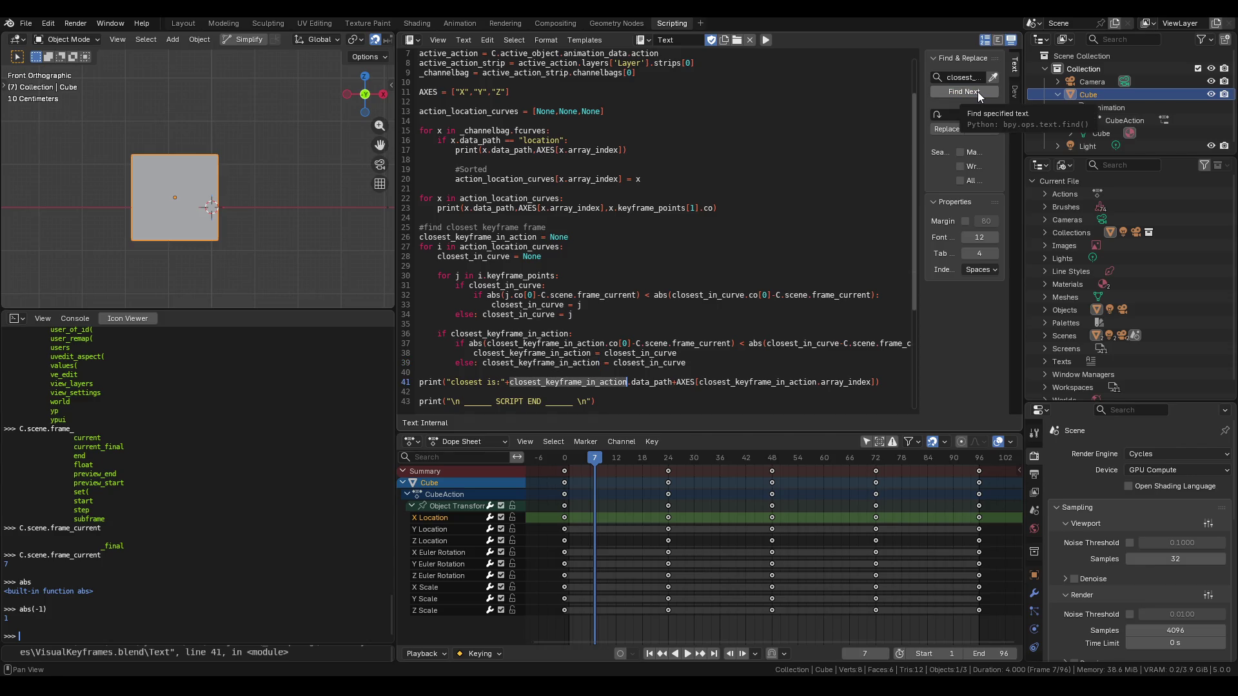
click(977, 91)
click(977, 91)
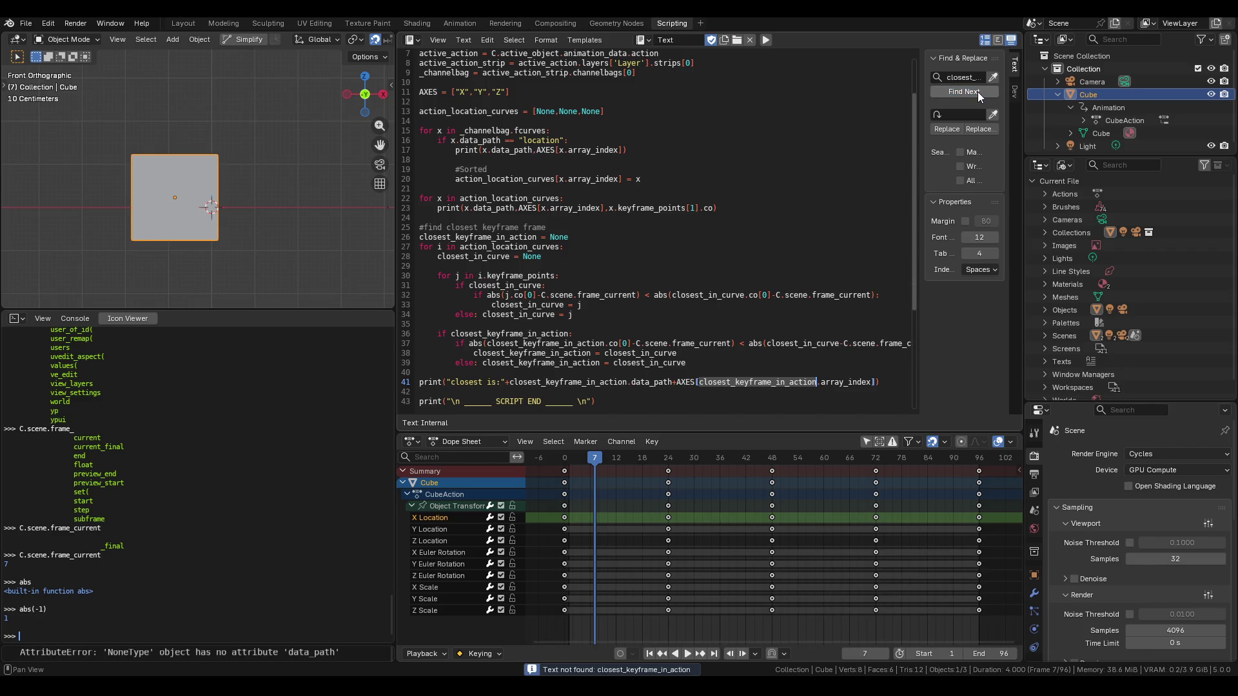
Clear the search text, undo the stray 'n' on line 41, and hide the find side panel.
click(964, 77)
key(BackSpace)
key(Return)
text(n)
key(ctrl+z)
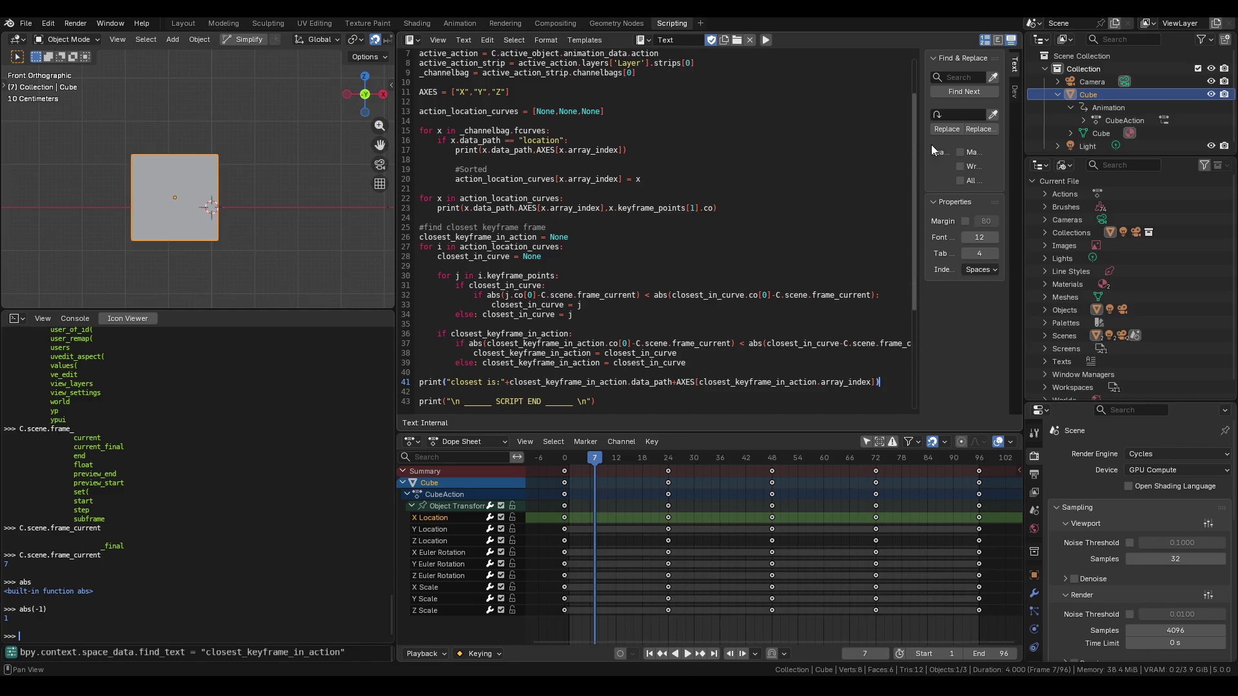
drag(920, 204, 993, 213)
Enlarge the Text Editor above the Dope Sheet and review line 28, closest_in_curve = None.
click(704, 338)
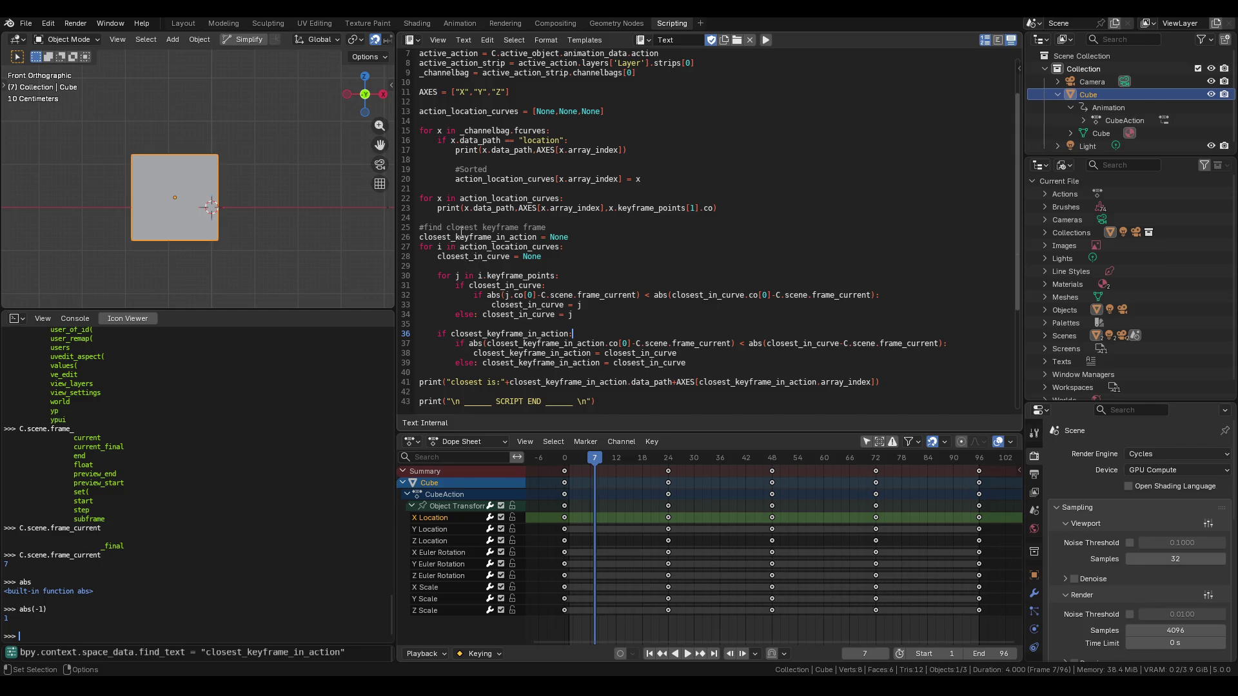
drag(562, 429, 563, 476)
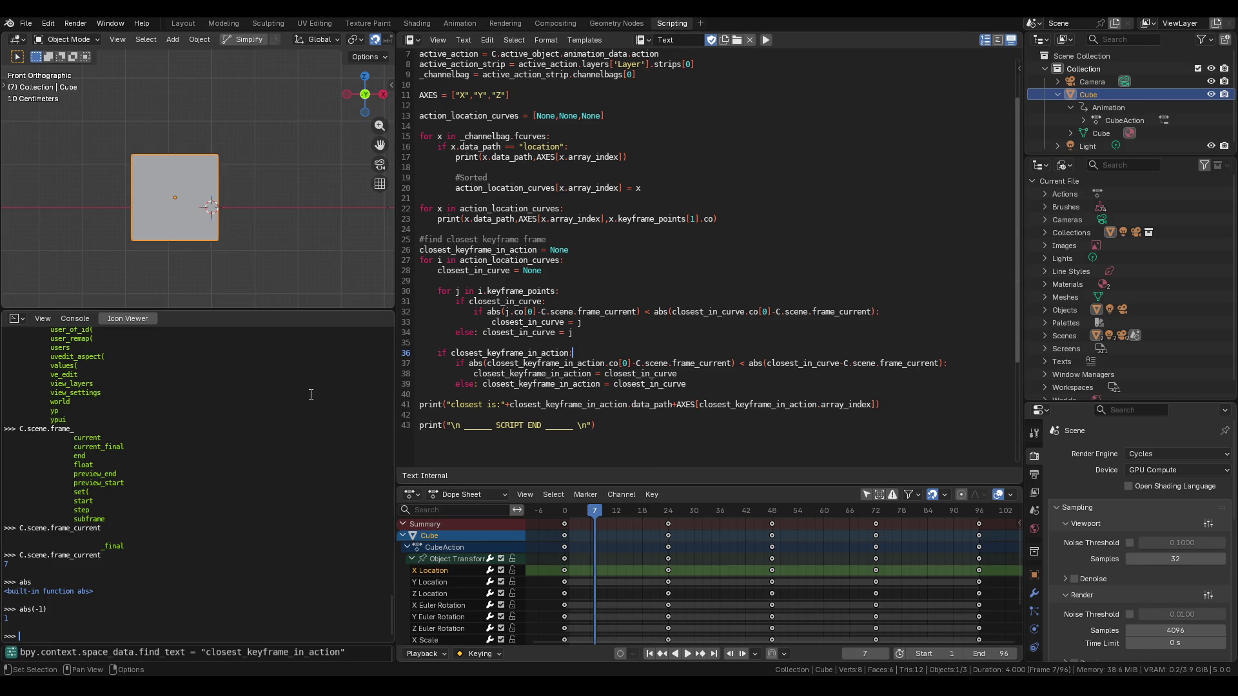
ctrl+scroll(291, 400, up, 2)
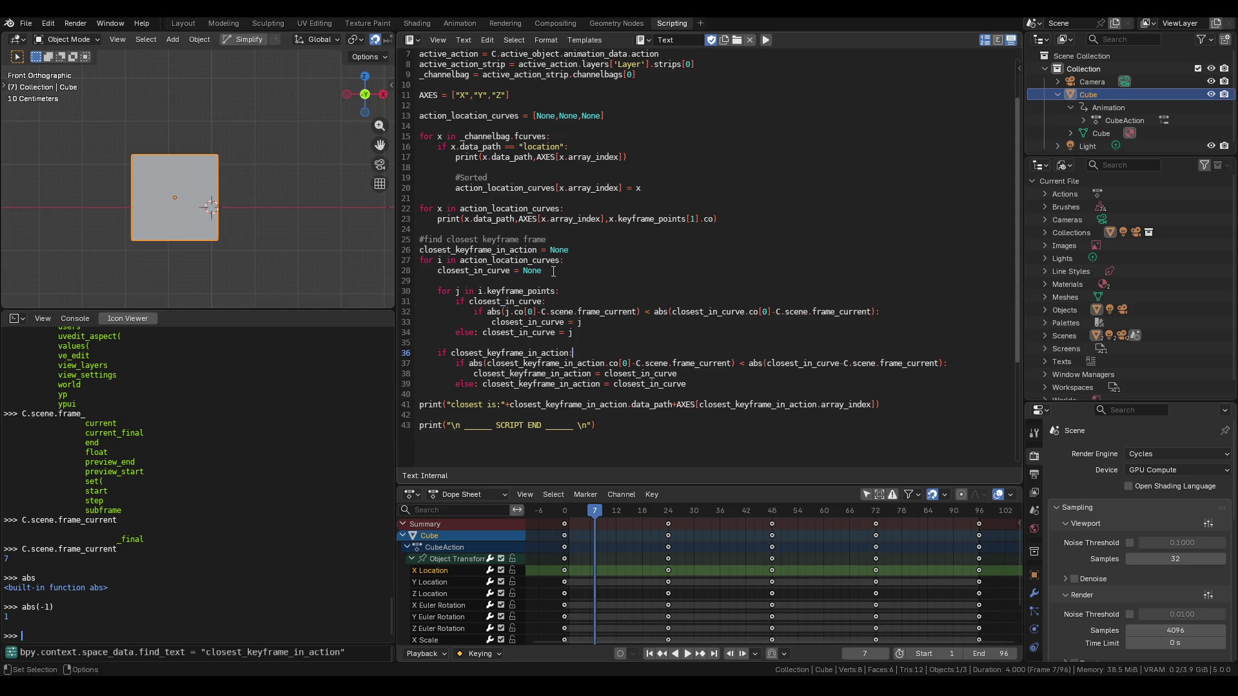
drag(543, 272, 439, 271)
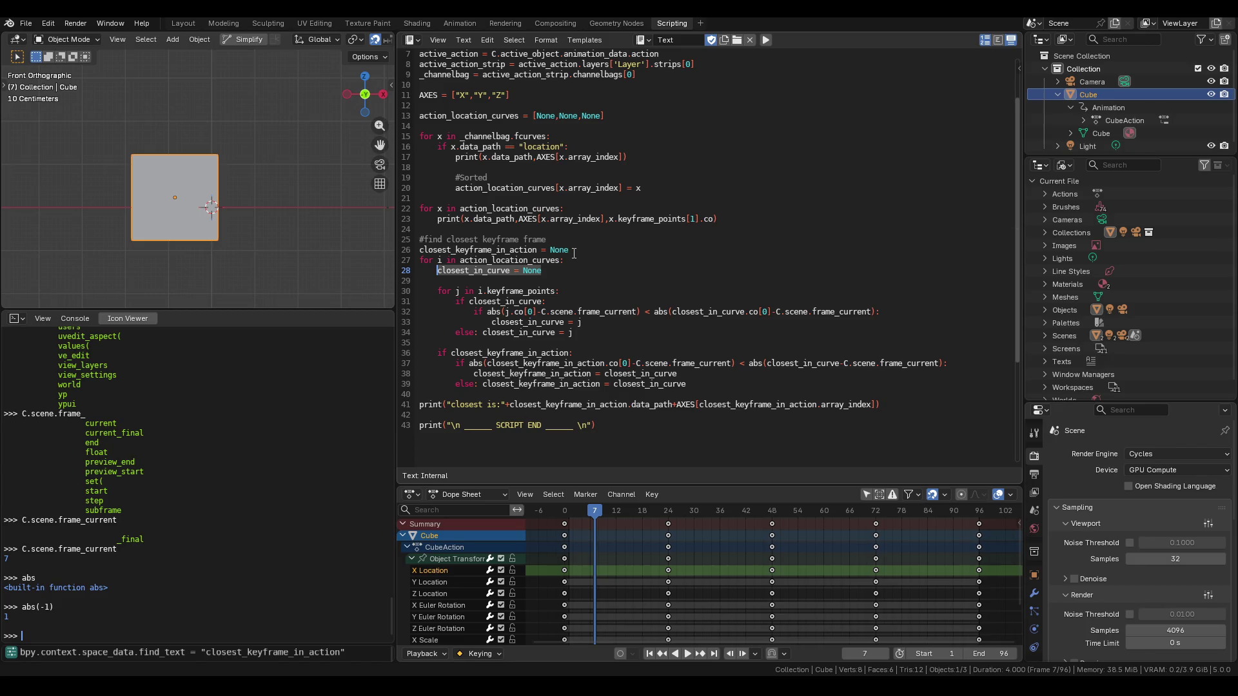
click(519, 280)
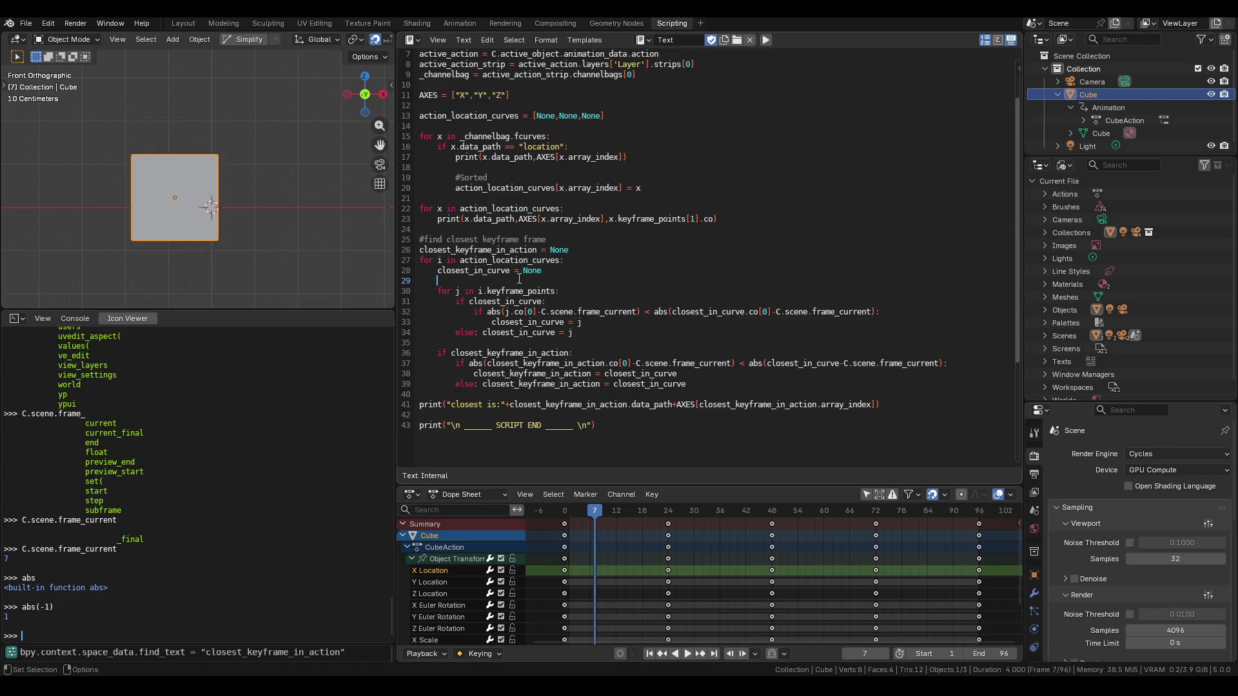
click(526, 275)
drag(540, 272, 438, 271)
click(604, 340)
Add print(closest_in_curve) on line 36 and run the script.
key(Return)
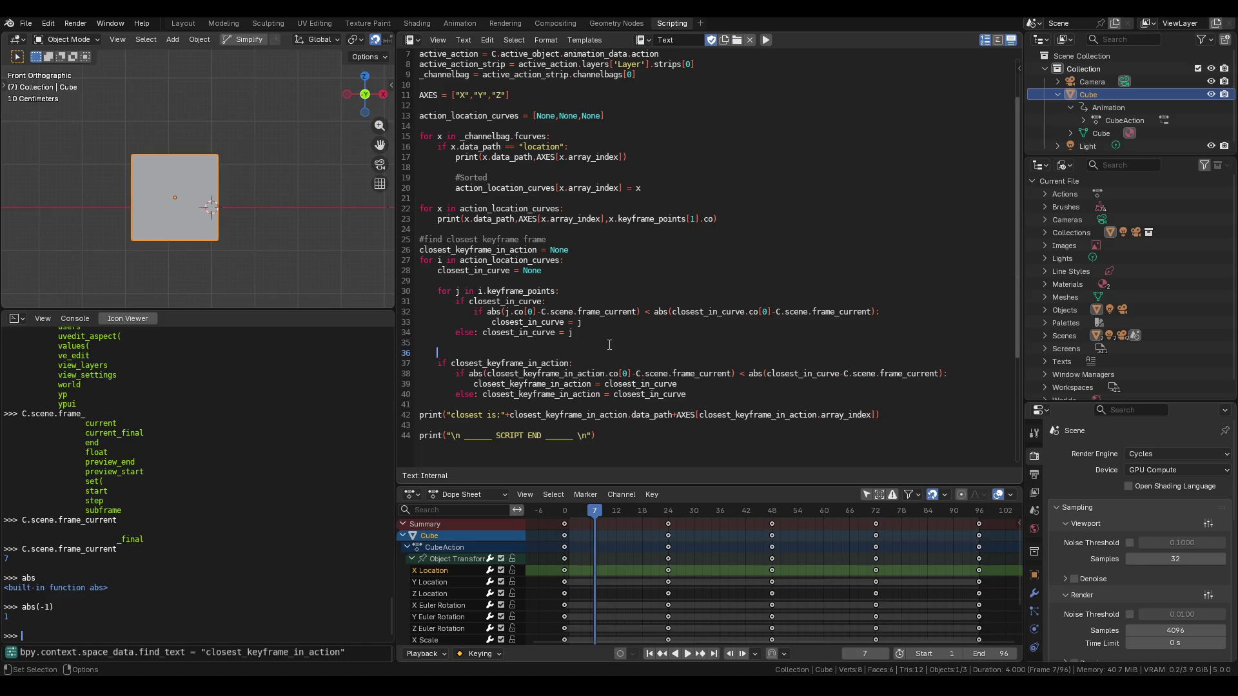
key(Up)
key(Return)
text(print)
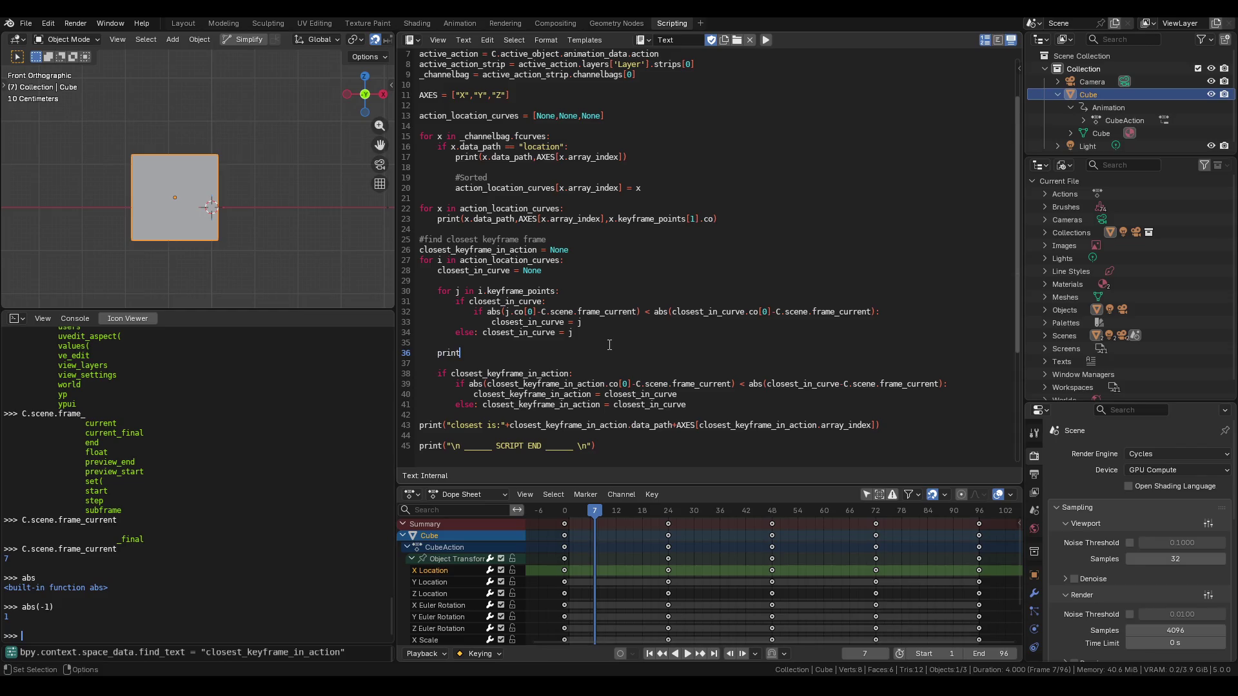
text(())
text(closest)
text(_in_curve)
click(764, 41)
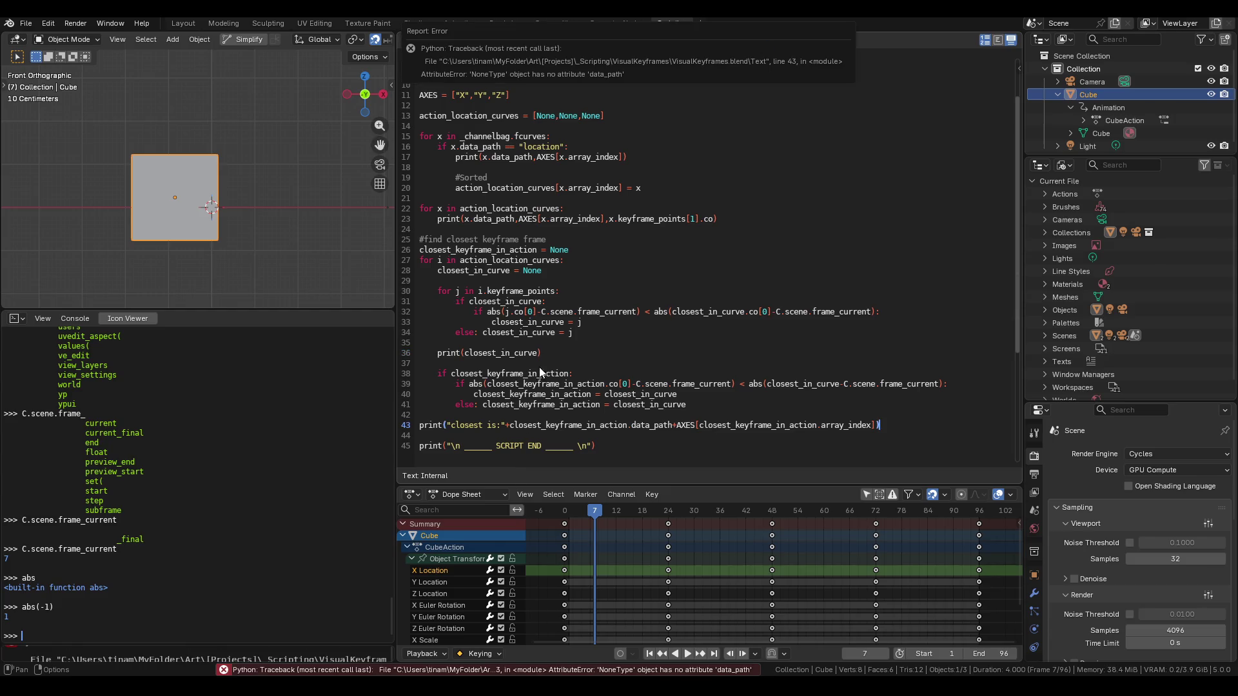
key(Left)
key(Left)
Comment out the line 43 print with # and rerun, checking the system console output.
click(420, 426)
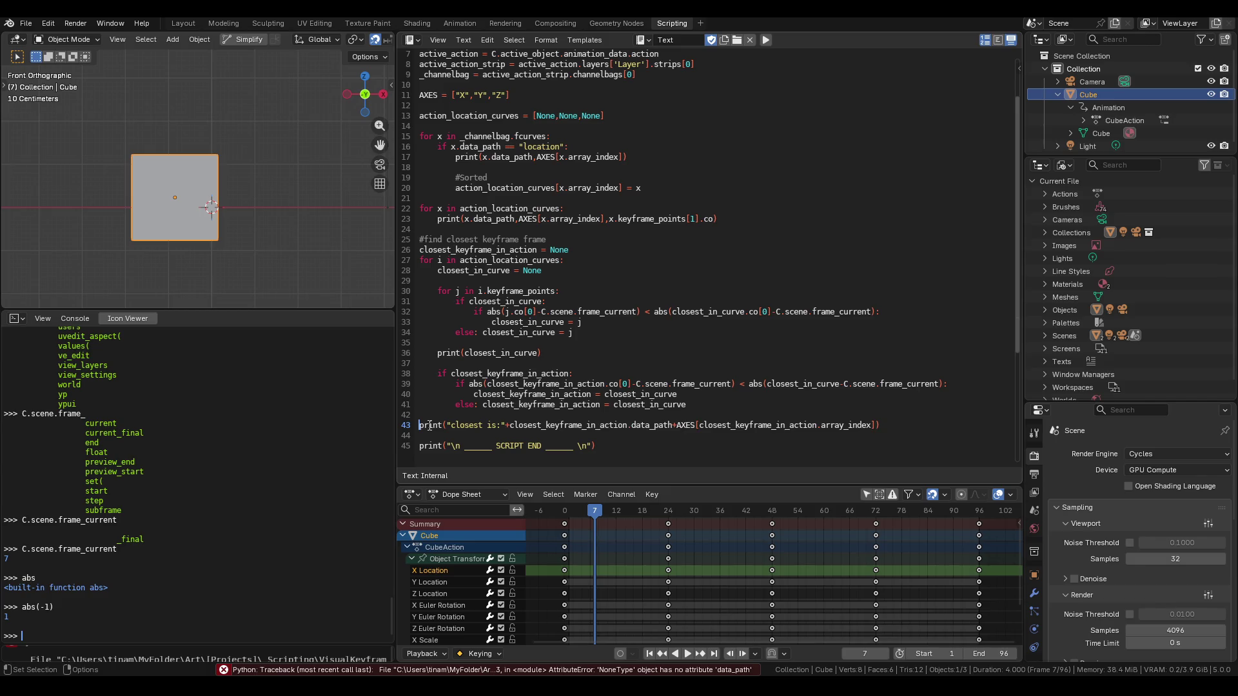
text(#)
key(alt+p)
key(alt+Tab)
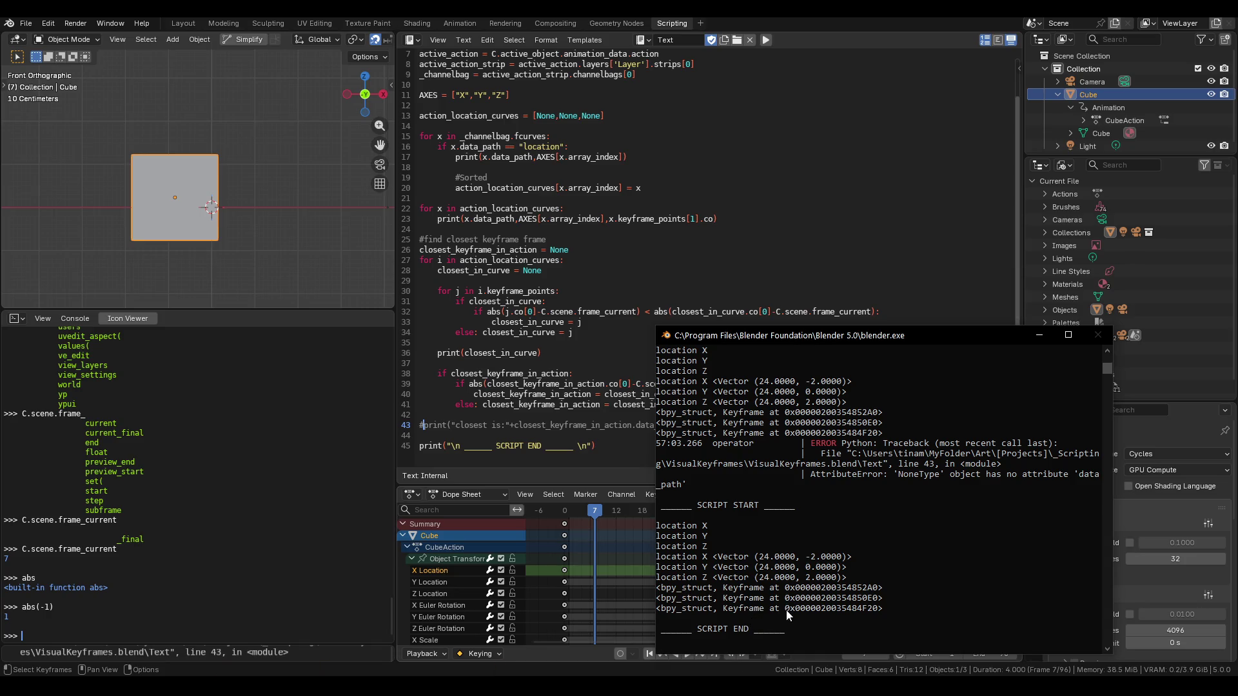
click(537, 354)
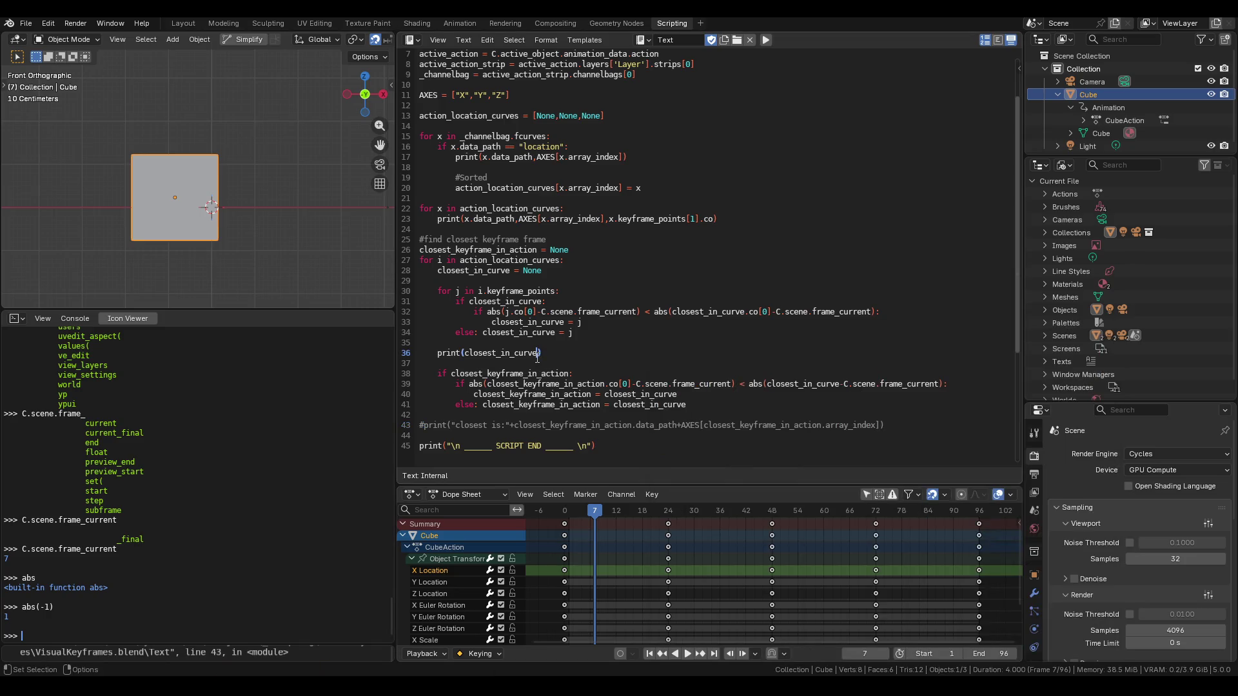
Make the line 36 print show closest_in_curve.co instead of .data_path, then run it.
text(.data)
text(_path)
click(767, 41)
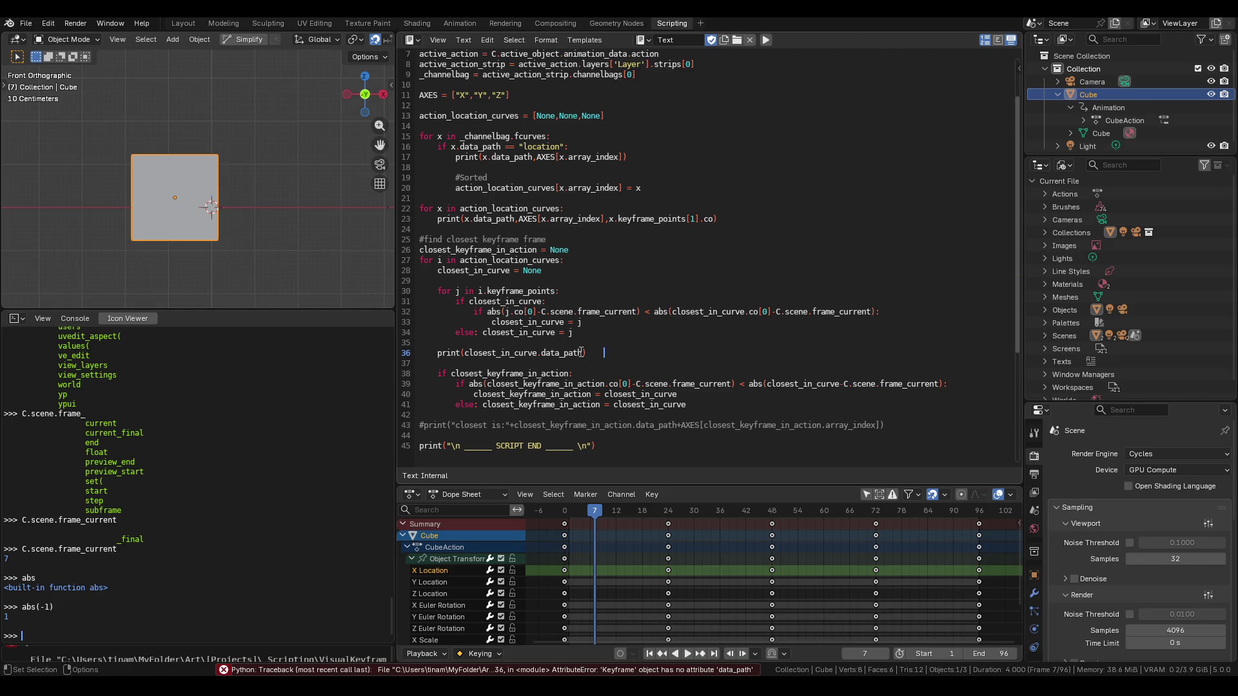
key(BackSpace)
key(BackSpace)
key(BackSpace)
key(BackSpace)
text(co.)
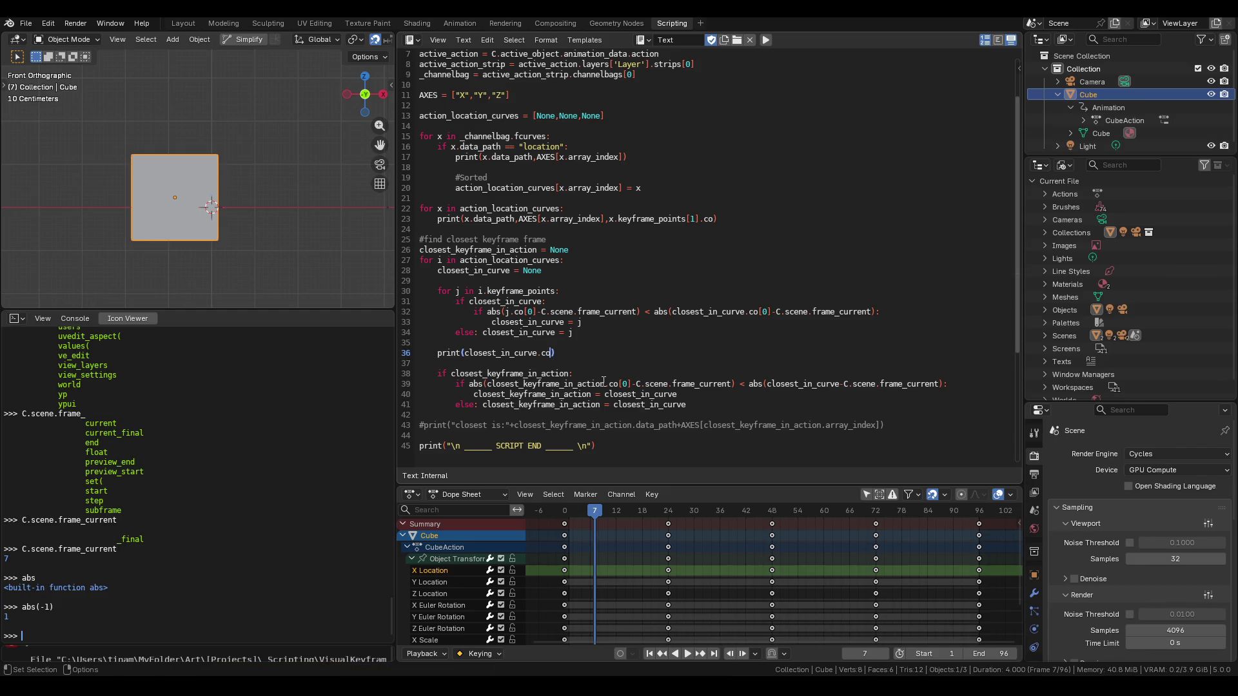
key(BackSpace)
click(766, 40)
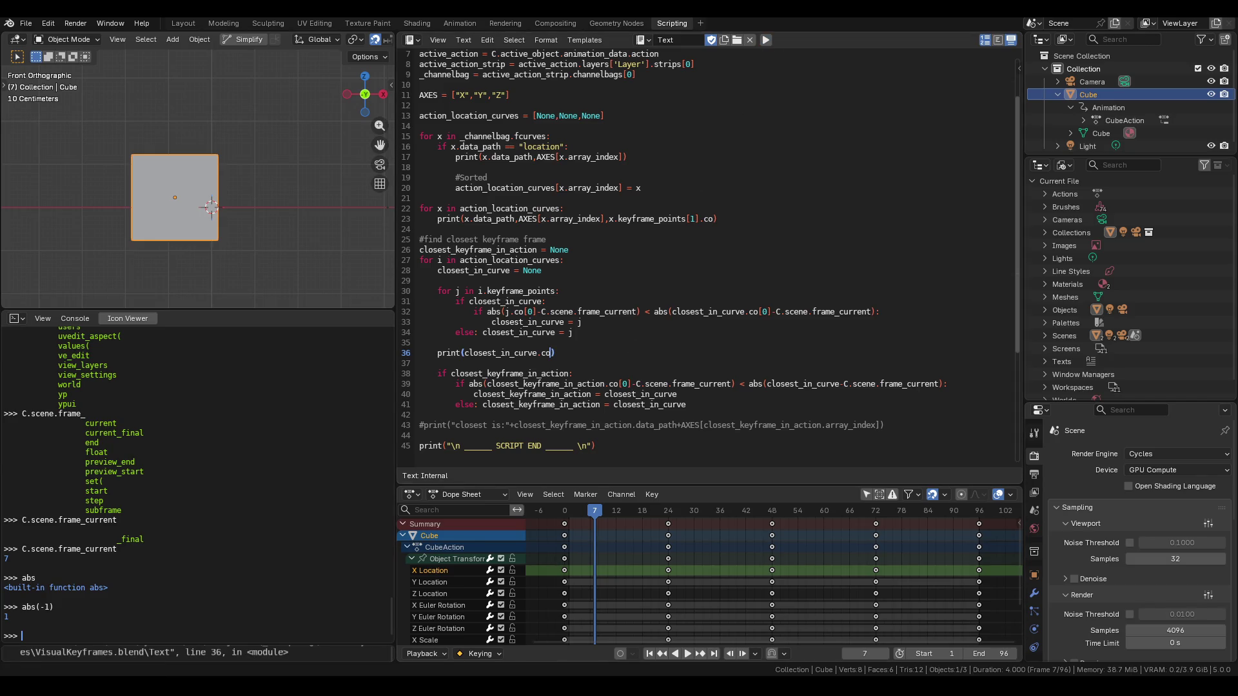
key(alt+Tab)
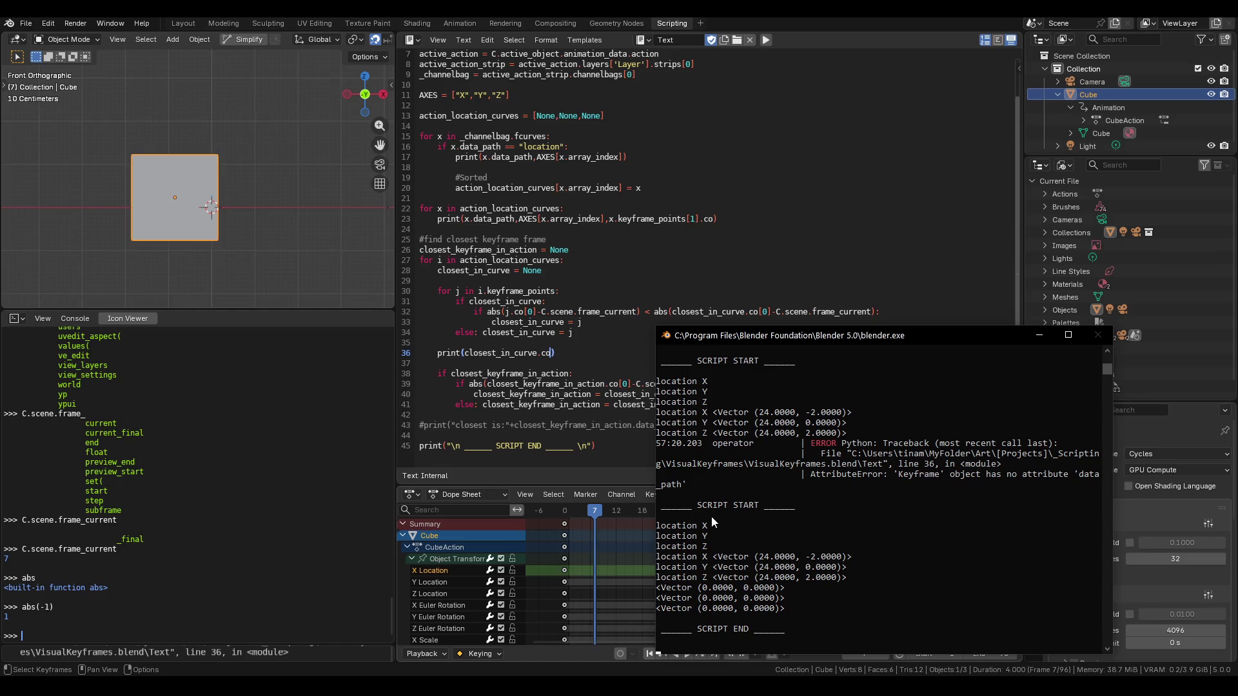
Move the current frame from 7 to 20, rerun, and compare the console output.
drag(592, 513, 651, 512)
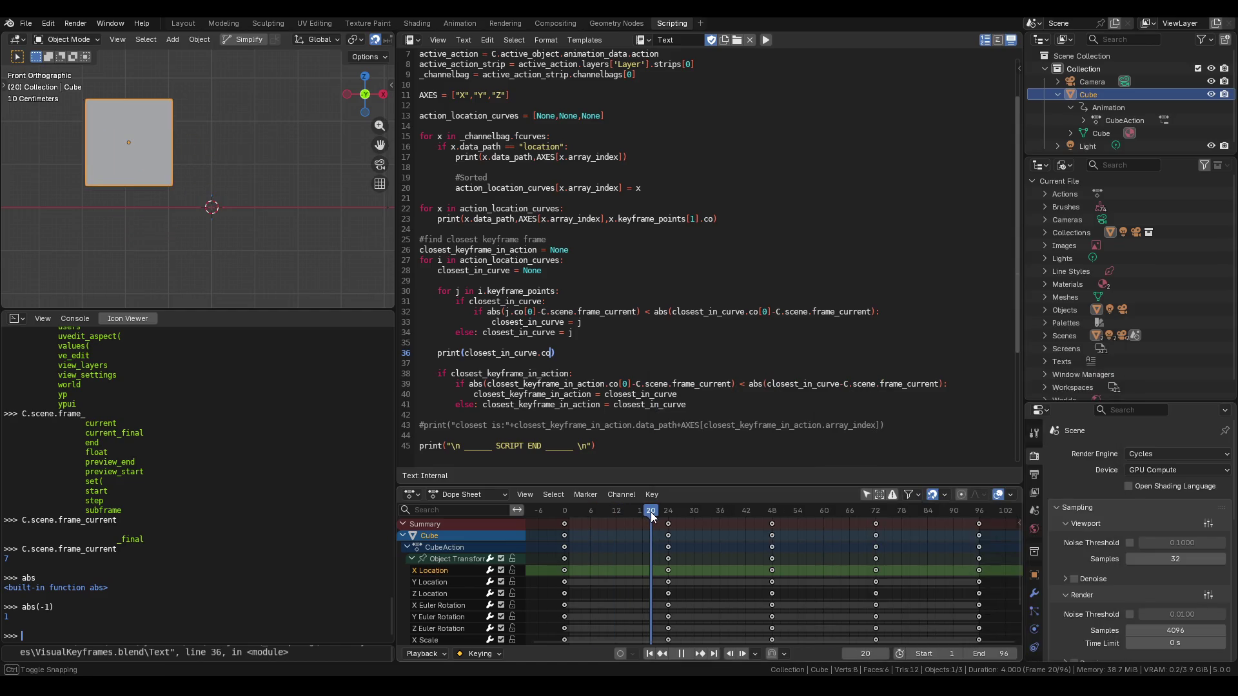
click(763, 43)
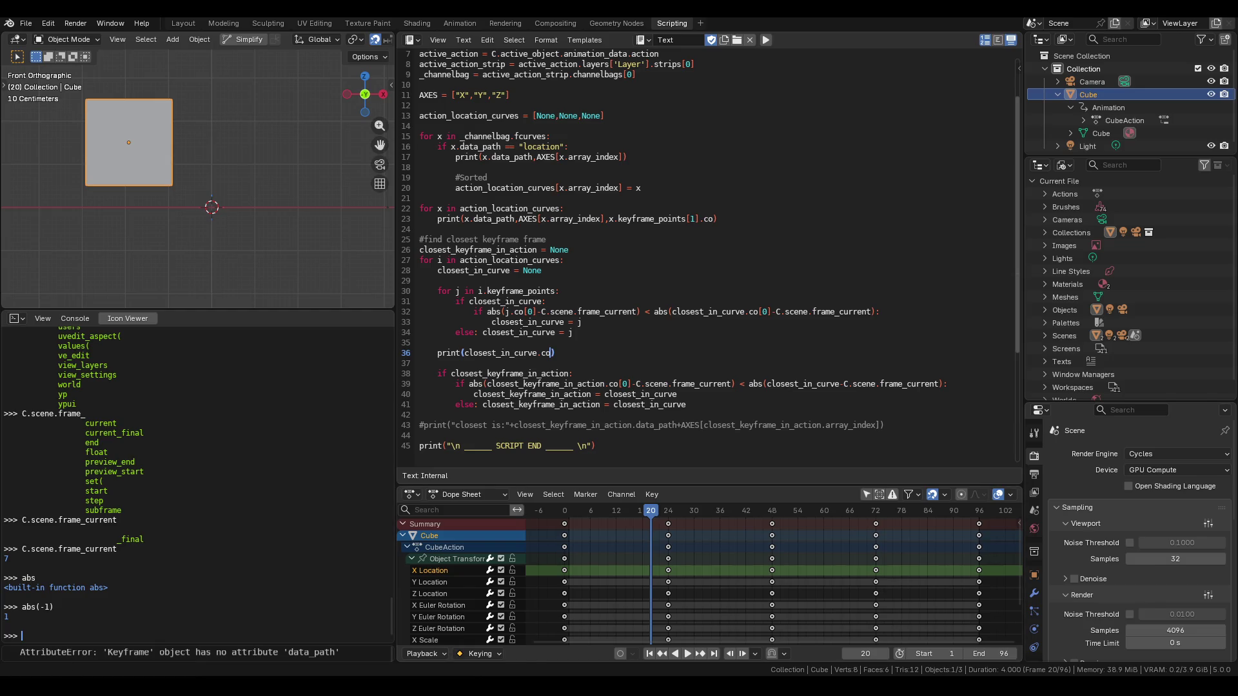
click(528, 652)
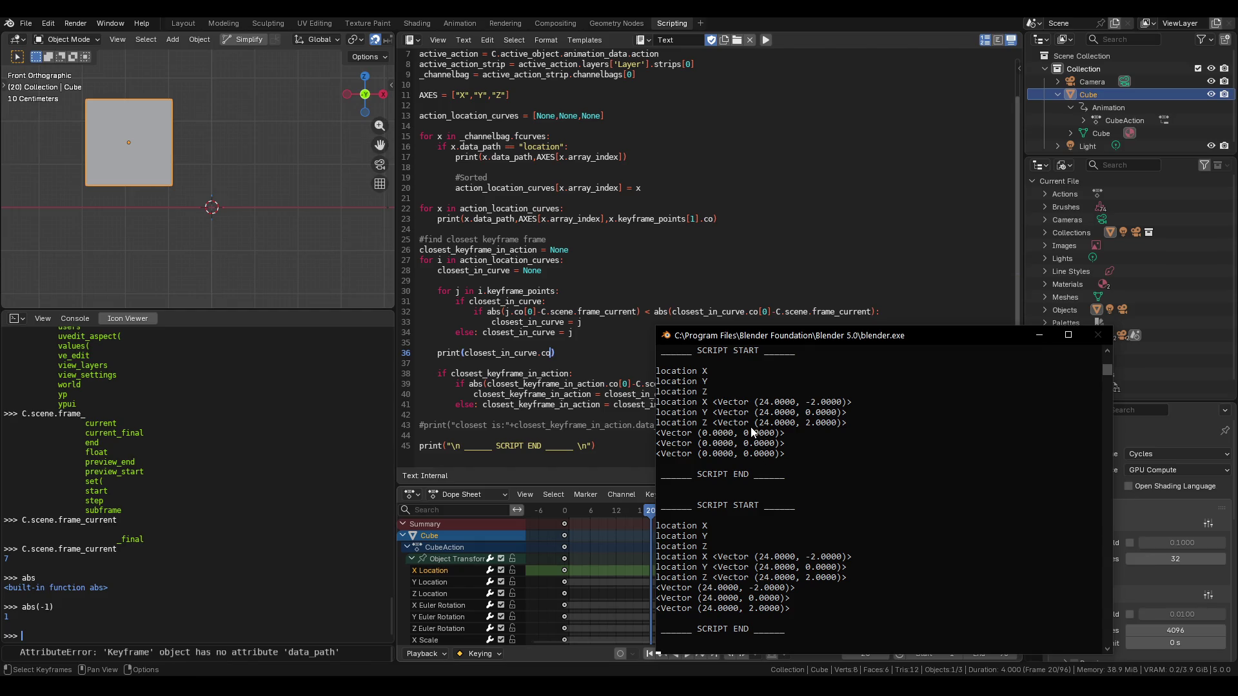
click(1037, 335)
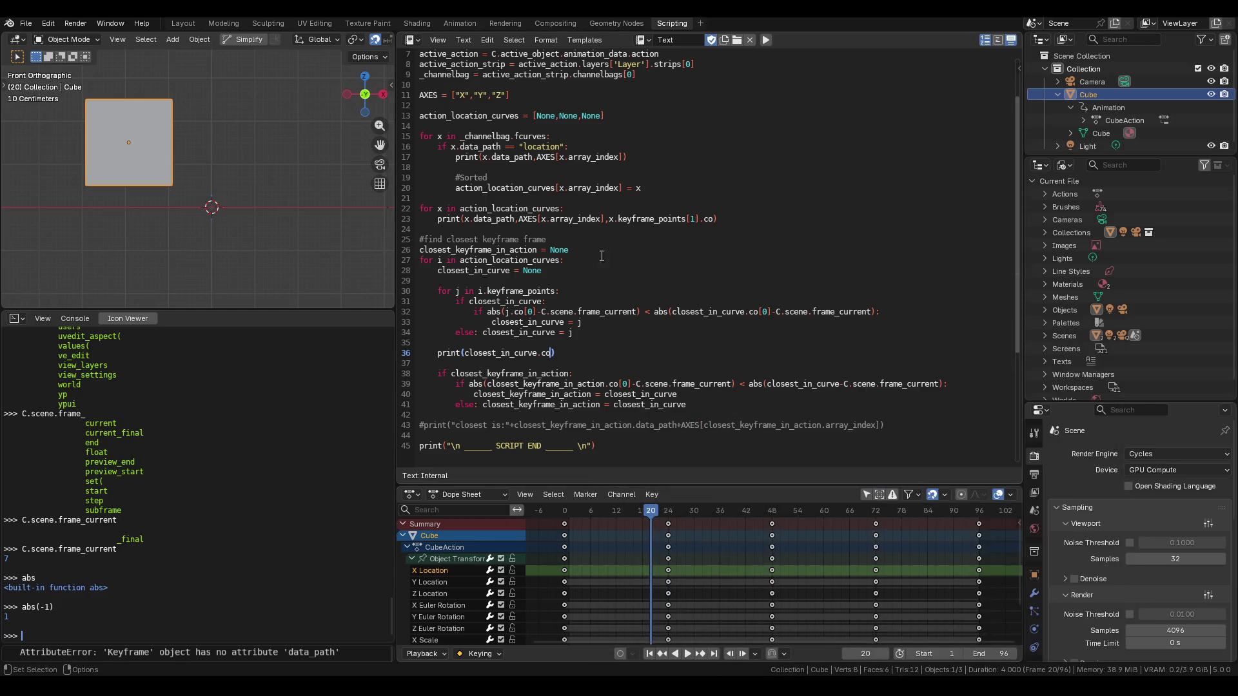
Change the line 39 comparison to use closest_in_curve.co[0] minus the current frame.
click(594, 248)
key(alt+Tab)
key(alt+Tab)
double_click(482, 352)
click(839, 384)
text(.)
text([)
key(BackSpace)
text(ci)
key(BackSpace)
text(o[)
text(0)
Review closest_in_curve and closest_keyframe_in_action, then add a new line below line 38.
click(830, 384)
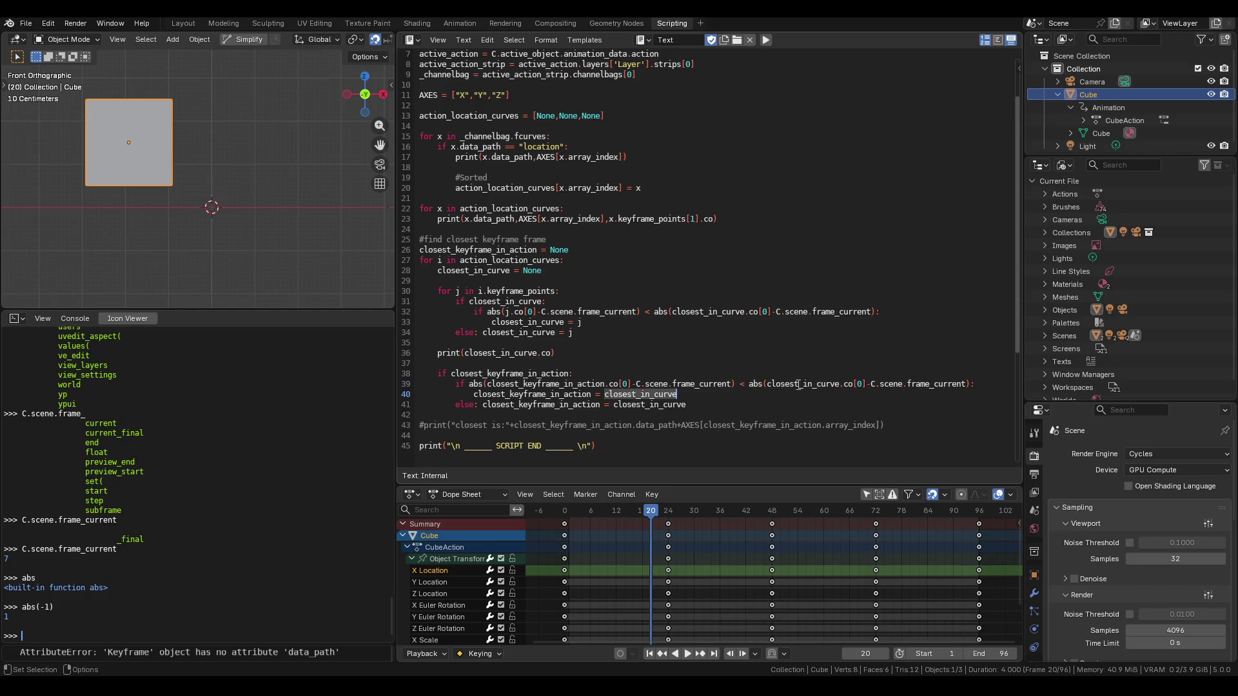
double_click(801, 383)
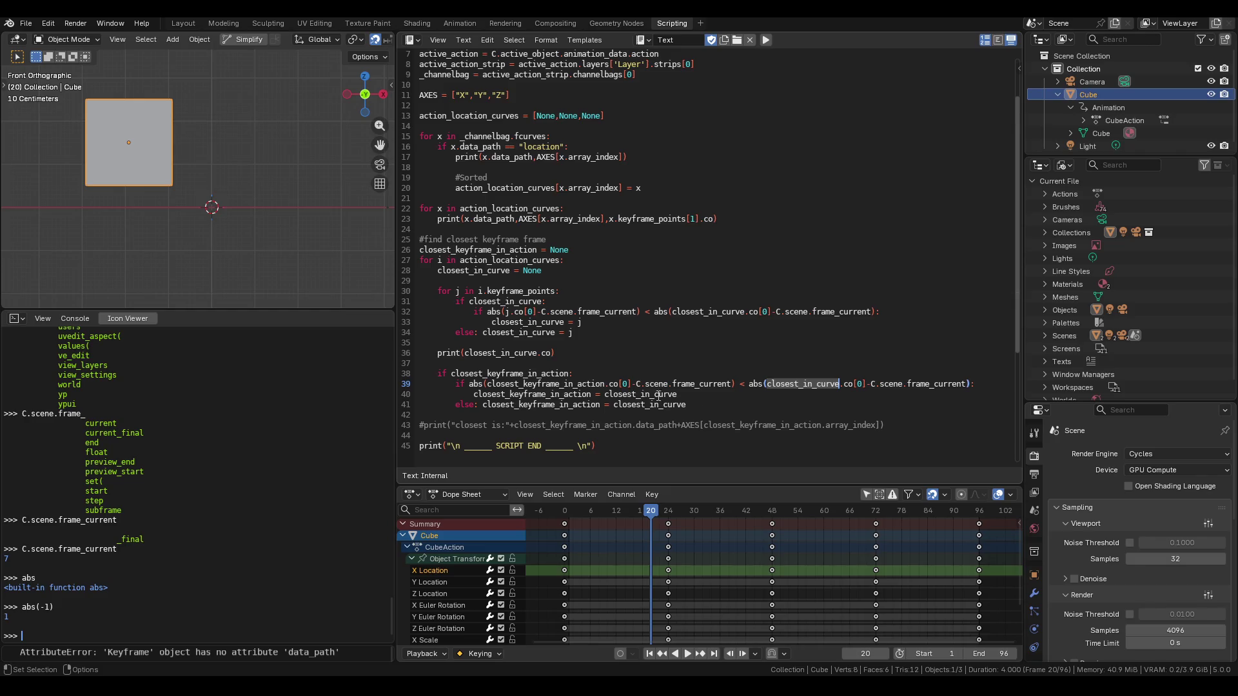
click(691, 395)
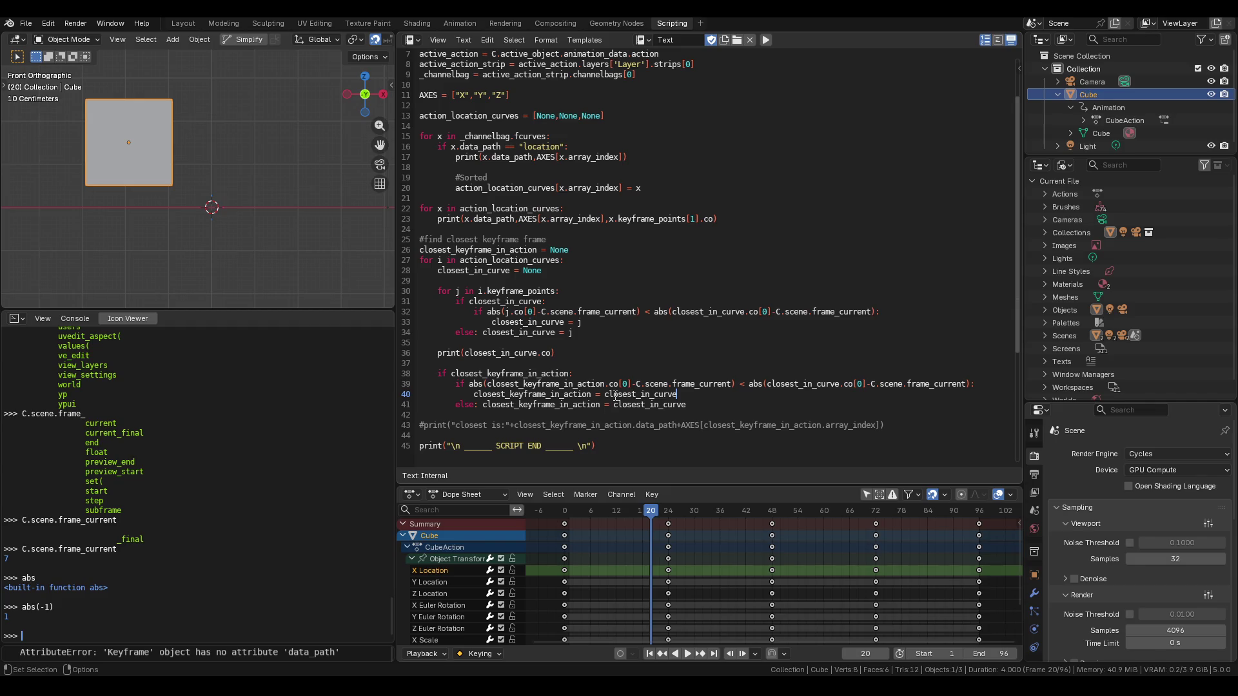
double_click(509, 374)
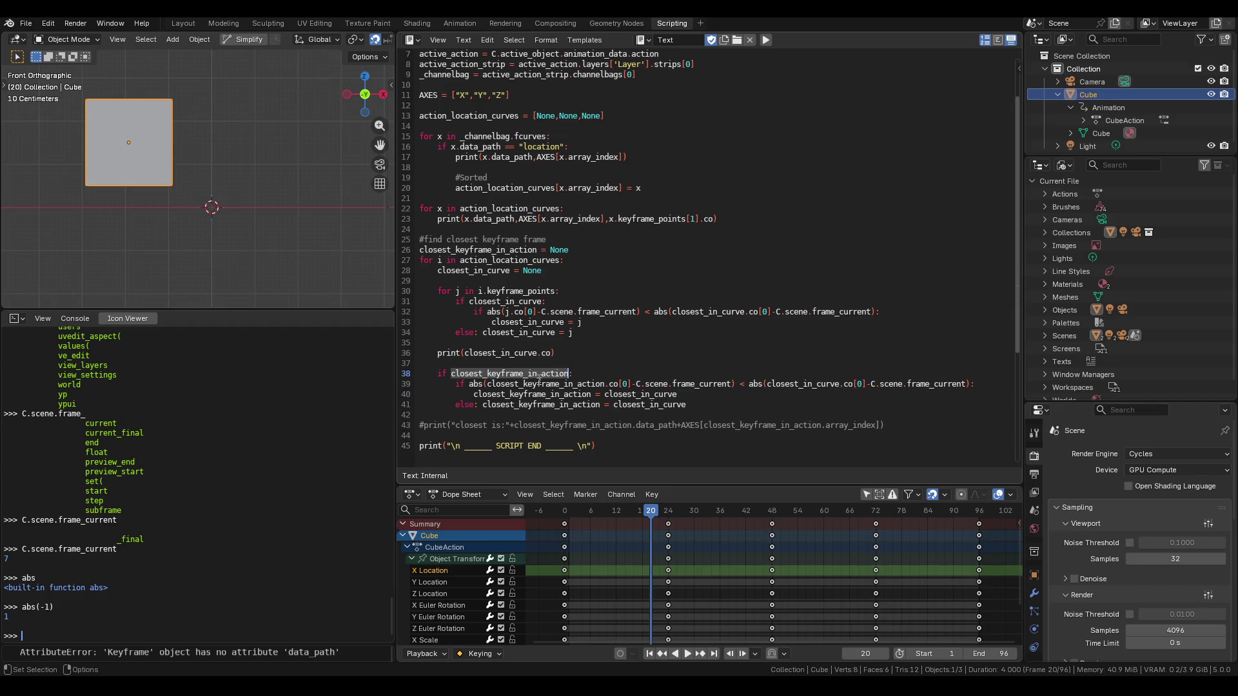
click(611, 378)
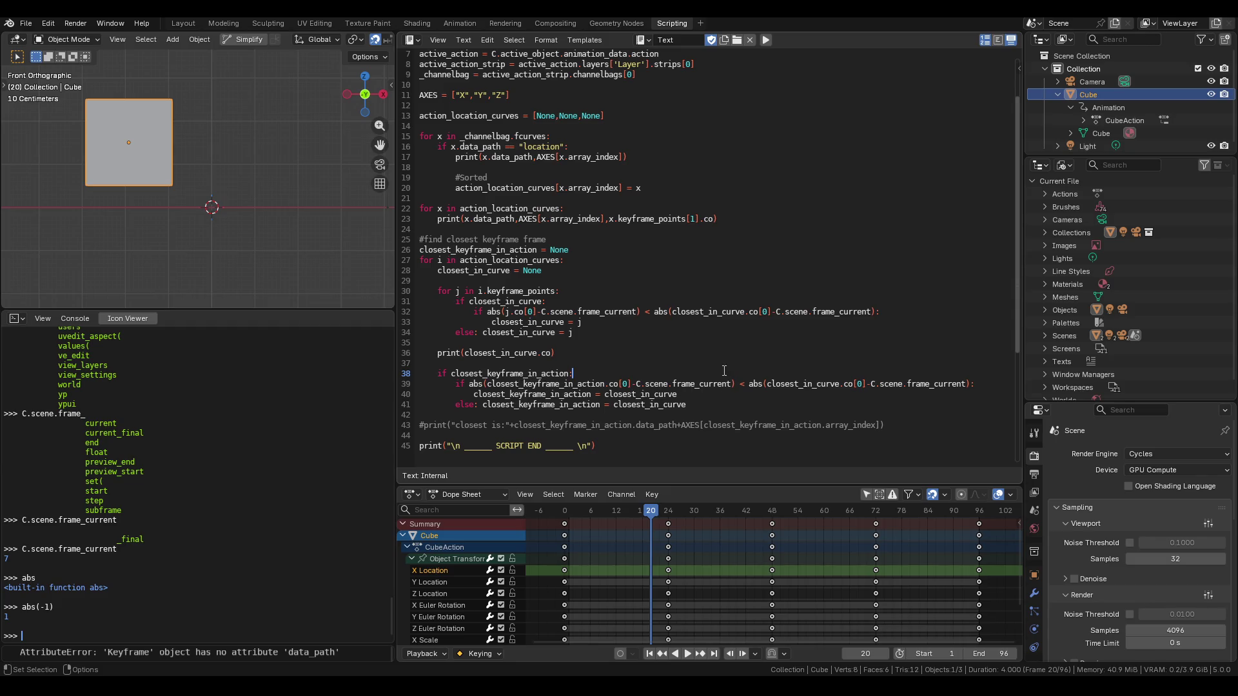
key(Return)
Insert the comments '#check closer' and '#set first if none' in the if block.
text(#check closer)
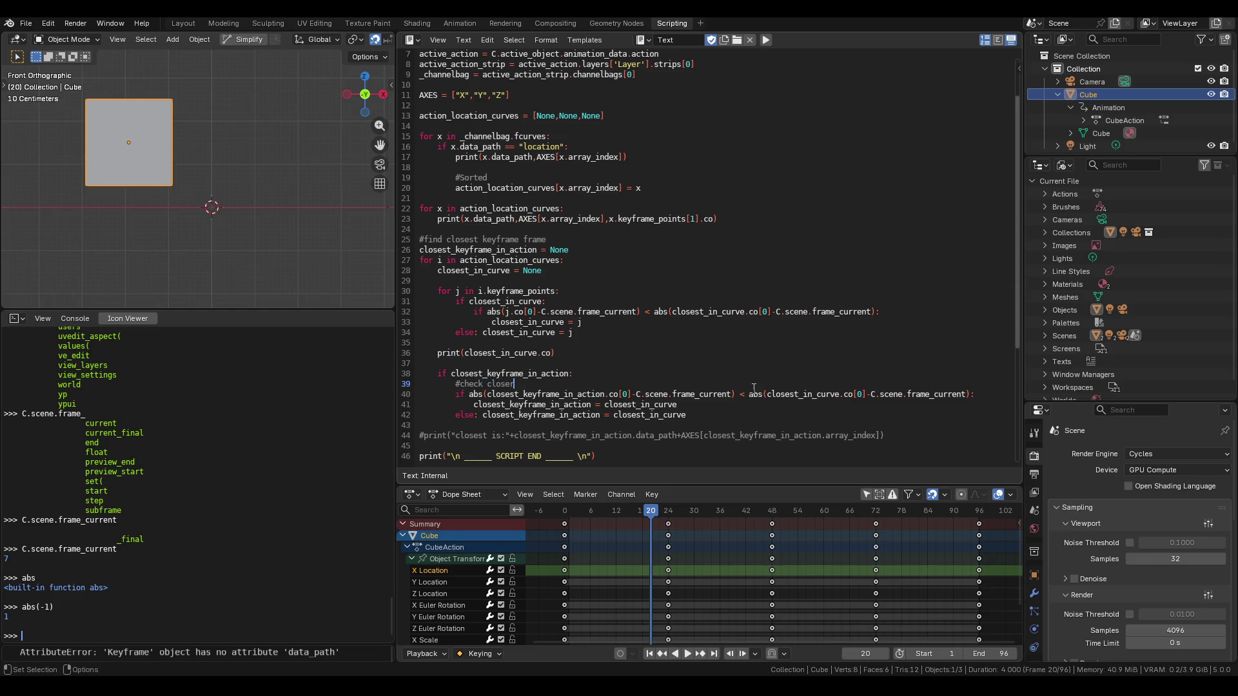
key(Return)
text(#)
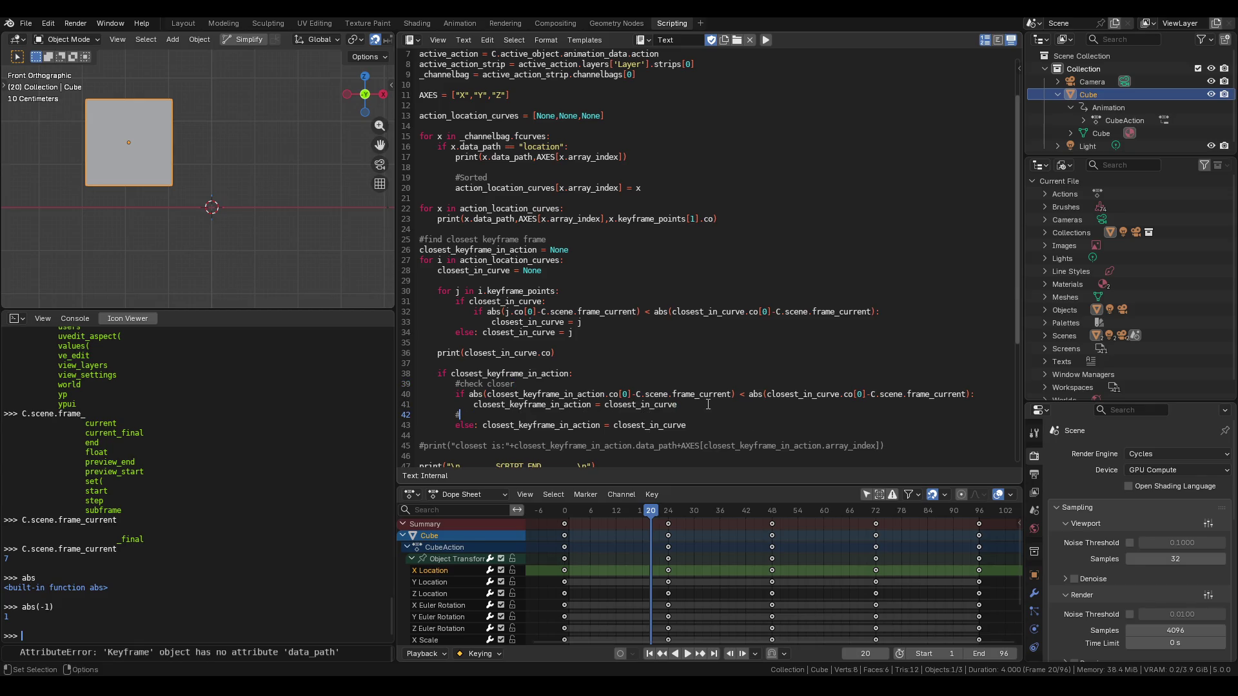
text(set if none)
click(475, 415)
text(first)
key(End)
Trace closest_in_curve on lines 41 and 43, then run the annotated script.
double_click(634, 427)
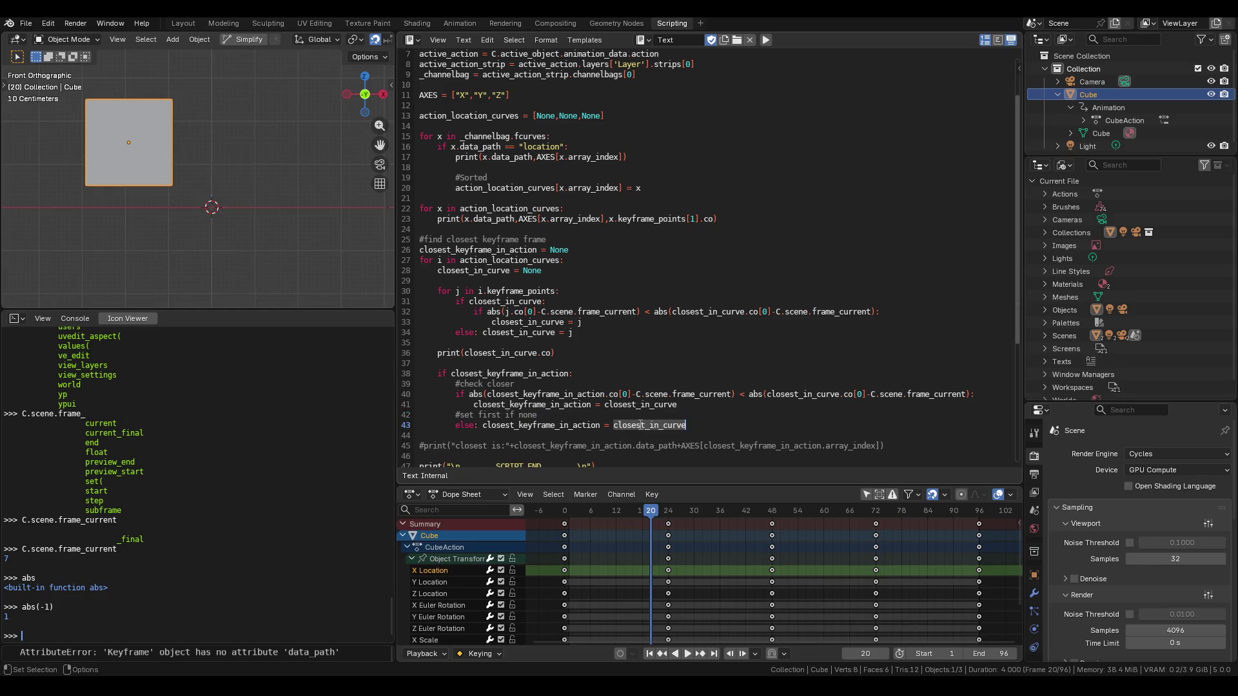
double_click(629, 404)
double_click(532, 404)
click(505, 383)
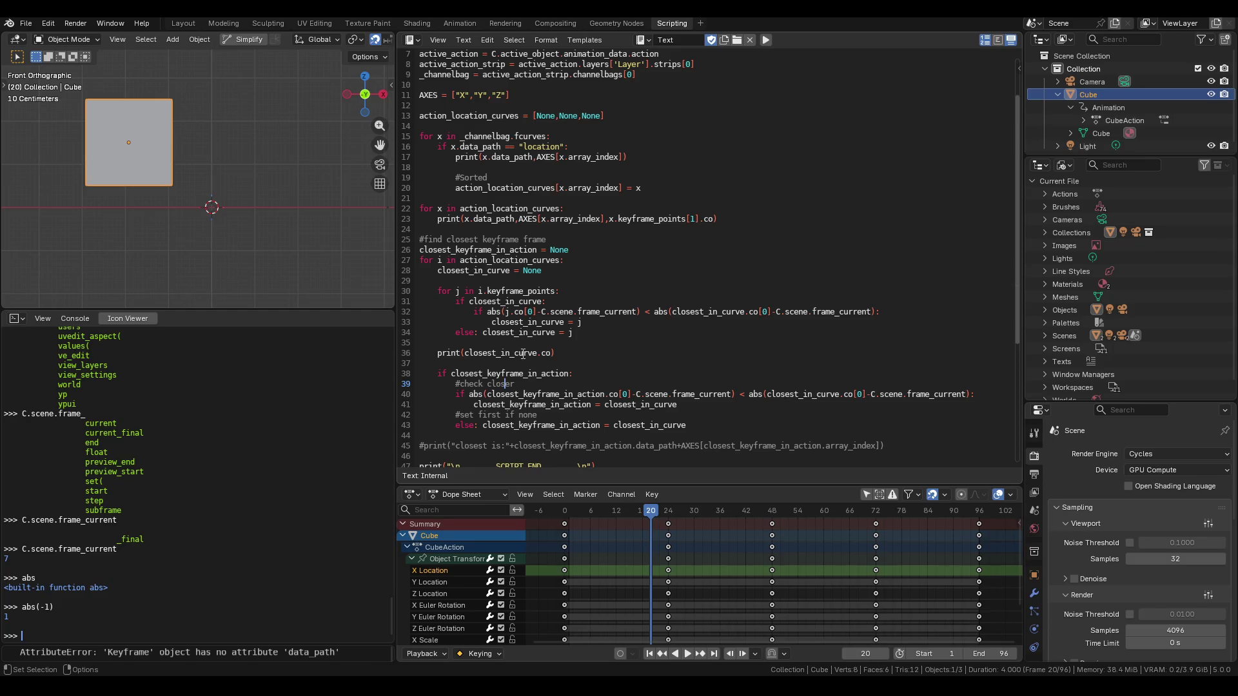
click(766, 40)
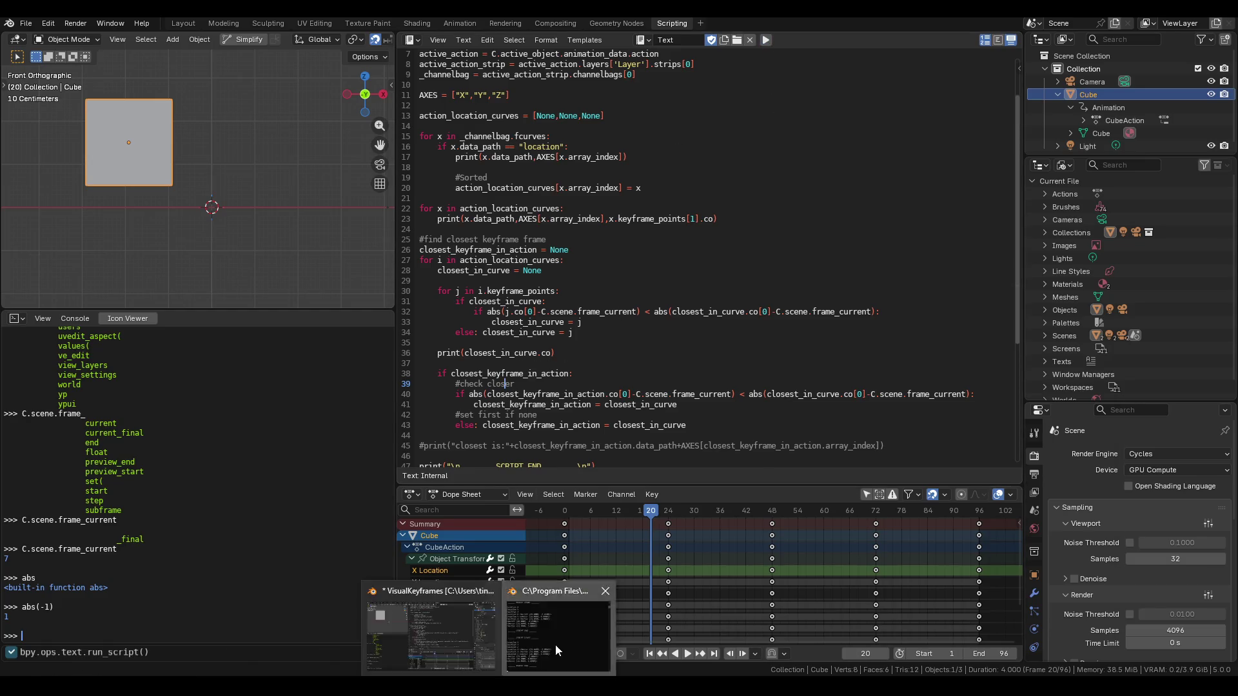
Remove the # from the 'closest is:' print on line 45 and run the script.
click(555, 641)
click(548, 361)
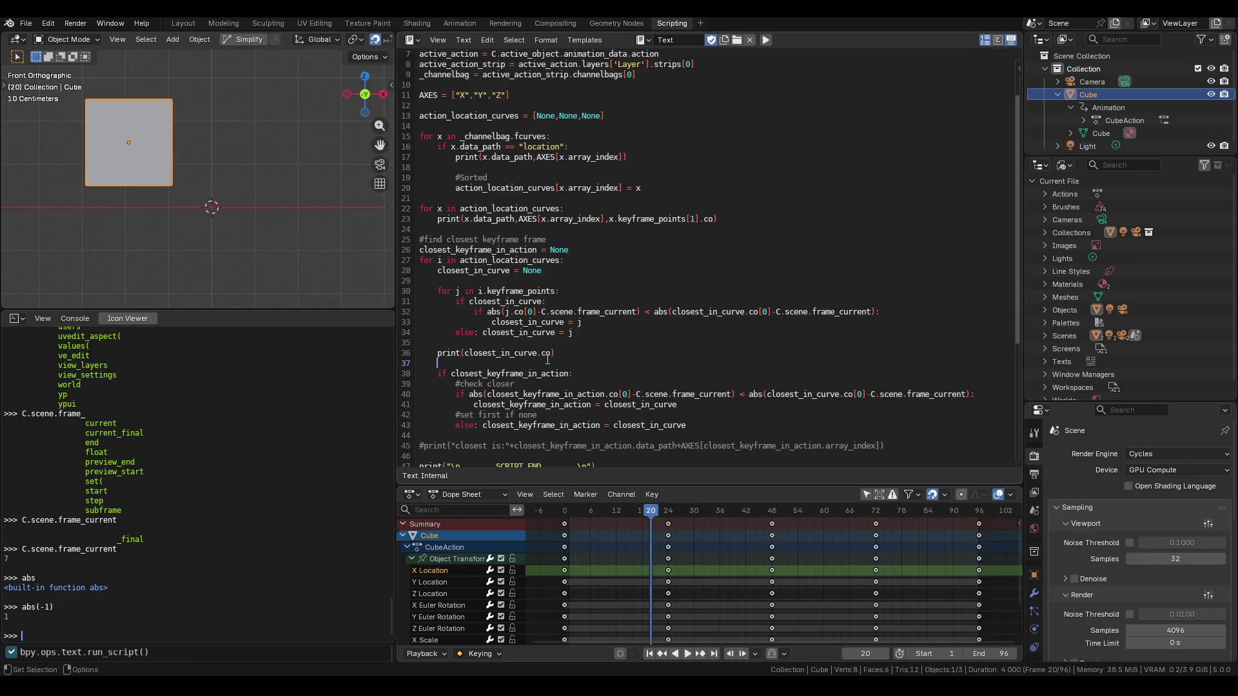
scroll(548, 359, down, 1)
click(422, 415)
key(BackSpace)
key(End)
key(alt+p)
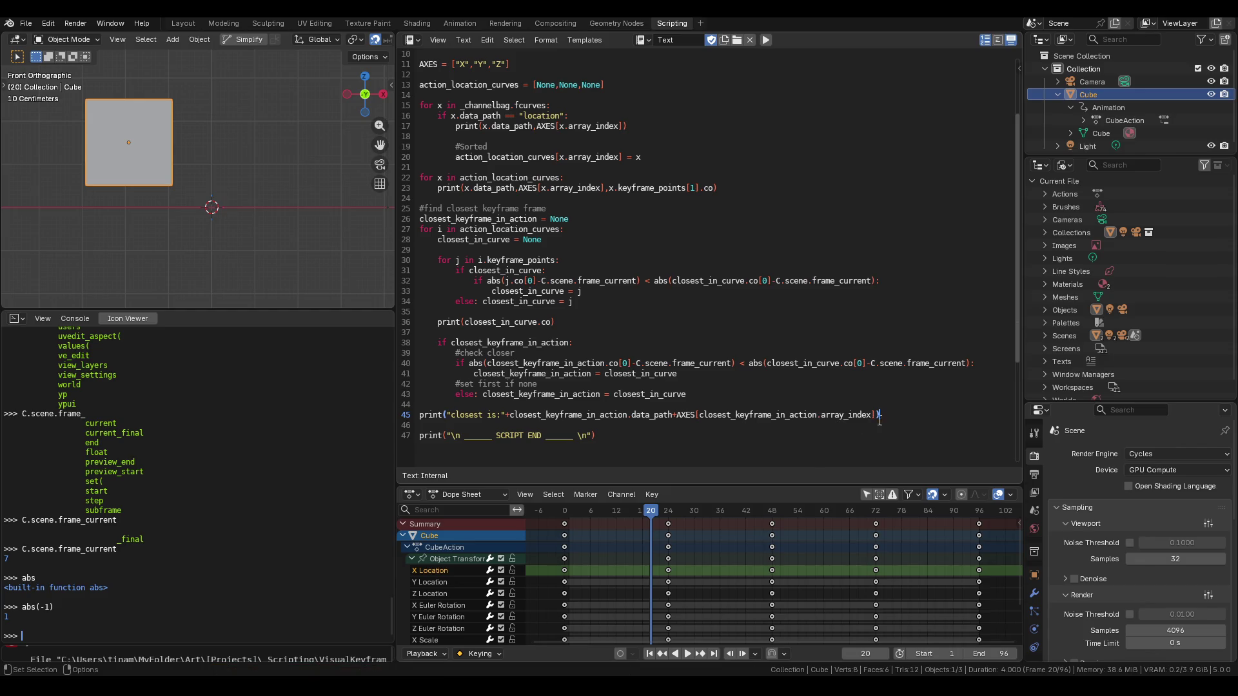
Change the line 45 print to closest_keyframe_in_action.co[0] and rerun the script.
mouse_move(880, 415)
mouse_down()
mouse_move(516, 416)
mouse_move(651, 416)
mouse_move(632, 416)
mouse_up()
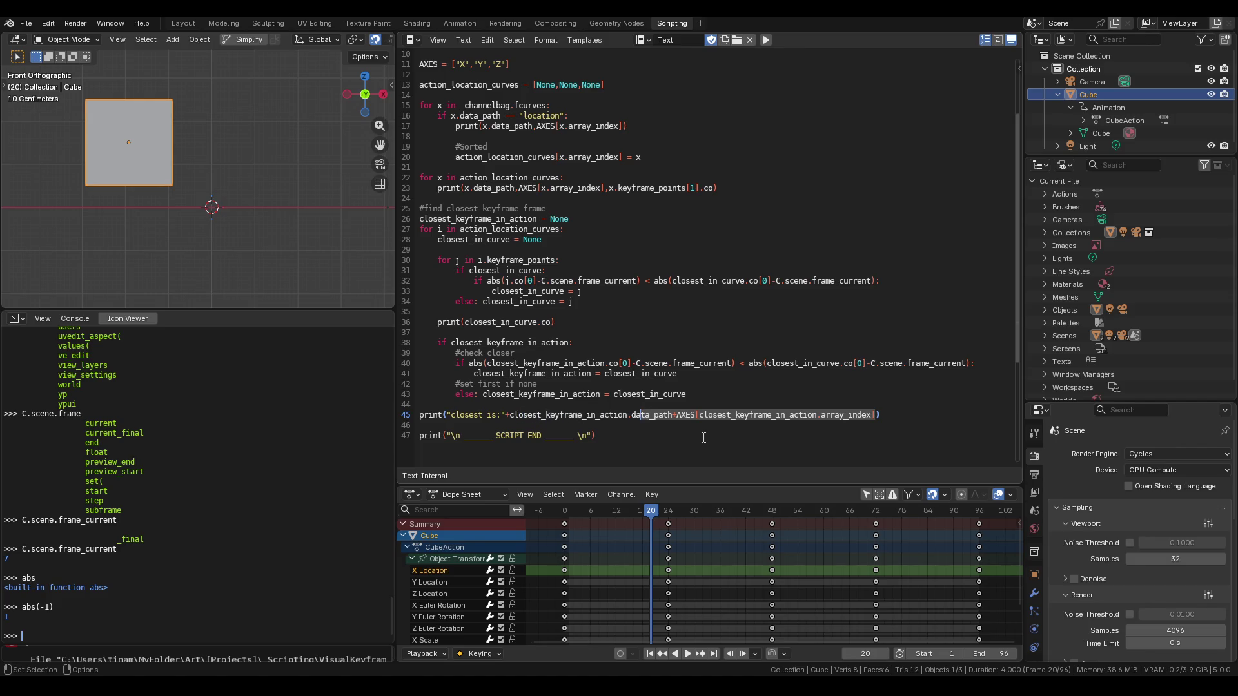
key(BackSpace)
text(co[)
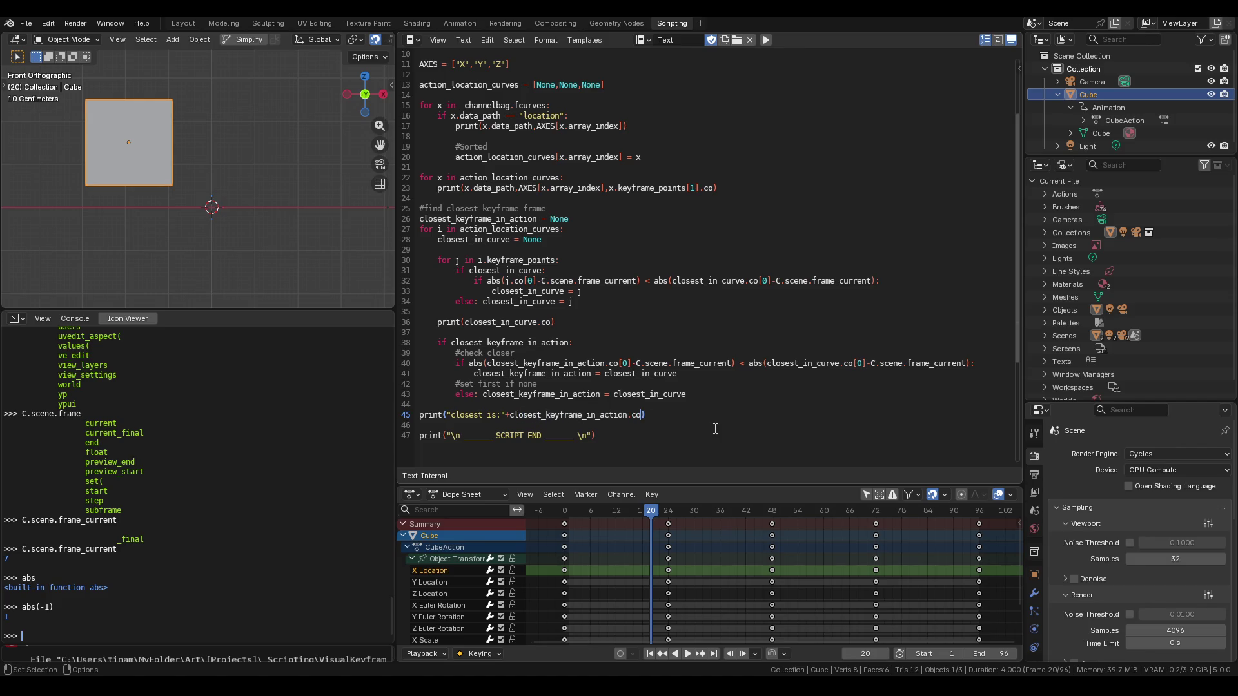
text(0])
click(766, 39)
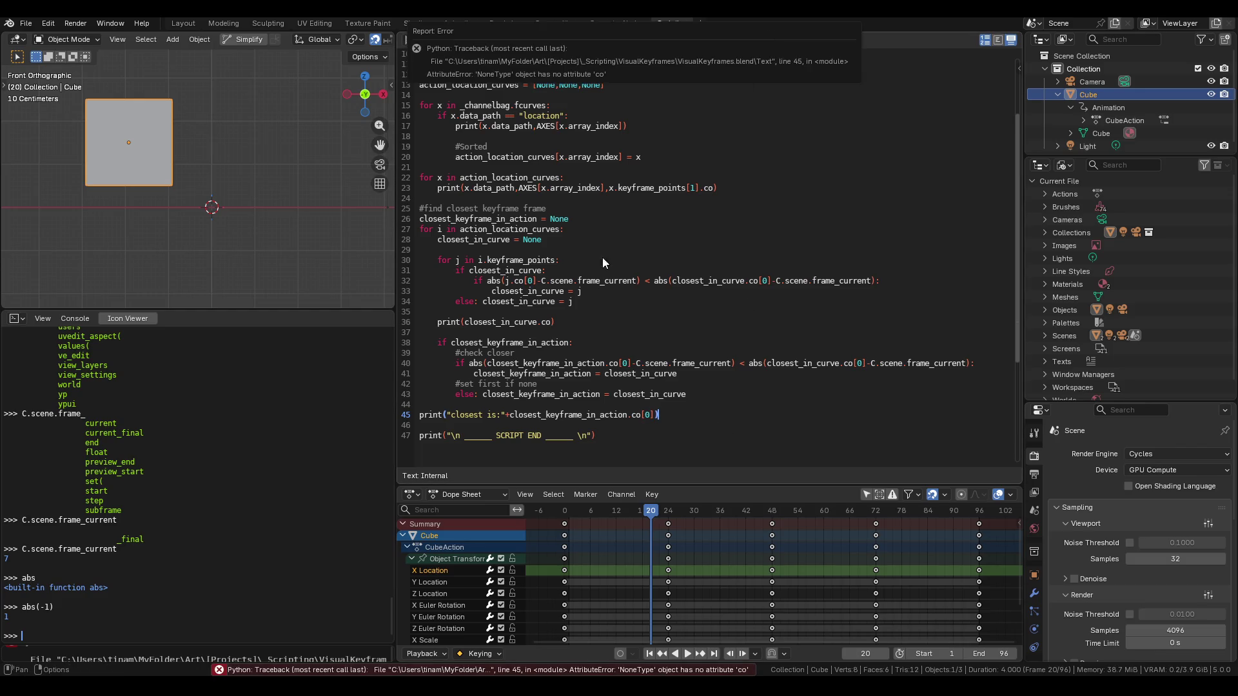
Trace closest_keyframe_in_action, action_location_curves and closest_in_curve through lines 26–45.
double_click(597, 416)
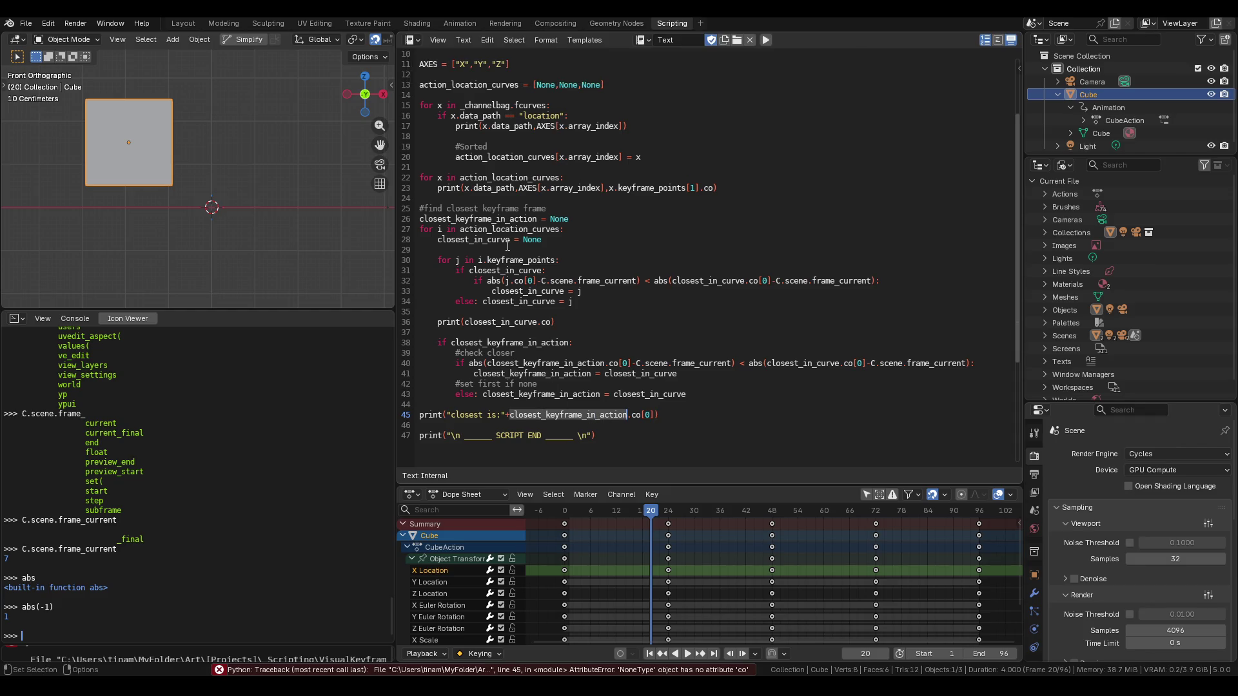
double_click(490, 220)
click(553, 400)
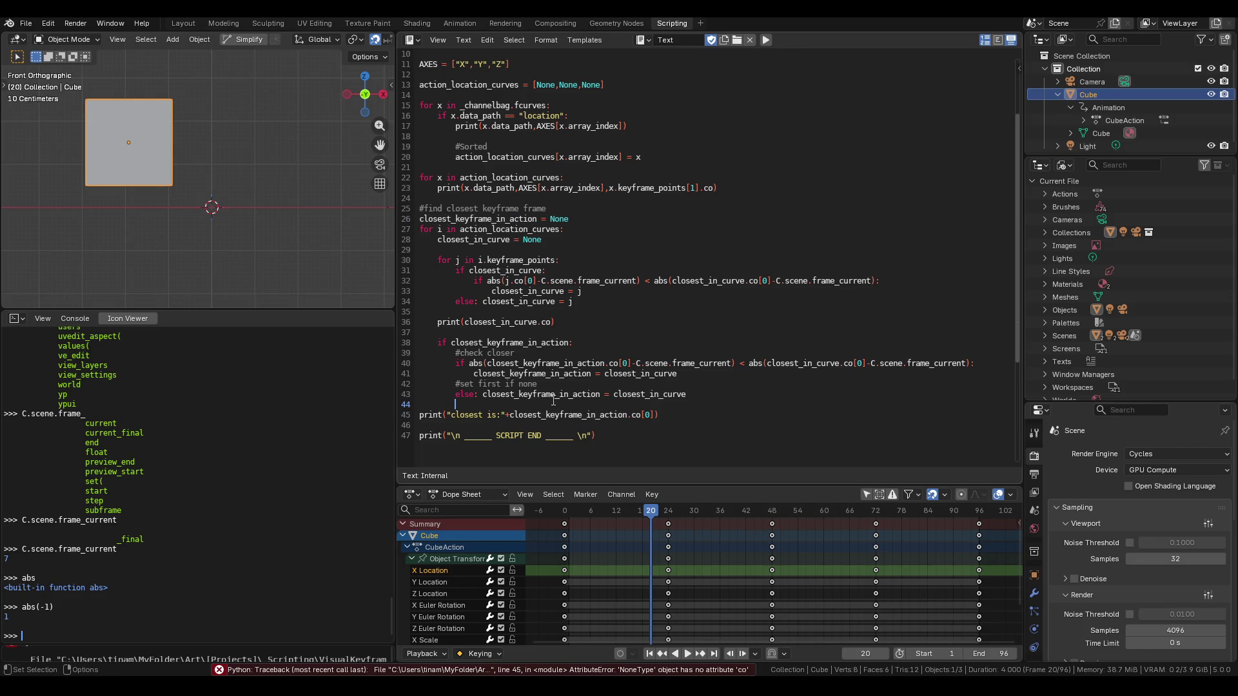
double_click(551, 394)
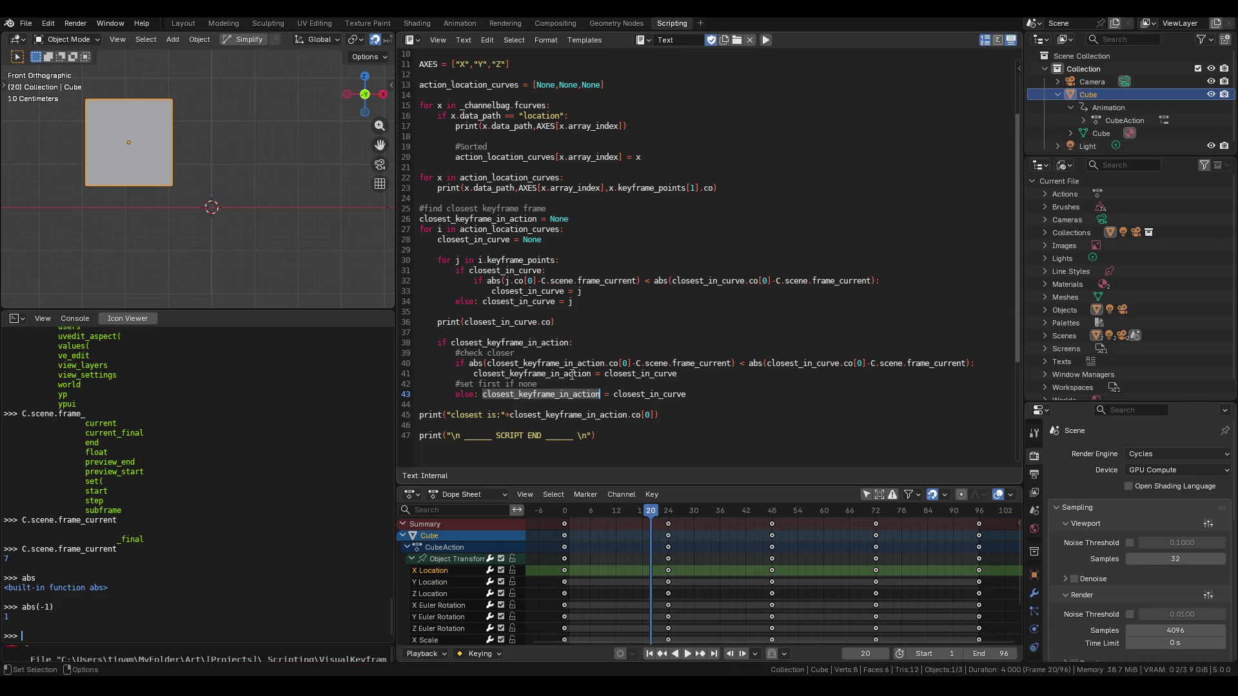
double_click(499, 342)
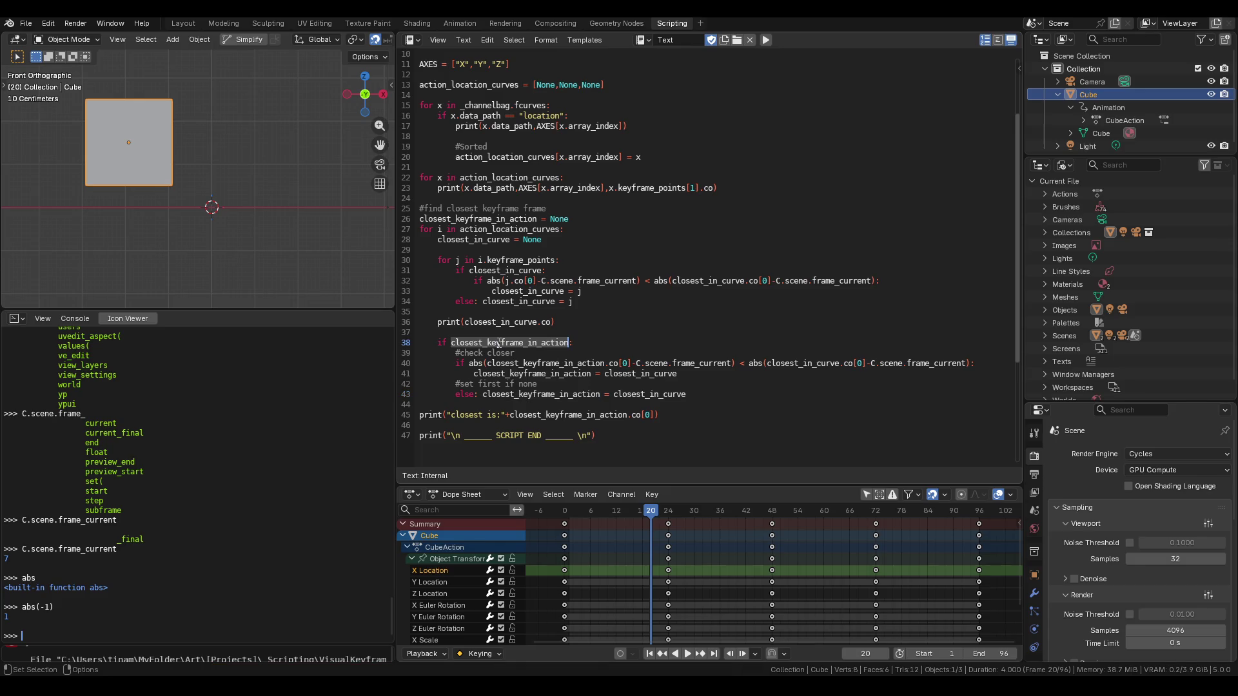
double_click(491, 218)
double_click(512, 342)
double_click(490, 229)
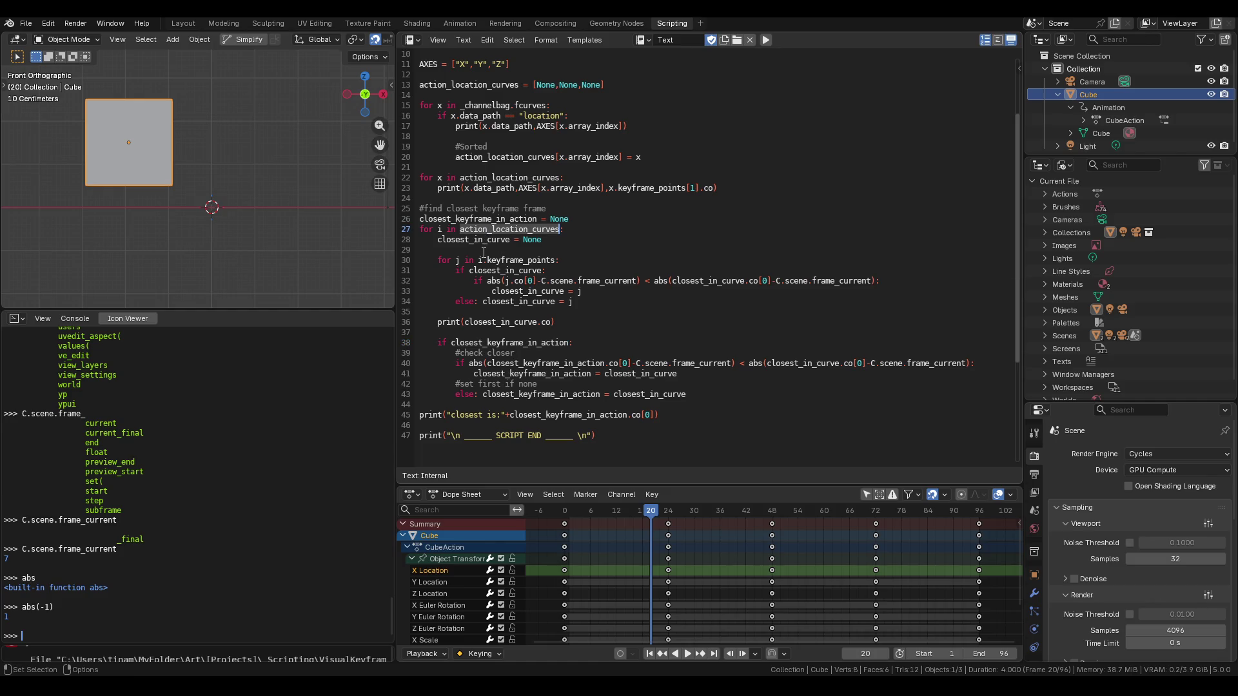
double_click(478, 239)
click(468, 281)
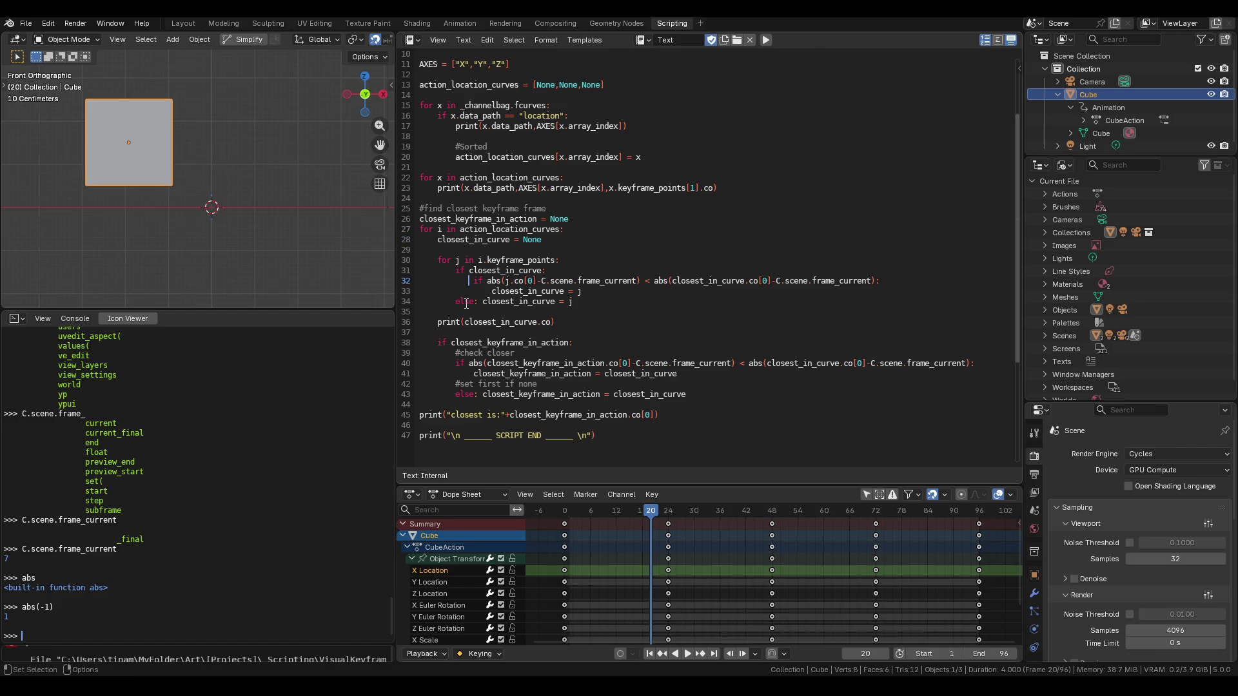
double_click(474, 240)
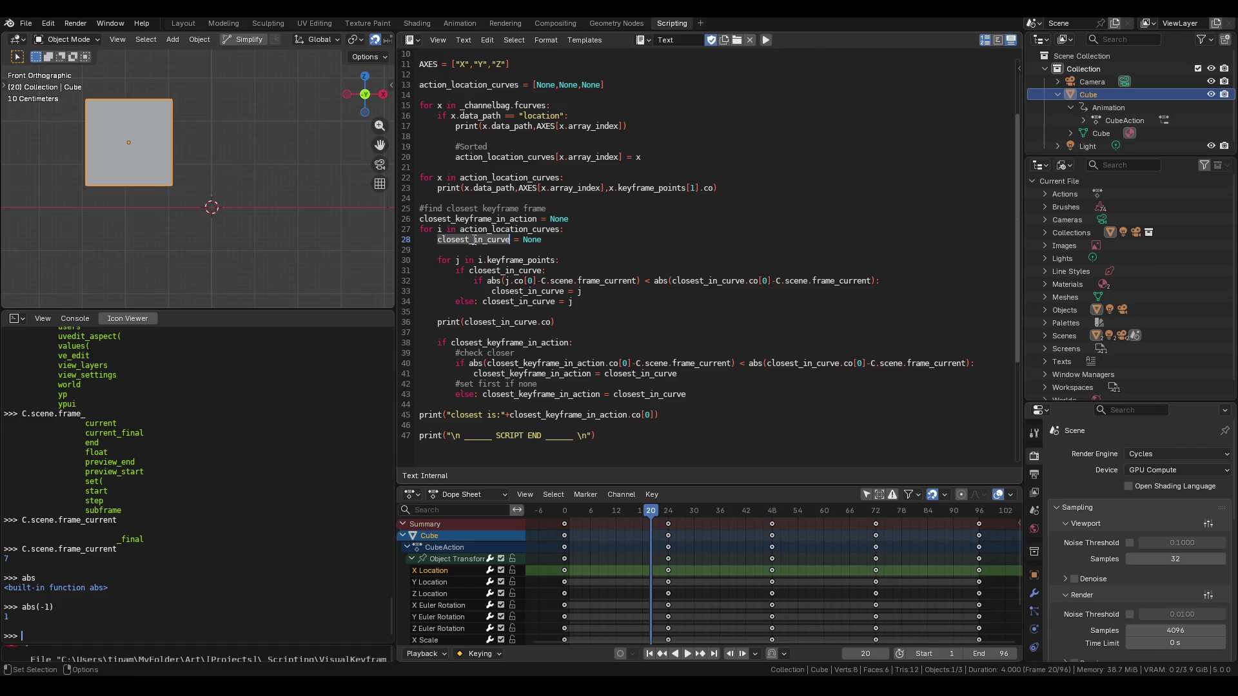
click(484, 341)
double_click(503, 341)
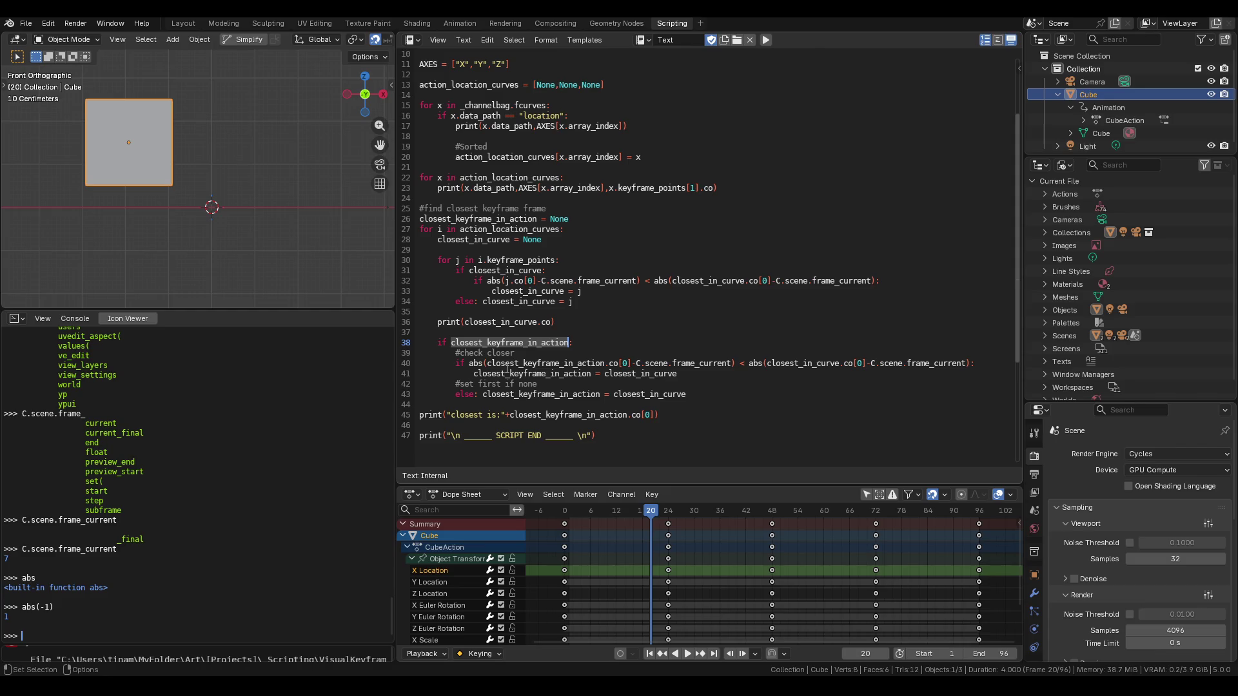
double_click(557, 395)
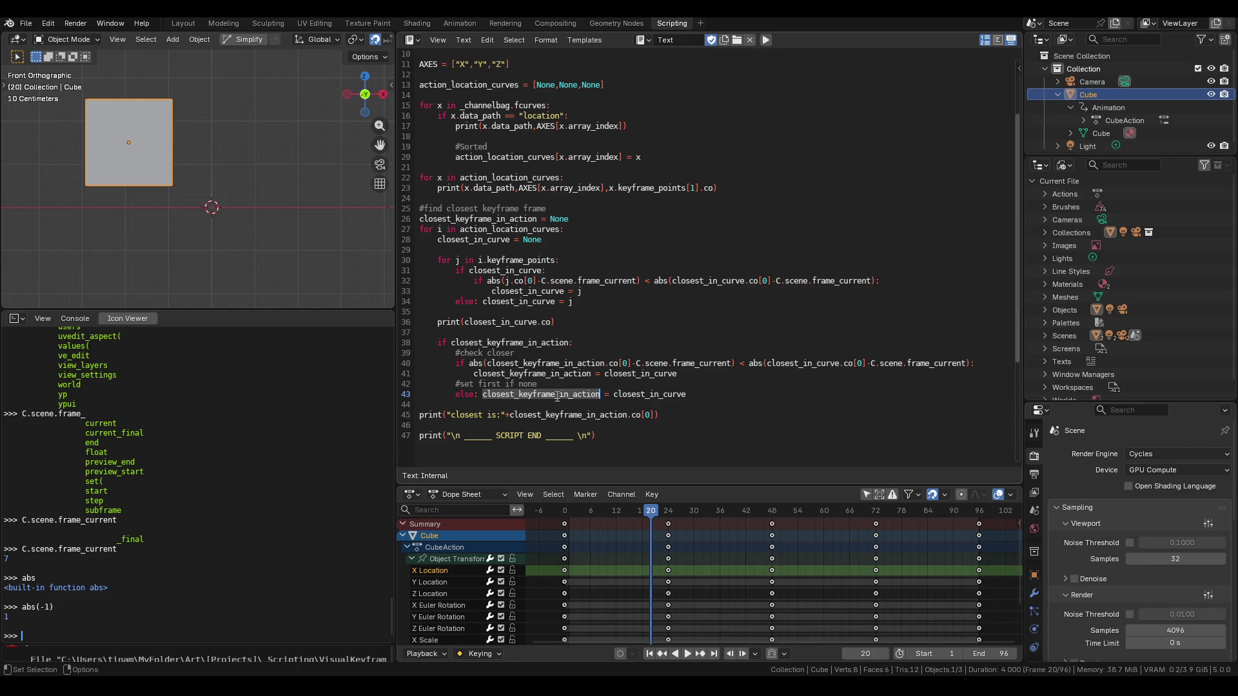
double_click(537, 347)
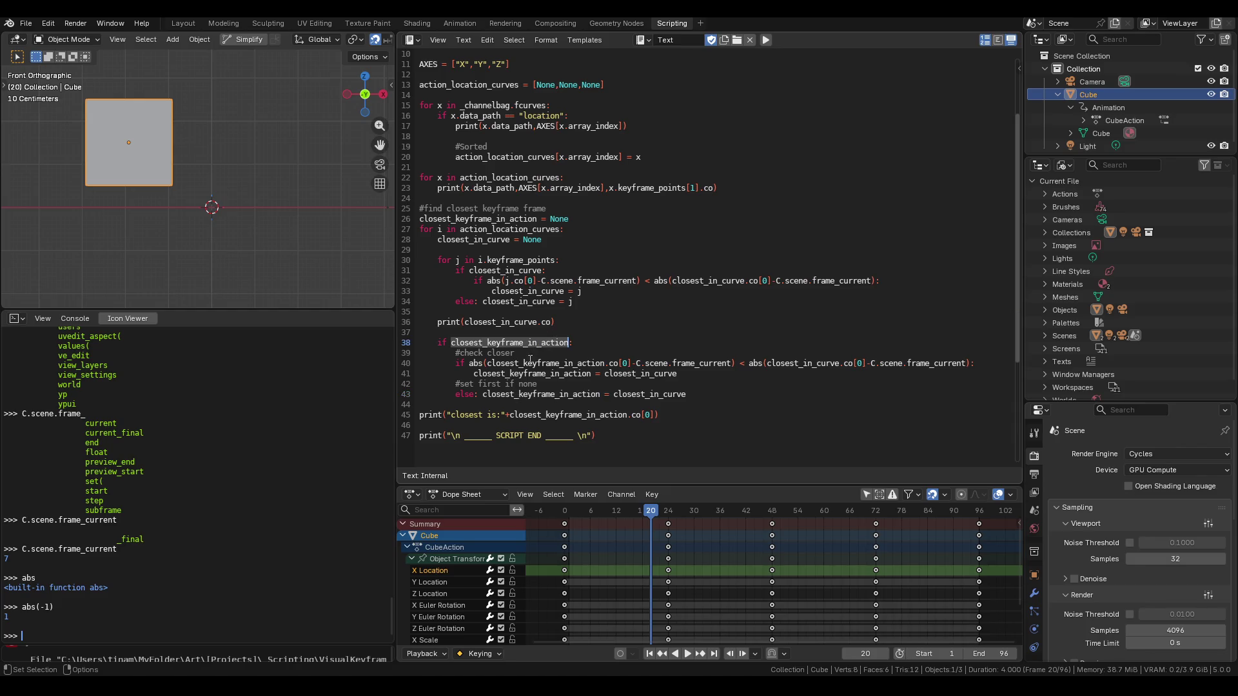
double_click(531, 394)
double_click(628, 394)
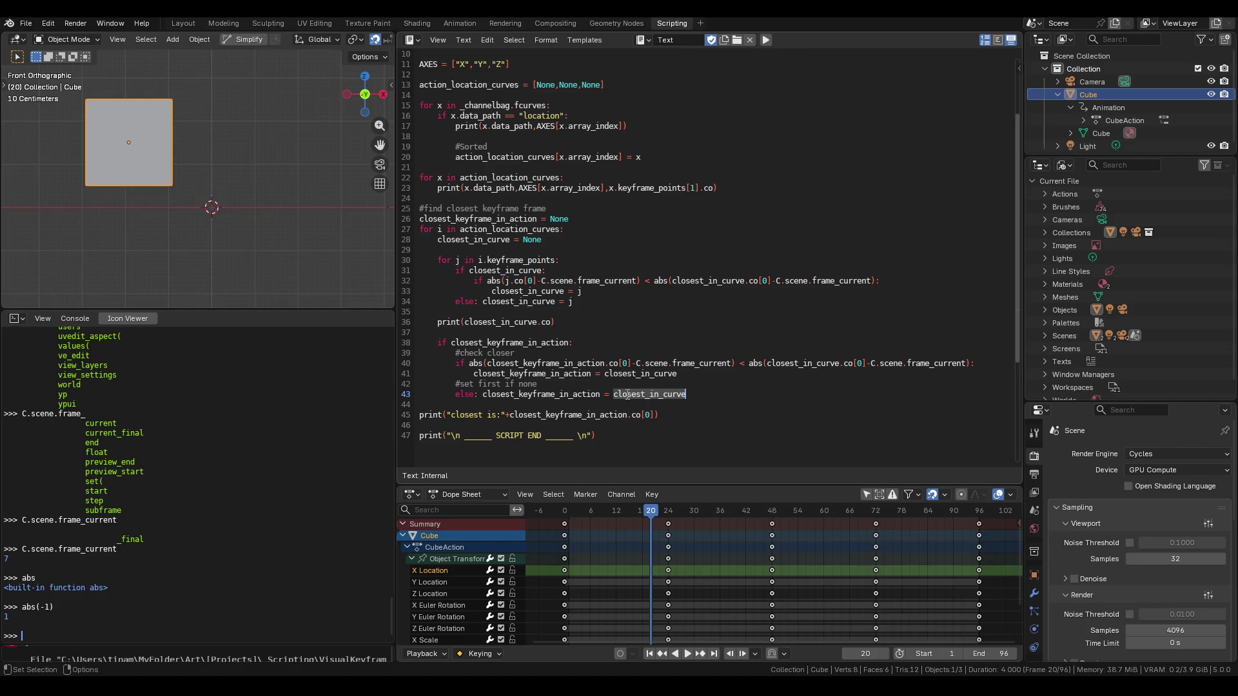
Comment out the line 45 print with # and check the system console output.
click(419, 417)
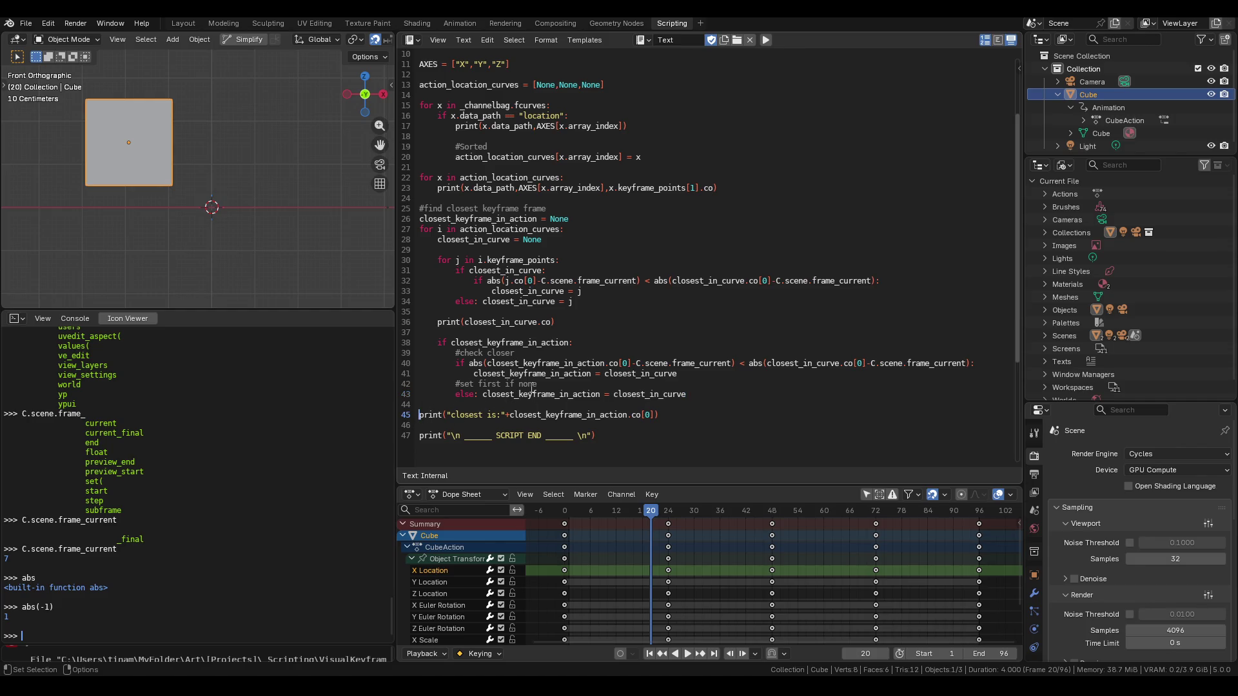
text(#)
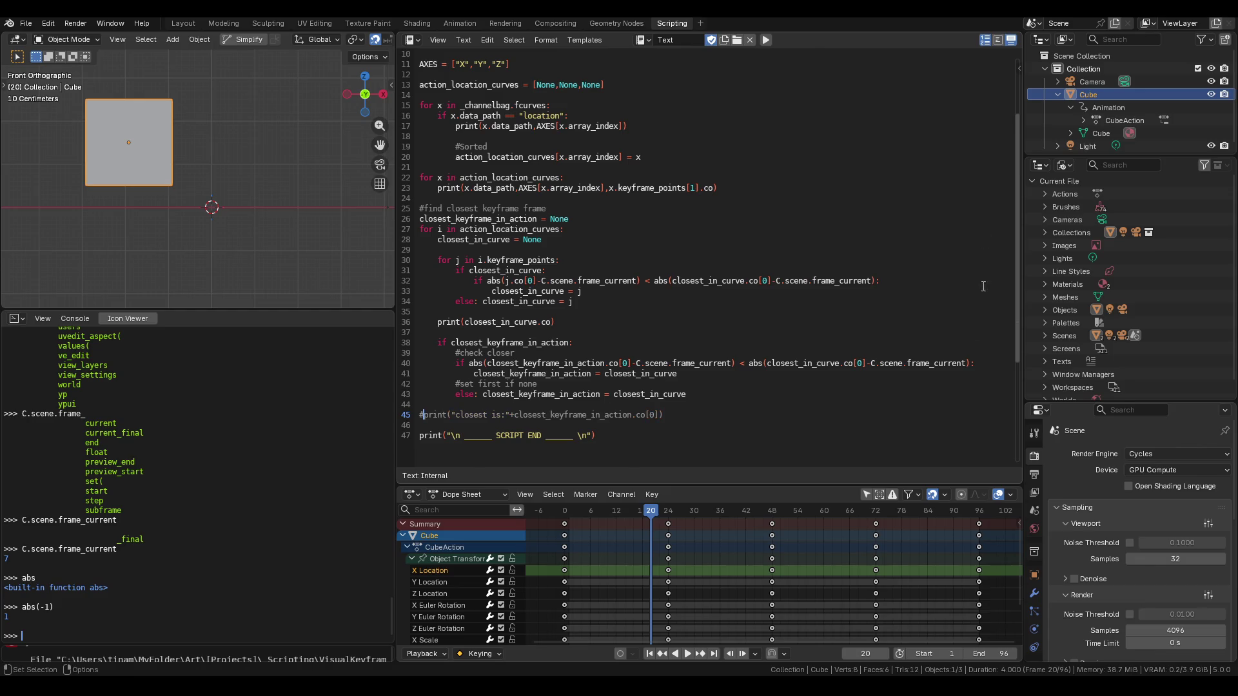
click(550, 654)
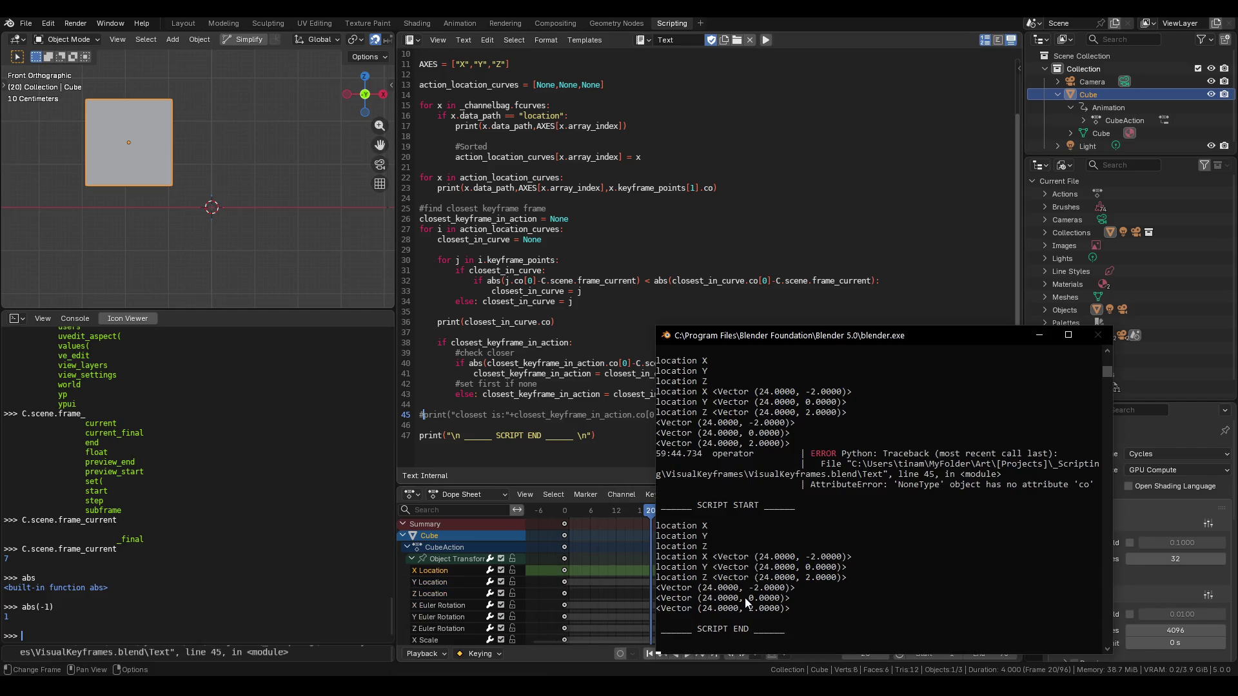
Move the current frame to 40 and rerun the script.
click(1039, 335)
click(738, 511)
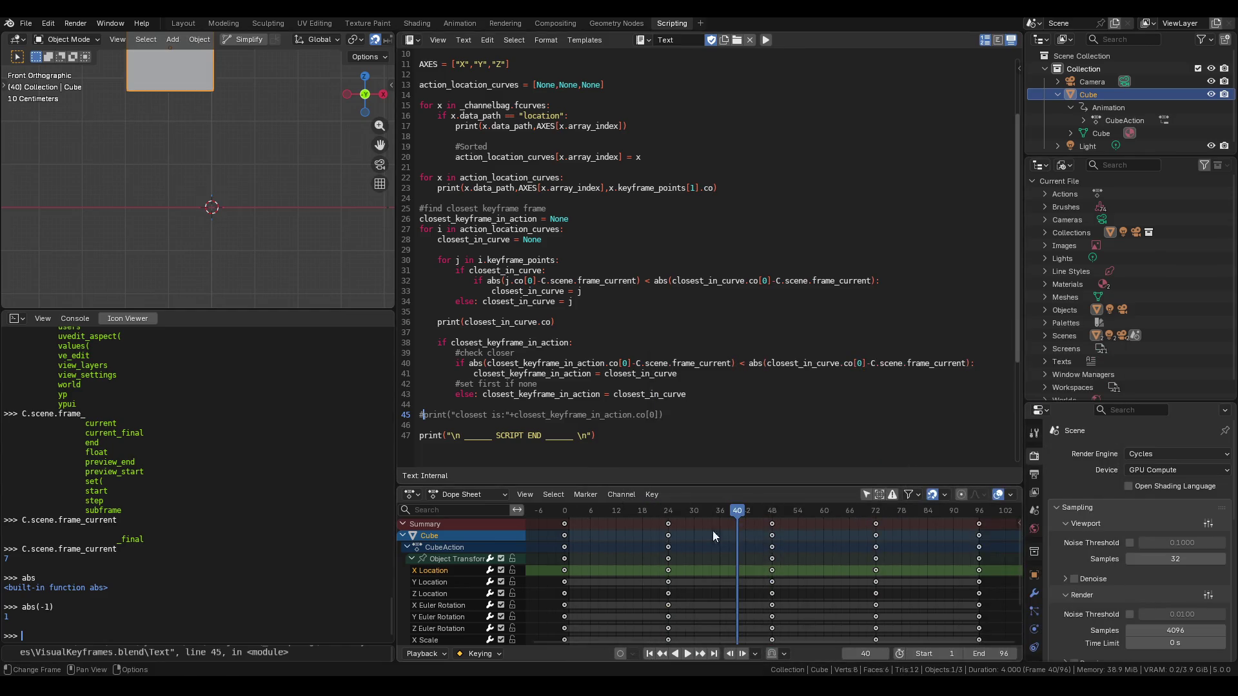
click(766, 40)
Read the system console output showing each curve's closest keyframe at frame 48, then minimize it.
mouse_move(515, 686)
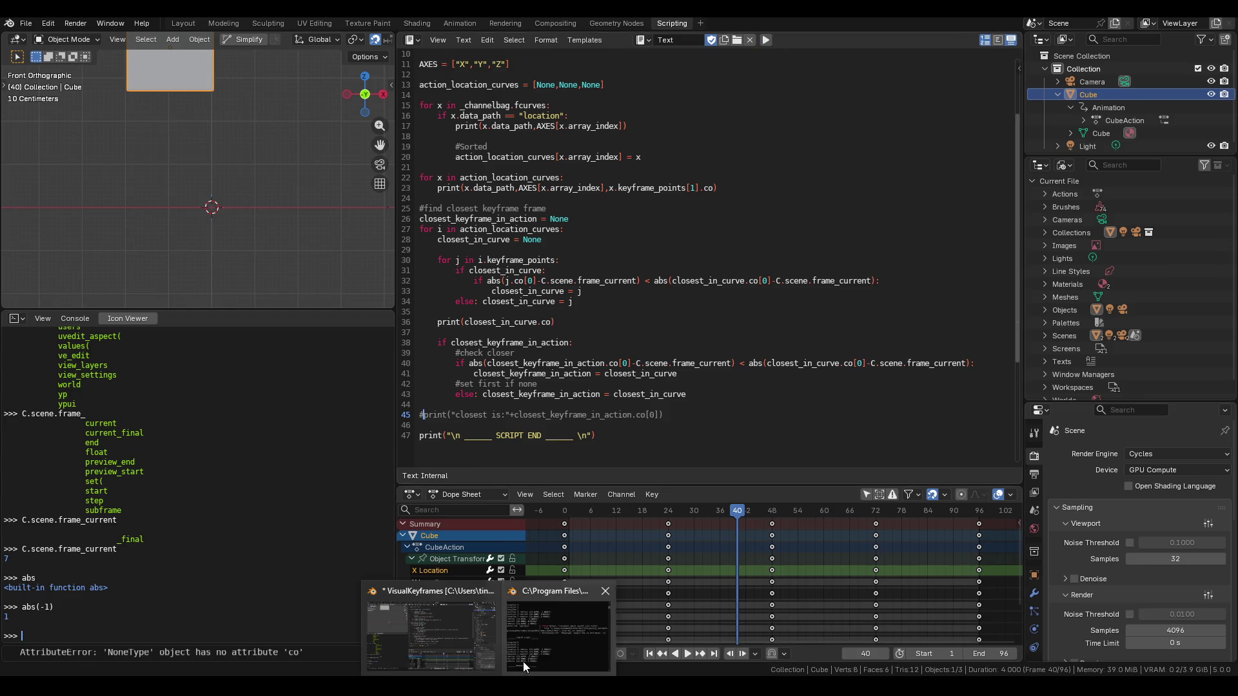
click(606, 591)
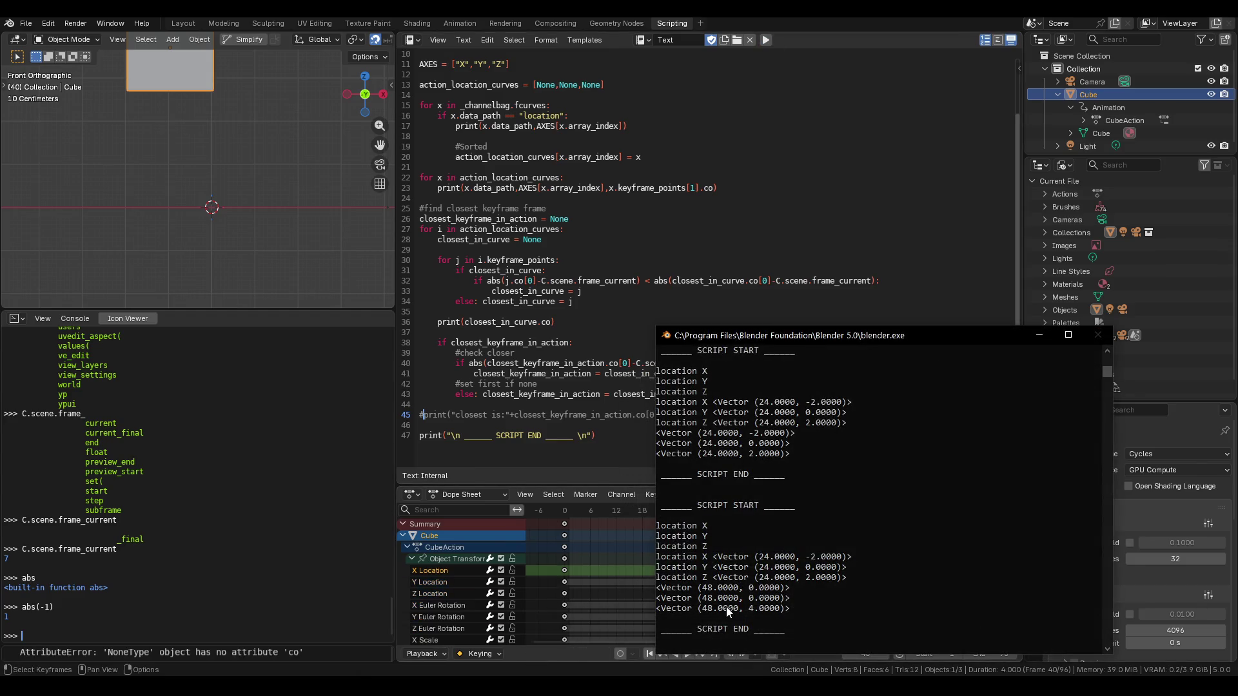
click(1031, 334)
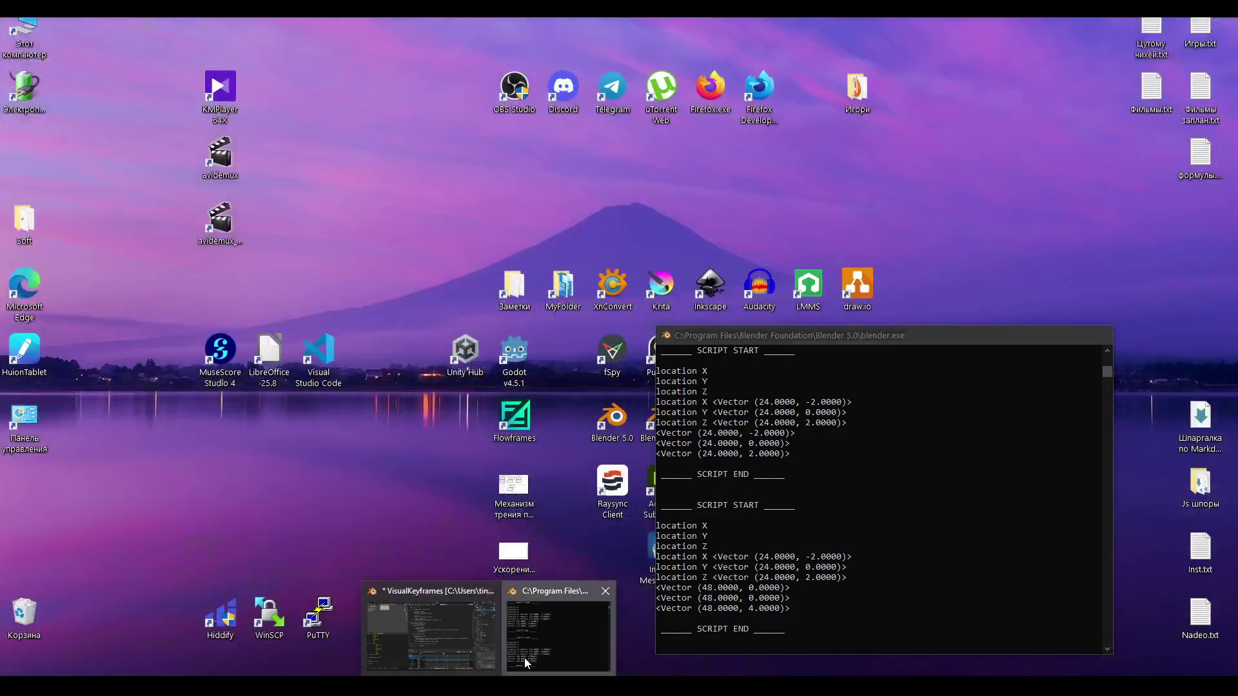
click(524, 658)
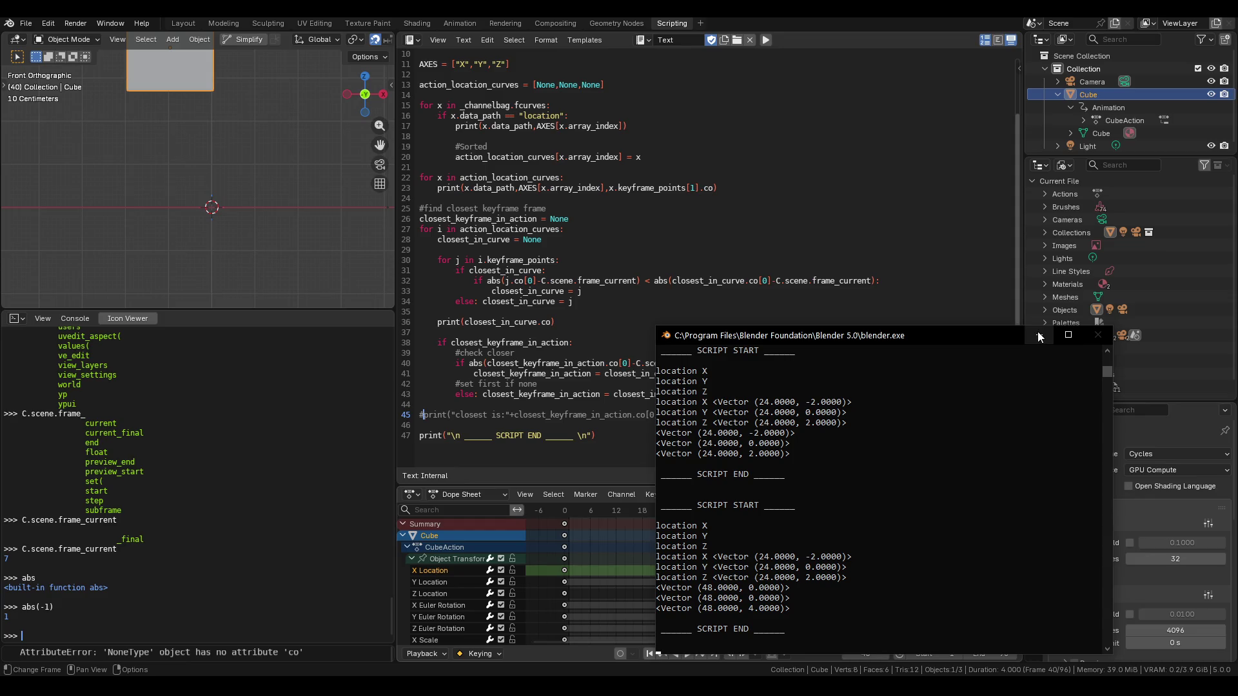
click(1038, 335)
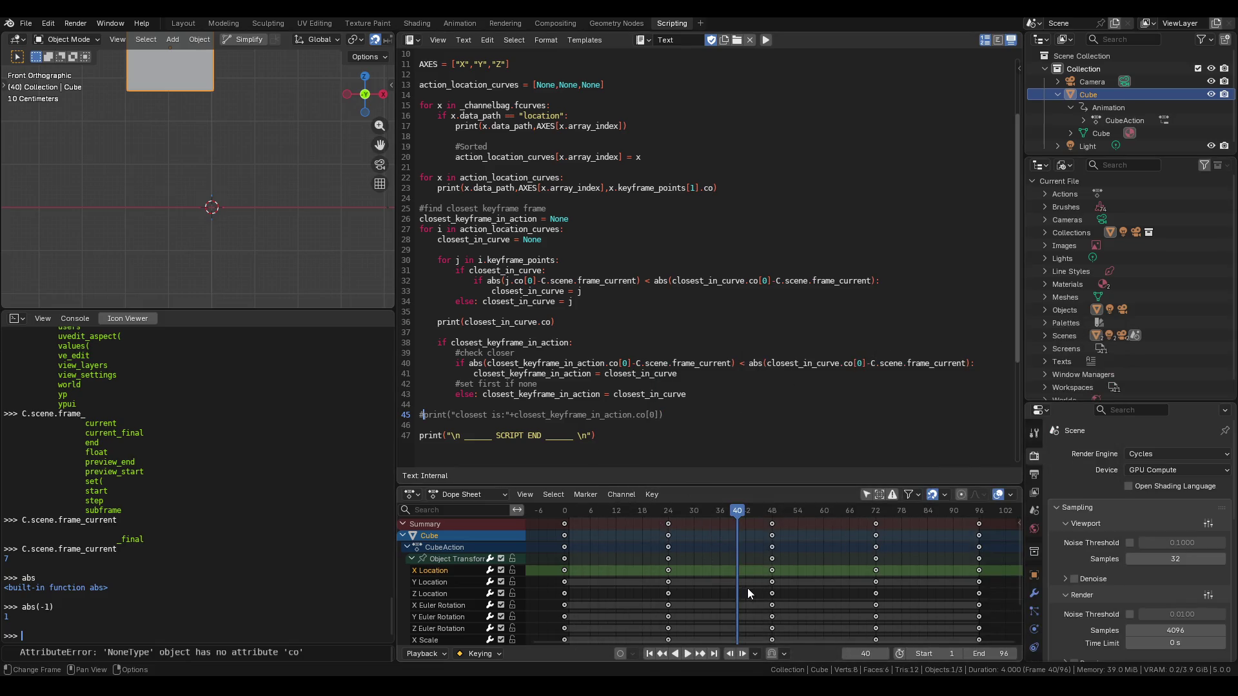
Select the Y and Z Location keyframes at frame 48 in the Dope Sheet.
click(772, 581)
click(772, 593)
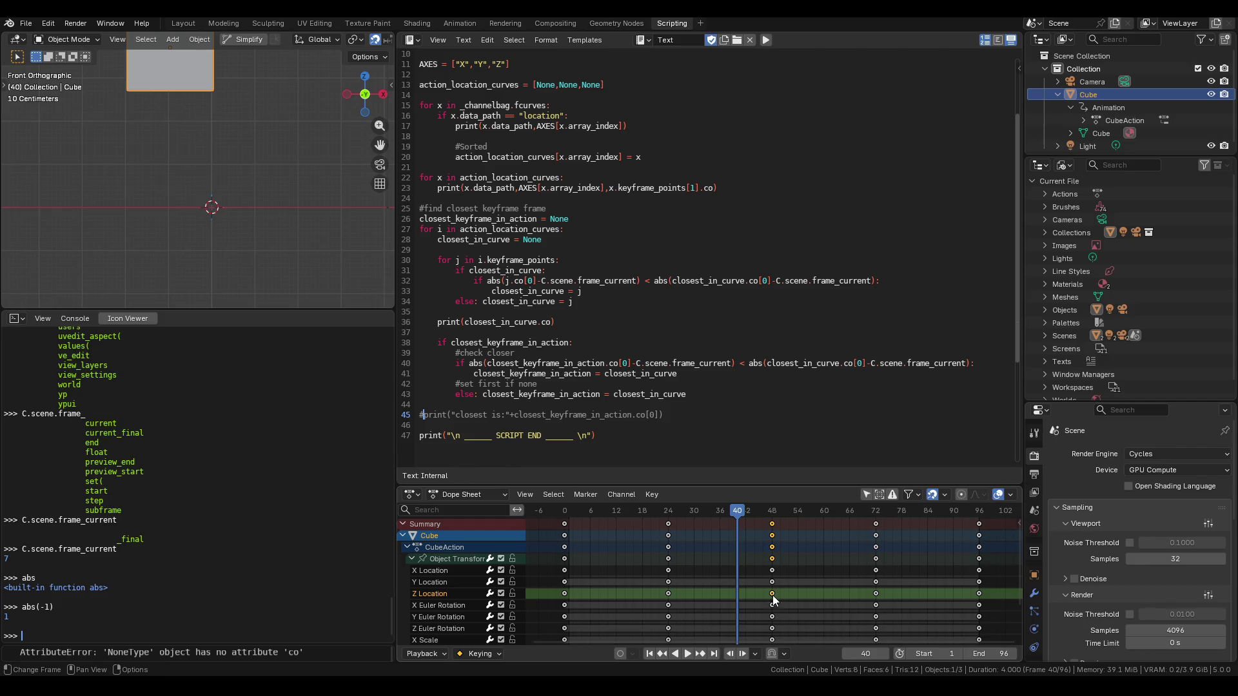
key(n)
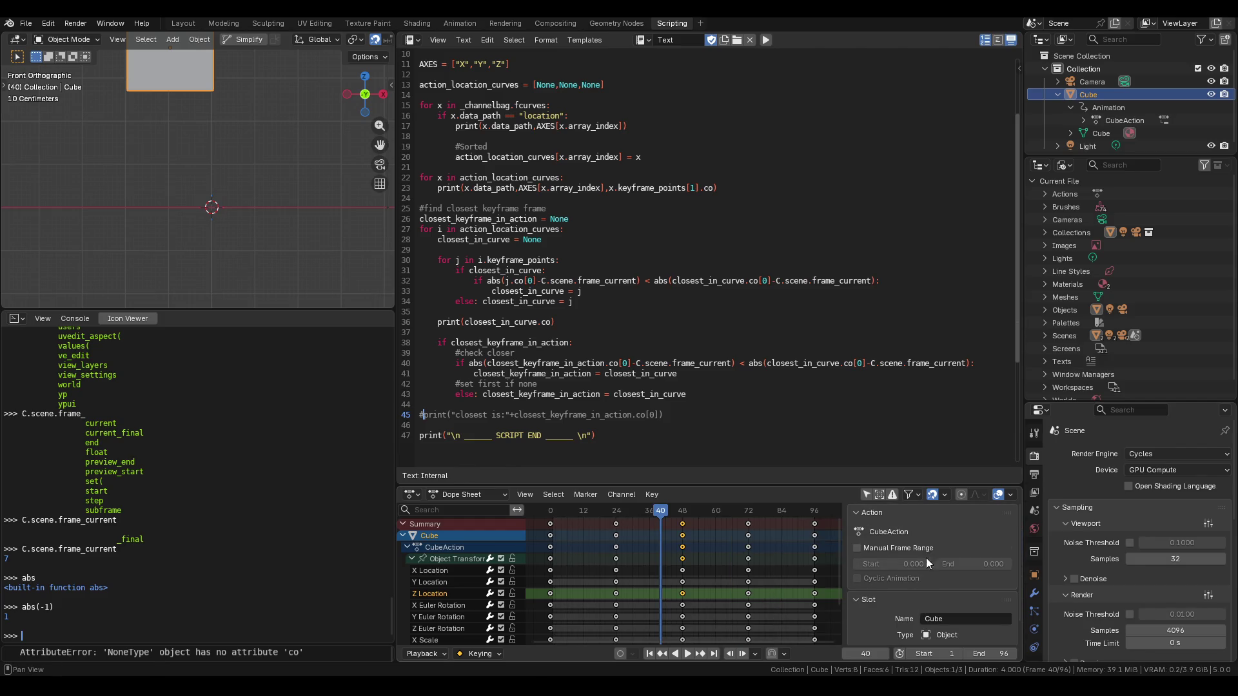
click(881, 515)
Compare the X Location and Y Location curves in the Graph Editor.
key(ctrl+Tab)
key(ctrl+Tab)
key(ctrl+Tab)
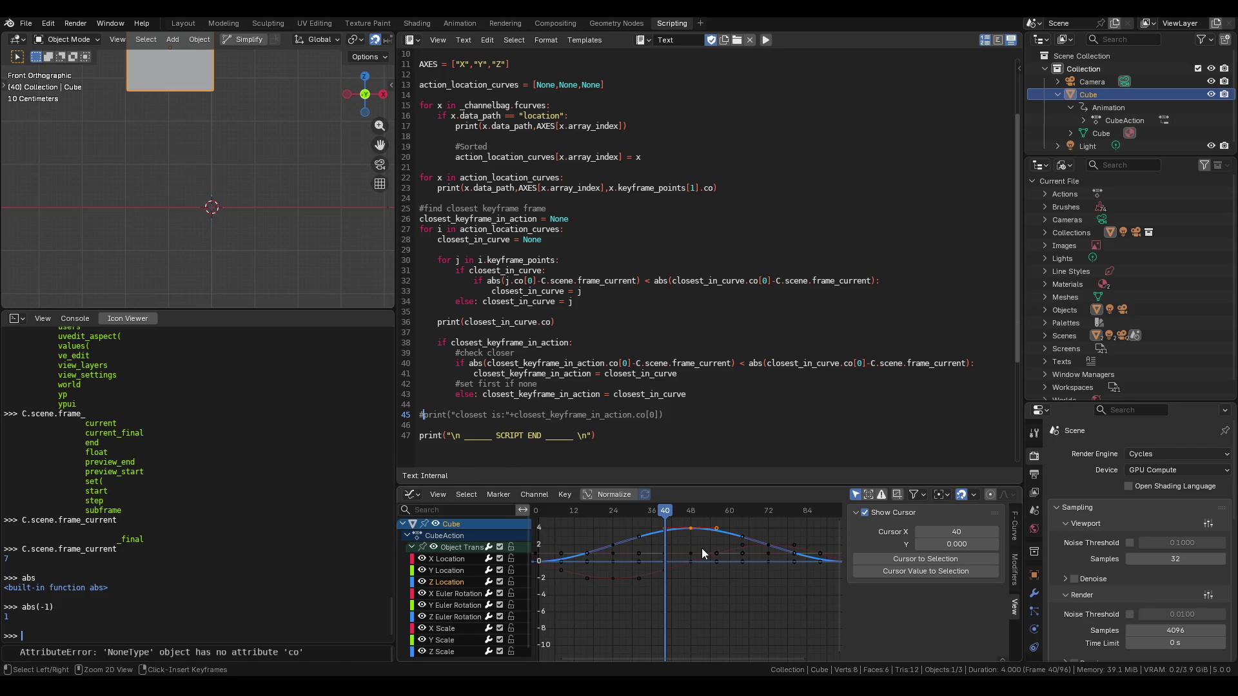
click(521, 563)
click(446, 571)
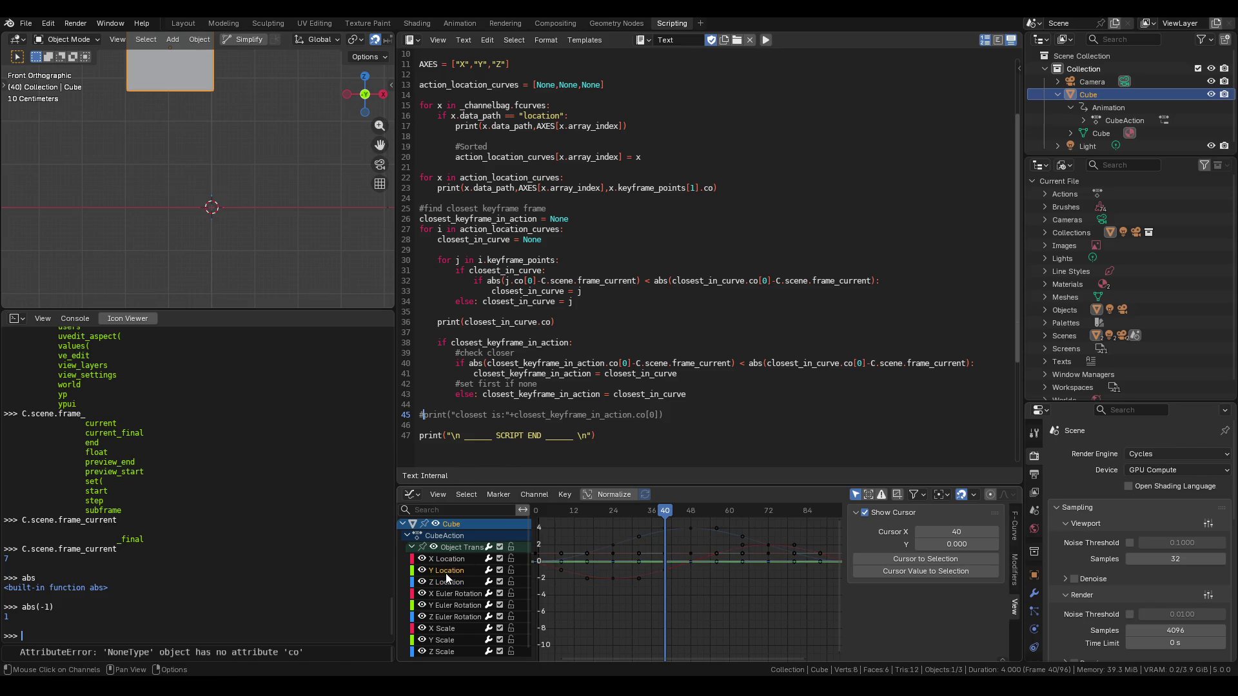
key(ctrl+n)
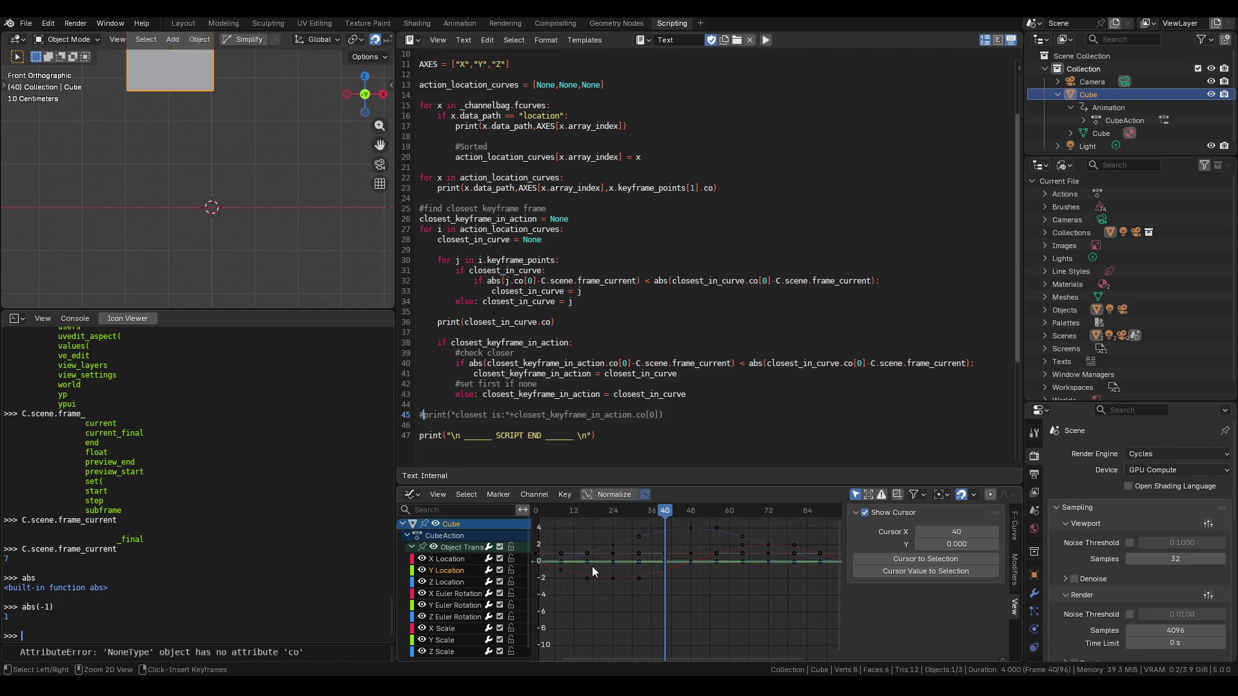
key(ctrl+n)
Back in the Dope Sheet, select the Y Location keyframe at frame 48 and rerun the script.
key(ctrl+Tab)
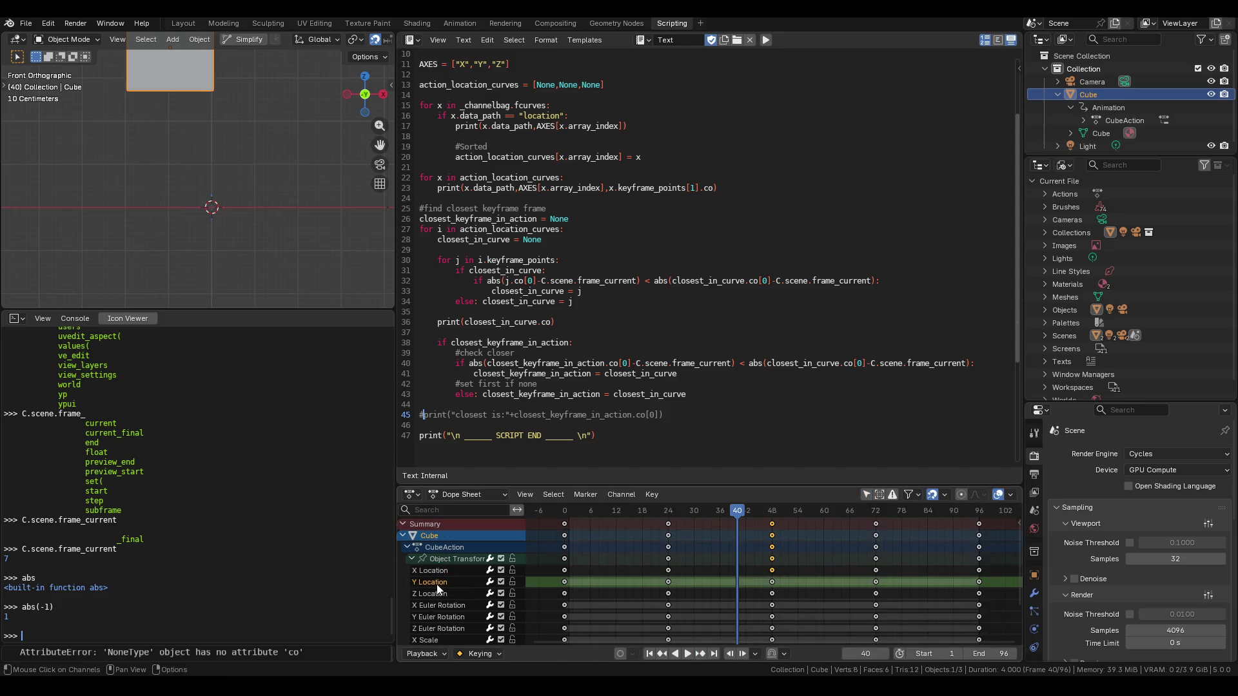
right_click(776, 582)
key(Escape)
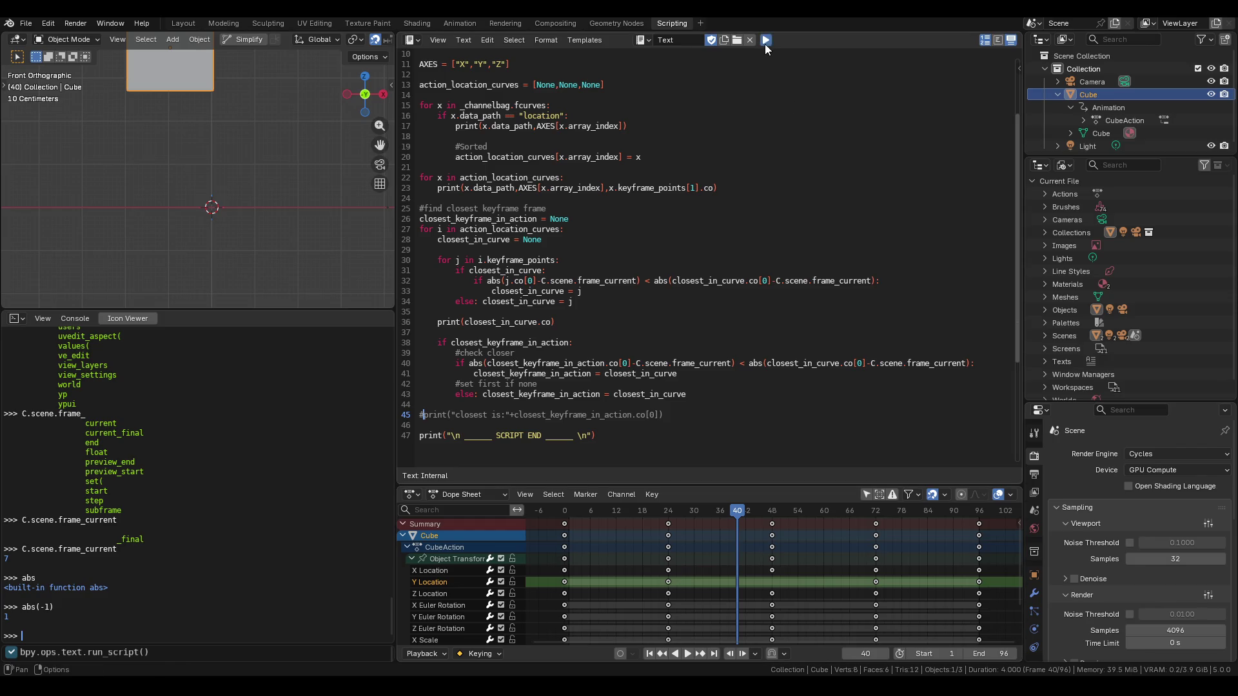
mouse_move(488, 687)
click(558, 629)
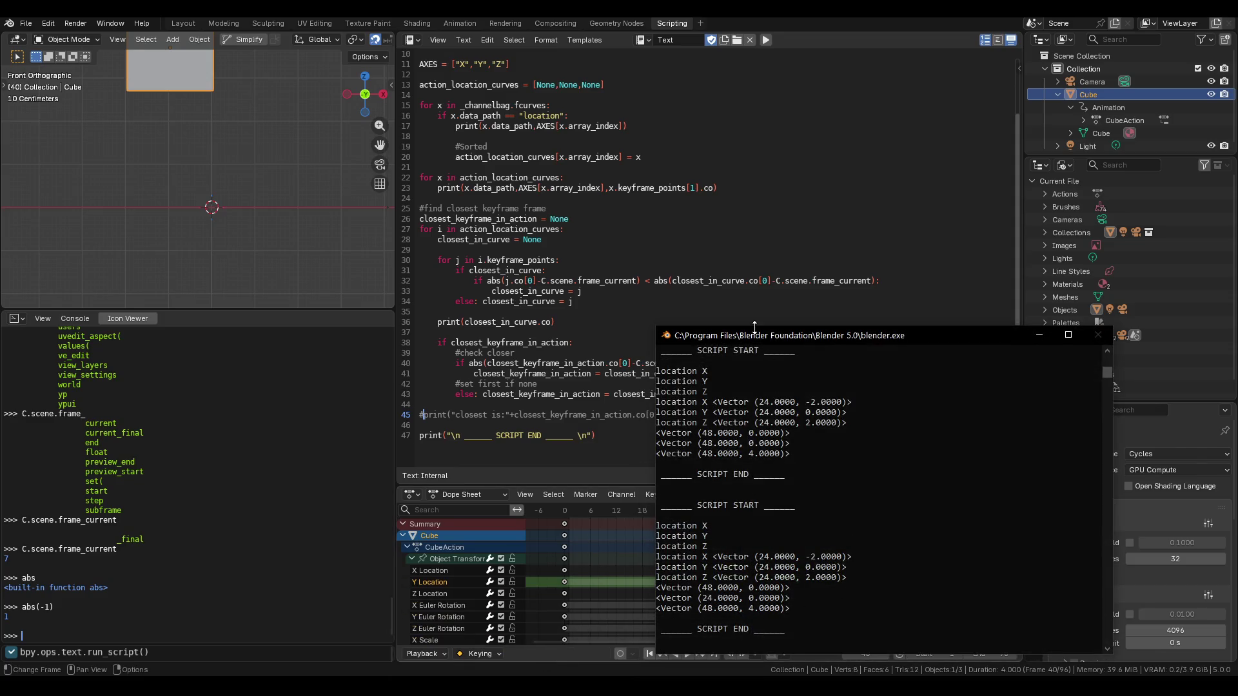
drag(753, 335, 897, 282)
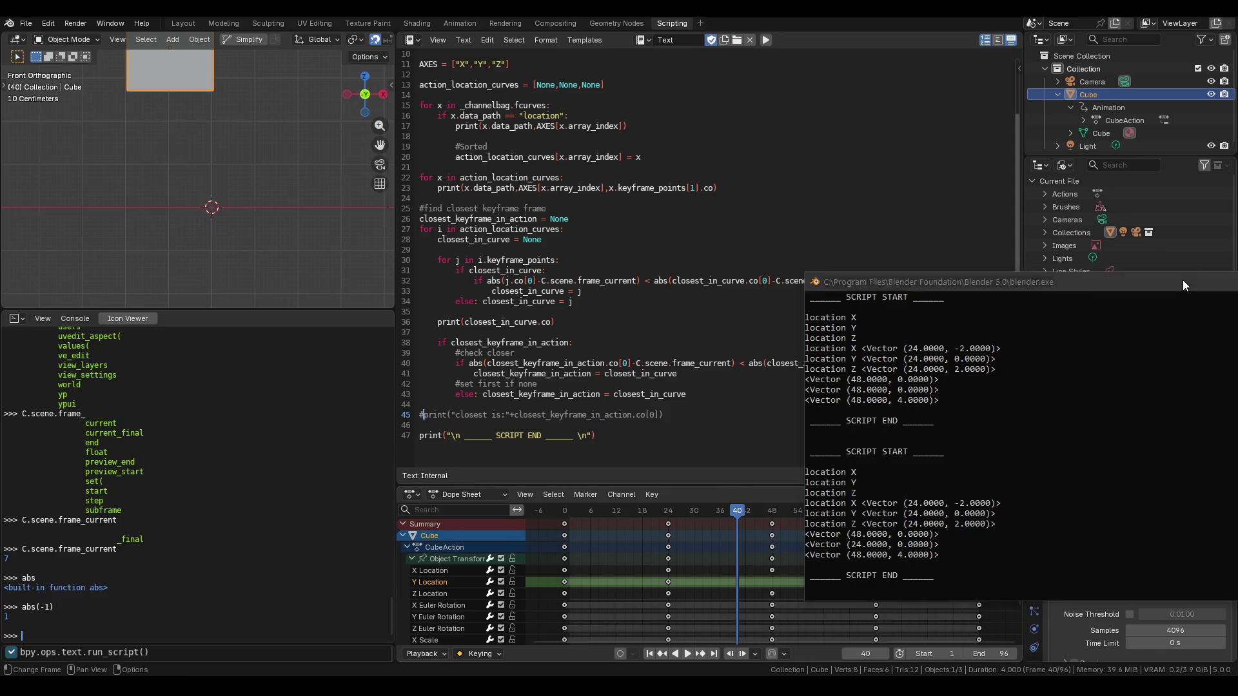
click(1184, 282)
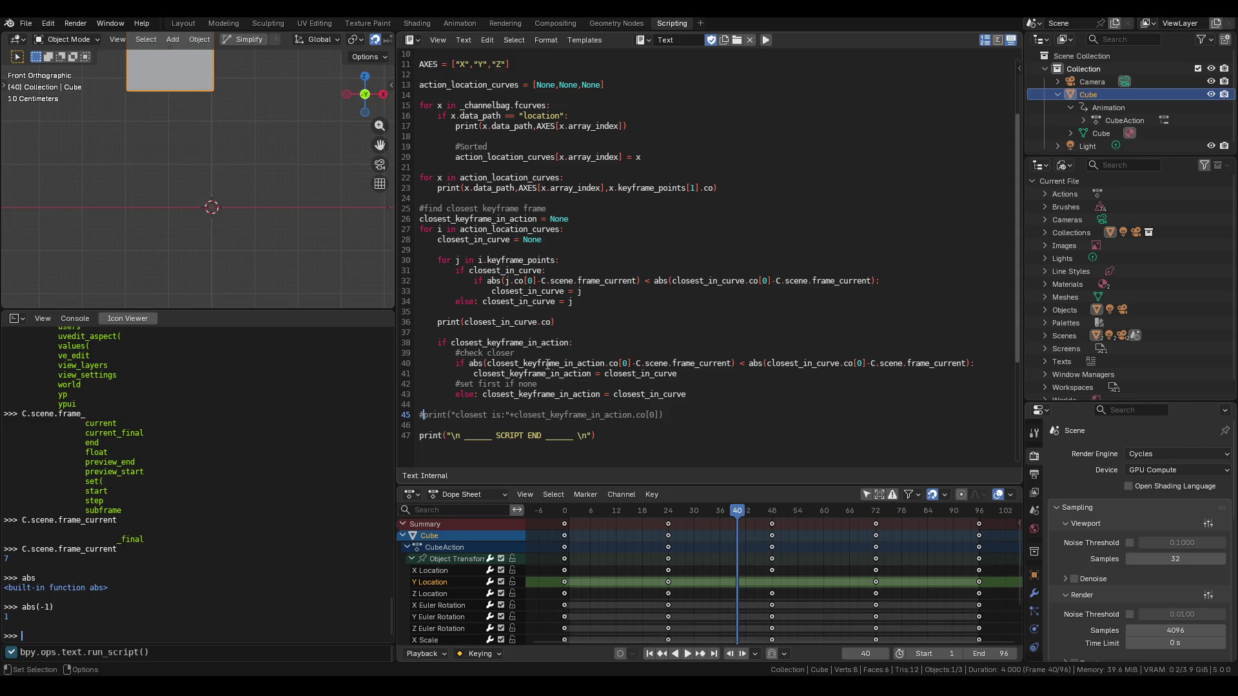
Inspect the closest_keyframe_in_action, co and closest_in_curve references on lines 38–41.
double_click(575, 364)
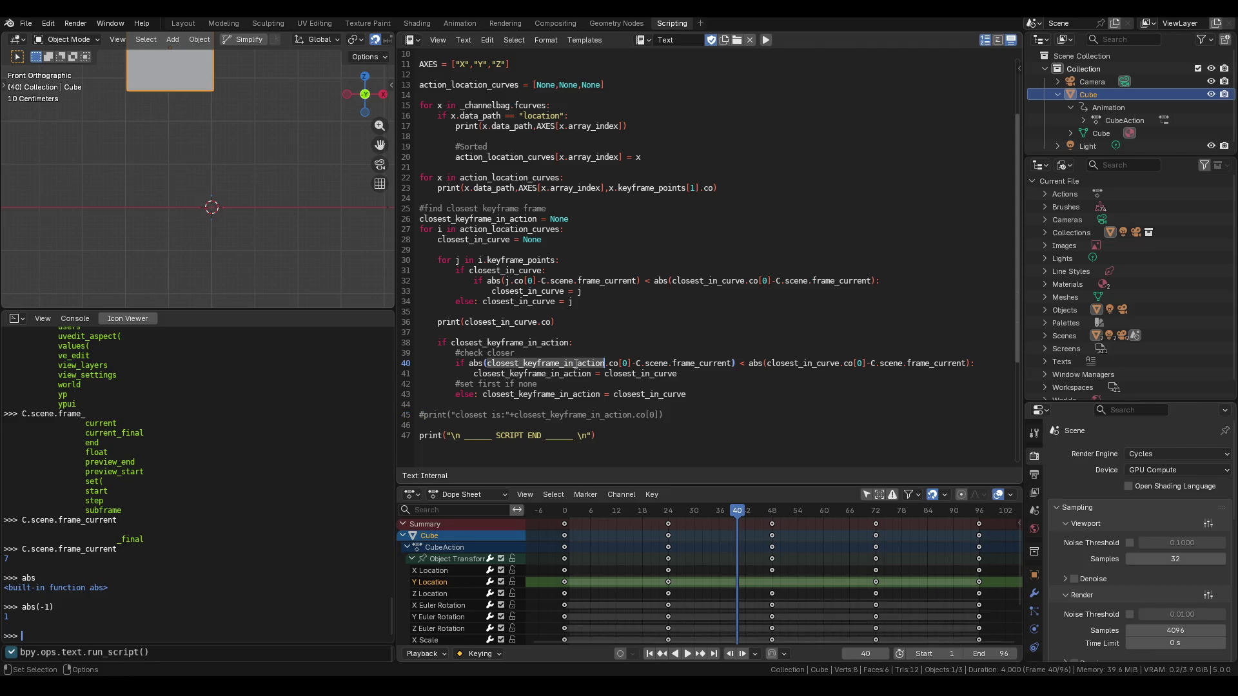
double_click(510, 342)
double_click(548, 364)
drag(609, 364, 622, 364)
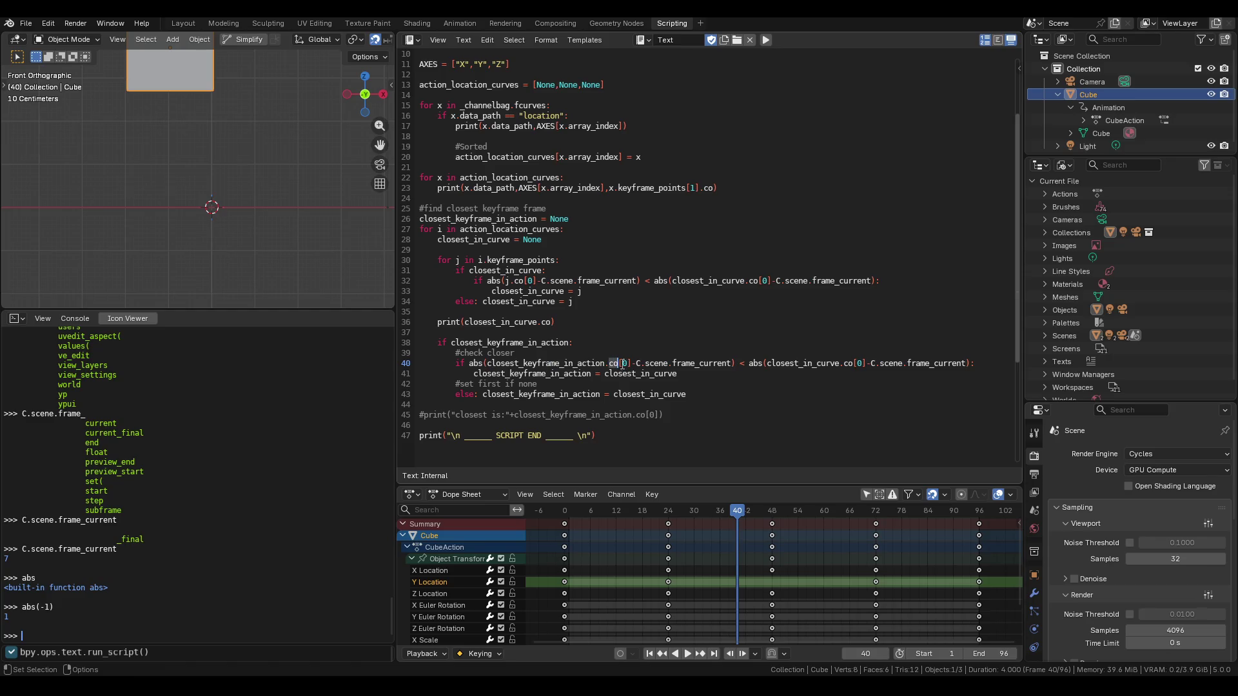
double_click(683, 364)
click(648, 364)
double_click(792, 364)
double_click(848, 364)
click(827, 363)
double_click(525, 343)
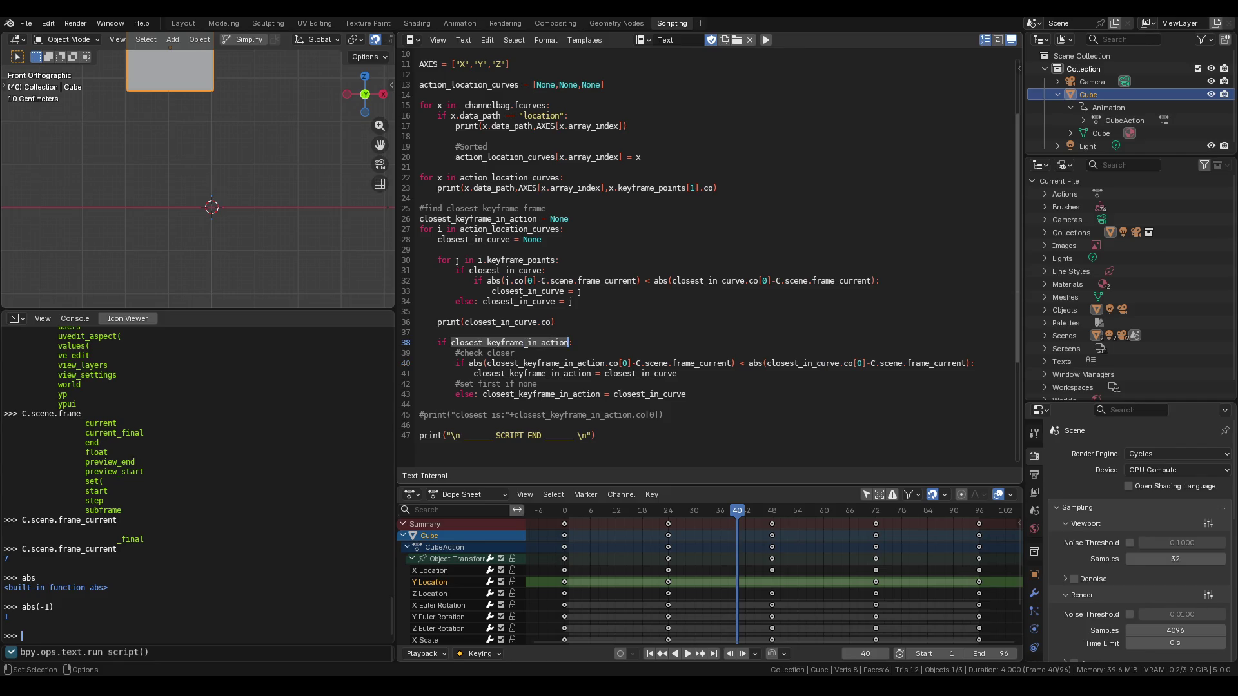
click(599, 343)
double_click(625, 373)
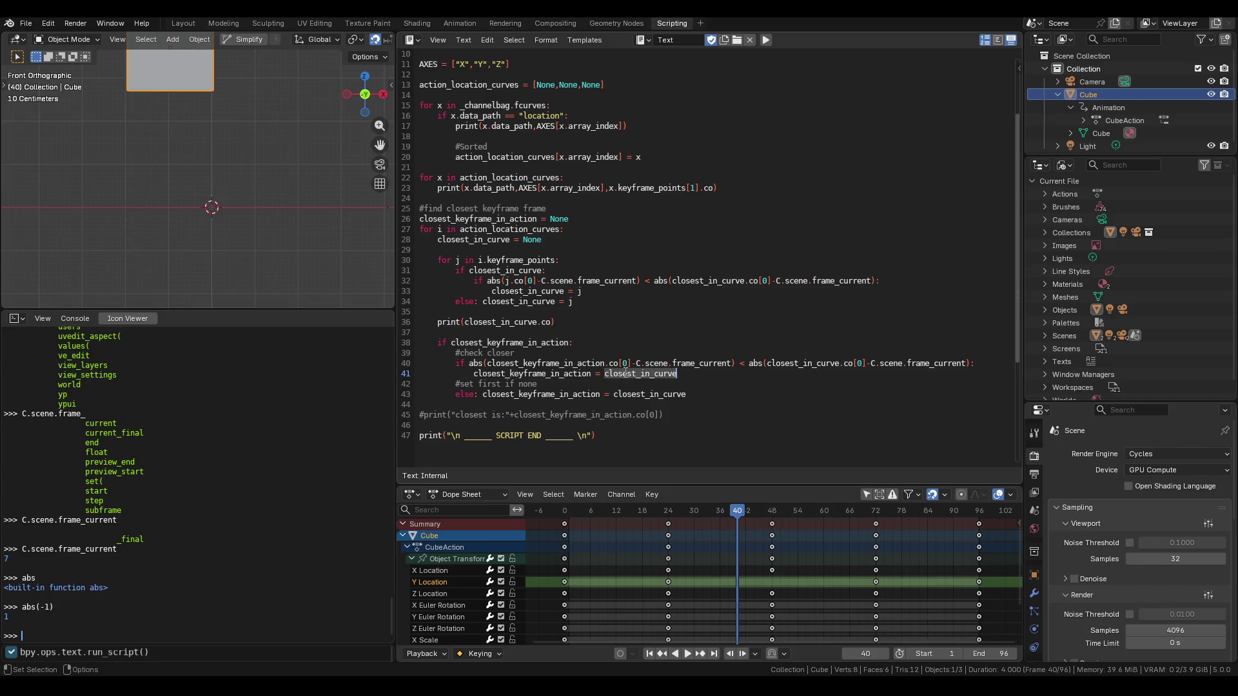
Append the comment '#OK' after print(closest_in_curve.co) on line 36.
click(448, 321)
click(594, 327)
text(#c)
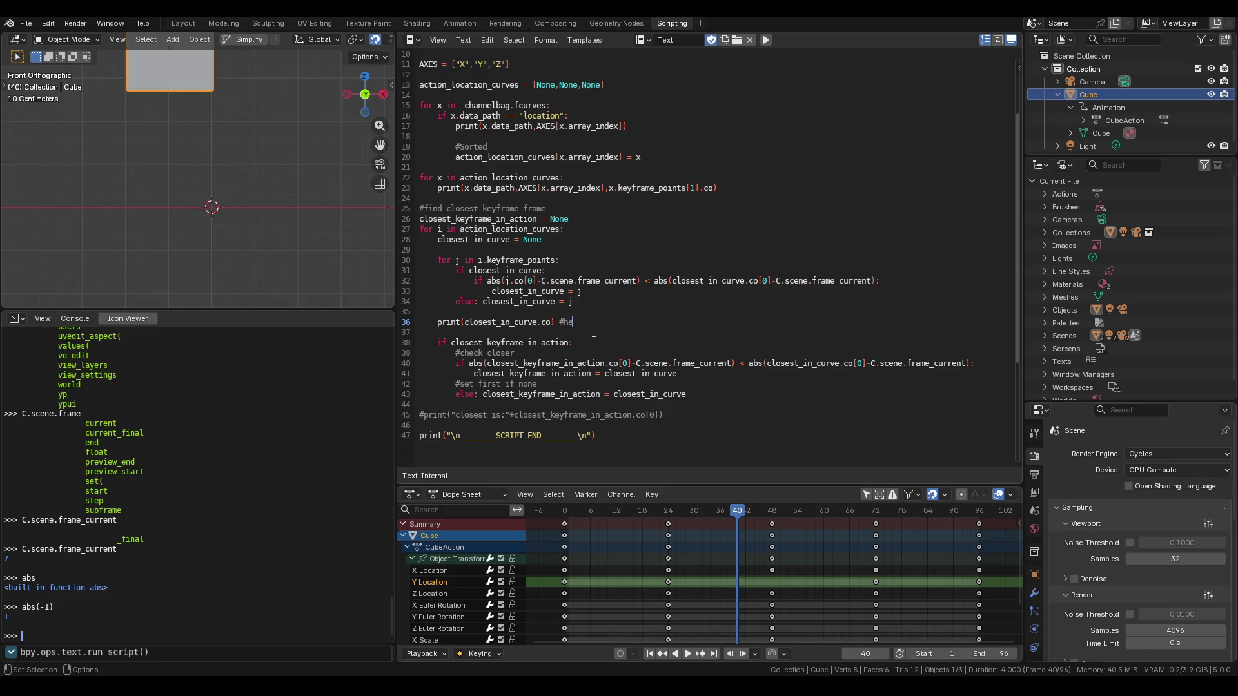
key(BackSpace)
text(OK)
Add a new '# WTF' comment line after line 43.
click(635, 341)
click(722, 399)
key(Return)
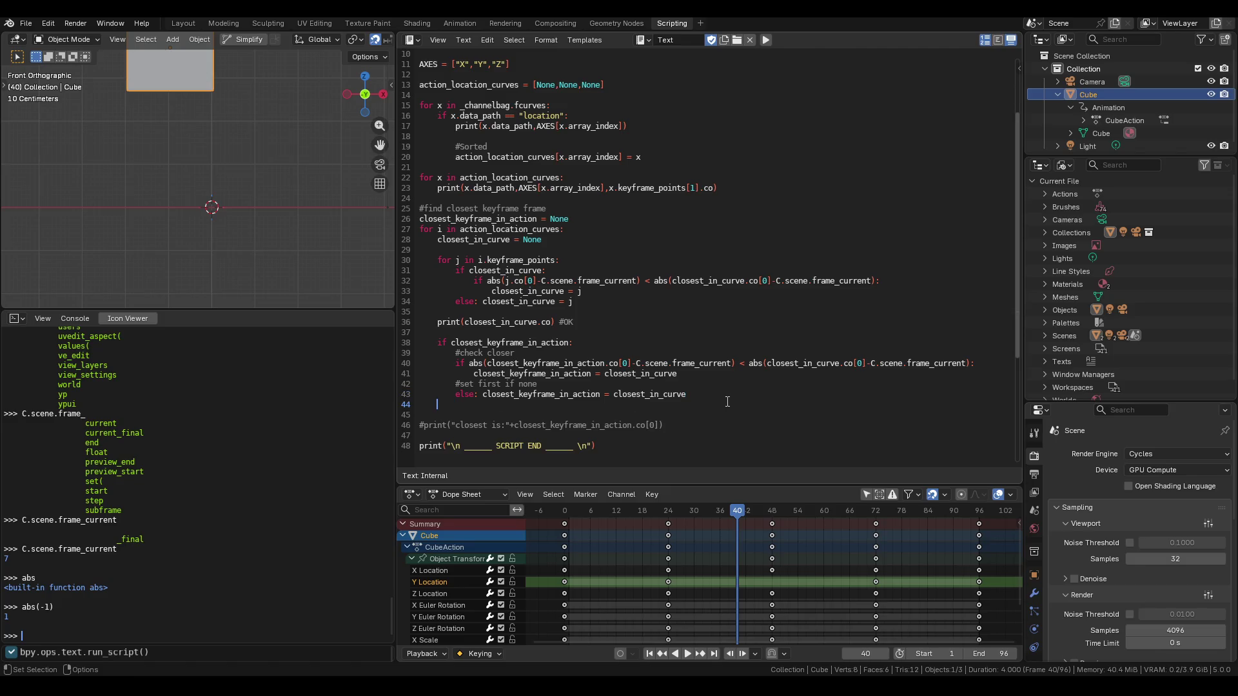
text(# WTF)
Review the closest_in_curve uses on lines 36, 40 and 43, then delete a Dope Sheet keyframe.
click(598, 315)
double_click(634, 396)
double_click(499, 322)
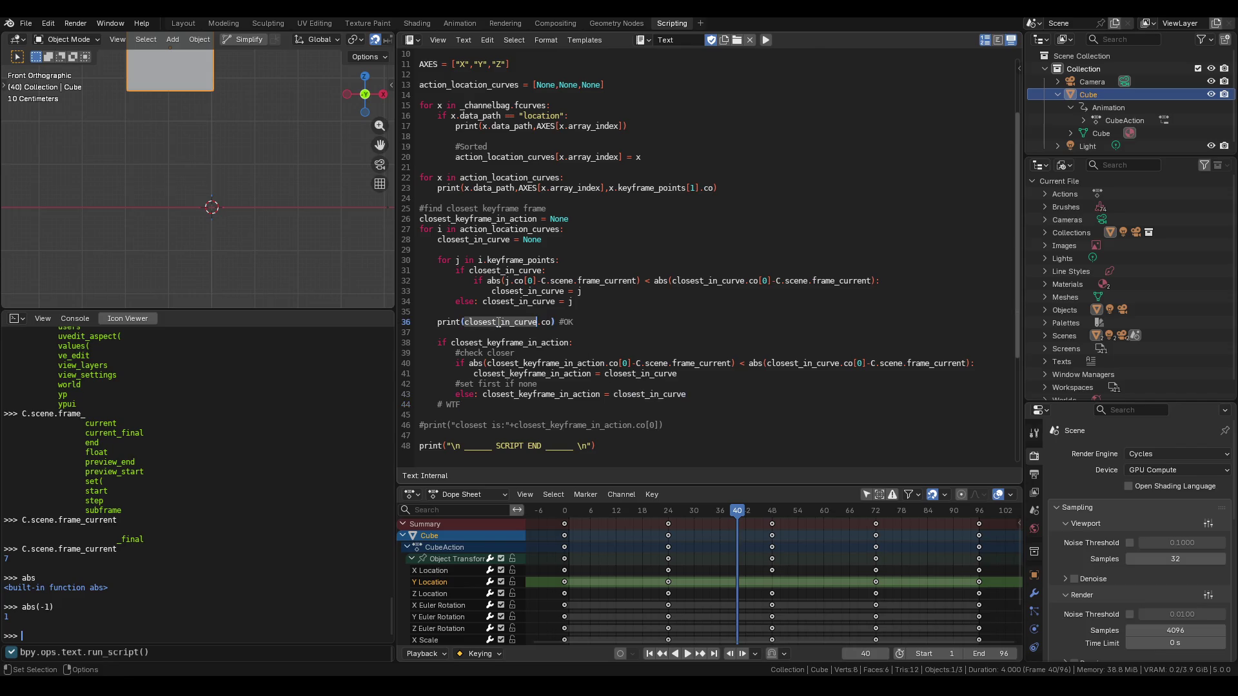
click(665, 398)
double_click(664, 396)
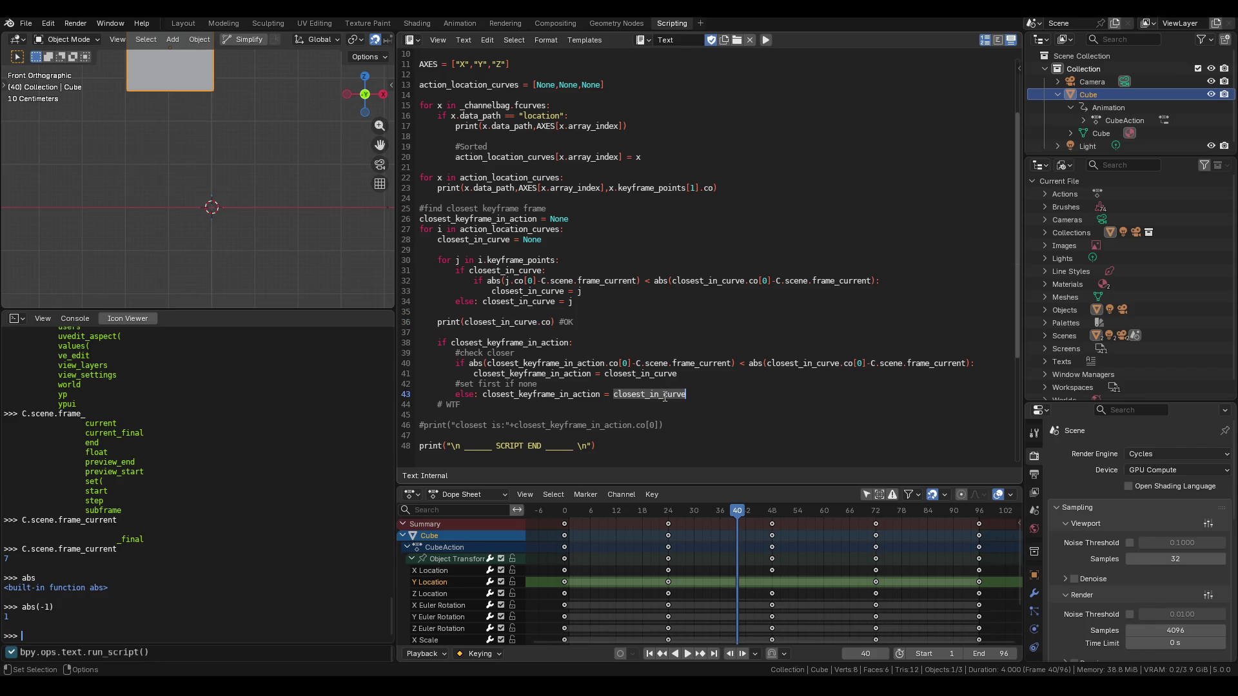
double_click(780, 361)
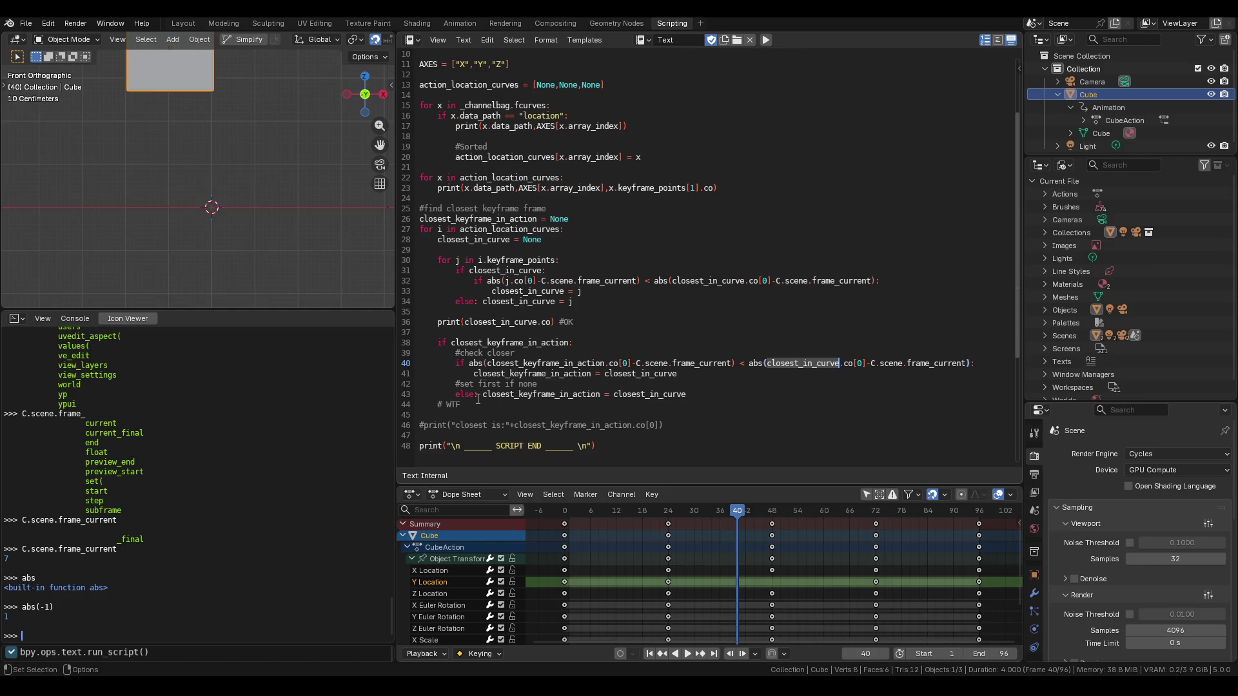
key(Delete)
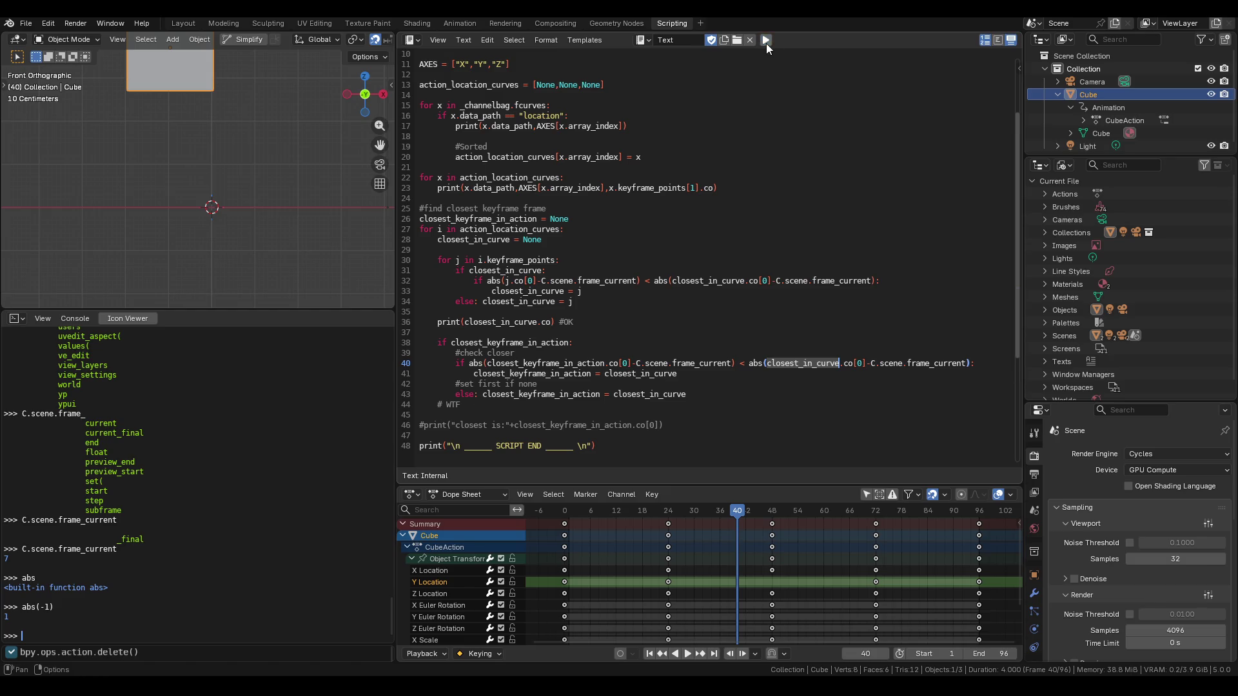
Insert a new line 39 wrapping line 36's print(closest_in_curve.co) in print(), giving print(print(closest_in_curve.co)).
click(618, 344)
key(Return)
text(pr)
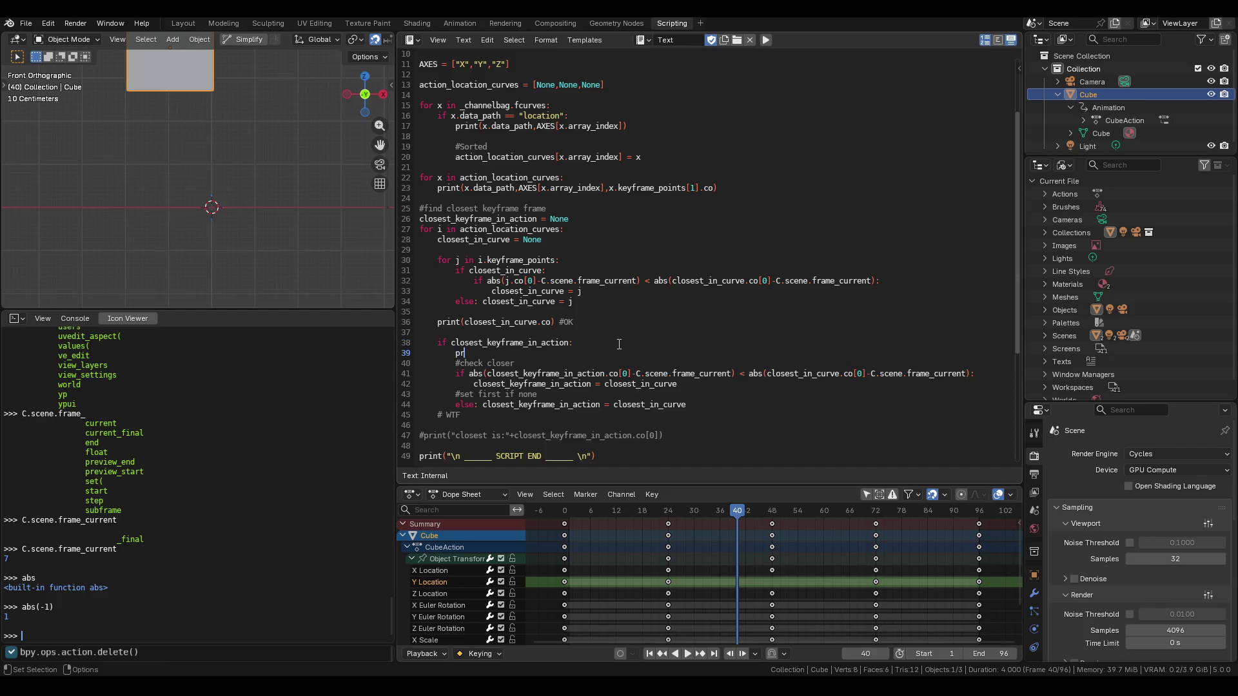
text(int()
drag(546, 323, 438, 323)
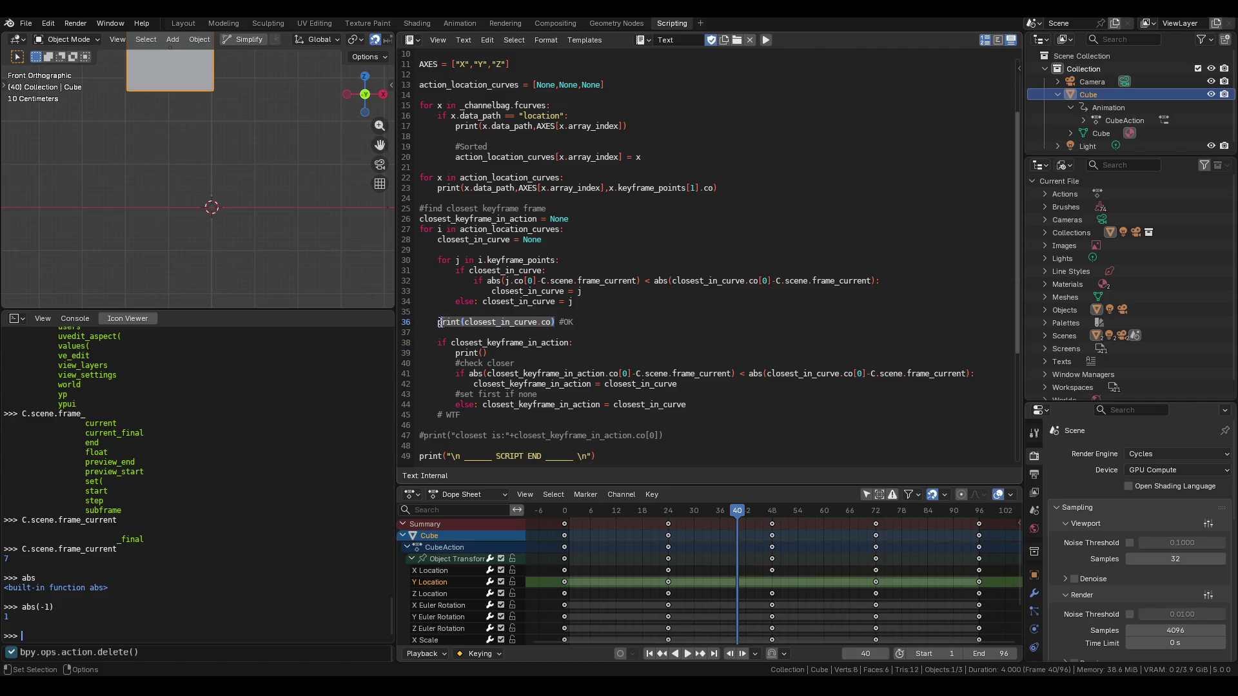
key(ctrl+c)
click(482, 353)
key(ctrl+v)
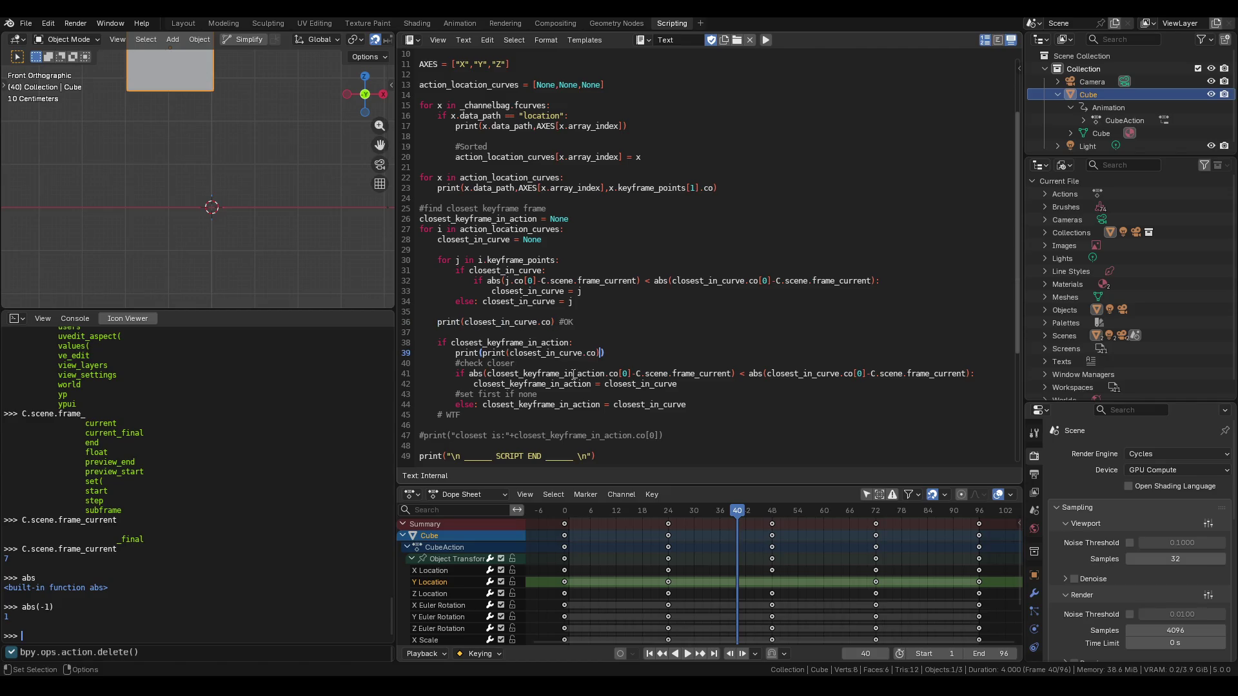
mouse_move(602, 354)
mouse_down()
mouse_move(526, 354)
mouse_move(601, 350)
mouse_up()
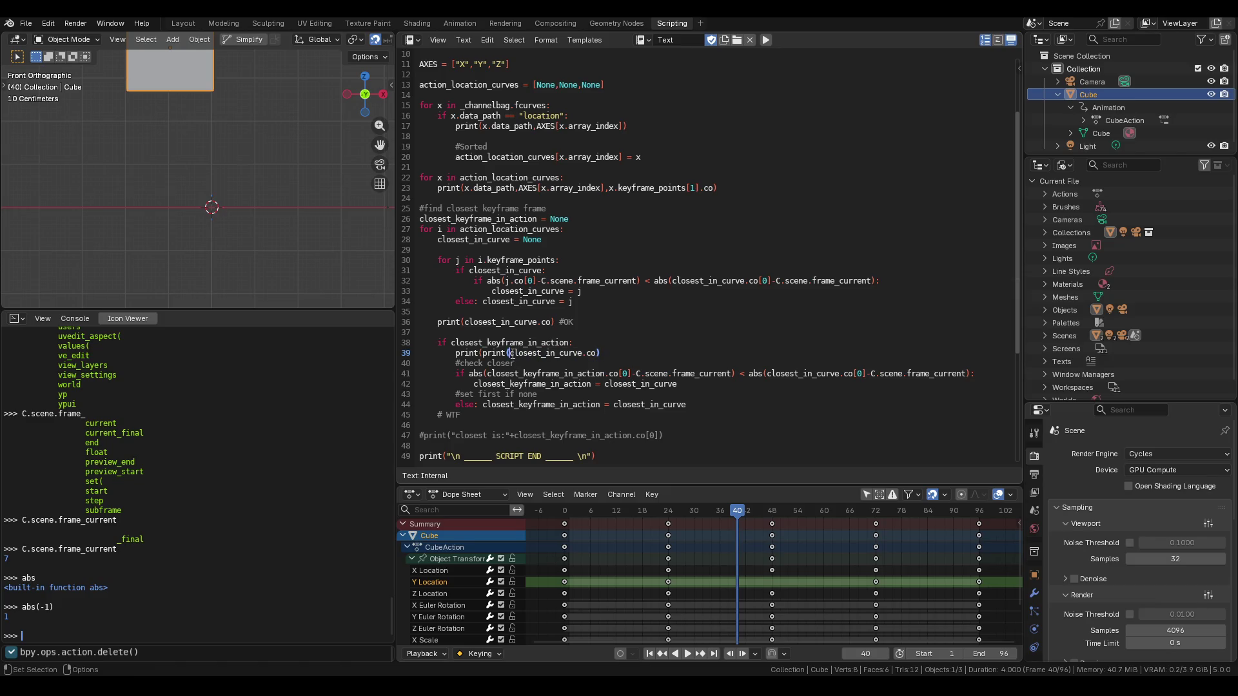